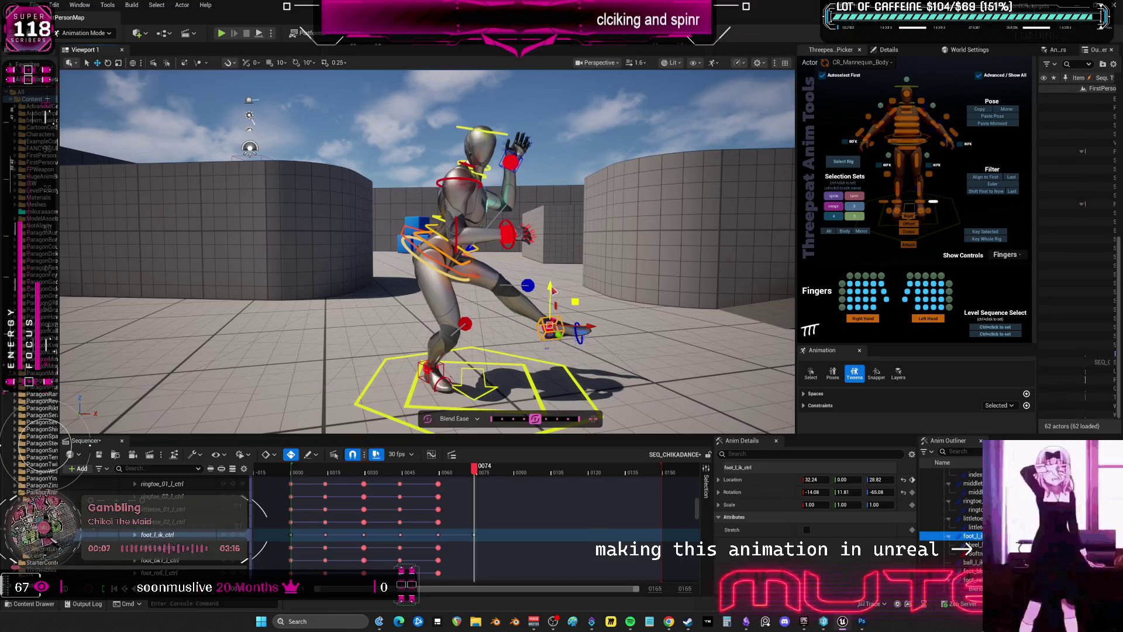
# Slide foot_l_ik_ctrl outward along X and rotate lowerarm_r_fk_ctrl to bend the right forearm more
pyautogui.moveTo(592, 326); pyautogui.dragTo(598, 331)
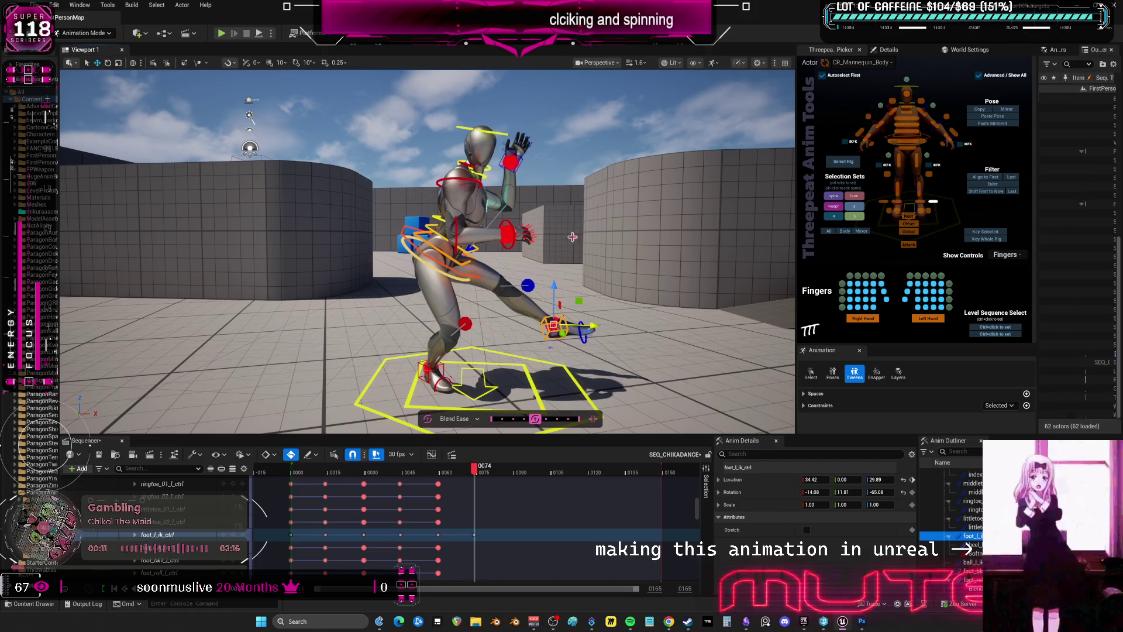
pyautogui.click(513, 244)
pyautogui.click(454, 227)
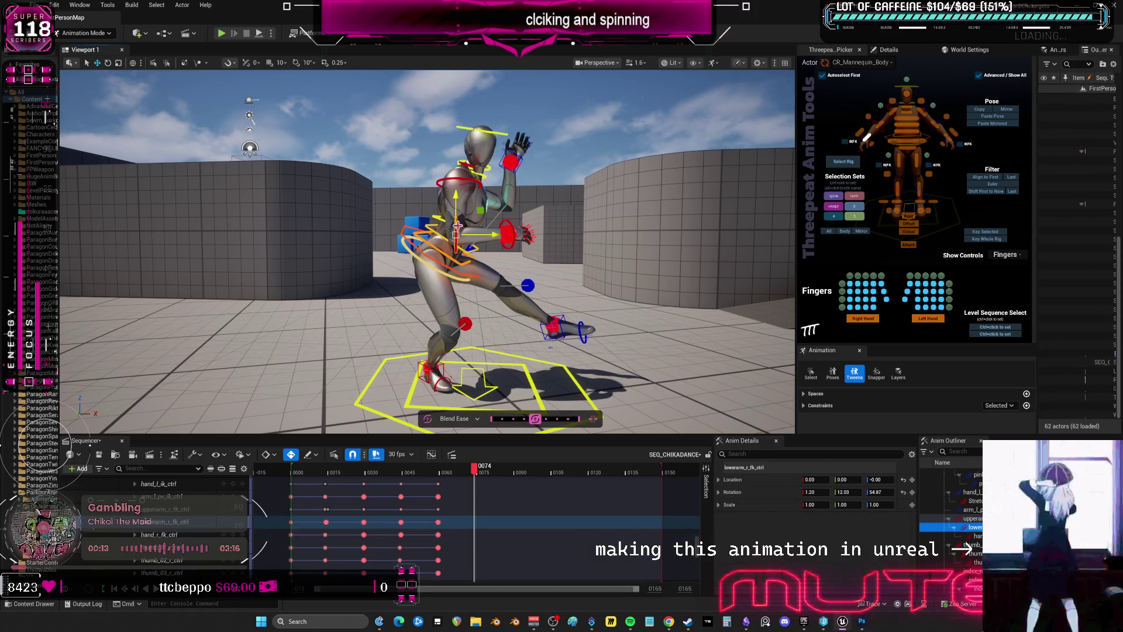
pyautogui.press('e')
pyautogui.moveTo(483, 226); pyautogui.dragTo(485, 206)
pyautogui.click(465, 182)
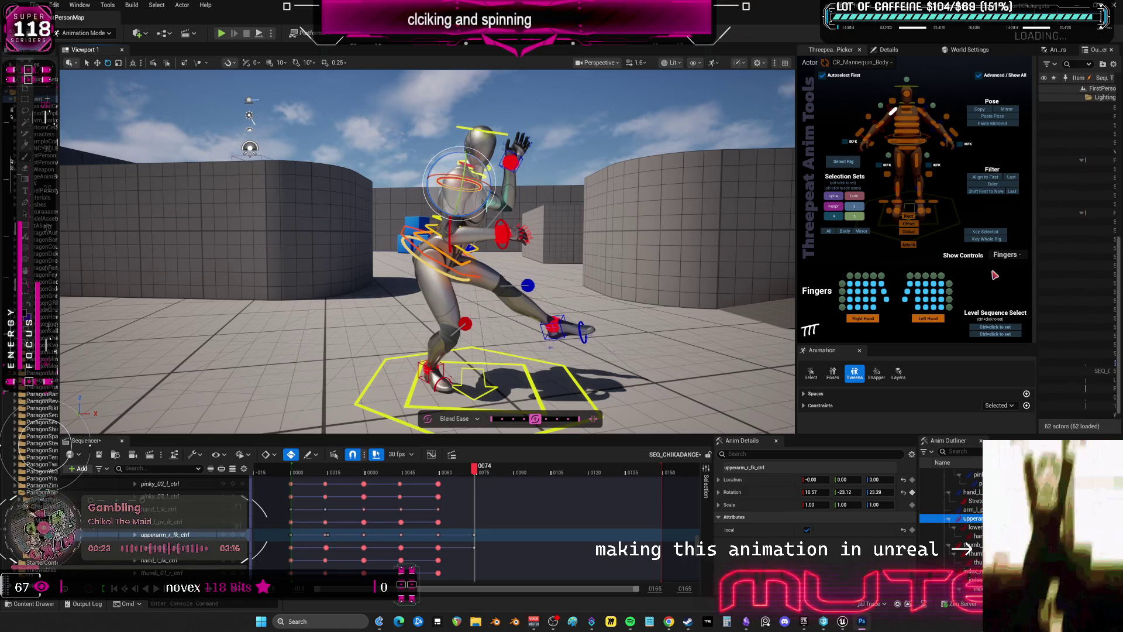
pyautogui.click(714, 248)
# Tilt the hips with body_ctrl and twist the upper and lower spine controls
pyautogui.scroll(5, 576, 246)
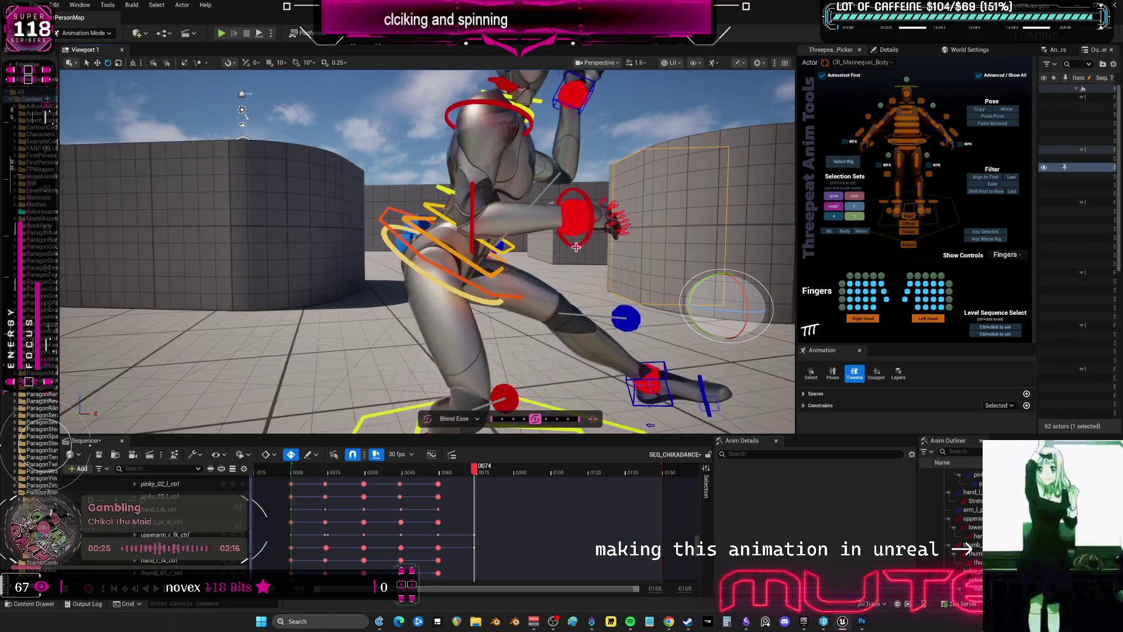
pyautogui.keyDown('alt'); pyautogui.moveTo(576, 247); pyautogui.dragTo(540, 311); pyautogui.keyUp('alt')
pyautogui.moveTo(475, 473)
pyautogui.mouseDown()
pyautogui.moveTo(438, 472)
pyautogui.moveTo(478, 474)
pyautogui.mouseUp()
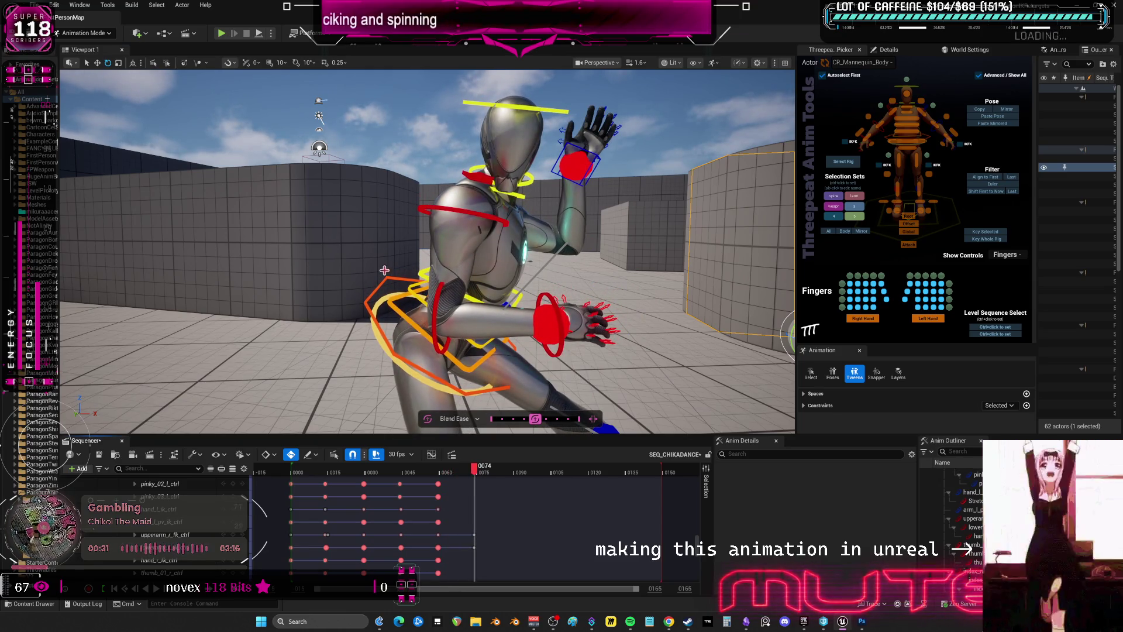
pyautogui.click(405, 276)
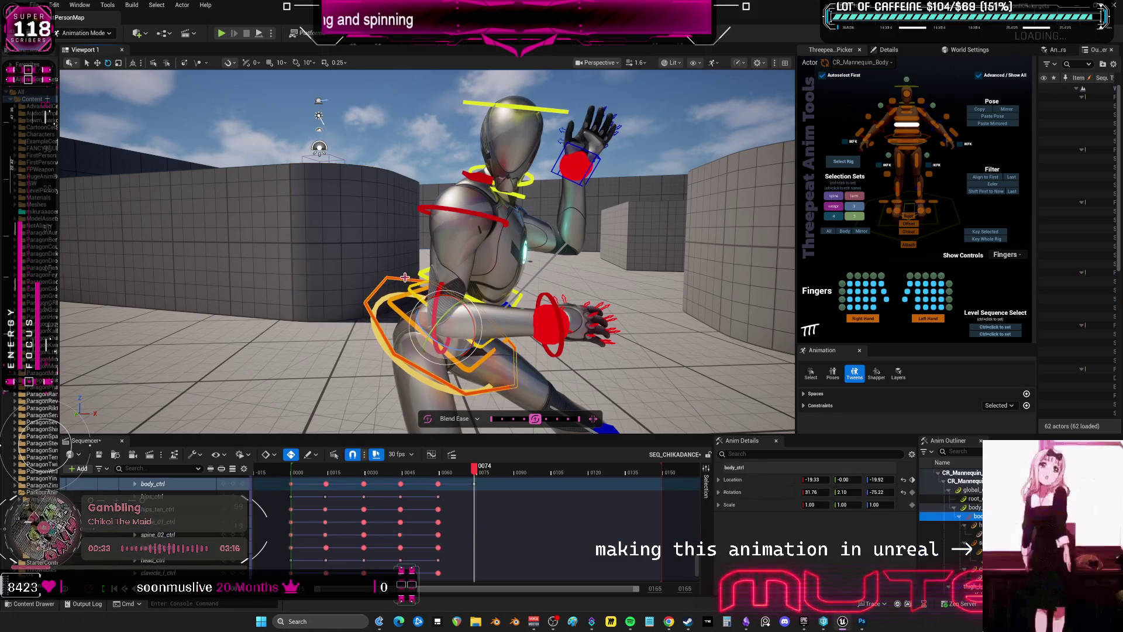
pyautogui.moveTo(453, 304); pyautogui.dragTo(454, 292)
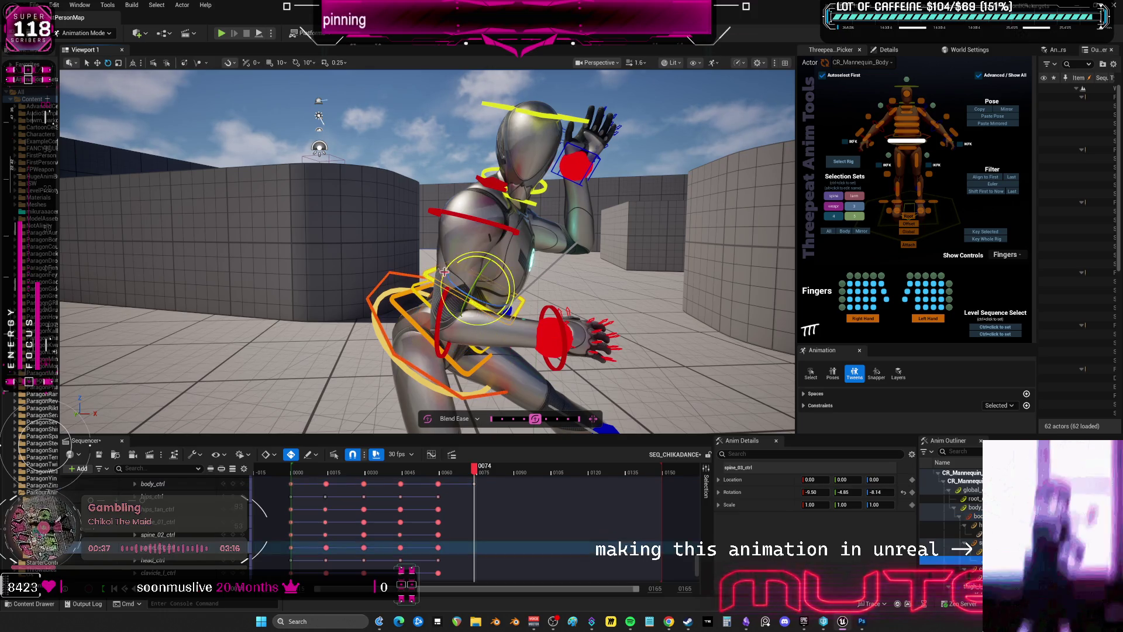
pyautogui.click(428, 281)
pyautogui.moveTo(486, 286)
pyautogui.mouseDown()
pyautogui.moveTo(498, 274)
pyautogui.moveTo(417, 290)
pyautogui.moveTo(481, 310)
pyautogui.moveTo(497, 280)
pyautogui.mouseUp()
pyautogui.click(397, 308)
pyautogui.click(523, 291)
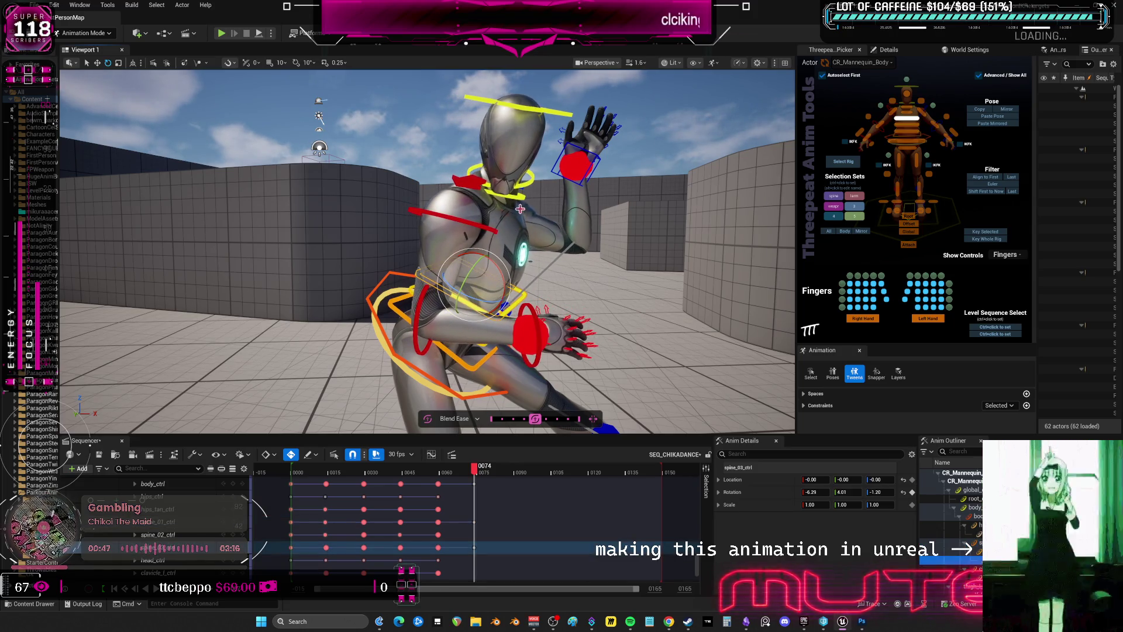
# Tilt the head via the neck and head controls, then rotate the left hand IK control
pyautogui.click(528, 181)
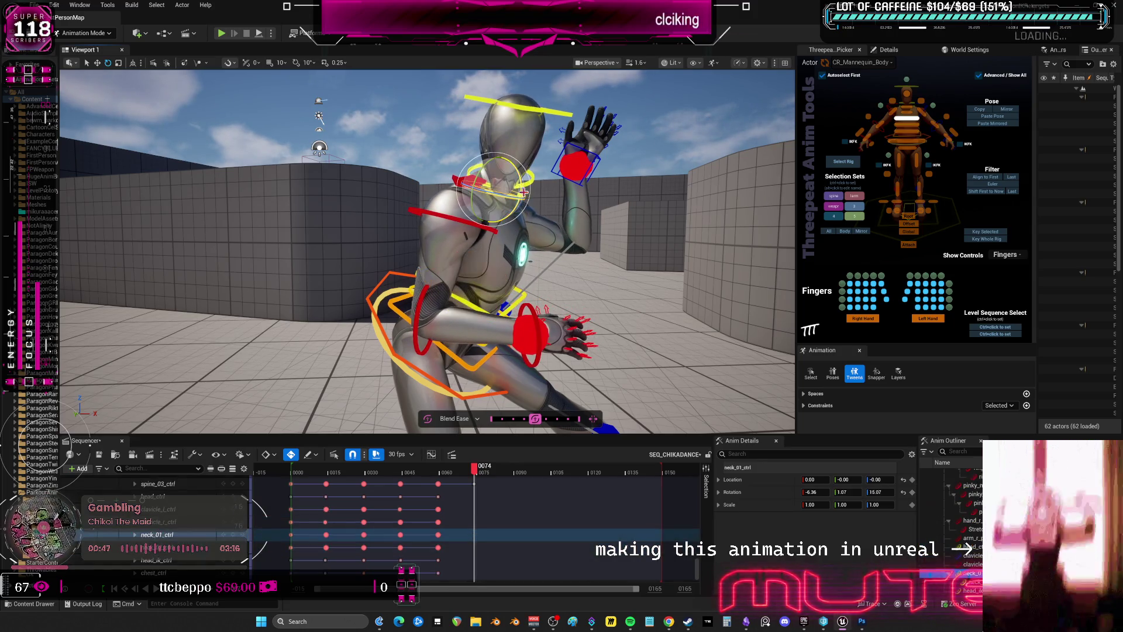
pyautogui.click(543, 110)
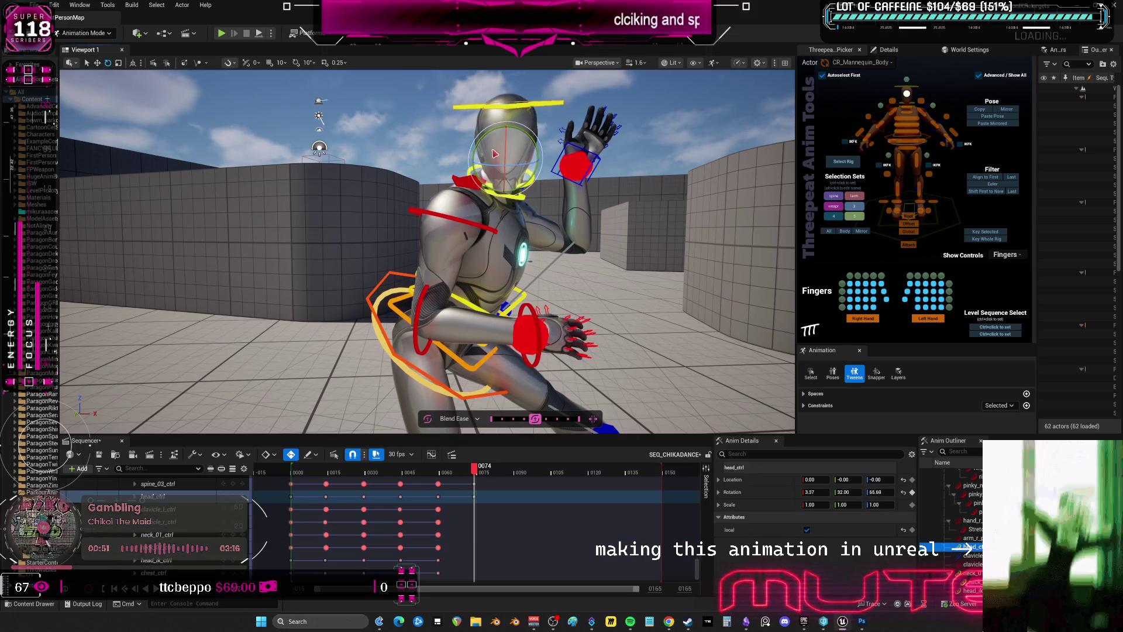
pyautogui.moveTo(495, 153)
pyautogui.mouseDown()
pyautogui.moveTo(487, 159)
pyautogui.moveTo(520, 162)
pyautogui.moveTo(496, 141)
pyautogui.mouseUp()
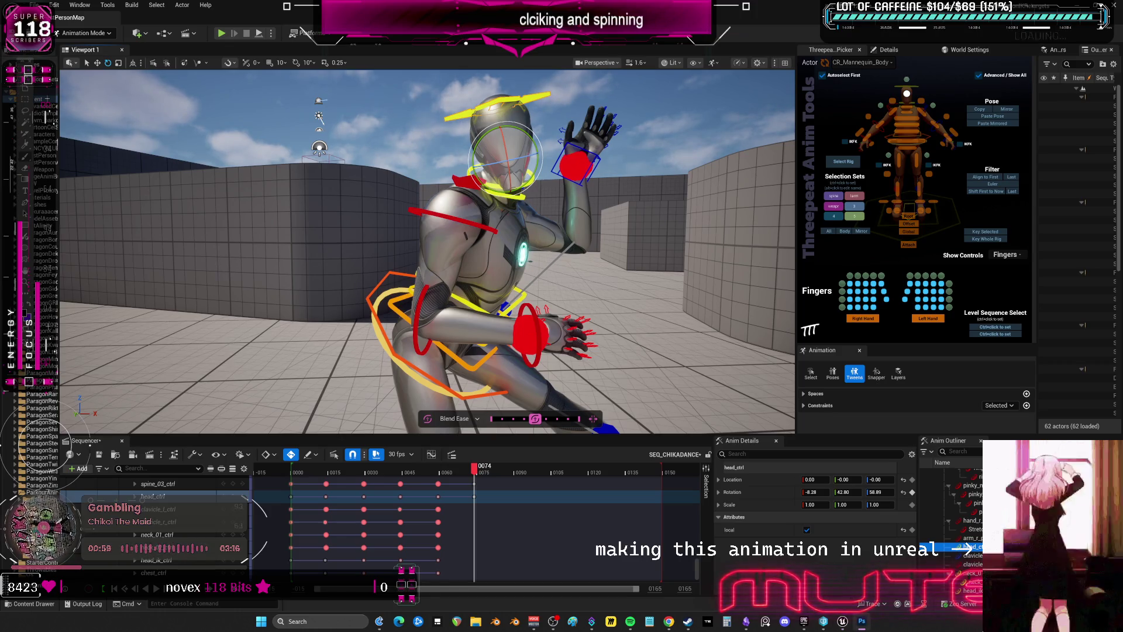
pyautogui.moveTo(483, 468)
pyautogui.mouseDown()
pyautogui.moveTo(447, 477)
pyautogui.moveTo(474, 485)
pyautogui.mouseUp()
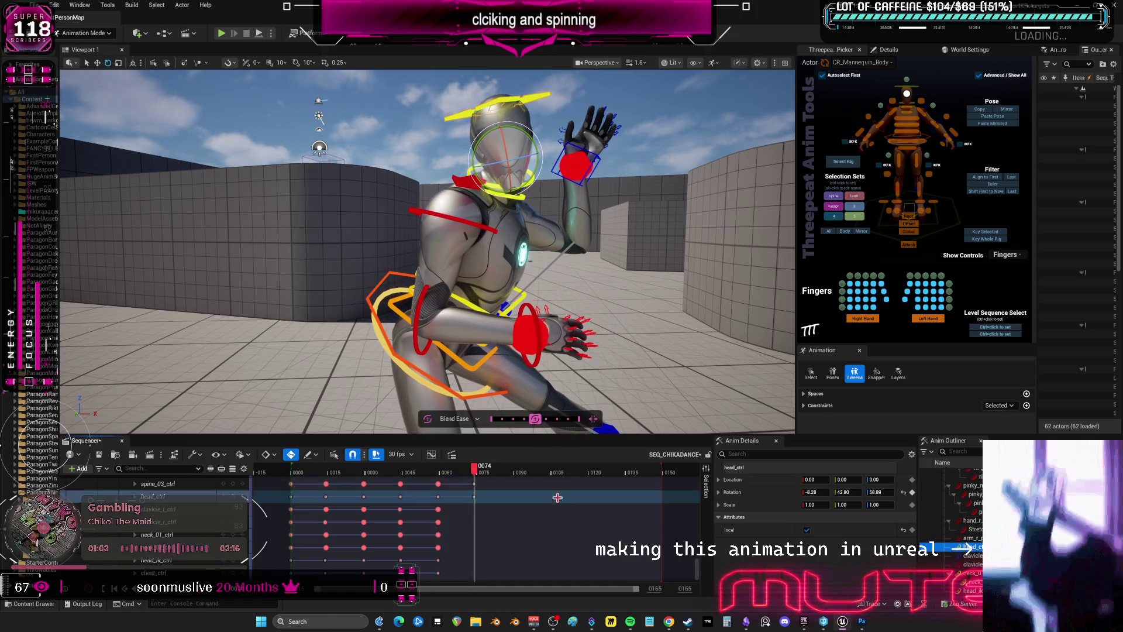
pyautogui.click(613, 162)
pyautogui.moveTo(612, 162)
pyautogui.mouseDown()
pyautogui.moveTo(609, 173)
pyautogui.moveTo(571, 139)
pyautogui.mouseUp()
pyautogui.press('w')
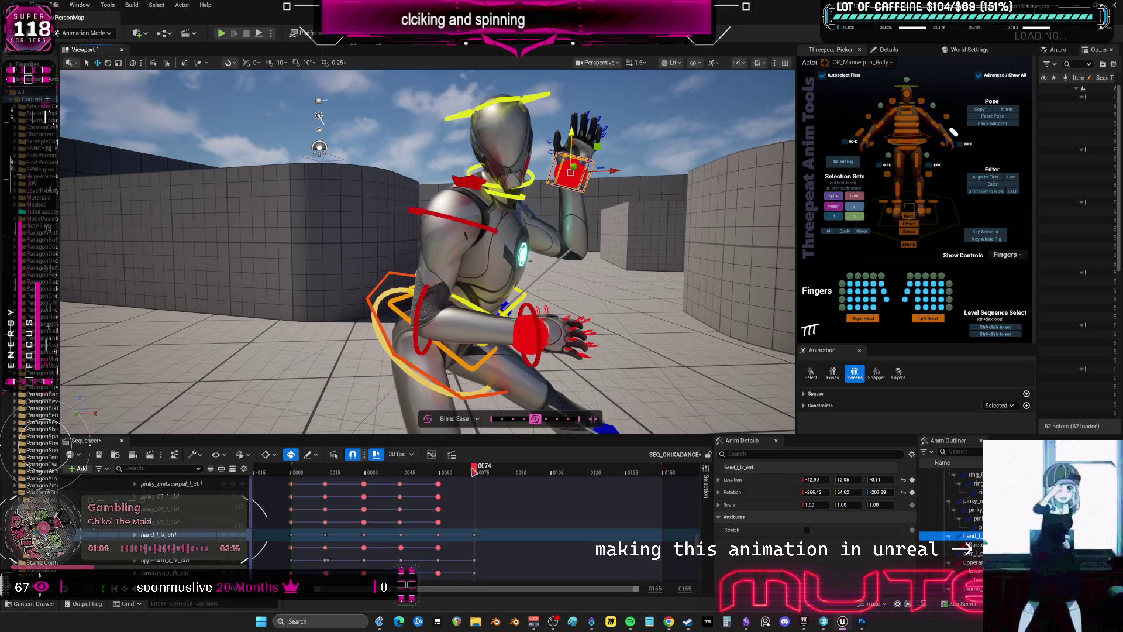
# Review the motion across frames 61–75, then select the whole mannequin rig at frame 75
pyautogui.moveTo(475, 467)
pyautogui.mouseDown()
pyautogui.moveTo(448, 472)
pyautogui.moveTo(475, 490)
pyautogui.mouseUp()
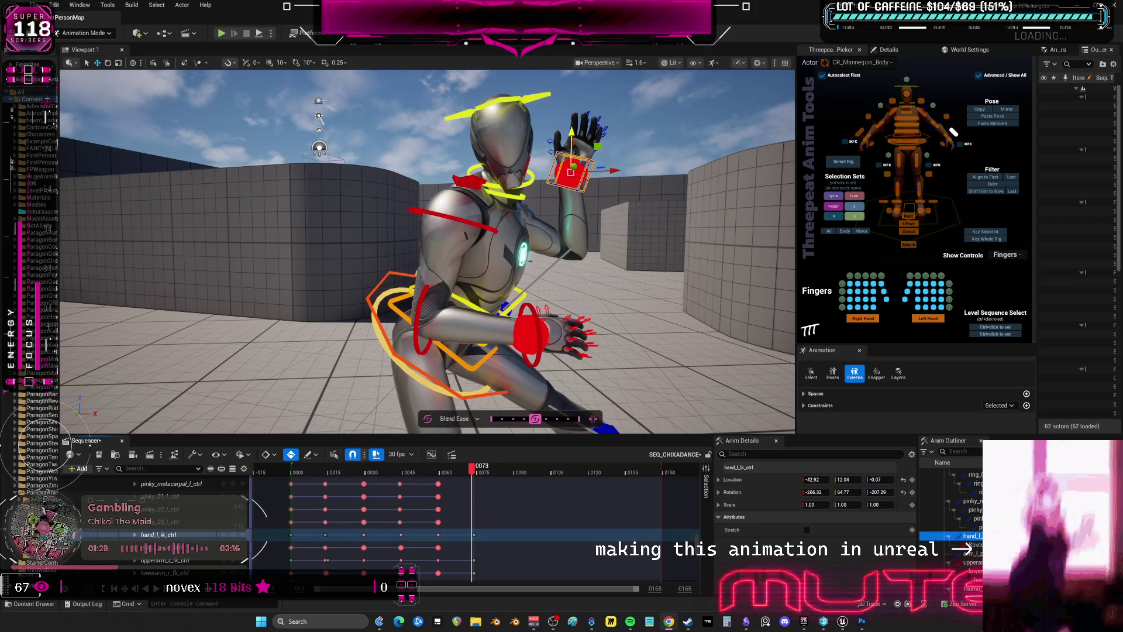
pyautogui.hotkey('alt', 'Tab')
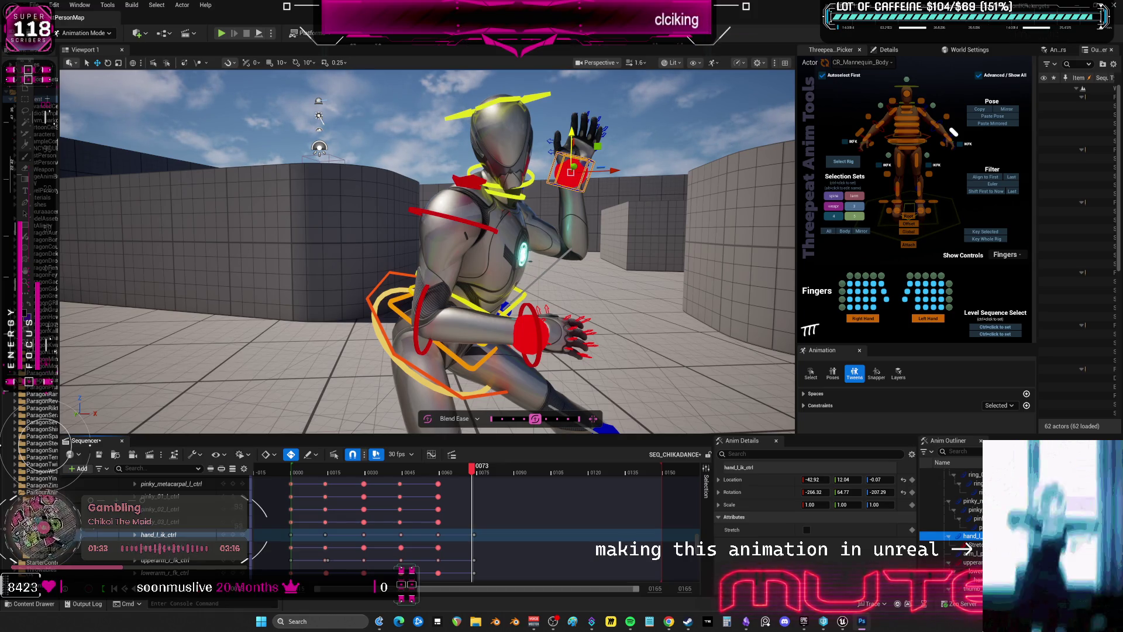
pyautogui.click(475, 485)
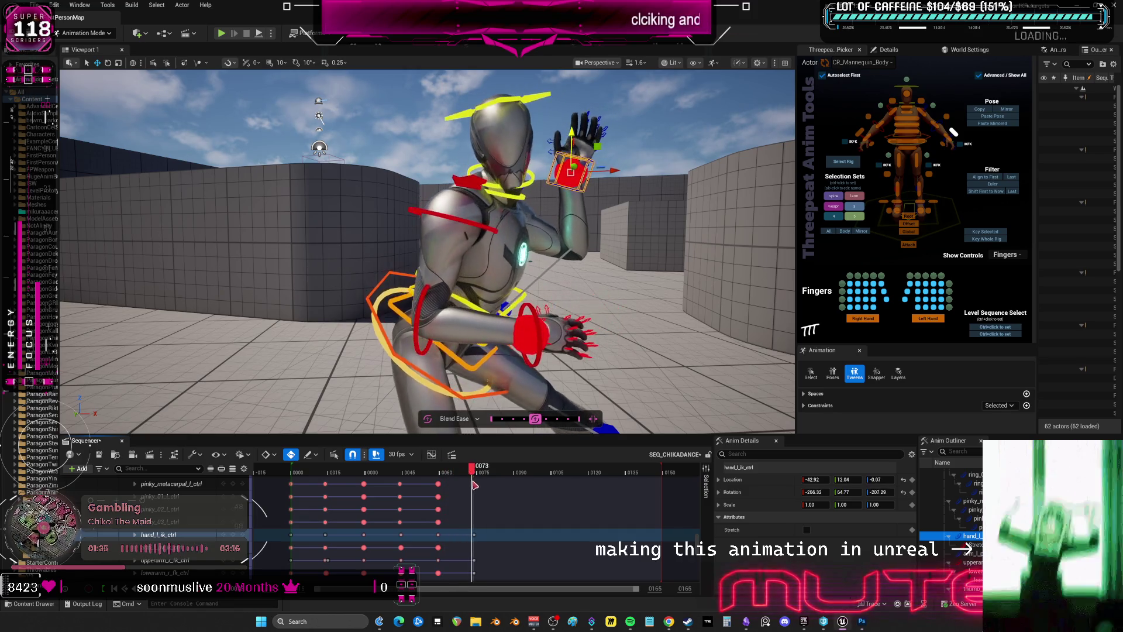
pyautogui.moveTo(475, 485)
pyautogui.mouseDown()
pyautogui.moveTo(441, 496)
pyautogui.moveTo(477, 496)
pyautogui.mouseUp()
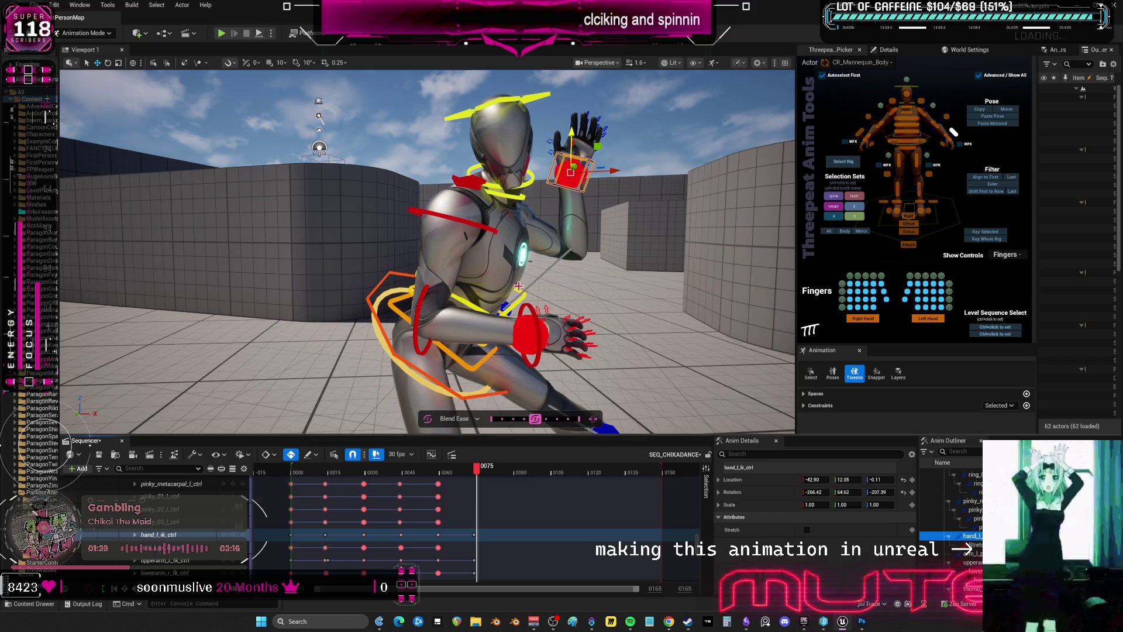
pyautogui.click(828, 231)
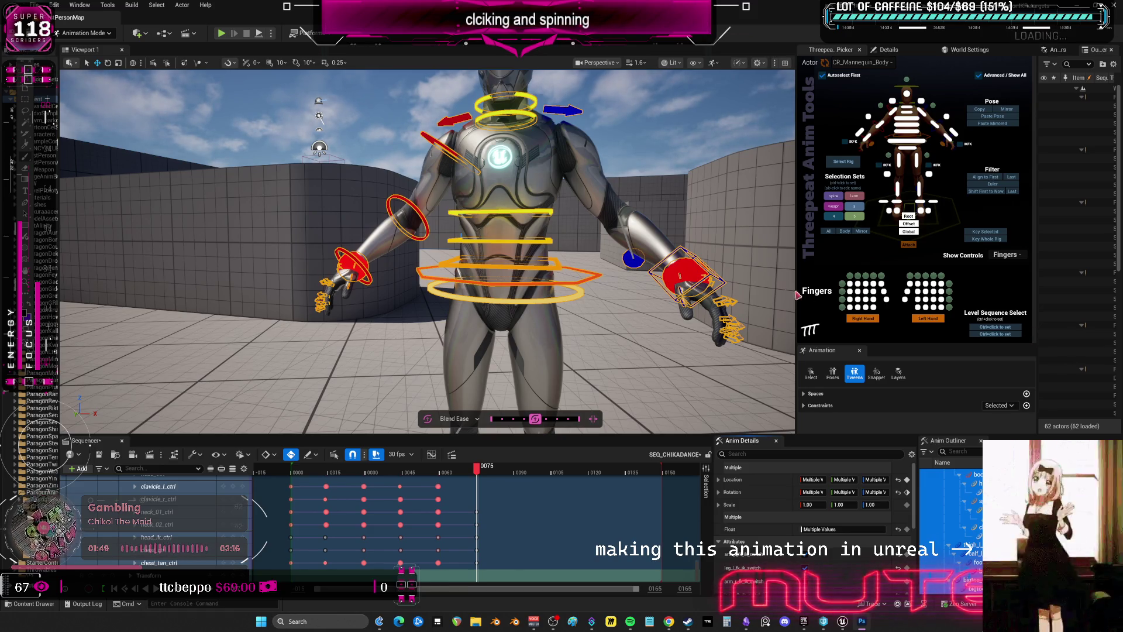
# Go back to the lunge near frame 59 and select every rig control
pyautogui.scroll(-5, 565, 263)
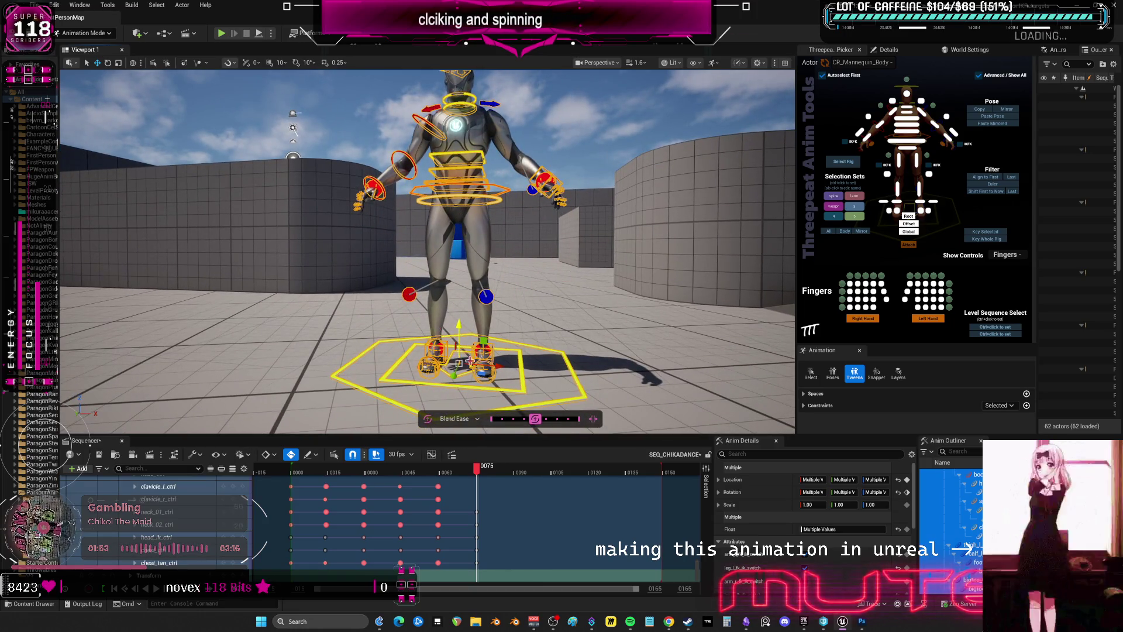
pyautogui.click(439, 346)
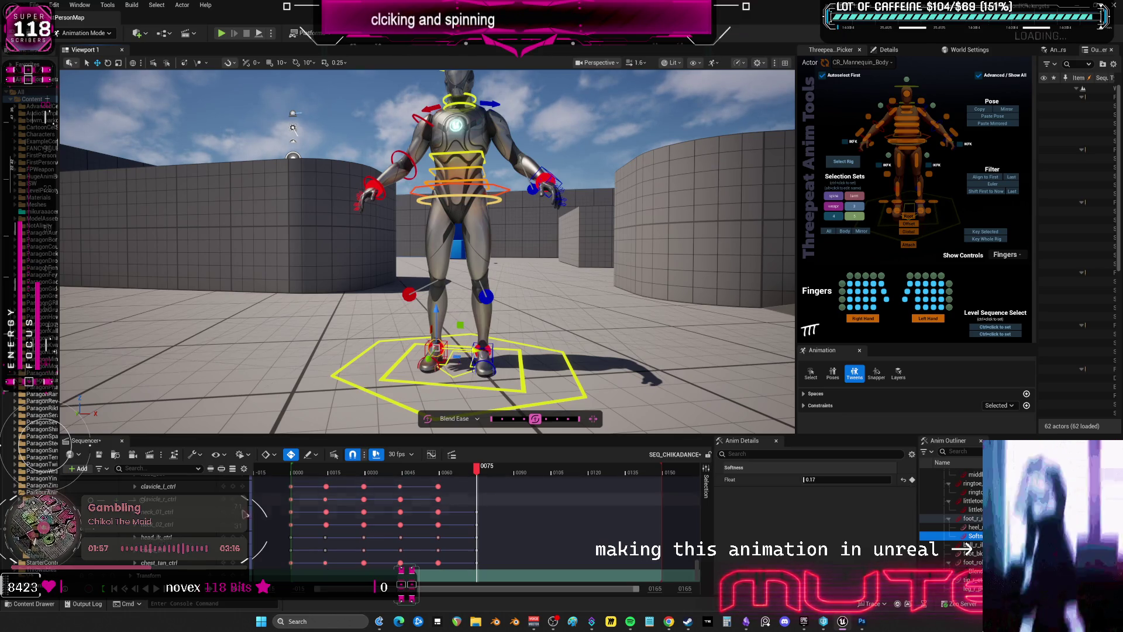
pyautogui.scroll(-5, 162, 541)
pyautogui.scroll(-10, 162, 541)
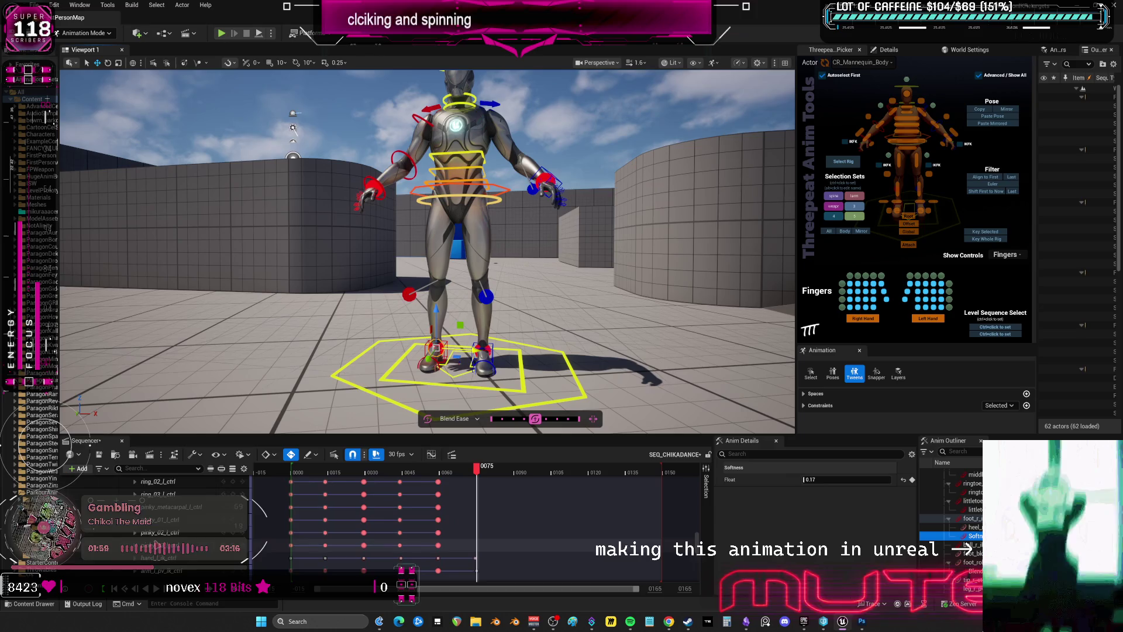
pyautogui.scroll(-10, 163, 526)
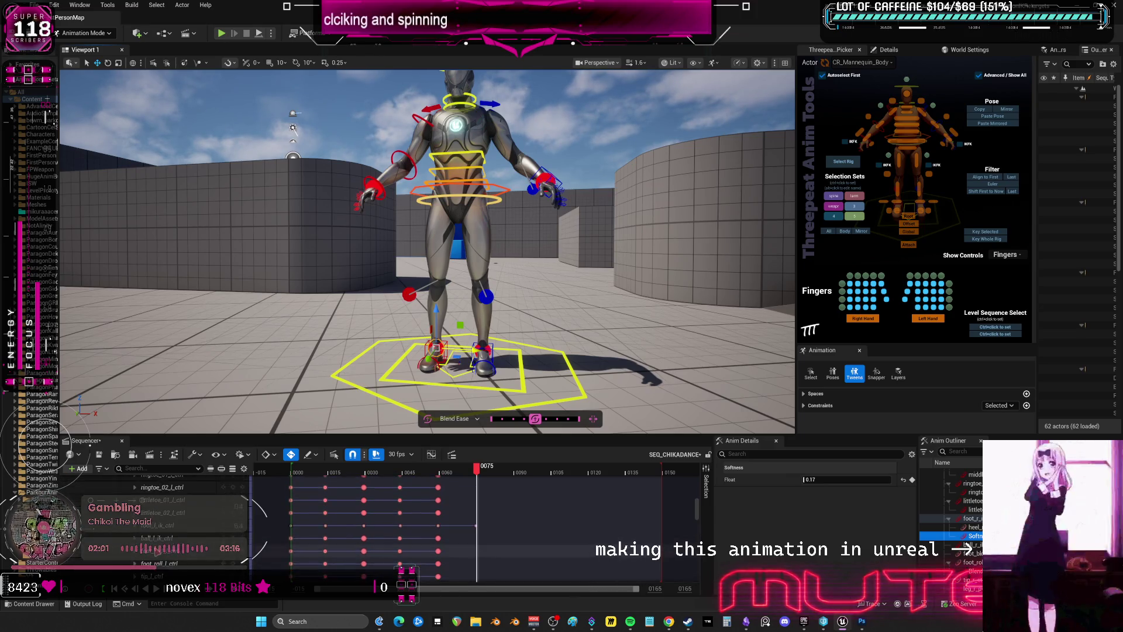
pyautogui.moveTo(475, 468)
pyautogui.mouseDown()
pyautogui.moveTo(447, 474)
pyautogui.moveTo(452, 487)
pyautogui.moveTo(407, 492)
pyautogui.moveTo(442, 507)
pyautogui.mouseUp()
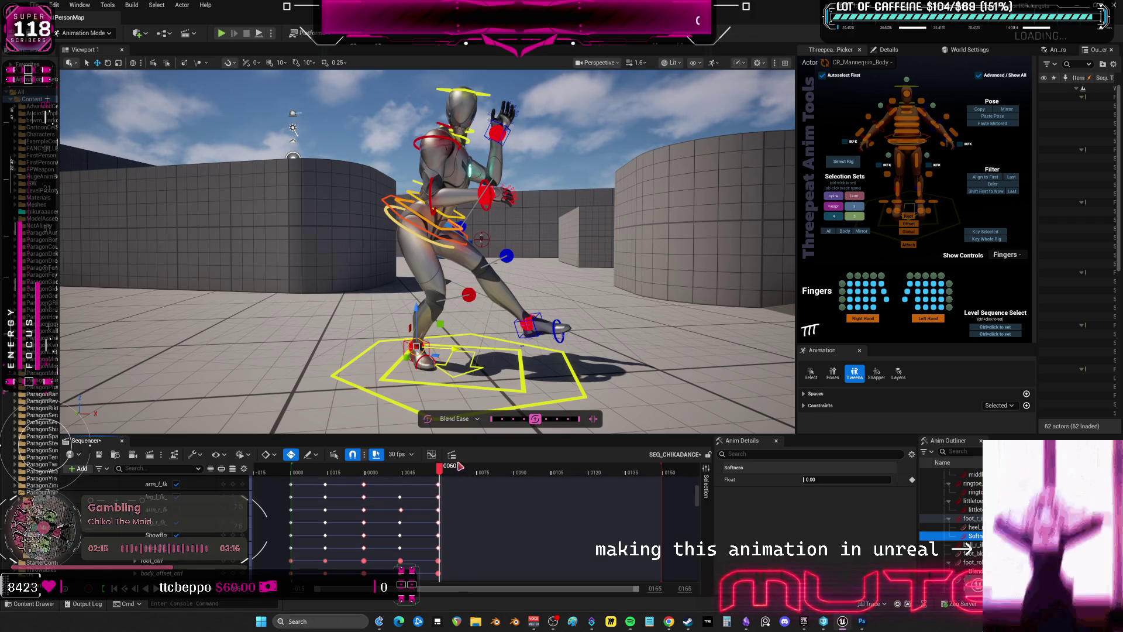
pyautogui.hotkey('ctrl', 'a')
pyautogui.moveTo(459, 473)
pyautogui.mouseDown()
pyautogui.moveTo(450, 476)
pyautogui.moveTo(481, 481)
pyautogui.moveTo(312, 491)
pyautogui.moveTo(431, 502)
pyautogui.moveTo(447, 511)
pyautogui.moveTo(411, 517)
pyautogui.moveTo(439, 521)
pyautogui.mouseUp()
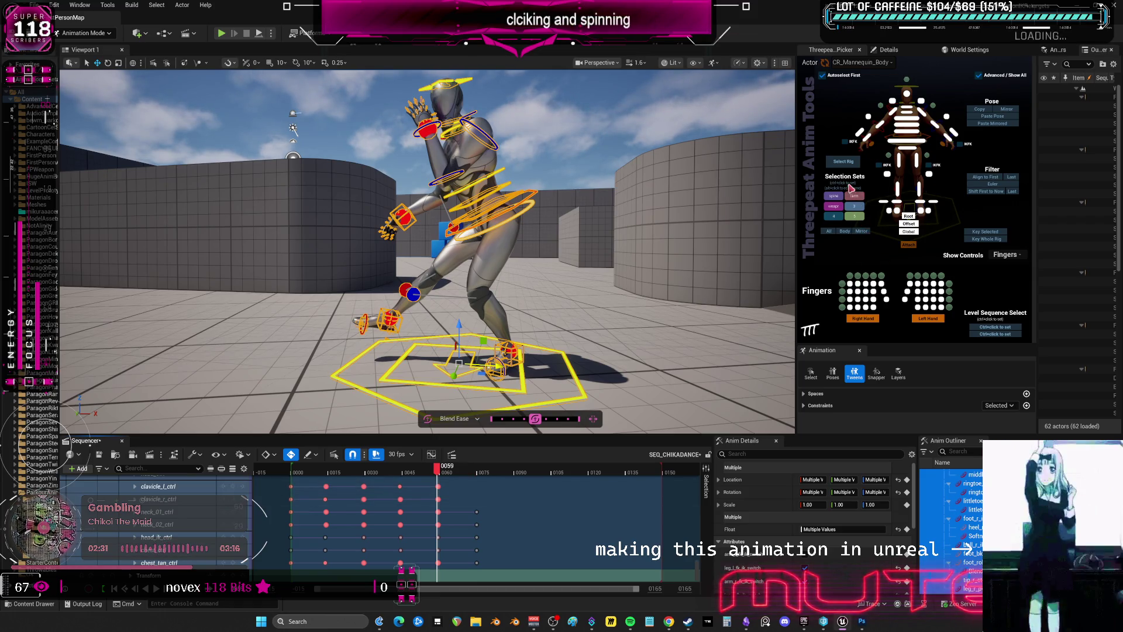
# Paste the stored pose mirrored at frame 74 and review the motion from frame 47
pyautogui.click(848, 162)
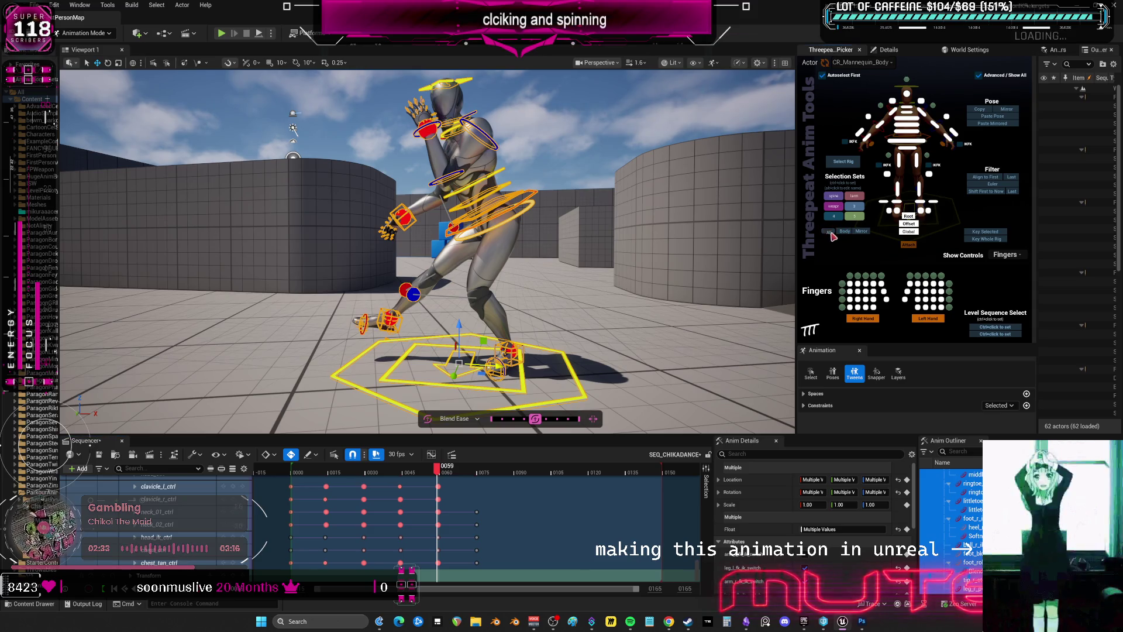
pyautogui.moveTo(437, 471); pyautogui.dragTo(474, 472)
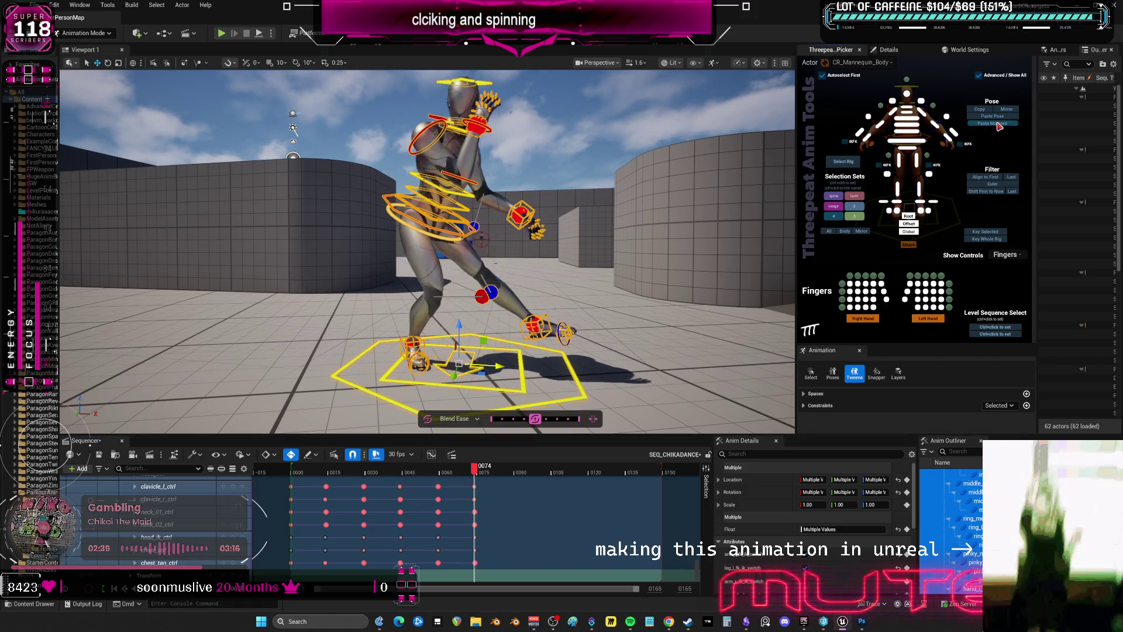
pyautogui.click(996, 122)
pyautogui.moveTo(474, 471)
pyautogui.mouseDown()
pyautogui.moveTo(457, 473)
pyautogui.moveTo(478, 484)
pyautogui.moveTo(409, 487)
pyautogui.moveTo(477, 500)
pyautogui.mouseUp()
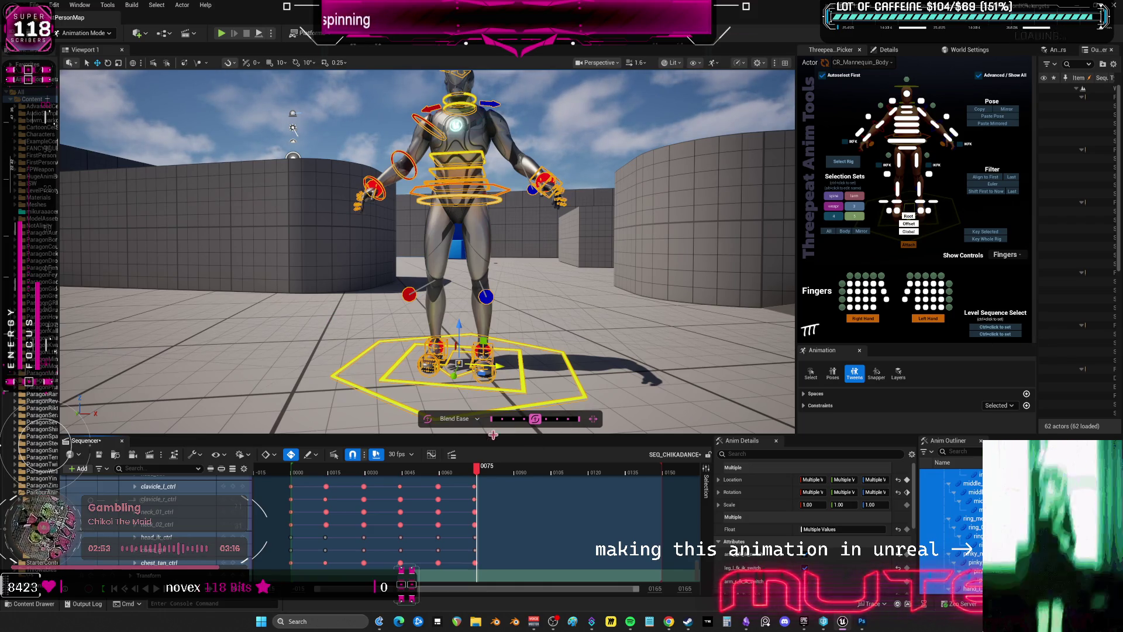
pyautogui.moveTo(462, 468)
pyautogui.mouseDown()
pyautogui.moveTo(418, 471)
pyautogui.moveTo(411, 483)
pyautogui.moveTo(442, 503)
pyautogui.mouseUp()
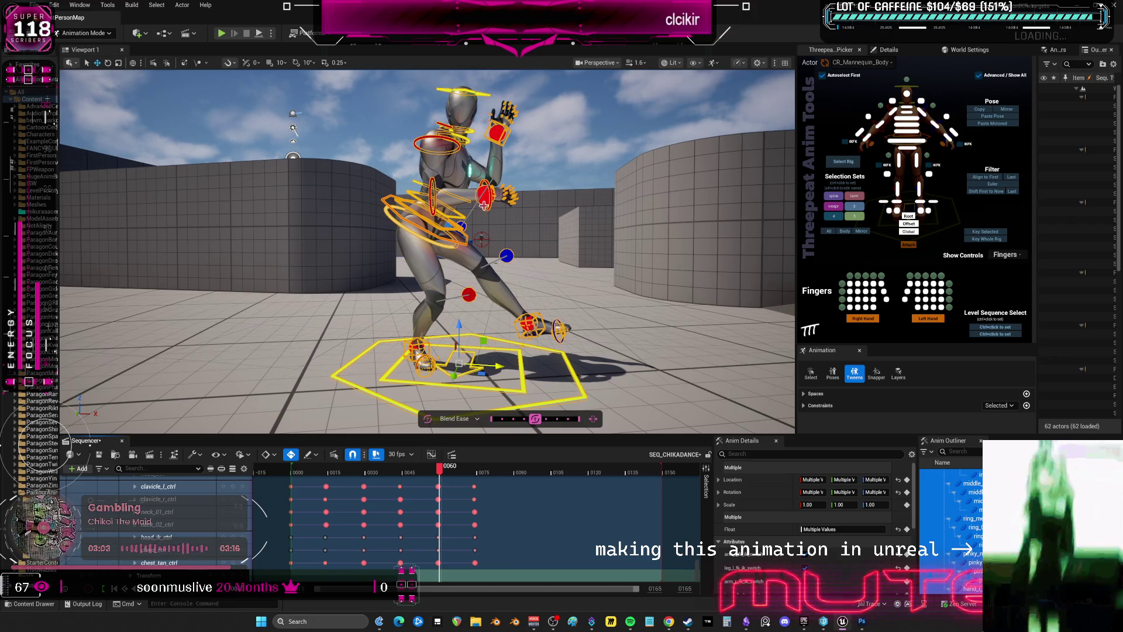
pyautogui.click(970, 536)
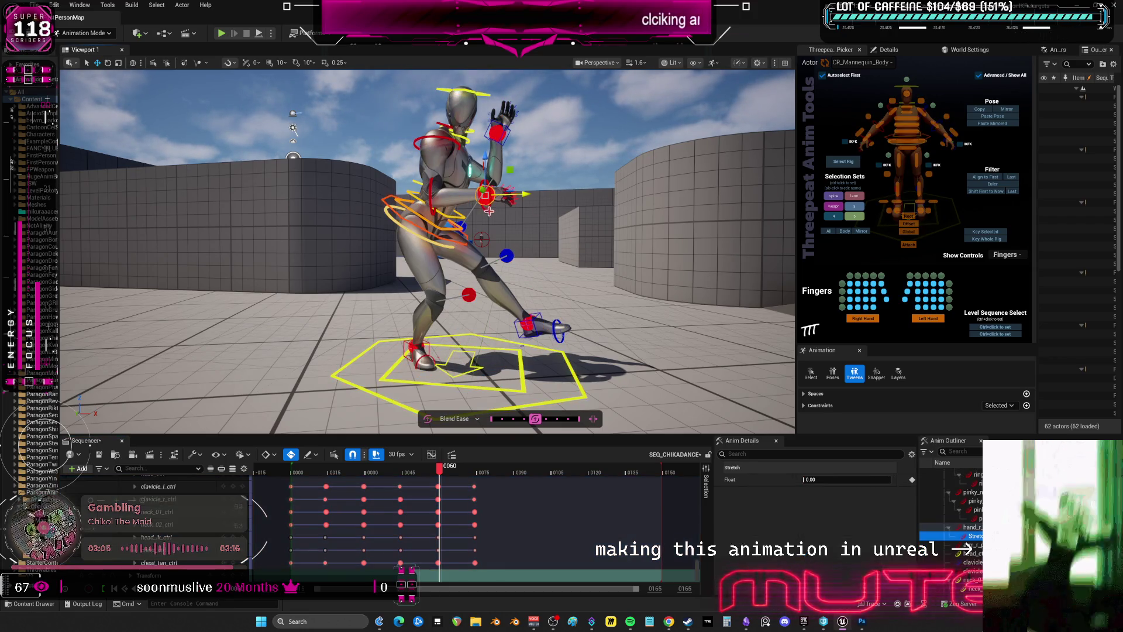
# Select the right upper arm, lower arm and hand controls and paste the copied pose near frame 74
pyautogui.click(487, 202)
pyautogui.keyDown('ctrl'); pyautogui.click(429, 204); pyautogui.keyUp('ctrl')
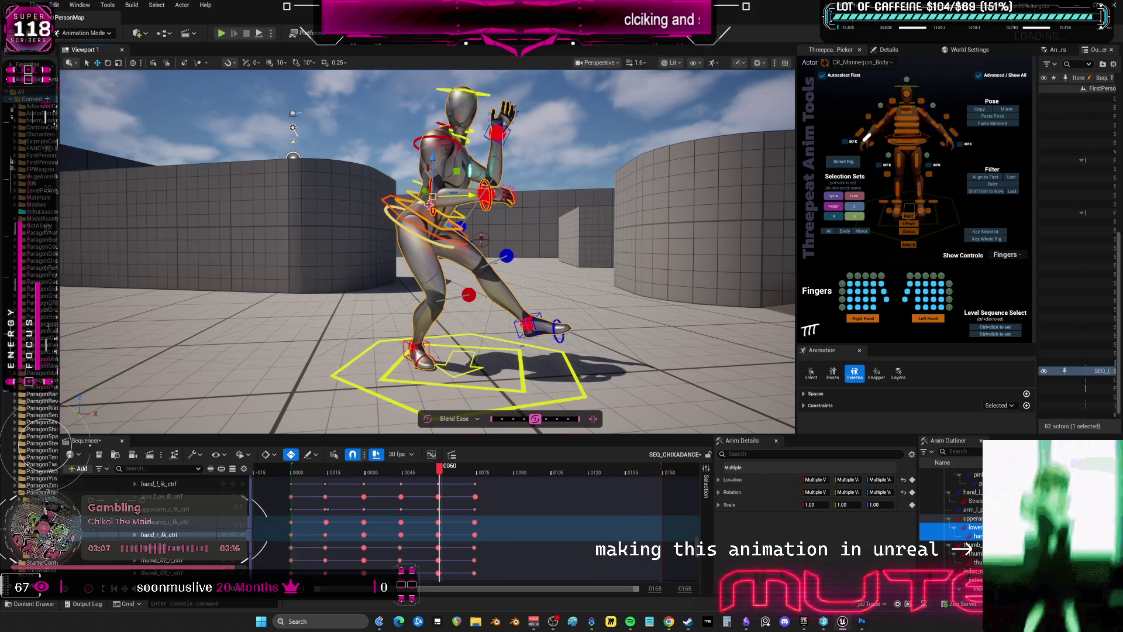
pyautogui.click(434, 144)
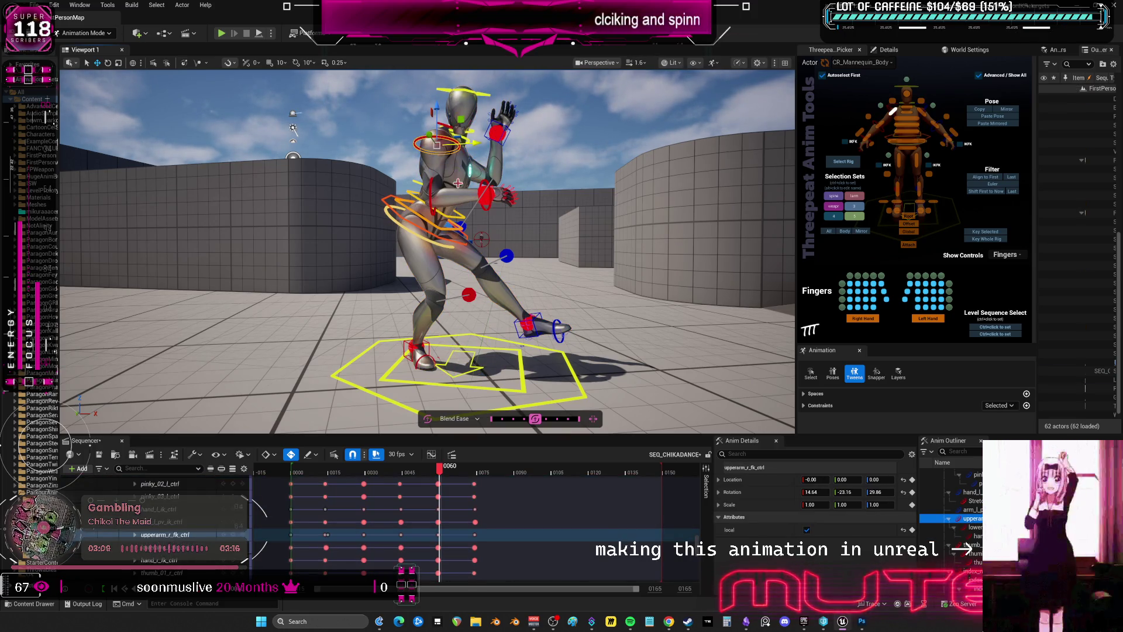
pyautogui.keyDown('ctrl'); pyautogui.click(501, 136); pyautogui.keyUp('ctrl')
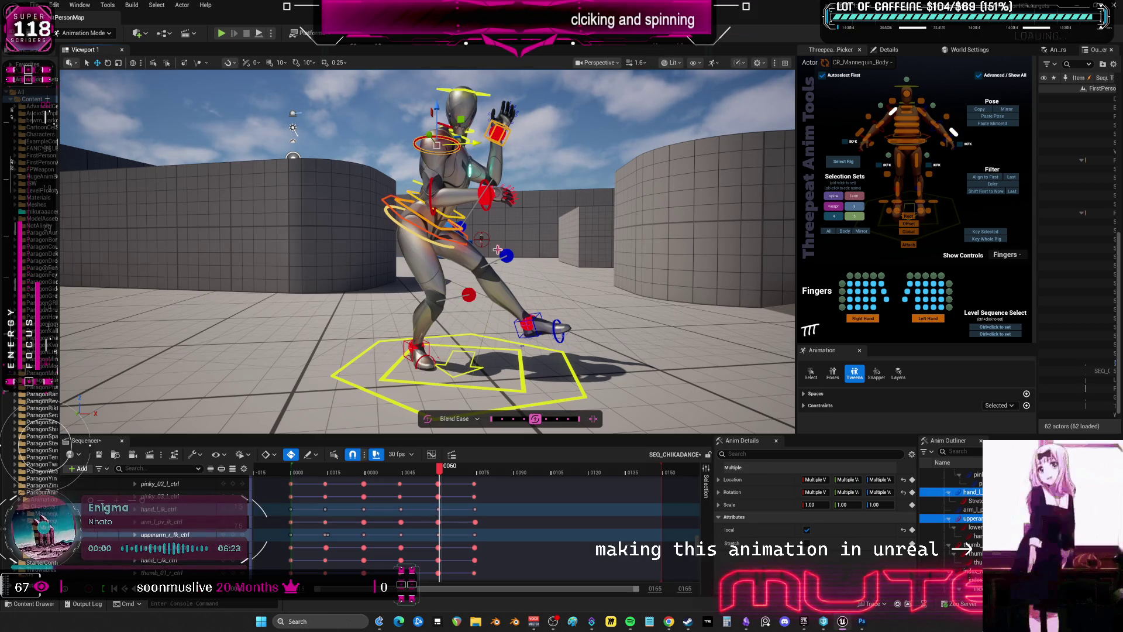
pyautogui.keyDown('ctrl'); pyautogui.click(430, 196); pyautogui.keyUp('ctrl')
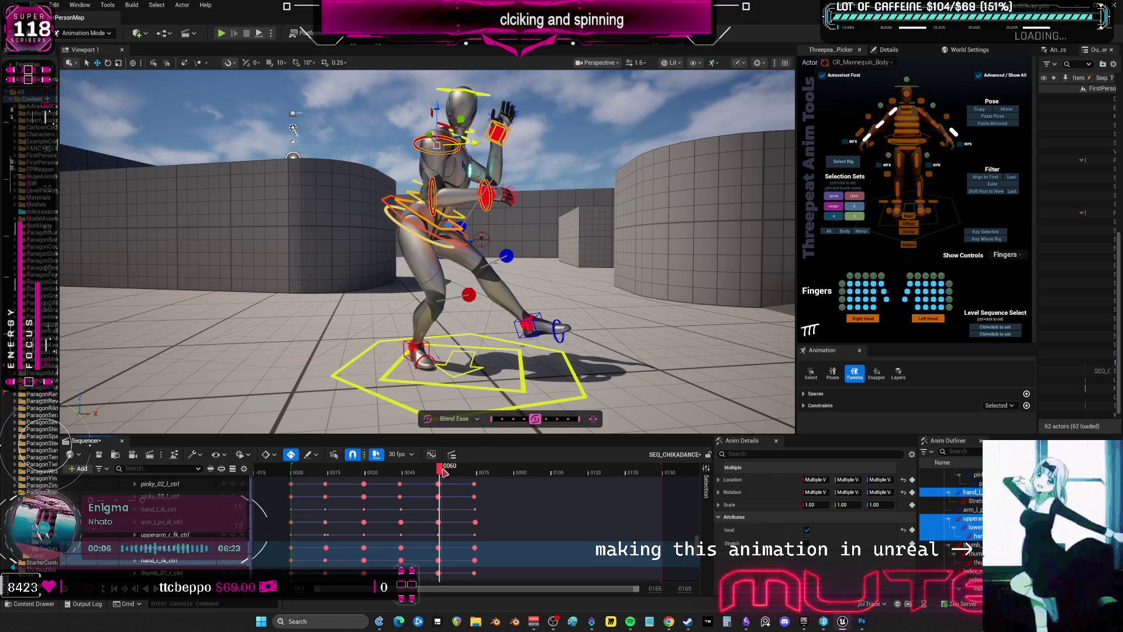
pyautogui.moveTo(442, 471); pyautogui.dragTo(487, 465)
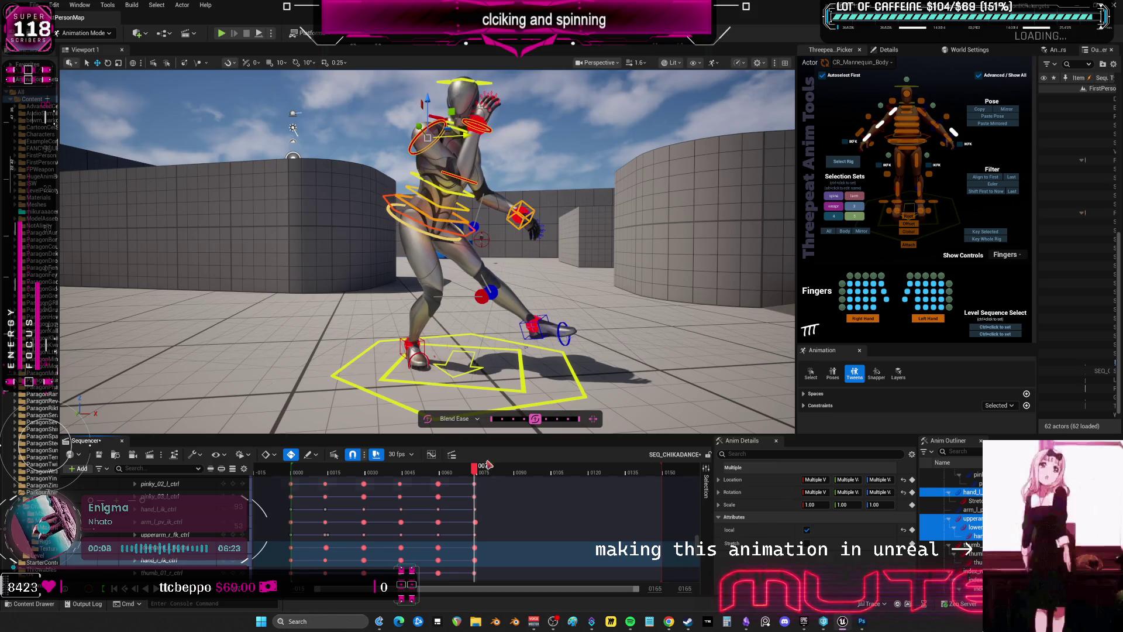
pyautogui.click(989, 119)
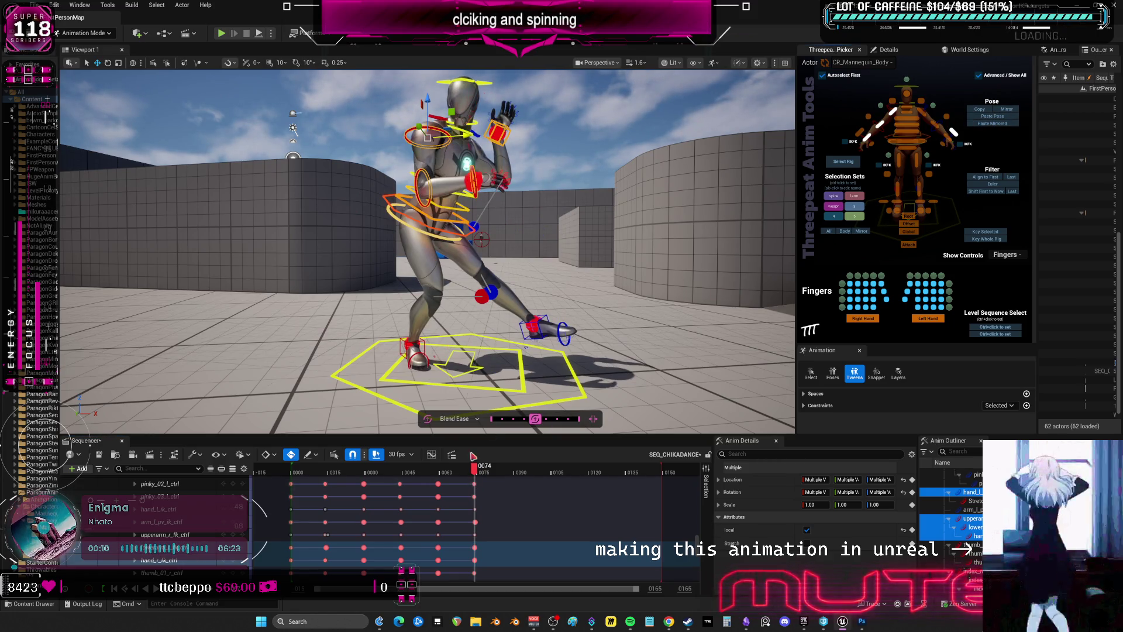
pyautogui.moveTo(422, 471); pyautogui.dragTo(477, 492)
pyautogui.click(158, 509)
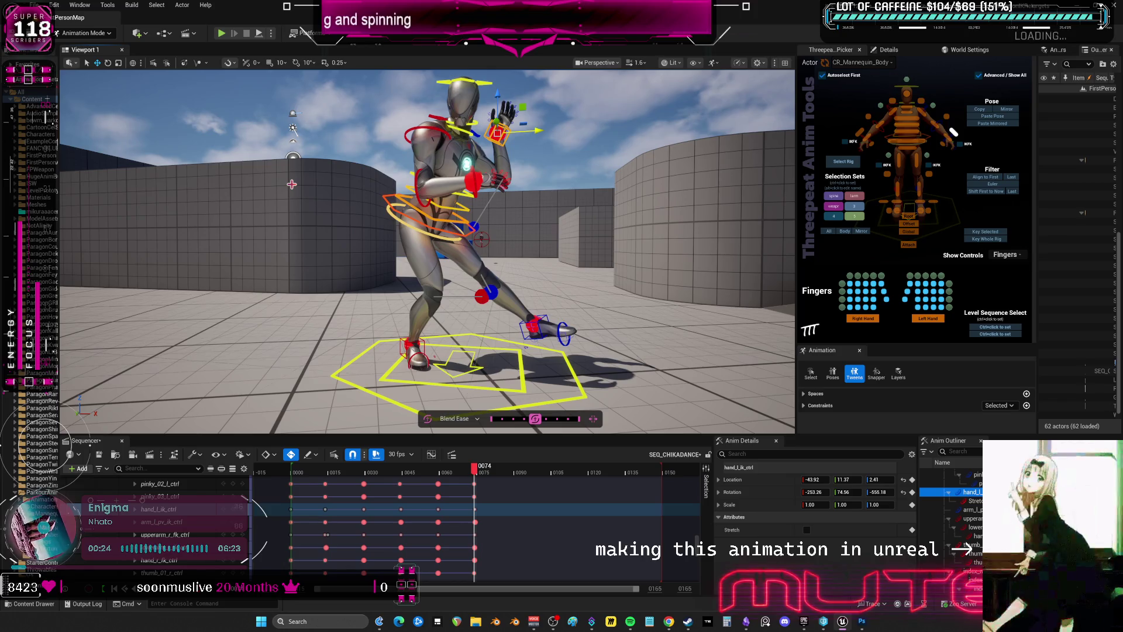
# Enlarge the Sequencer panel and open the Curve Editor for SEQ_CHIKADANCE
pyautogui.click(88, 7)
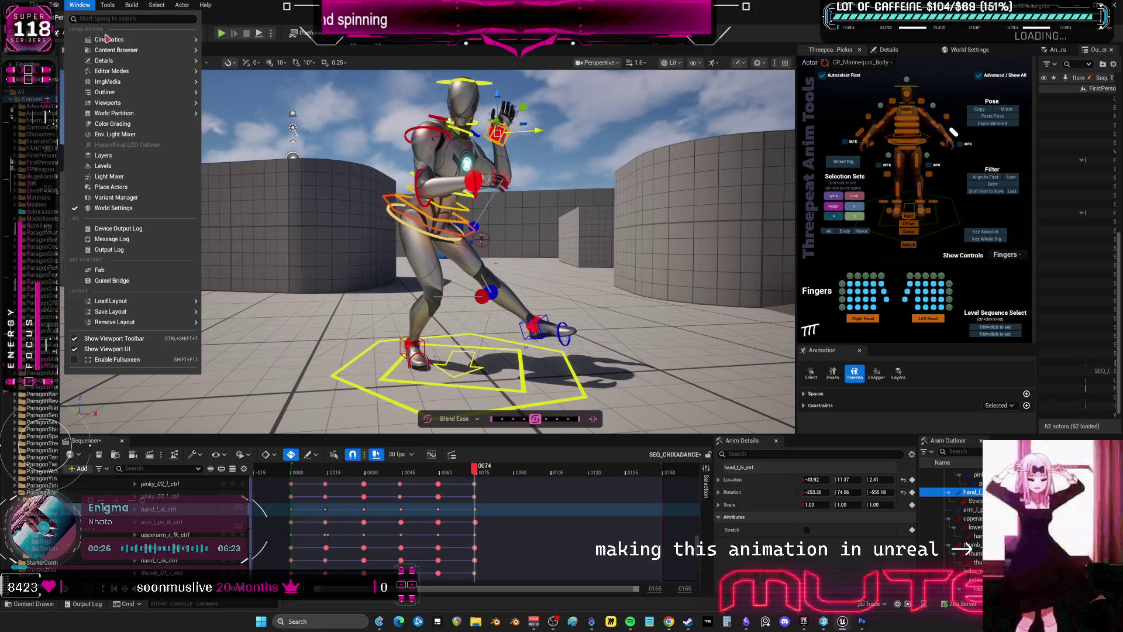
pyautogui.moveTo(113, 44)
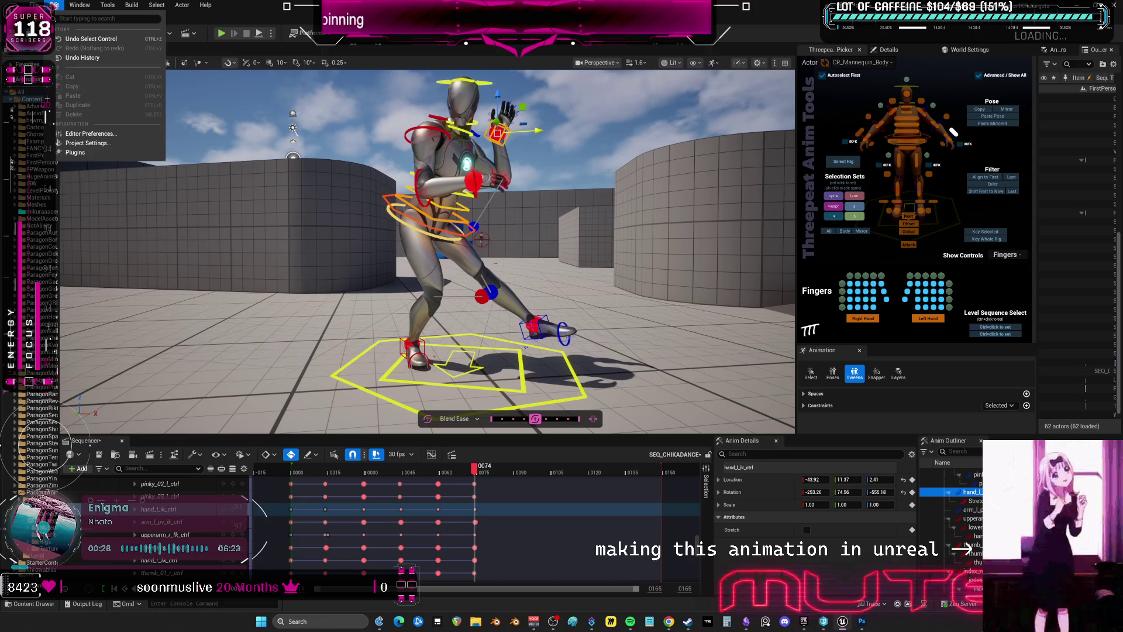
pyautogui.click(80, 6)
pyautogui.click(79, 6)
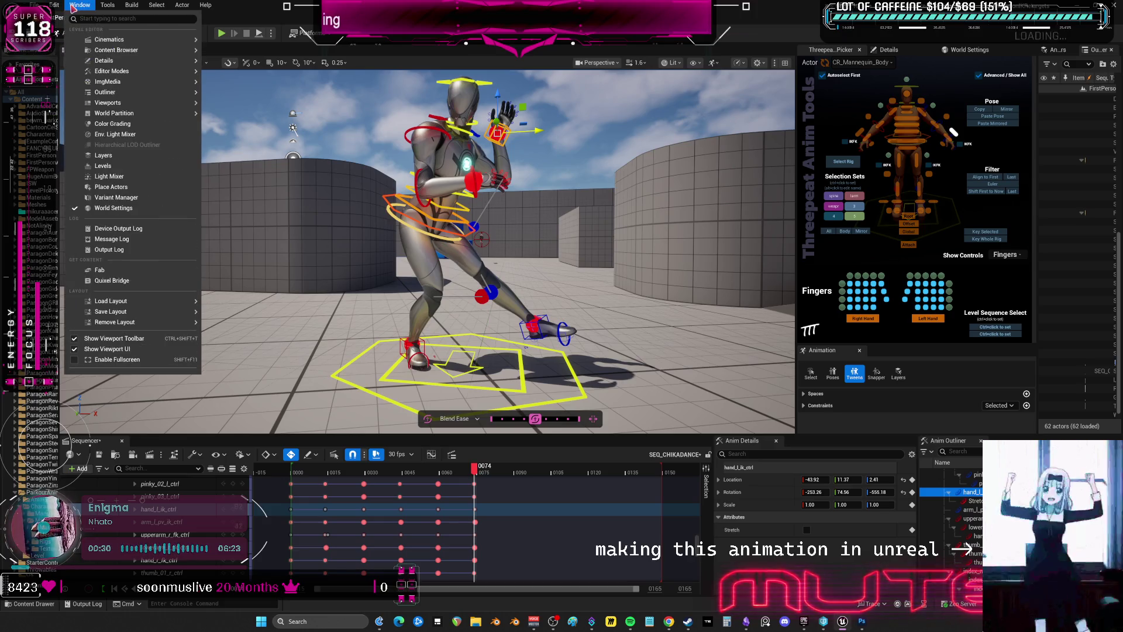
pyautogui.moveTo(119, 43)
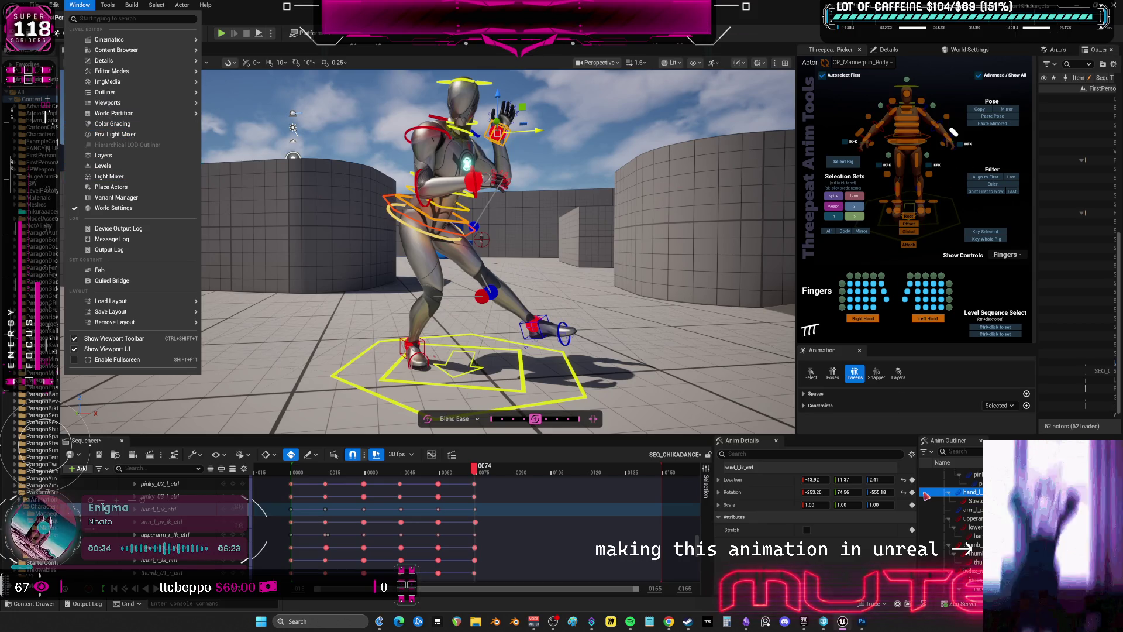
pyautogui.click(180, 412)
pyautogui.moveTo(174, 435)
pyautogui.mouseDown()
pyautogui.moveTo(205, 318)
pyautogui.moveTo(210, 419)
pyautogui.mouseUp()
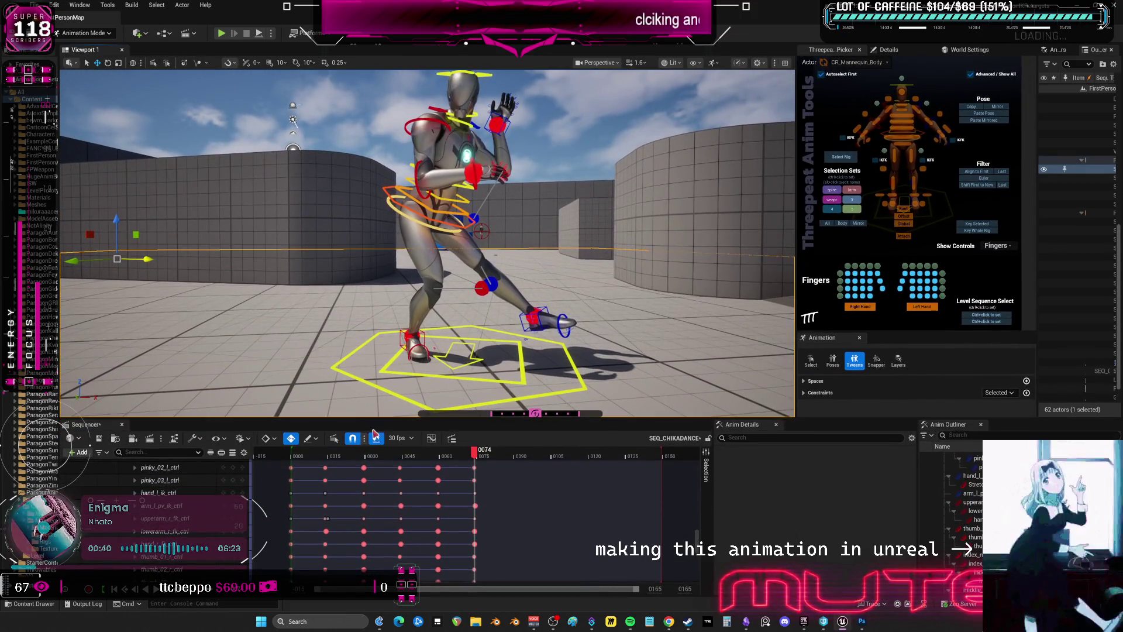
pyautogui.click(431, 439)
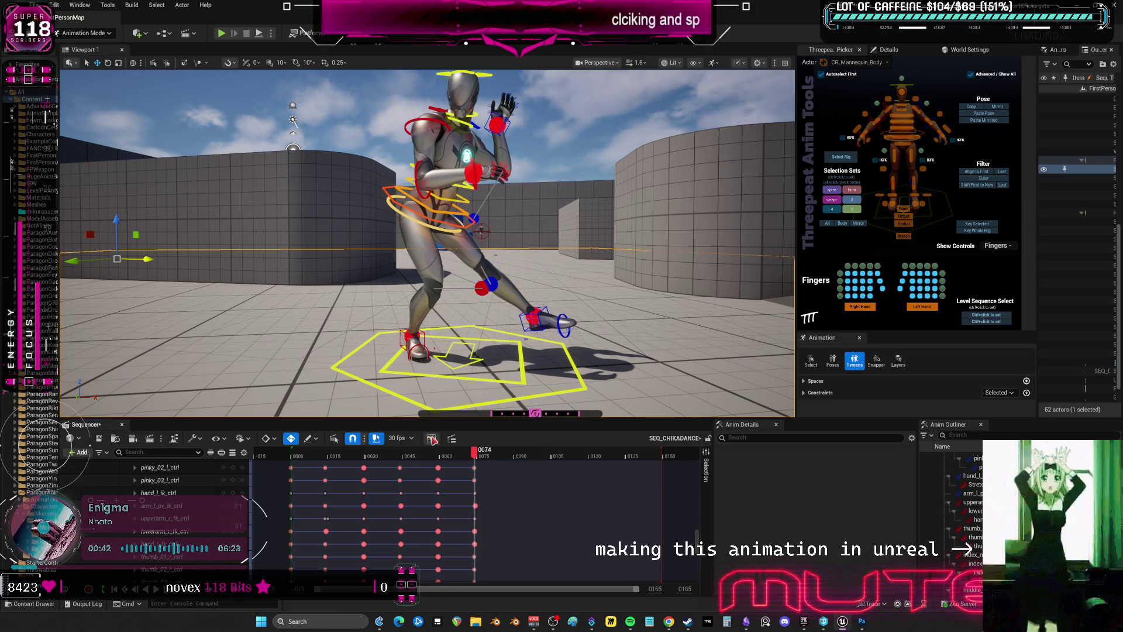
# Position the curve window below the character and show hand_l_ik_ctrl's curves up to frame 60
pyautogui.moveTo(485, 182); pyautogui.dragTo(549, 127)
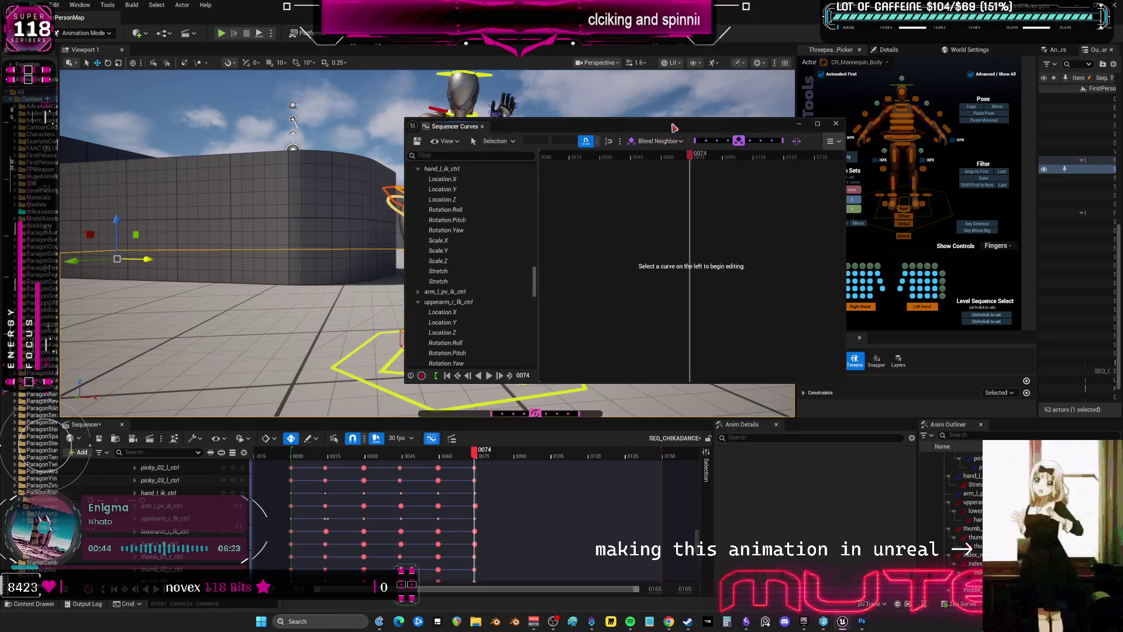
pyautogui.scroll(-3, 498, 289)
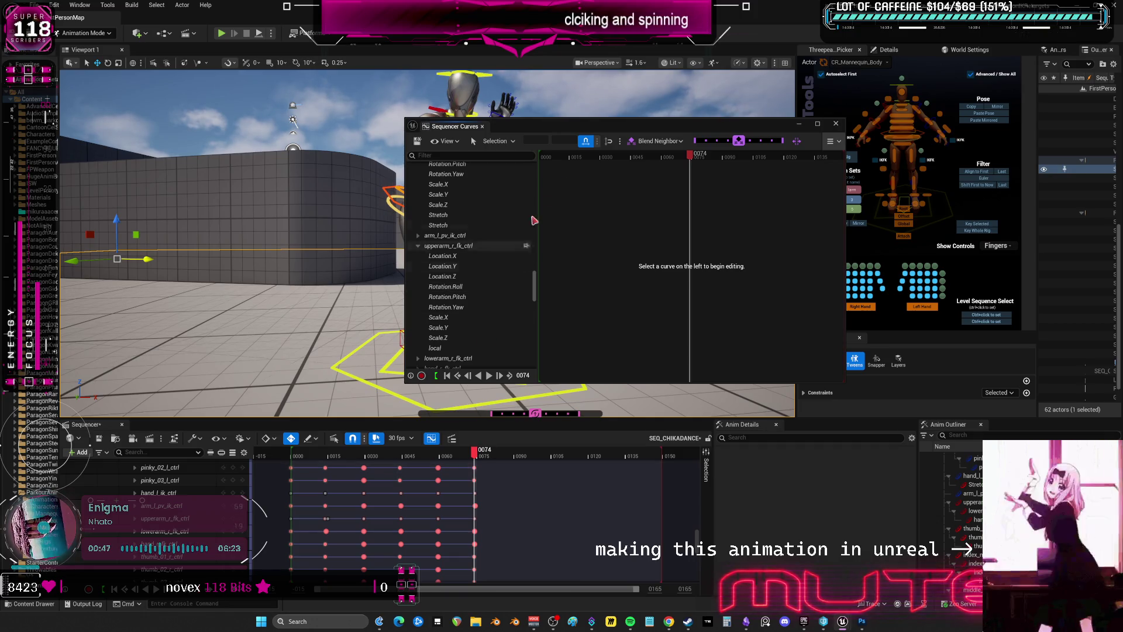
pyautogui.moveTo(514, 126); pyautogui.dragTo(500, 247)
pyautogui.click(502, 139)
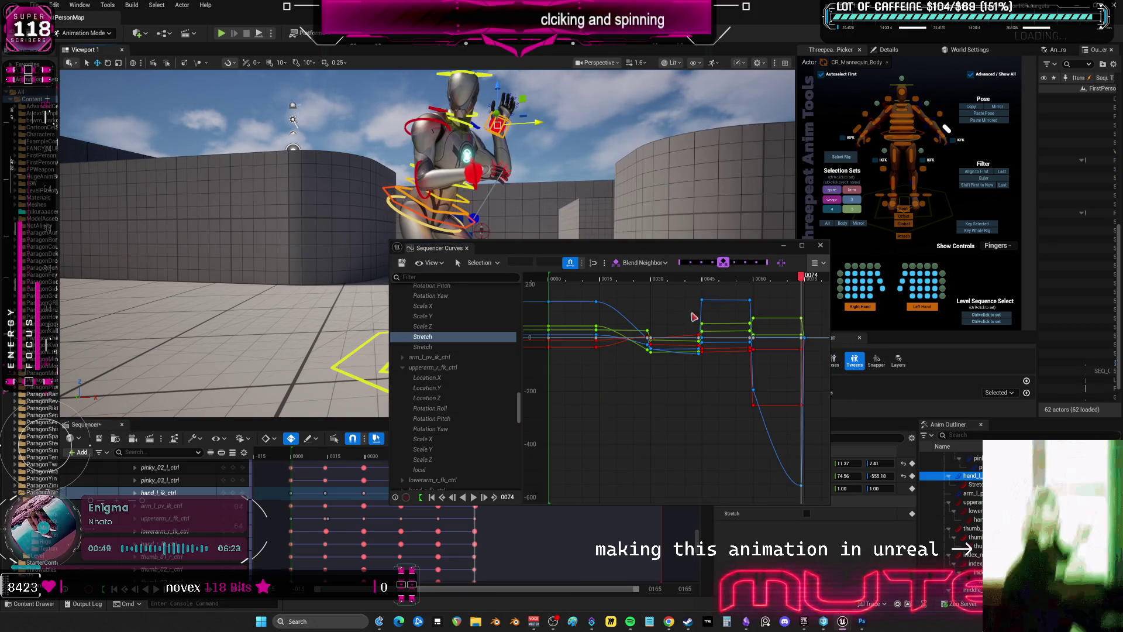
pyautogui.moveTo(704, 251); pyautogui.dragTo(705, 246)
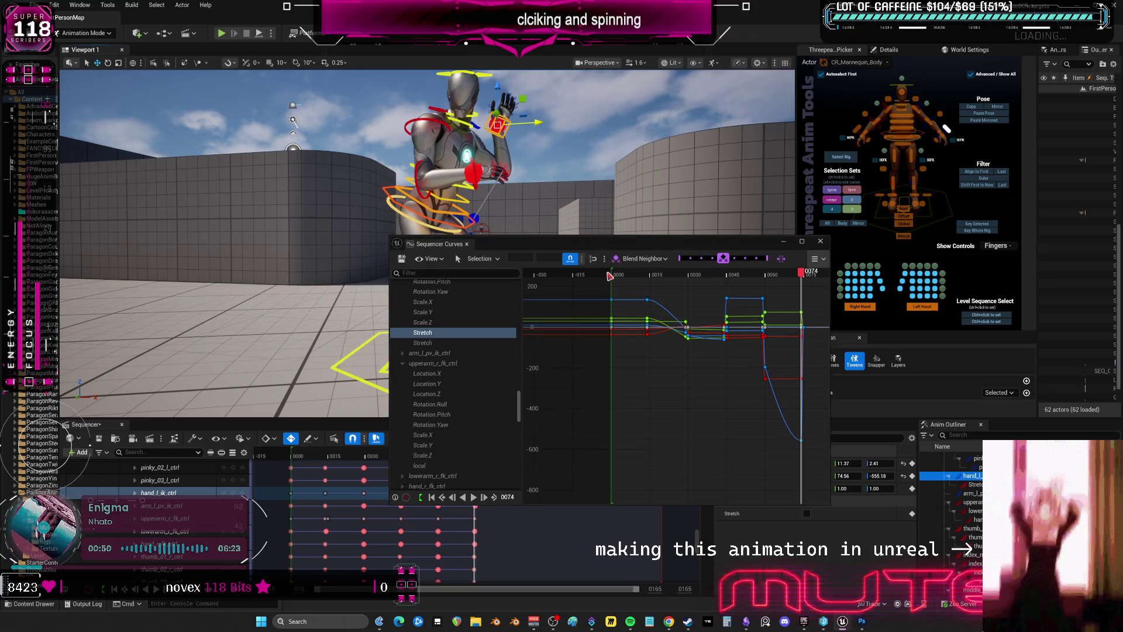
pyautogui.click(618, 274)
pyautogui.moveTo(618, 275); pyautogui.dragTo(781, 303)
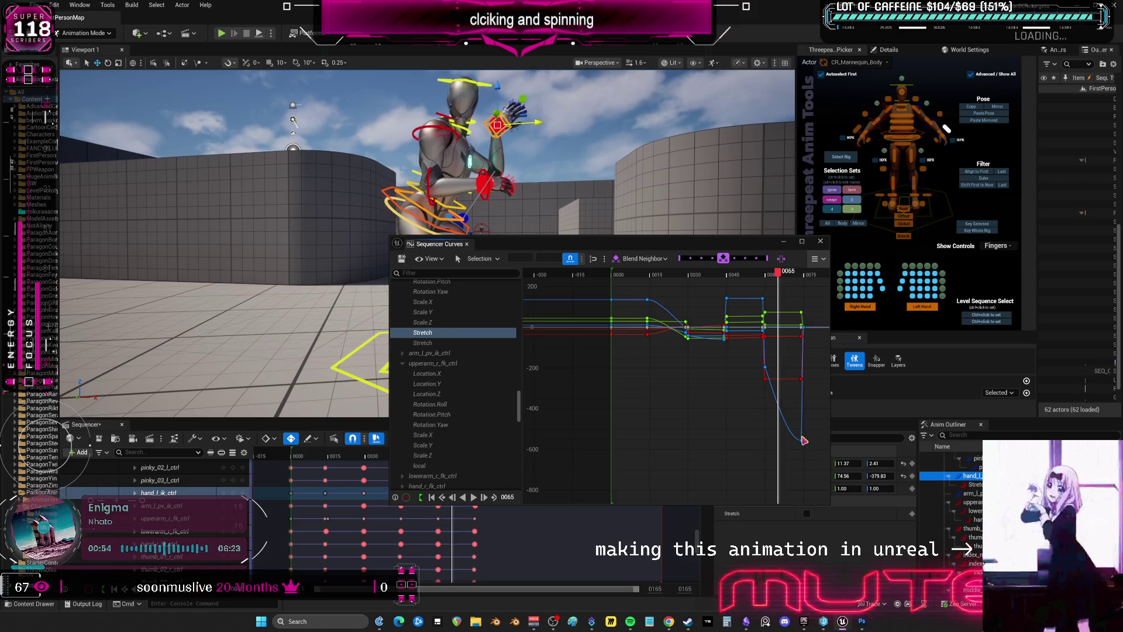
# Raise the keys at frames 74 and 60 (to about 200) to flatten the dip
pyautogui.click(797, 440)
pyautogui.moveTo(803, 399)
pyautogui.mouseDown()
pyautogui.moveTo(797, 380)
pyautogui.moveTo(757, 365)
pyautogui.mouseUp()
pyautogui.moveTo(784, 274)
pyautogui.mouseDown()
pyautogui.moveTo(745, 278)
pyautogui.moveTo(789, 300)
pyautogui.mouseUp()
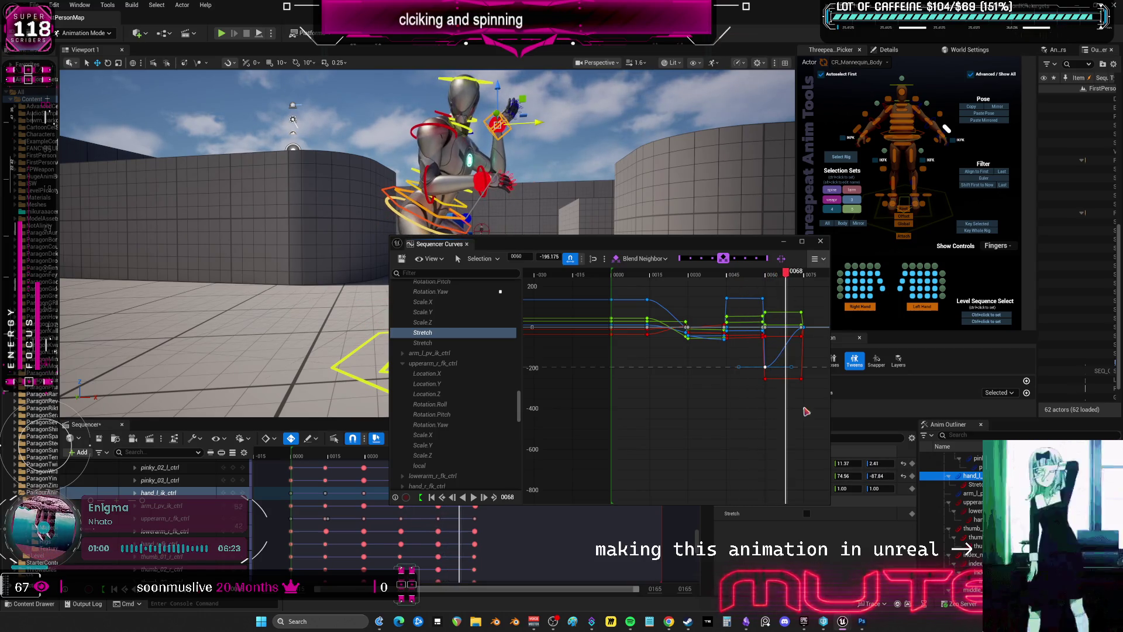
pyautogui.moveTo(765, 366)
pyautogui.mouseDown()
pyautogui.moveTo(771, 287)
pyautogui.moveTo(759, 288)
pyautogui.moveTo(806, 300)
pyautogui.moveTo(768, 299)
pyautogui.mouseUp()
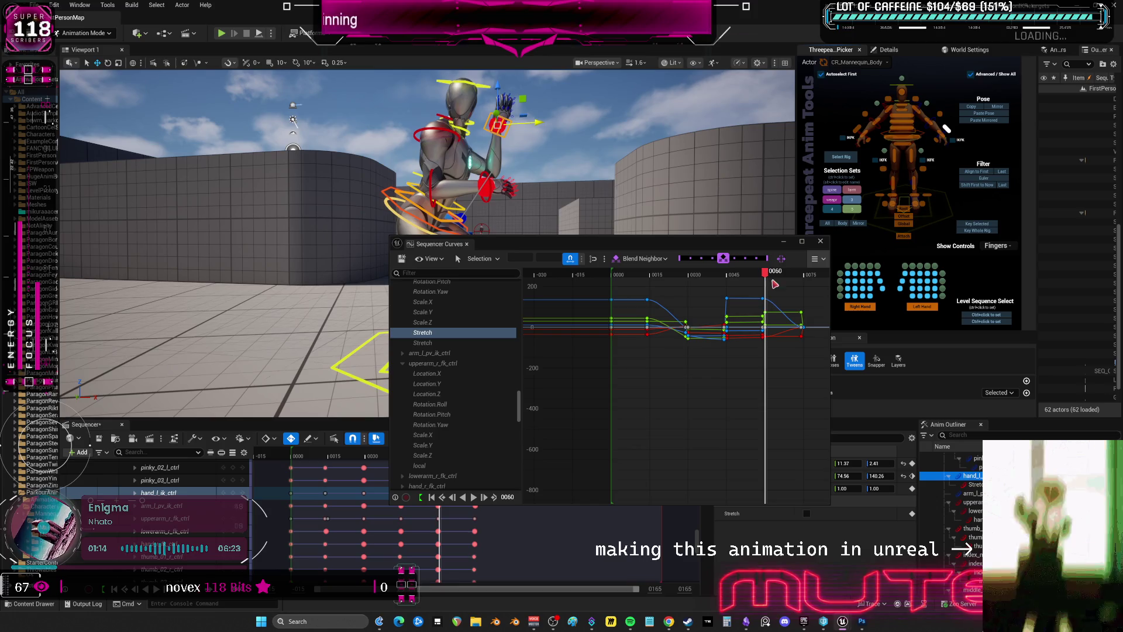
pyautogui.moveTo(775, 285); pyautogui.dragTo(805, 286)
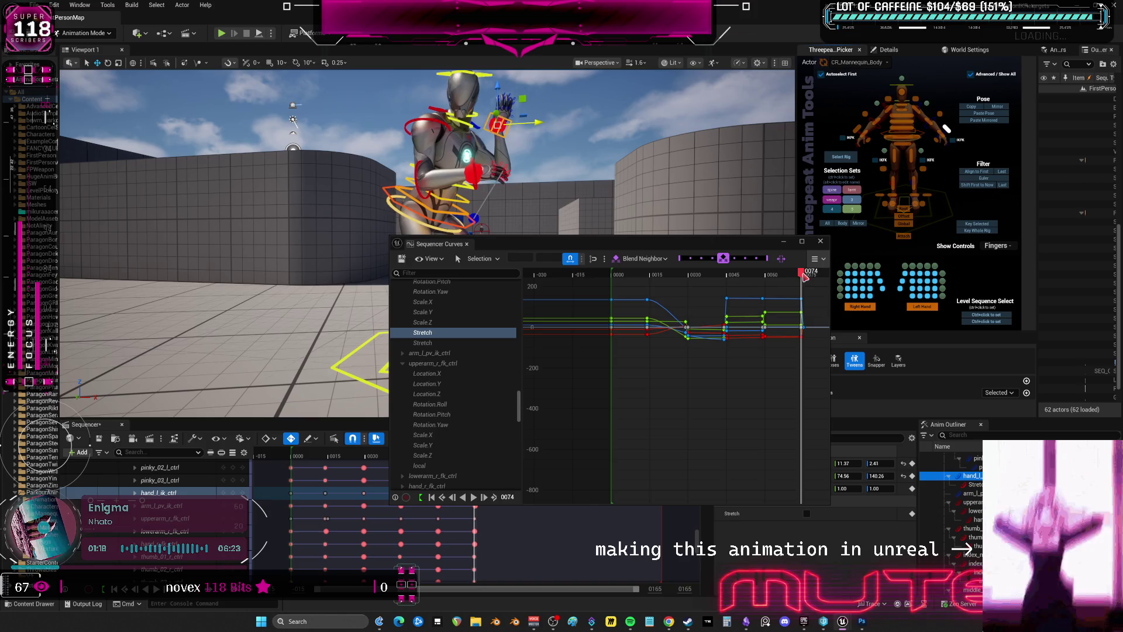
pyautogui.moveTo(805, 276)
pyautogui.mouseDown()
pyautogui.moveTo(764, 285)
pyautogui.moveTo(796, 285)
pyautogui.mouseUp()
# Close the curve editor and move the left hand IK control up and left, reviewing to frame 75
pyautogui.click(820, 241)
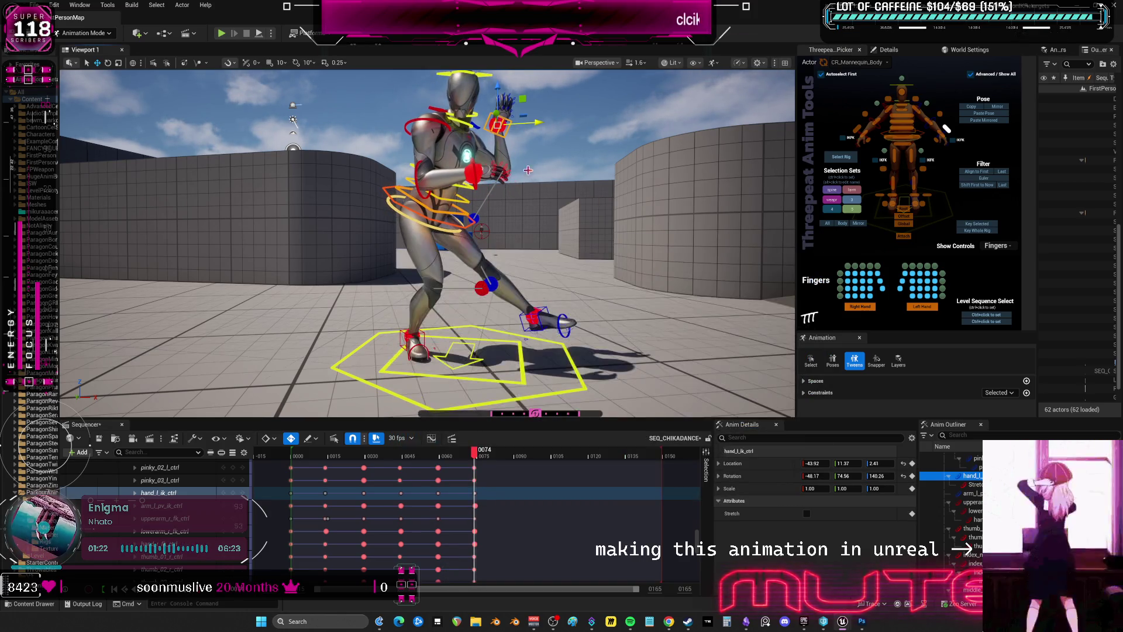
pyautogui.moveTo(510, 183)
pyautogui.mouseDown()
pyautogui.moveTo(505, 175)
pyautogui.moveTo(553, 208)
pyautogui.mouseUp()
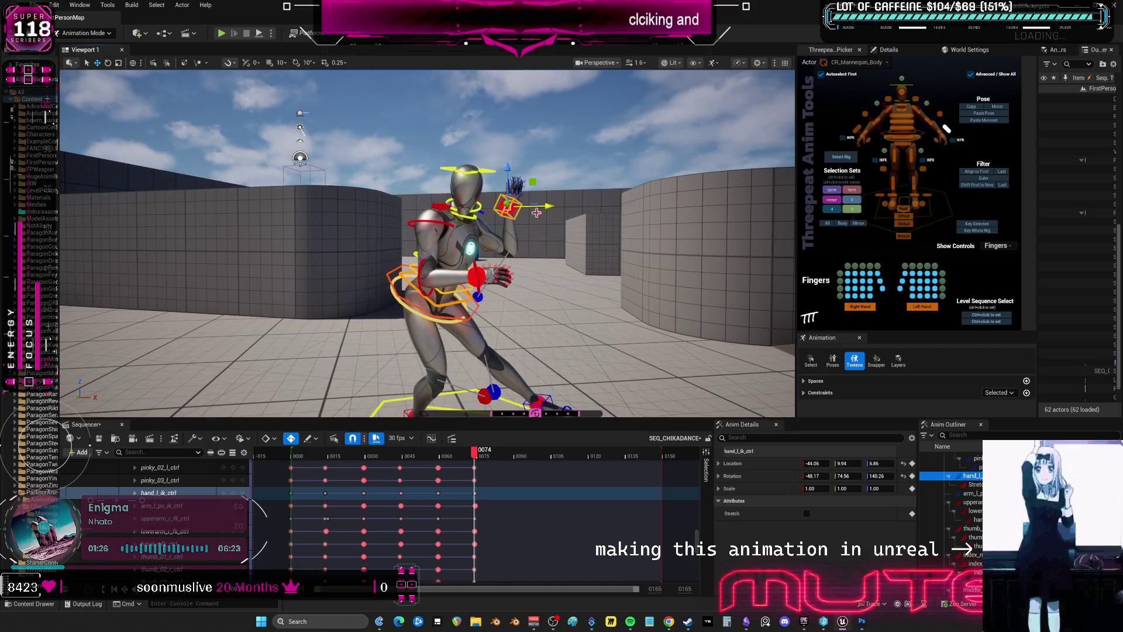
pyautogui.moveTo(492, 454)
pyautogui.mouseDown()
pyautogui.moveTo(456, 455)
pyautogui.moveTo(480, 454)
pyautogui.mouseUp()
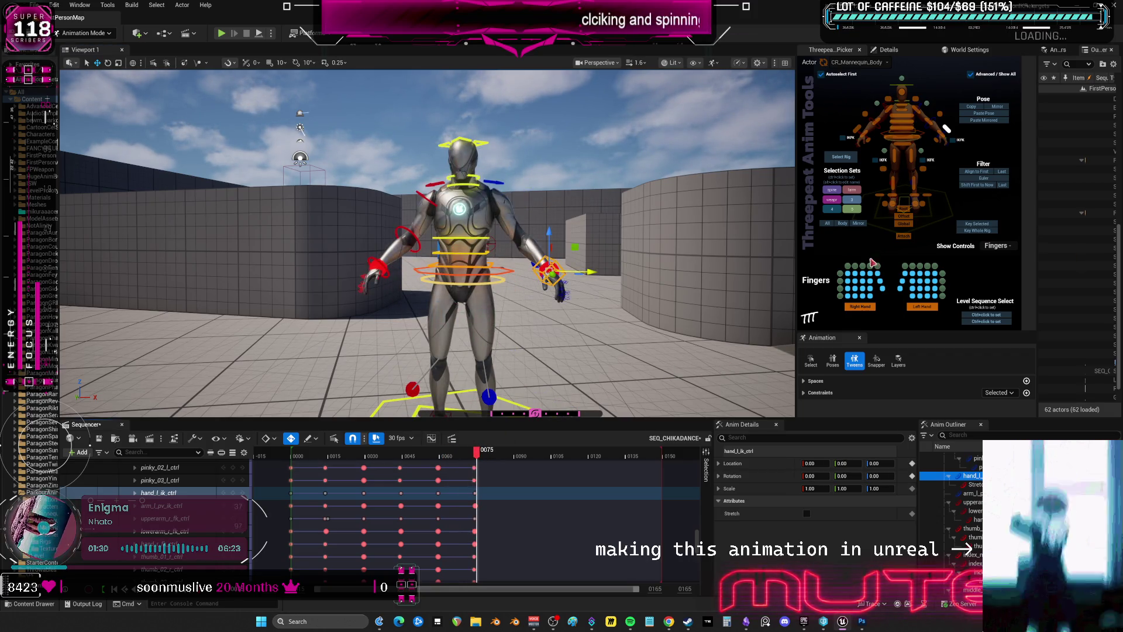
pyautogui.moveTo(629, 248); pyautogui.dragTo(522, 284, button='right')
# Slide both foot IK controls along X and frame the view on the feet
pyautogui.click(879, 194)
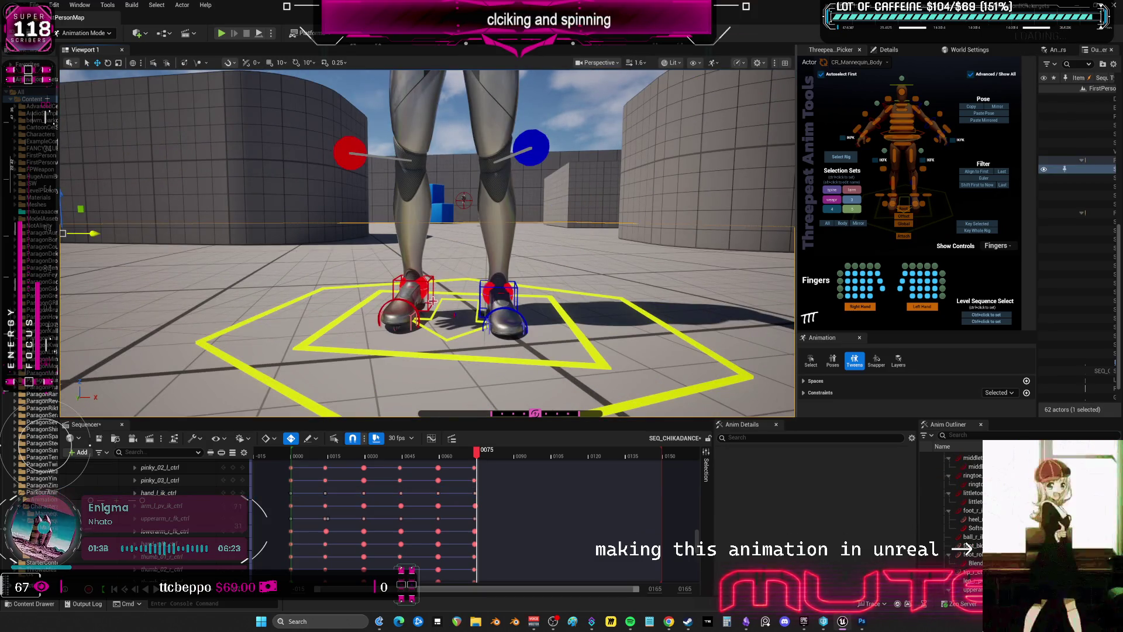
pyautogui.moveTo(448, 287)
pyautogui.mouseDown()
pyautogui.moveTo(531, 294)
pyautogui.moveTo(497, 290)
pyautogui.mouseUp()
pyautogui.click(497, 291)
pyautogui.moveTo(497, 291)
pyautogui.mouseDown(button='right')
pyautogui.moveTo(445, 275)
pyautogui.moveTo(506, 245)
pyautogui.moveTo(496, 275)
pyautogui.moveTo(676, 253)
pyautogui.mouseUp(button='right')
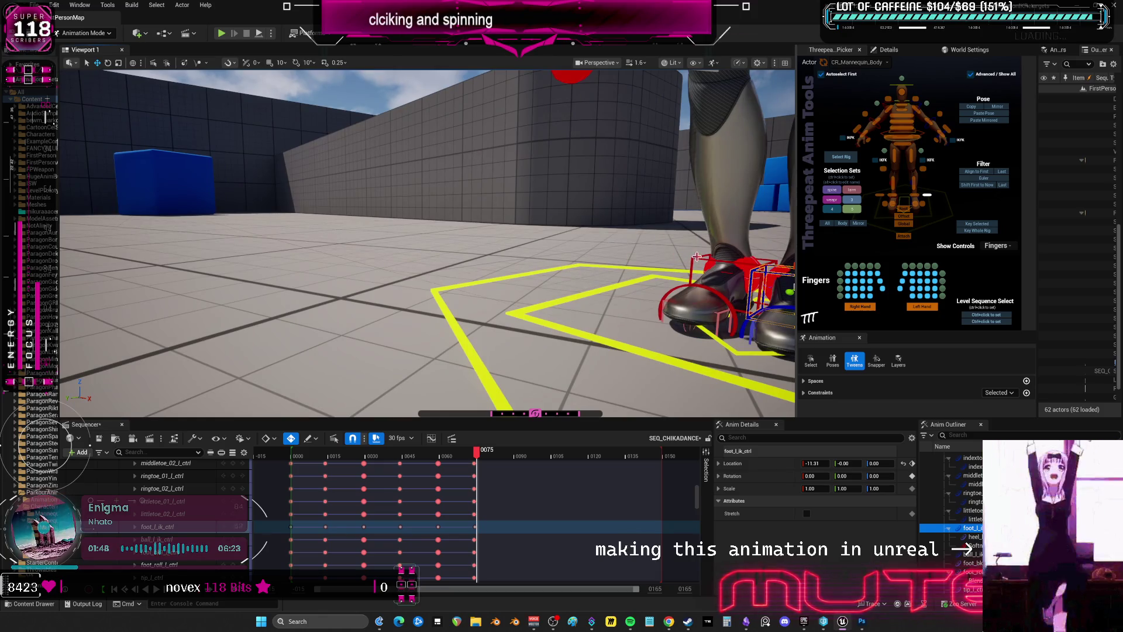
pyautogui.keyDown('ctrl'); pyautogui.click(697, 256); pyautogui.keyUp('ctrl')
pyautogui.press('f')
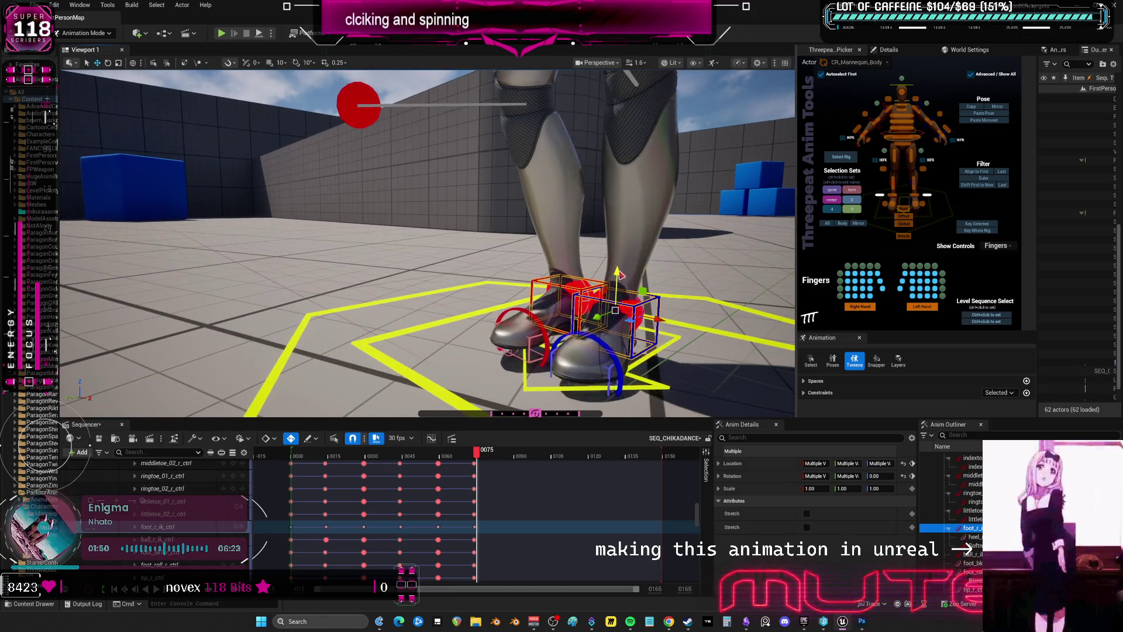
# Tilt the right toe control about 11 degrees and bend the left toe control
pyautogui.press('e')
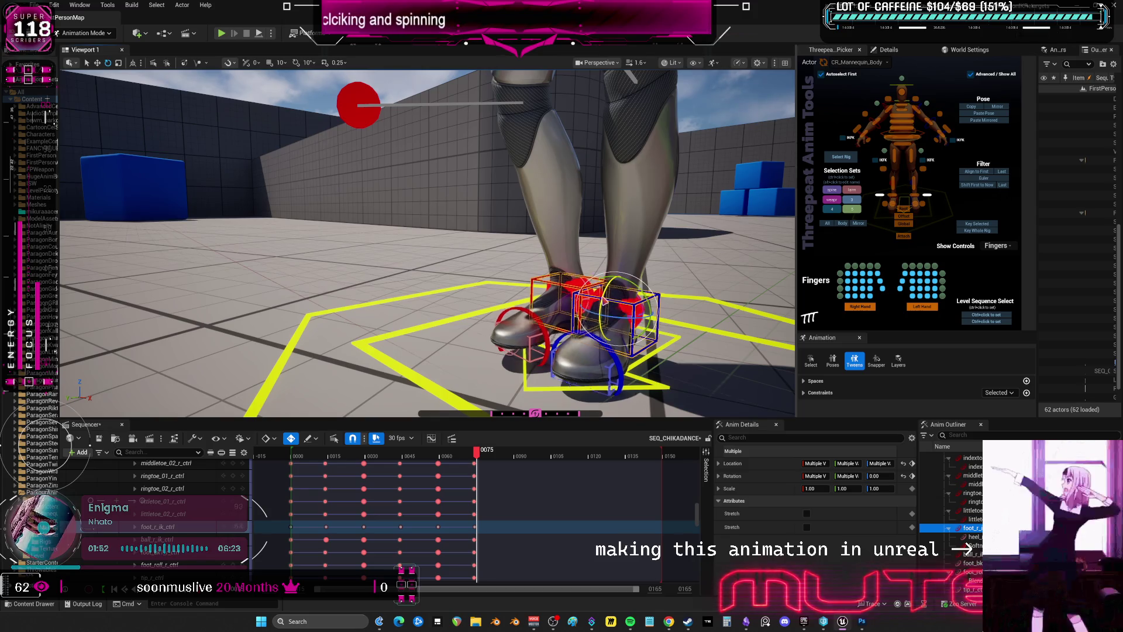
pyautogui.click(544, 344)
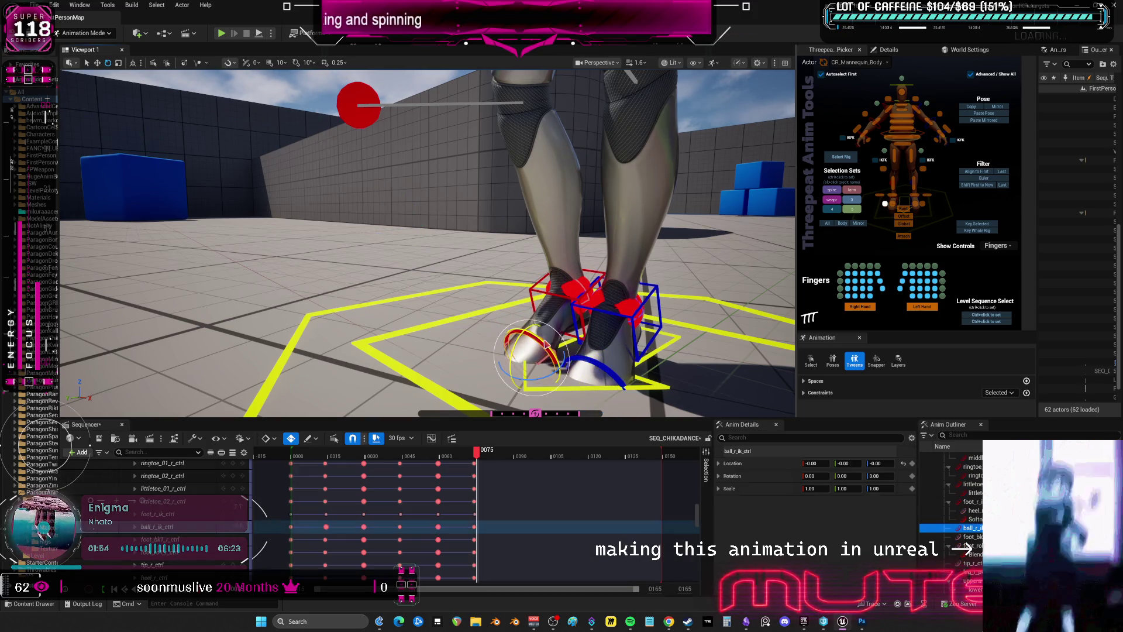
pyautogui.moveTo(544, 344); pyautogui.dragTo(519, 344)
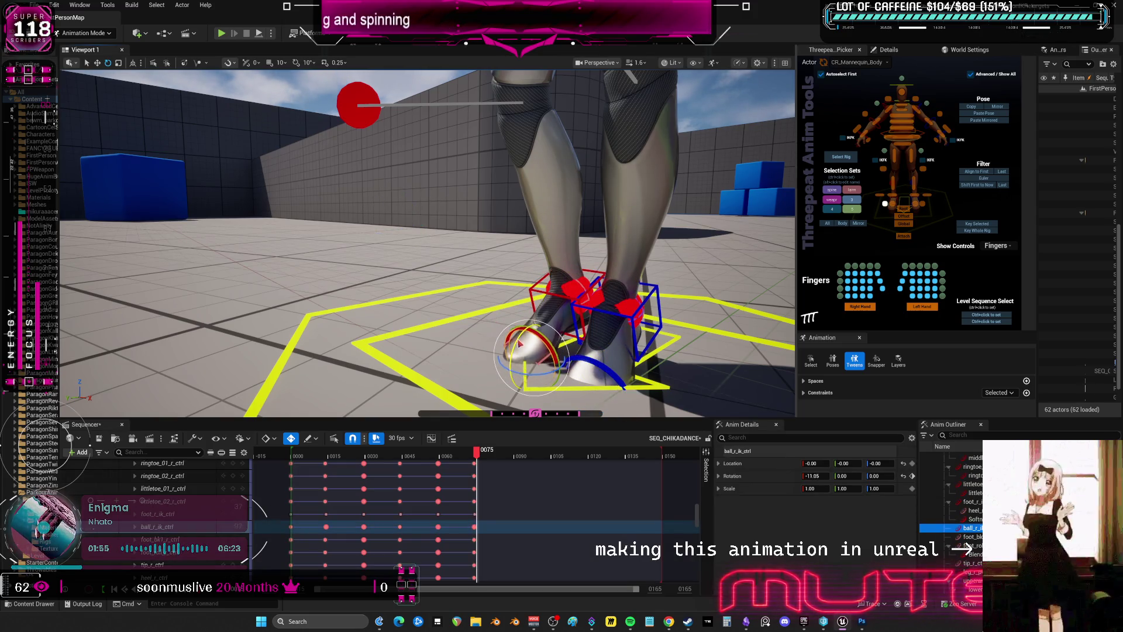
pyautogui.click(578, 369)
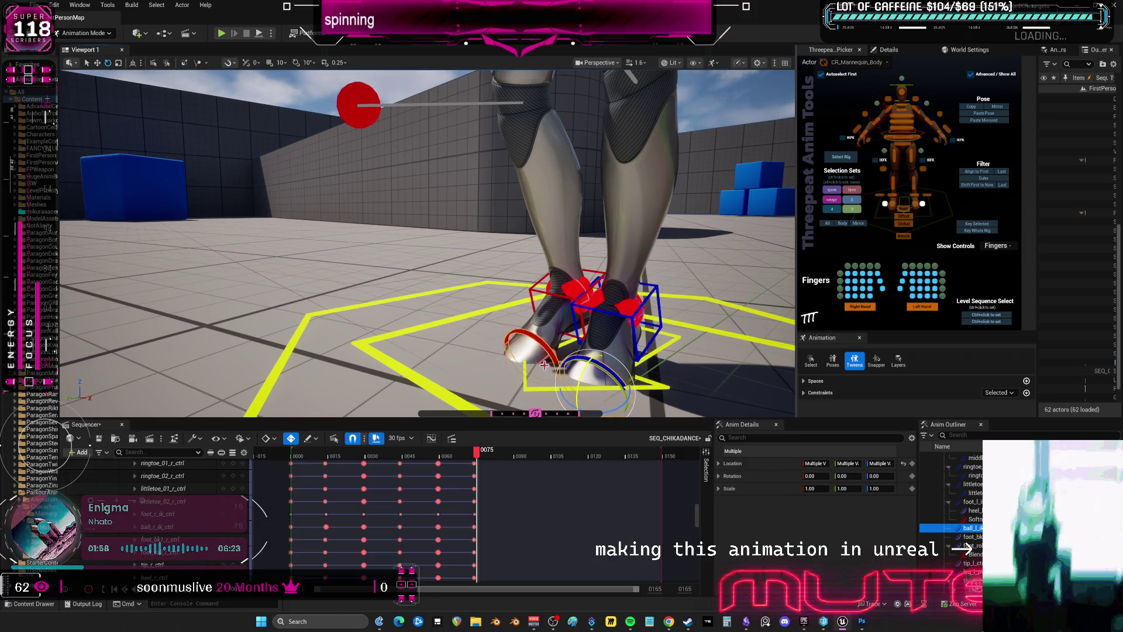
pyautogui.moveTo(581, 383); pyautogui.dragTo(585, 366)
# Raise foot_l_ik_ctrl slightly along Z
pyautogui.click(632, 319)
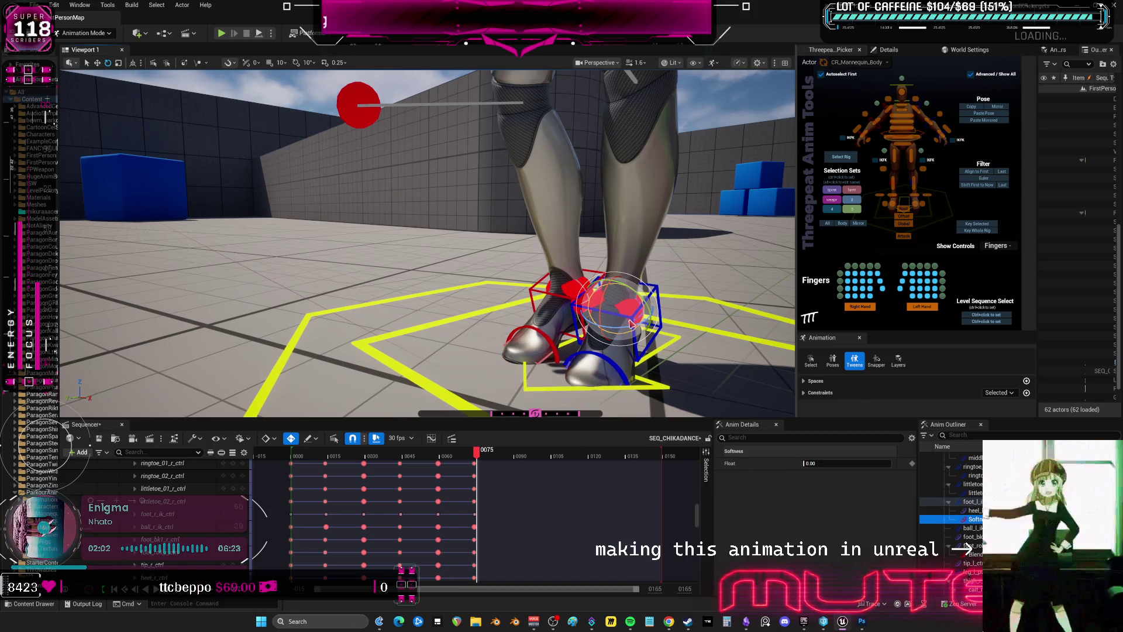
pyautogui.press('w')
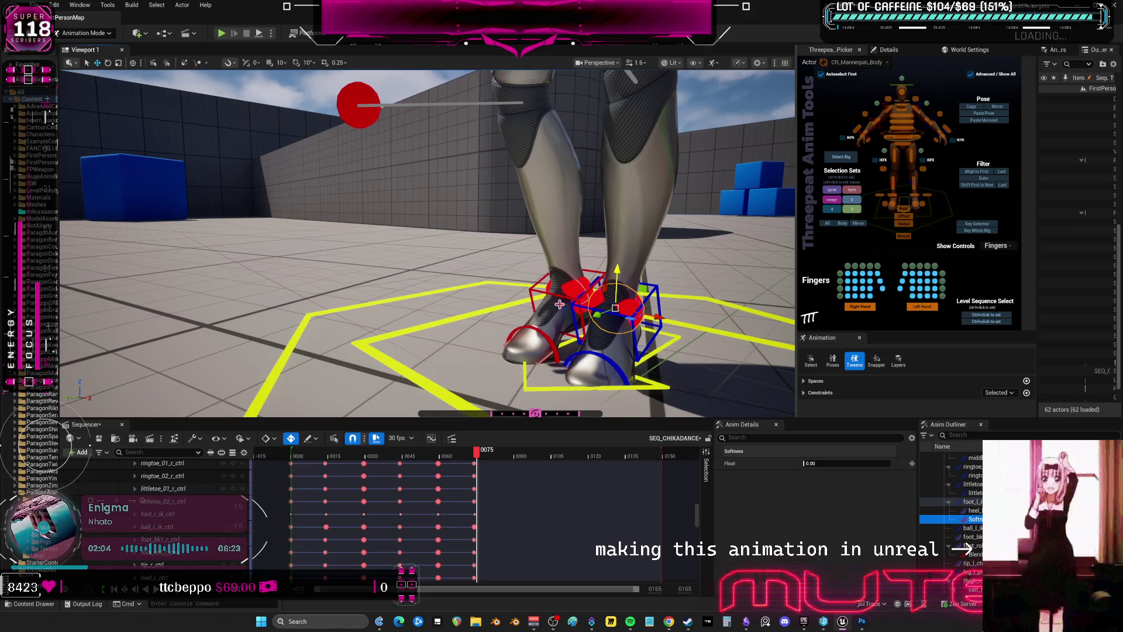
pyautogui.click(569, 288)
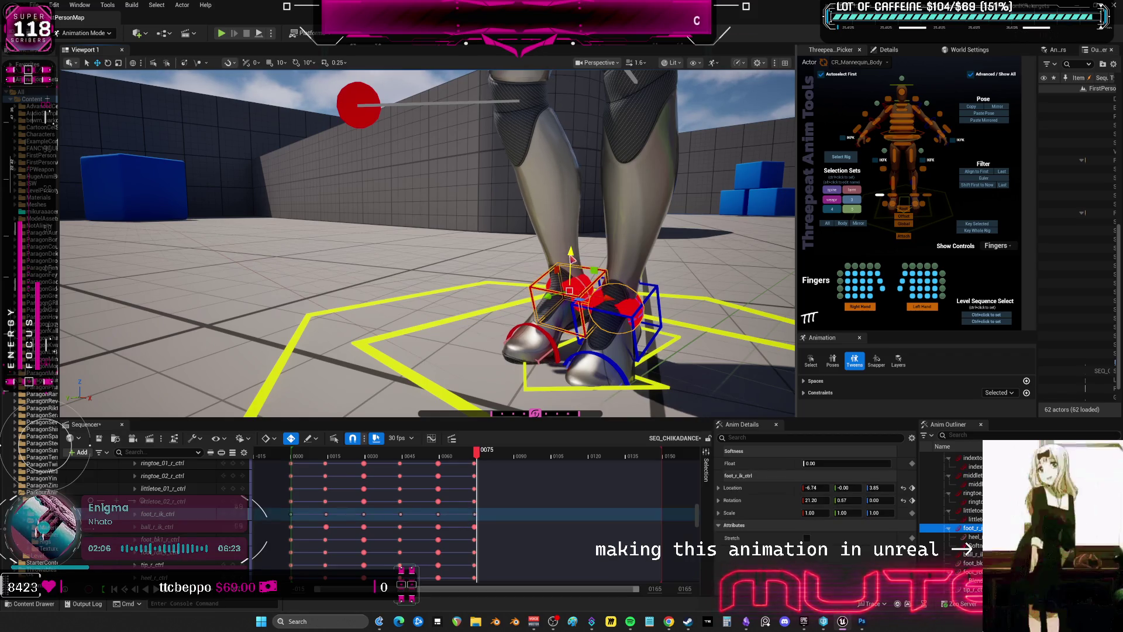
pyautogui.click(632, 318)
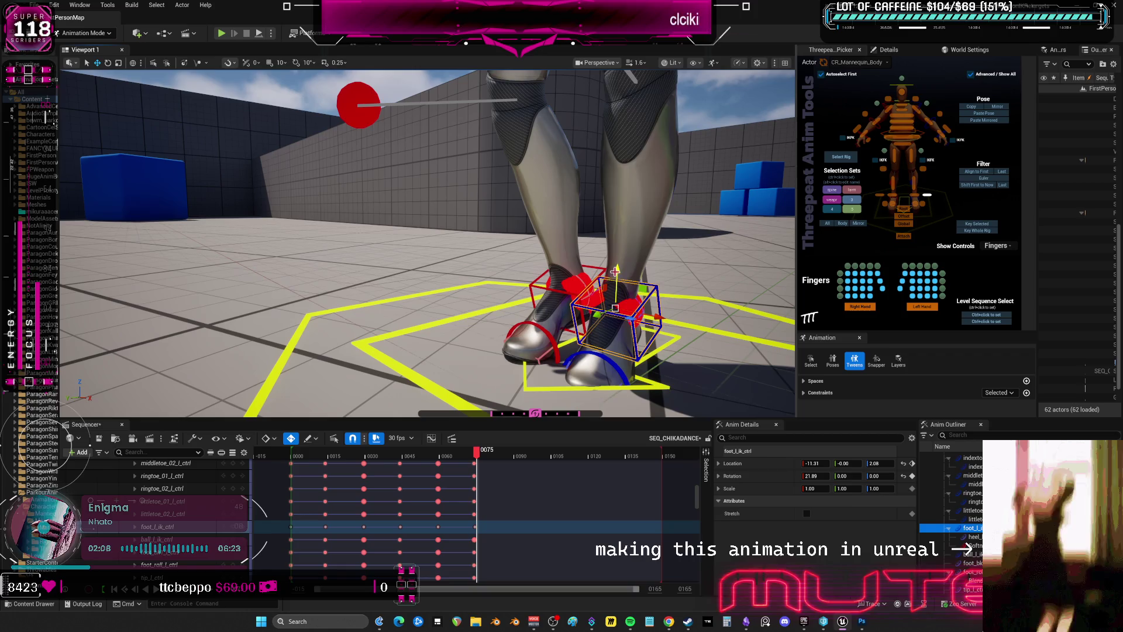
pyautogui.moveTo(615, 270); pyautogui.dragTo(615, 253)
pyautogui.moveTo(615, 253)
pyautogui.mouseDown(button='right')
pyautogui.moveTo(579, 269)
pyautogui.moveTo(737, 224)
pyautogui.mouseUp(button='right')
# Move the left leg pole-vector control sideways along X
pyautogui.click(715, 218)
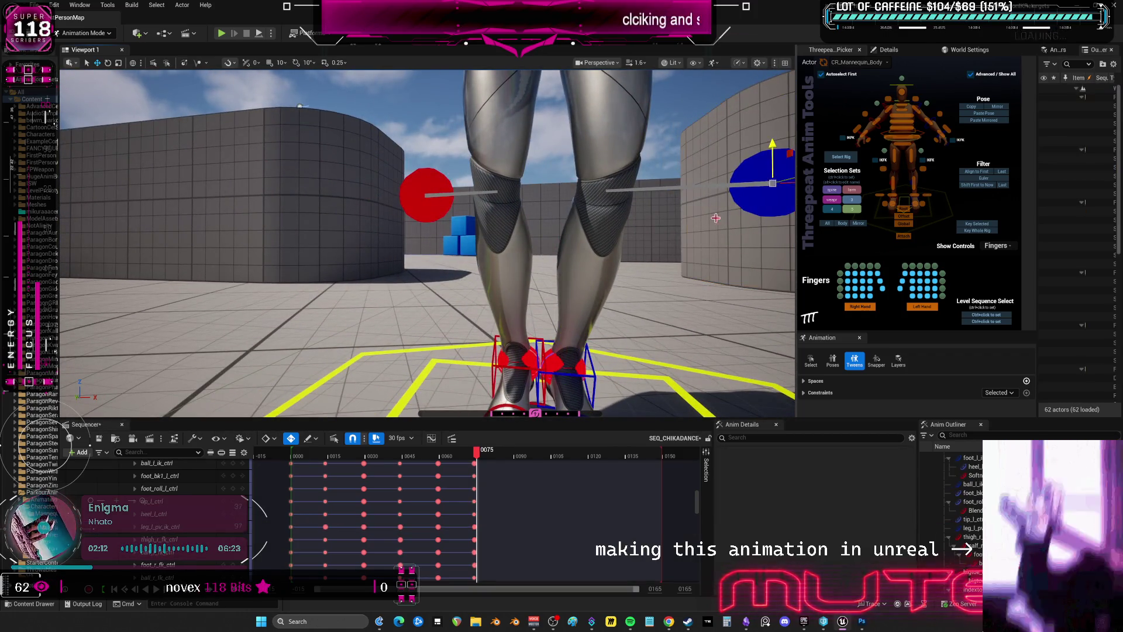
pyautogui.click(709, 223)
pyautogui.moveTo(709, 222); pyautogui.dragTo(696, 246, button='right')
pyautogui.moveTo(624, 259); pyautogui.dragTo(624, 258, button='right')
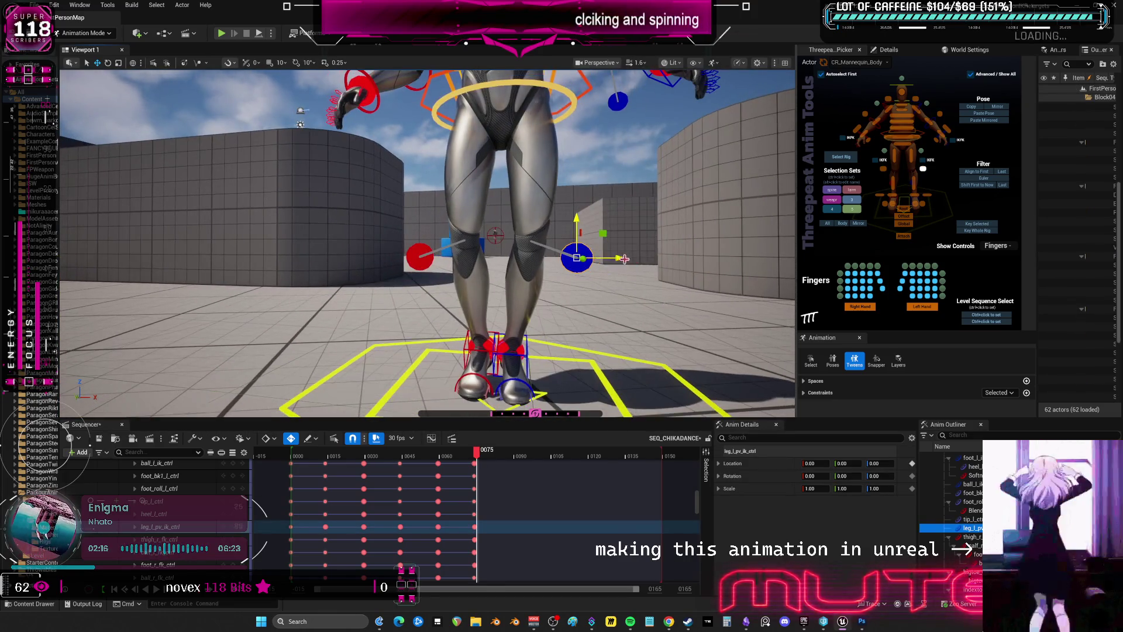
pyautogui.click(632, 259)
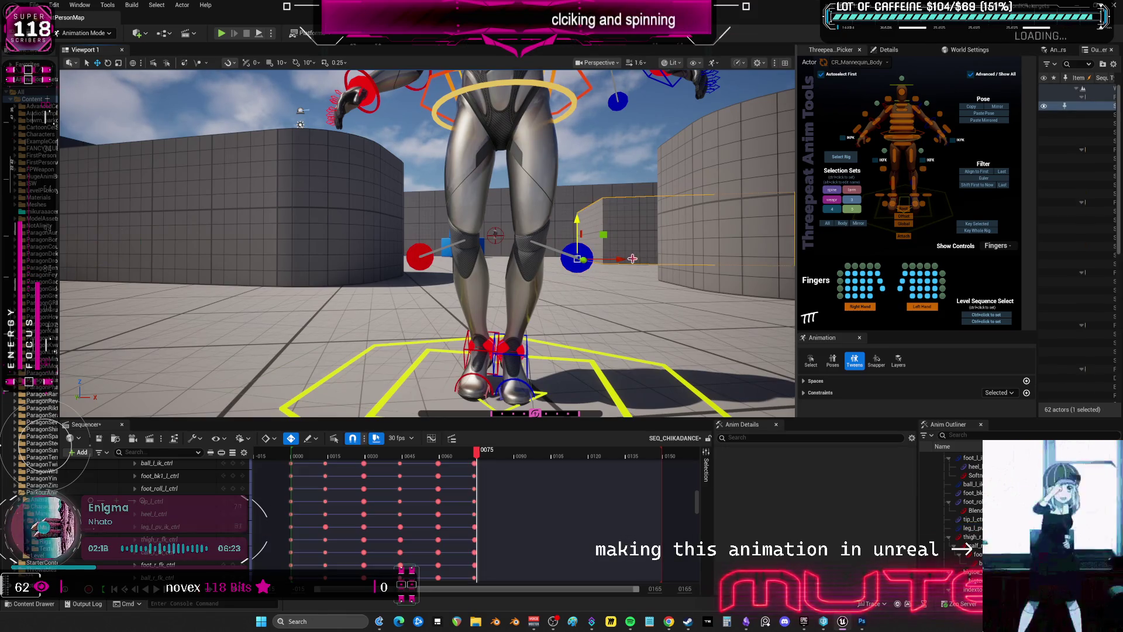
pyautogui.click(587, 264)
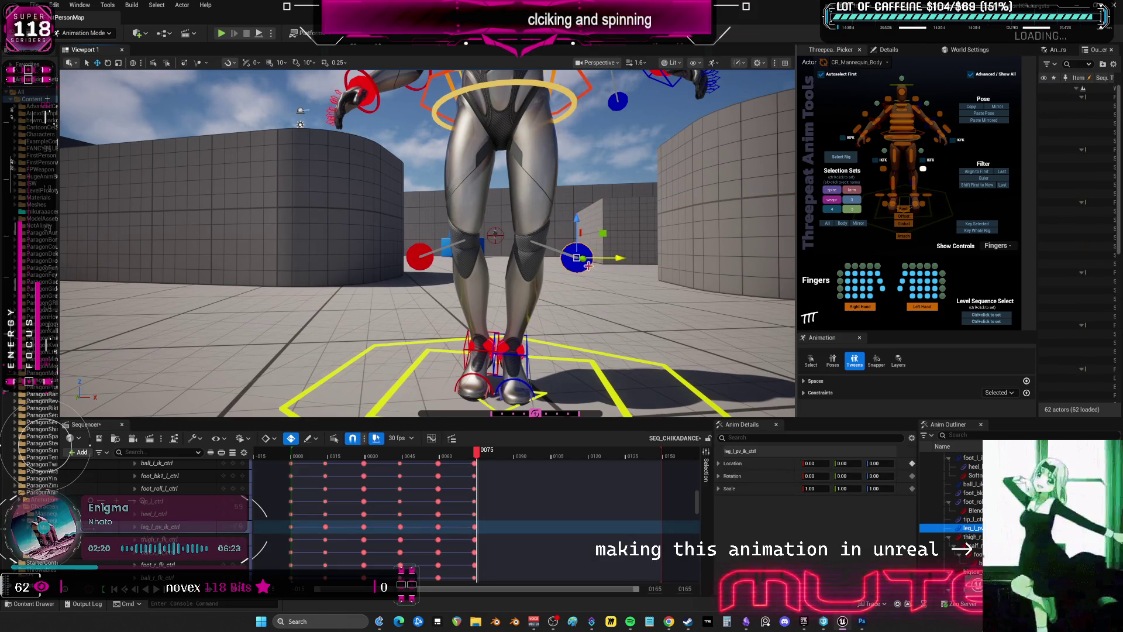
pyautogui.moveTo(620, 257)
pyautogui.mouseDown()
pyautogui.moveTo(456, 255)
pyautogui.moveTo(485, 257)
pyautogui.mouseUp()
# Shift the right leg pole control and push the left one further to X -14.46
pyautogui.click(423, 256)
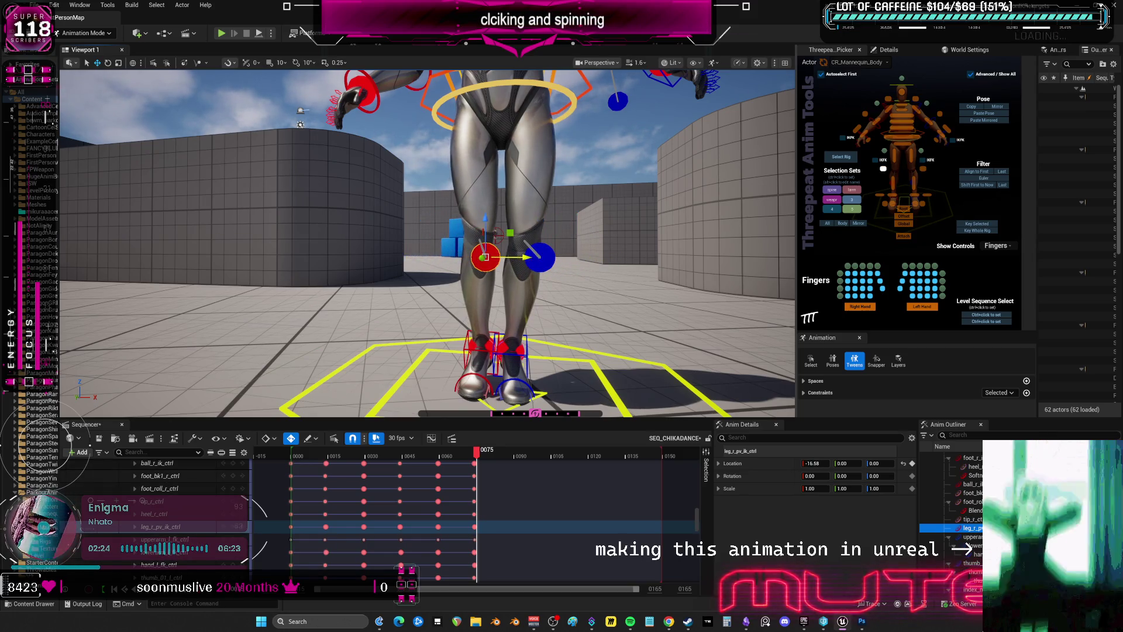
pyautogui.click(539, 257)
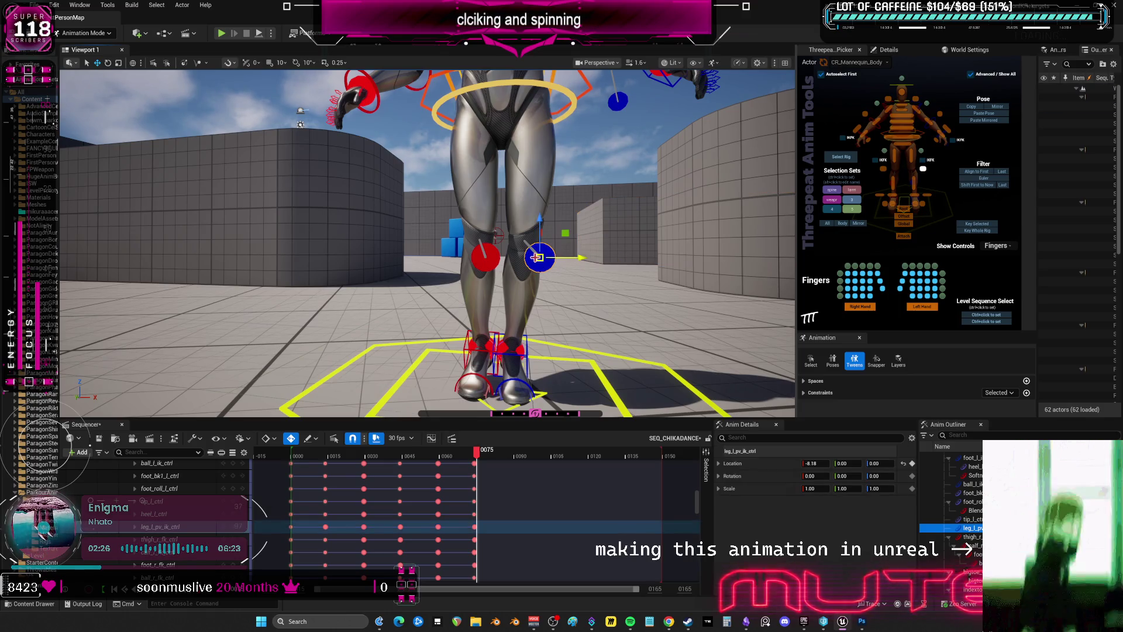
pyautogui.moveTo(577, 258); pyautogui.dragTo(554, 264)
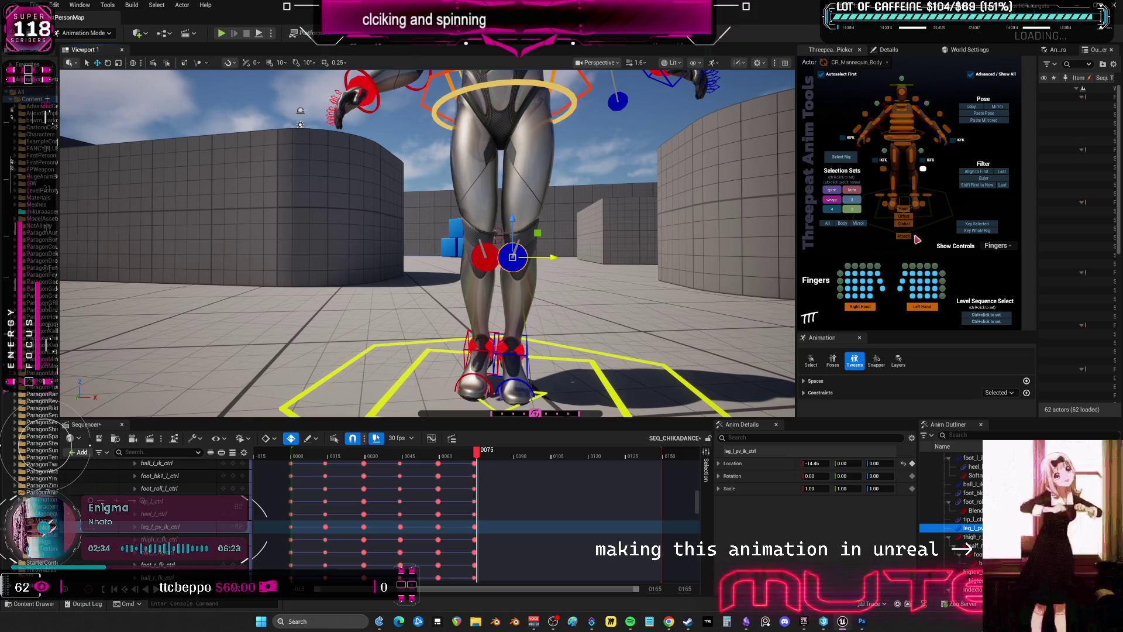
pyautogui.moveTo(498, 152); pyautogui.dragTo(544, 200, button='right')
pyautogui.click(536, 184)
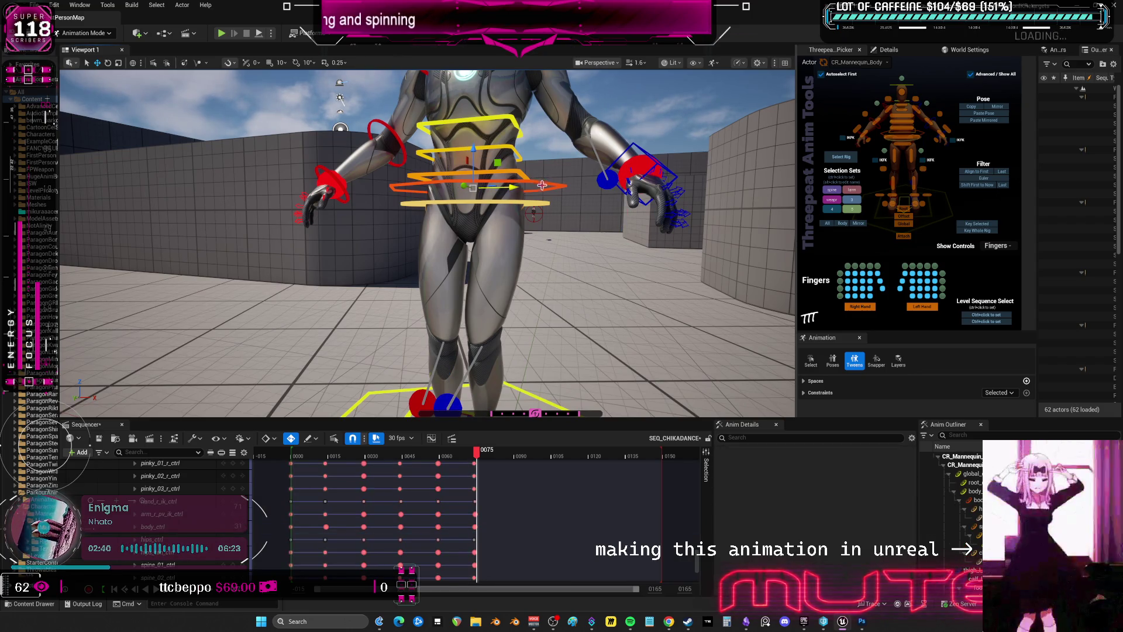
# Rotate the body control and the hips control to tilt and twist the torso
pyautogui.click(489, 188)
pyautogui.press('e')
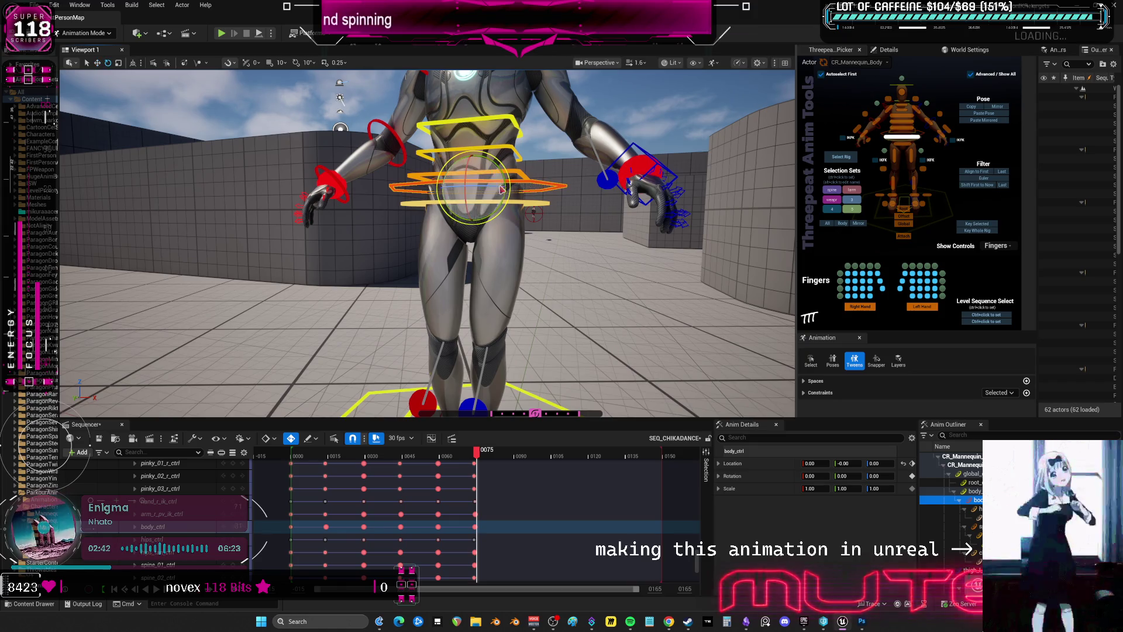
pyautogui.moveTo(489, 192); pyautogui.dragTo(465, 199)
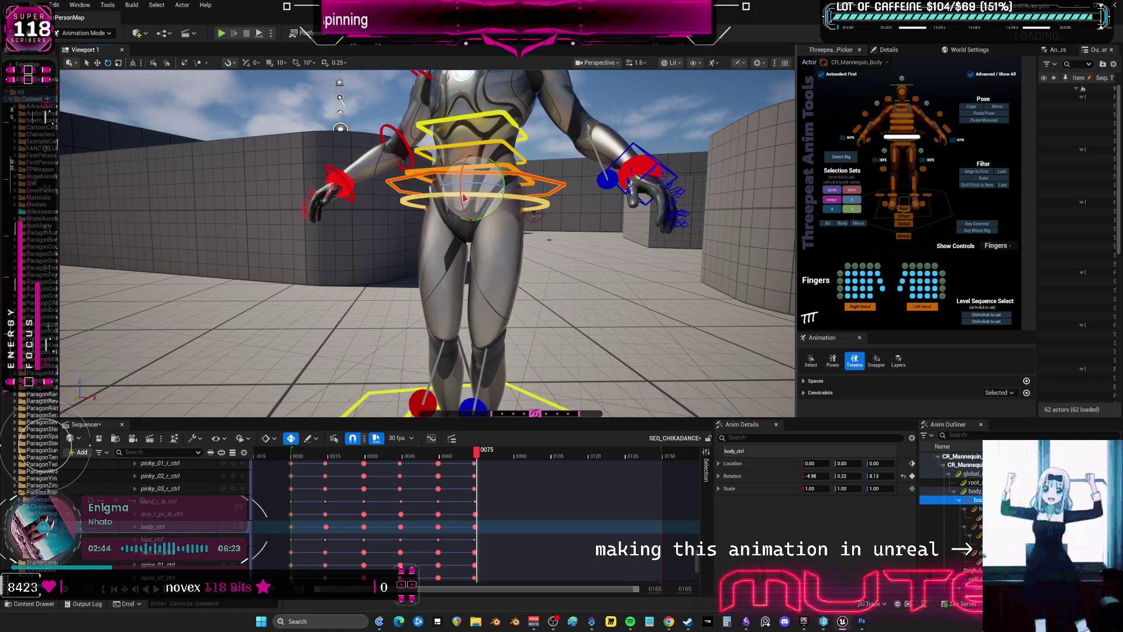
pyautogui.click(514, 212)
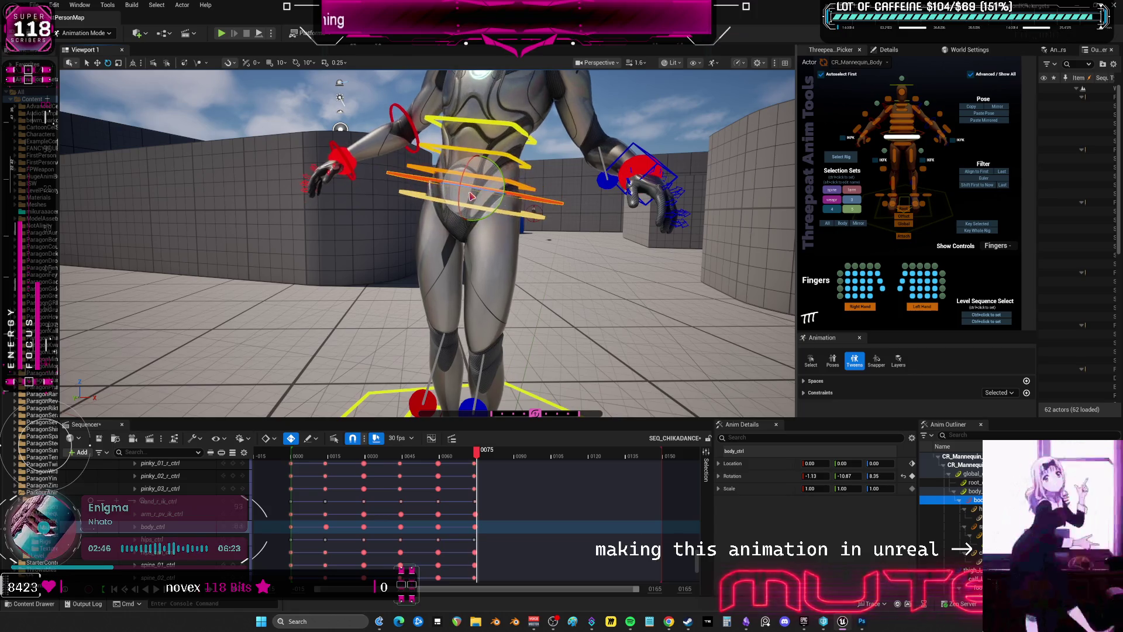
pyautogui.moveTo(514, 211); pyautogui.dragTo(494, 193)
# Twist the spine_02 control slightly, then select the upper spine control with the head in view
pyautogui.moveTo(427, 234)
pyautogui.mouseDown(button='right')
pyautogui.moveTo(392, 204)
pyautogui.moveTo(533, 209)
pyautogui.mouseUp(button='right')
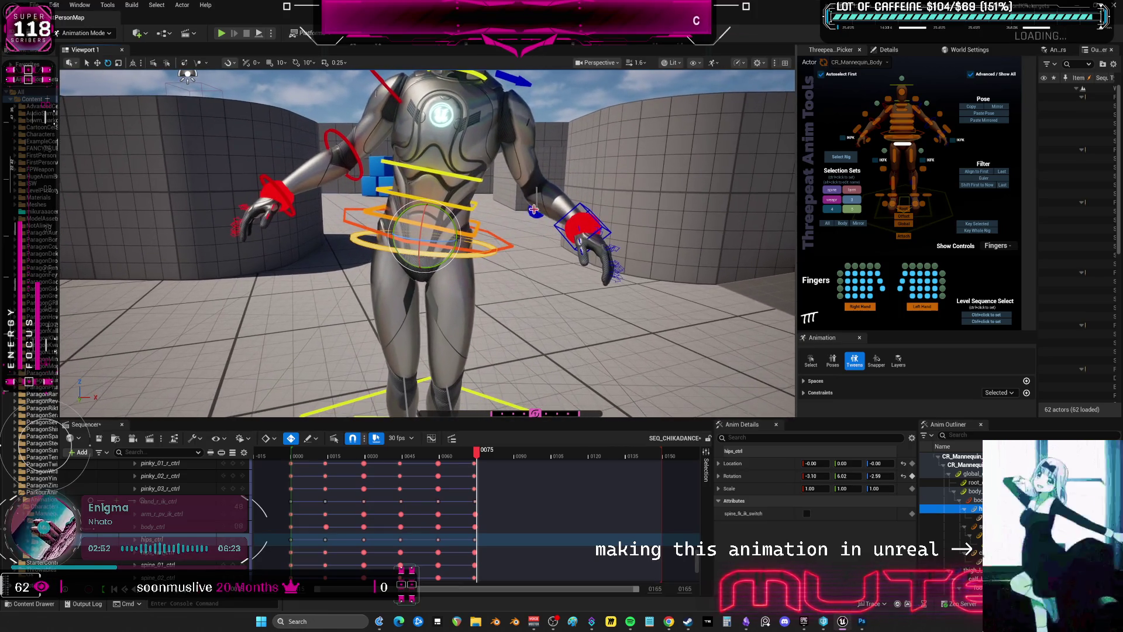
pyautogui.click(462, 206)
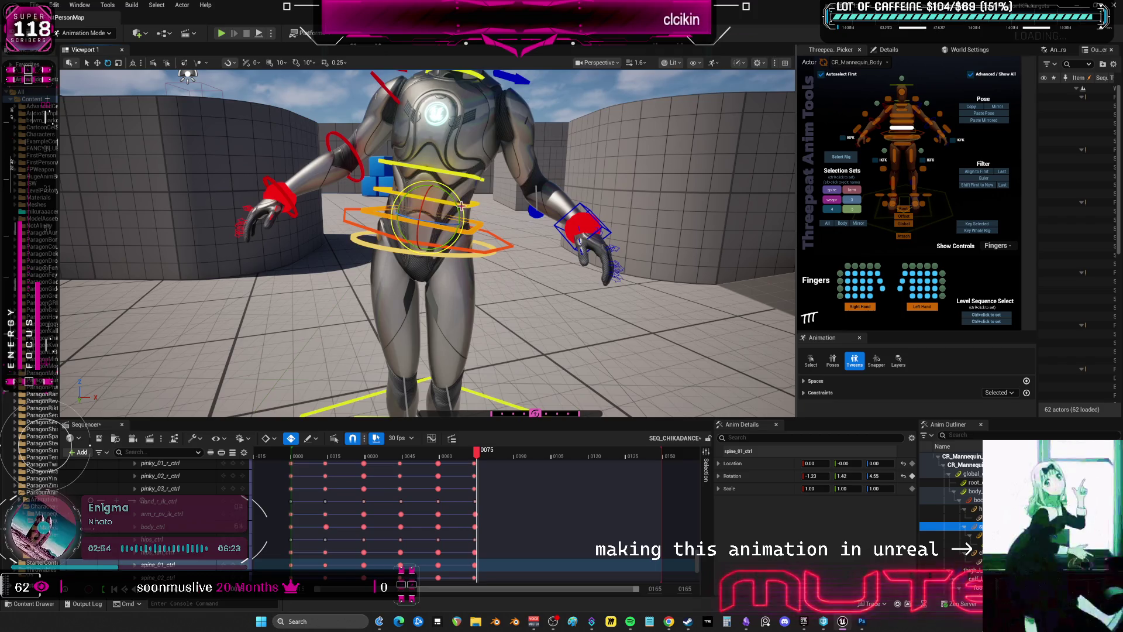
pyautogui.moveTo(462, 205); pyautogui.dragTo(448, 207)
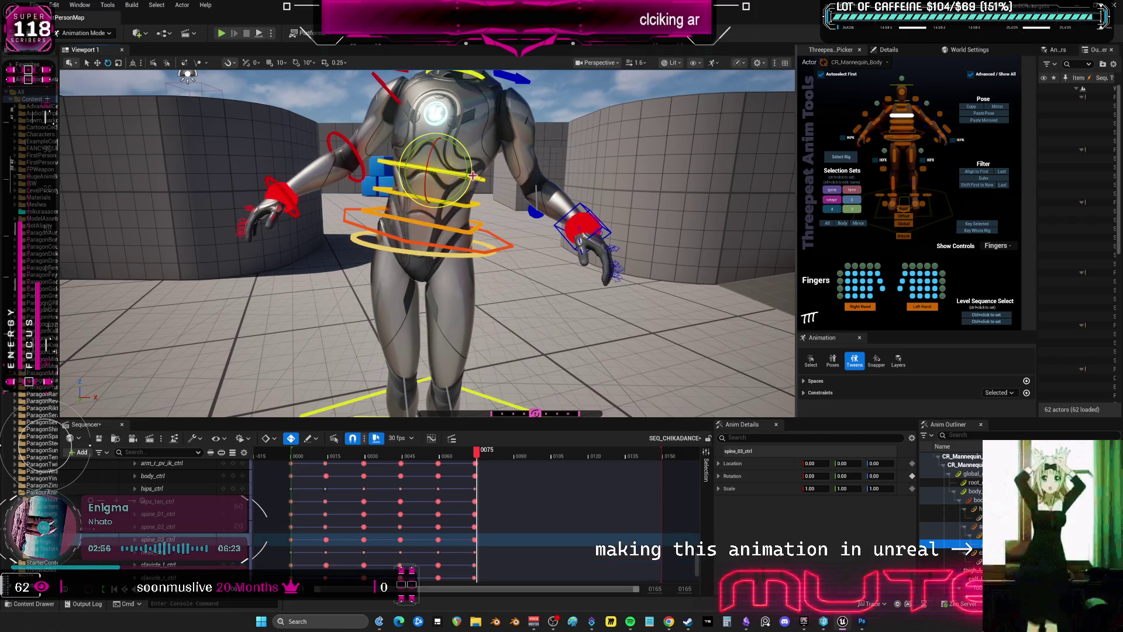
pyautogui.click(473, 185)
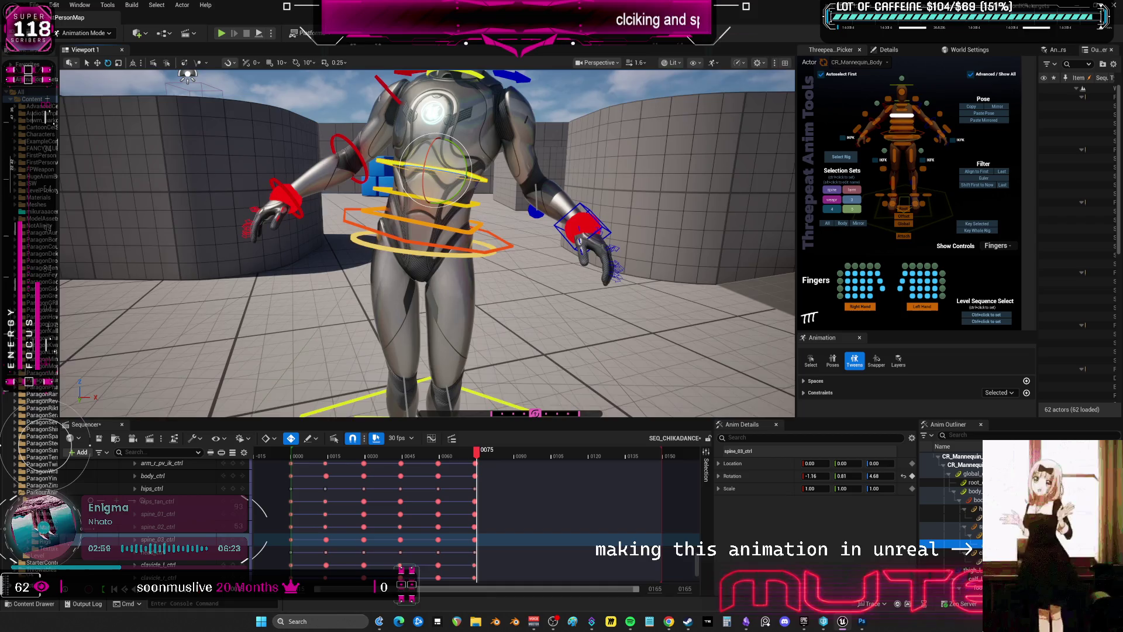
pyautogui.moveTo(625, 275); pyautogui.dragTo(625, 257, button='right')
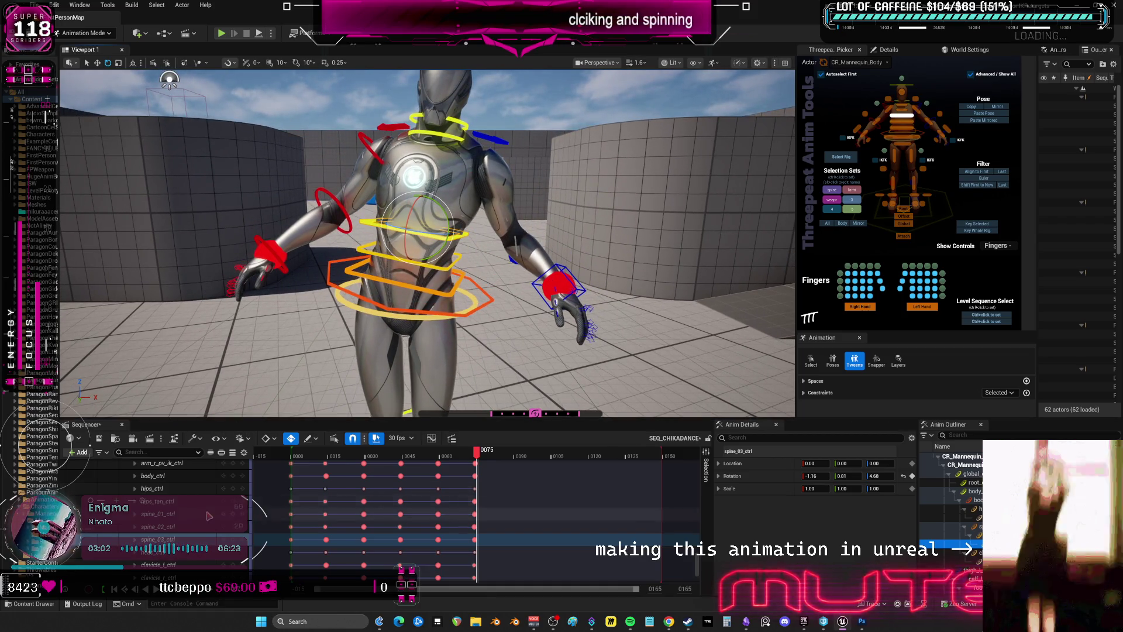
pyautogui.scroll(-5, 201, 529)
pyautogui.scroll(10, 200, 530)
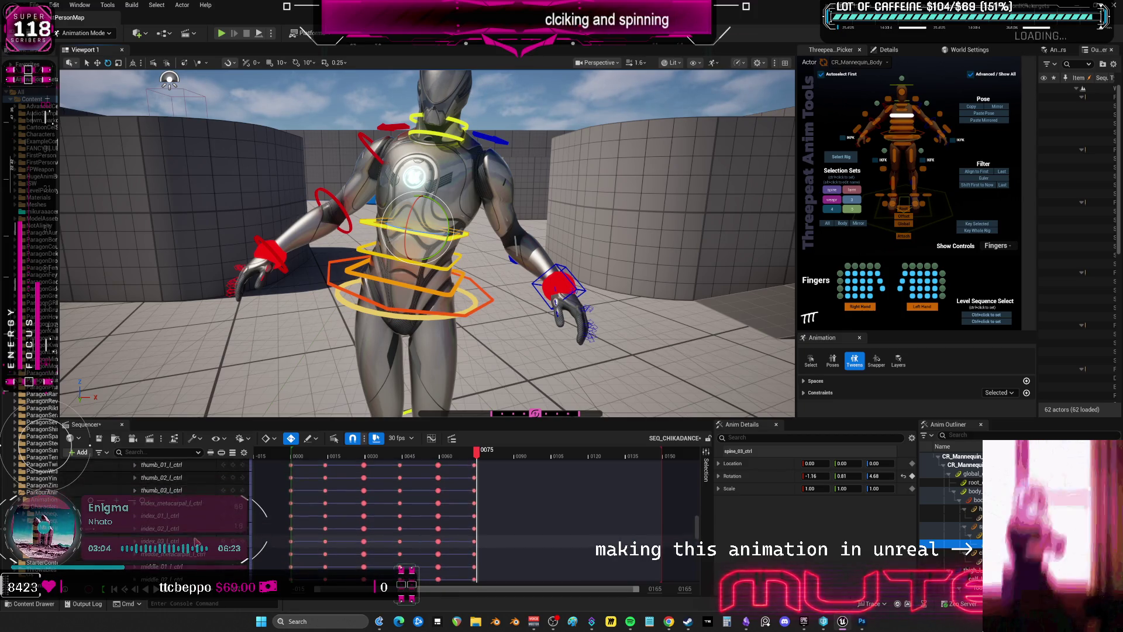
pyautogui.scroll(8, 188, 536)
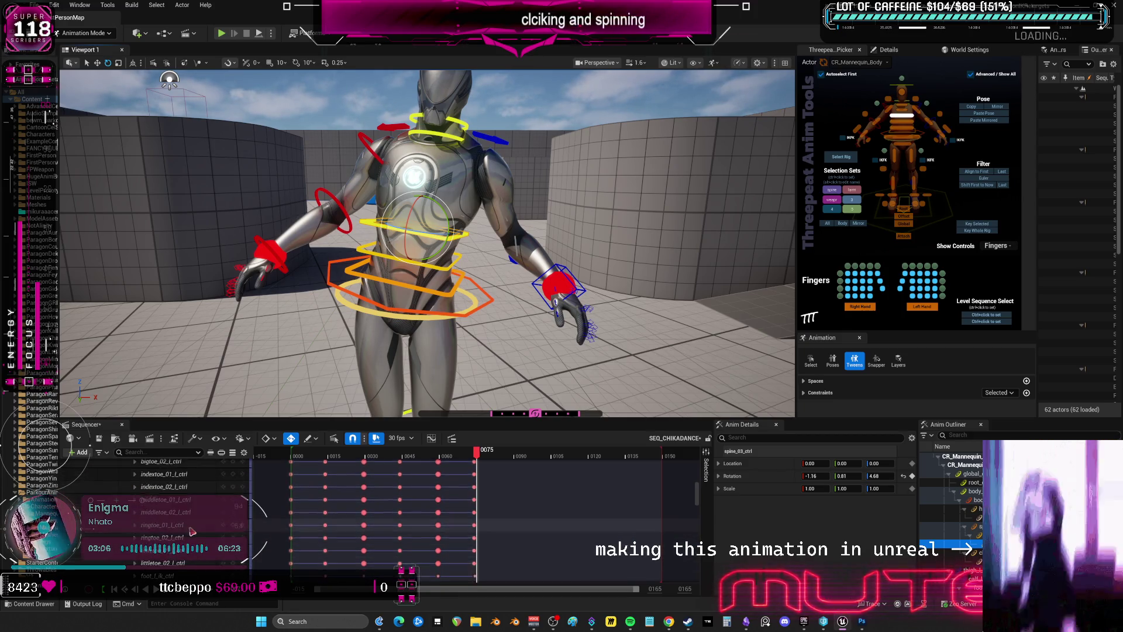
pyautogui.scroll(-2, 199, 535)
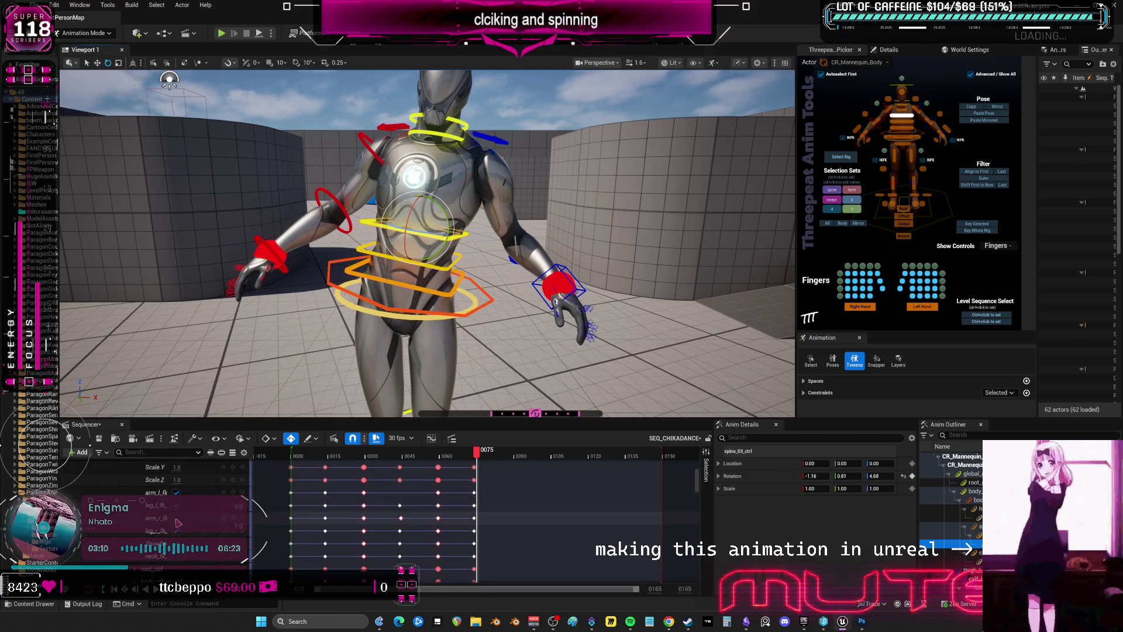
# Move the right hand IK control up and outward, then position it near the chest
pyautogui.click(269, 254)
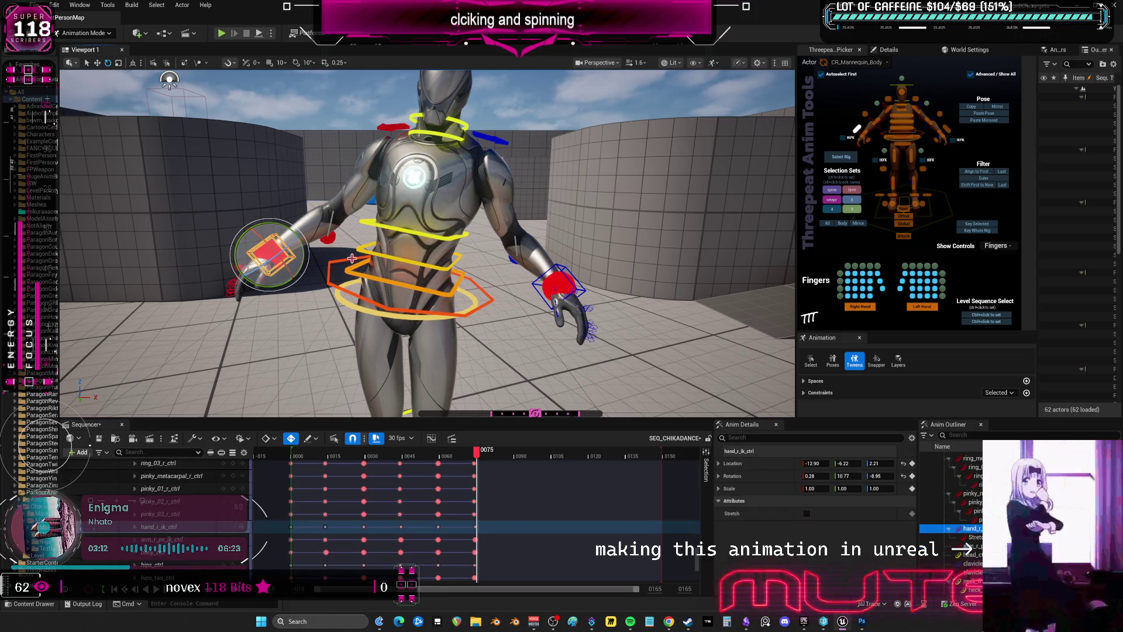
pyautogui.press('w')
pyautogui.moveTo(272, 252)
pyautogui.mouseDown()
pyautogui.moveTo(318, 261)
pyautogui.moveTo(351, 240)
pyautogui.moveTo(361, 247)
pyautogui.moveTo(354, 165)
pyautogui.moveTo(370, 167)
pyautogui.moveTo(400, 115)
pyautogui.moveTo(360, 175)
pyautogui.moveTo(408, 171)
pyautogui.mouseUp()
pyautogui.press('w')
pyautogui.moveTo(408, 171); pyautogui.dragTo(281, 182, button='right')
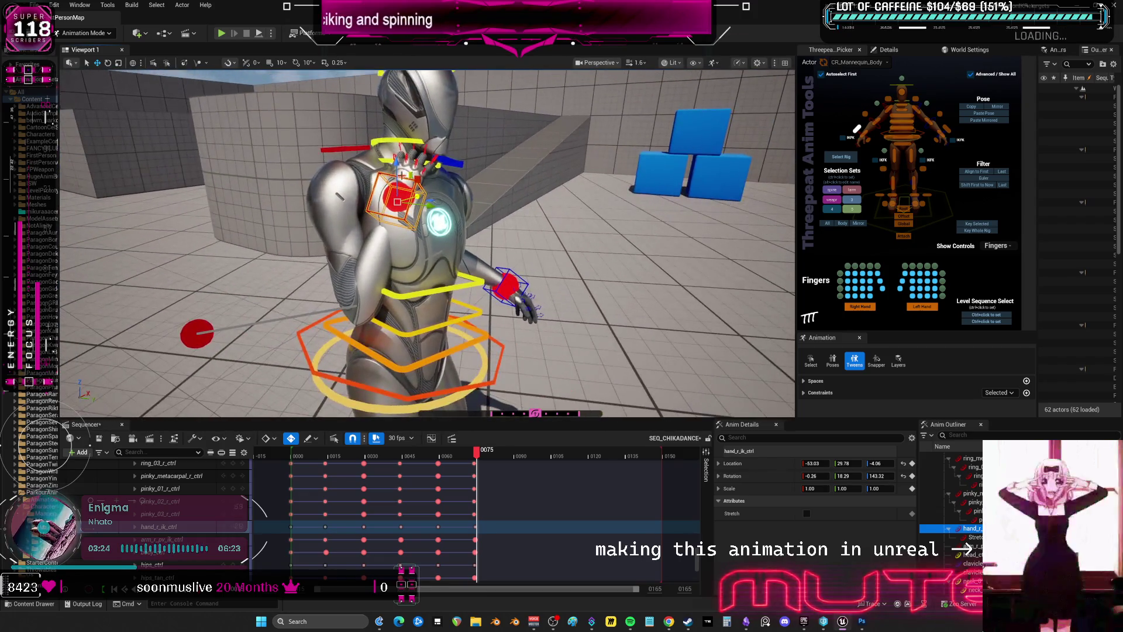
pyautogui.moveTo(428, 203); pyautogui.dragTo(446, 197)
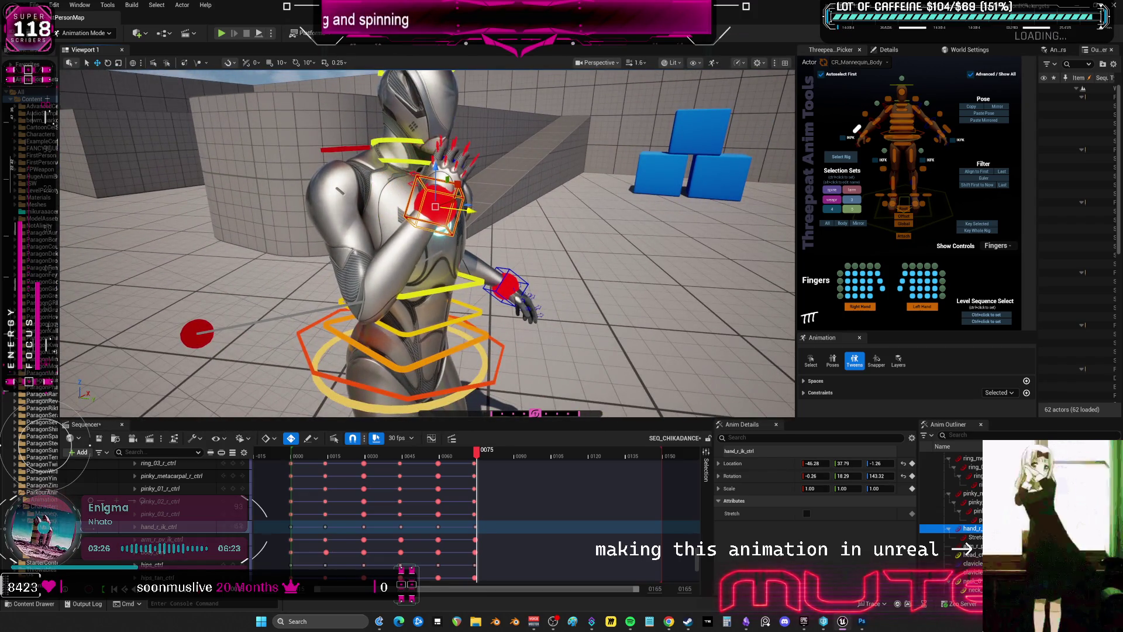
pyautogui.moveTo(446, 196)
pyautogui.mouseDown(button='right')
pyautogui.moveTo(410, 199)
pyautogui.moveTo(506, 321)
pyautogui.mouseUp(button='right')
# Raise the left hand IK control toward the chest and rotate it
pyautogui.click(498, 320)
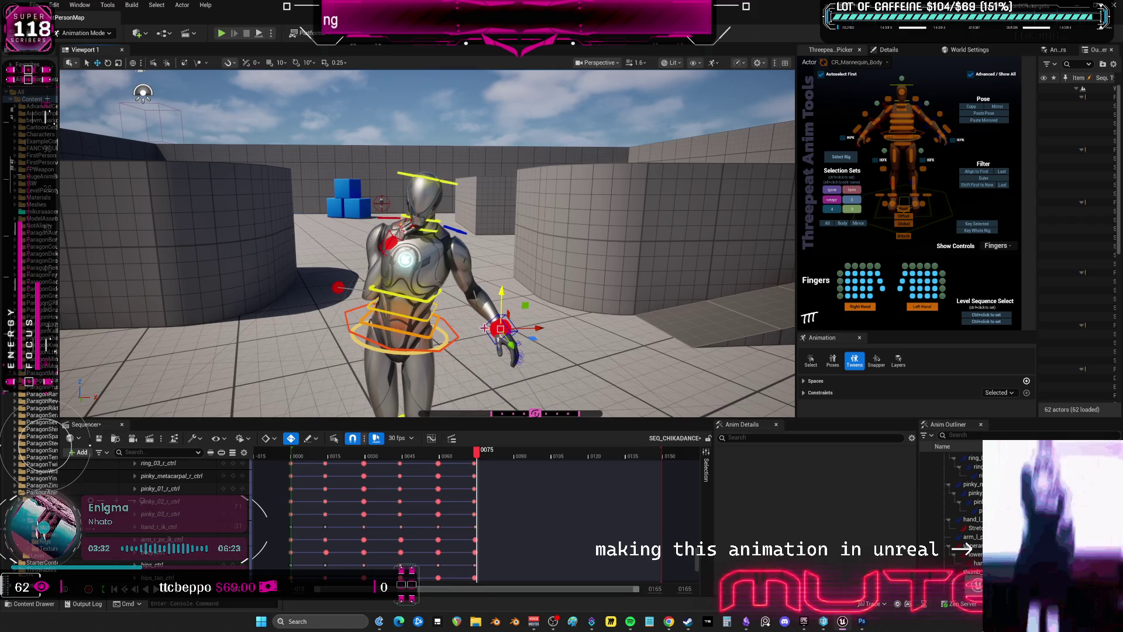
pyautogui.click(484, 328)
pyautogui.moveTo(502, 290); pyautogui.dragTo(504, 201)
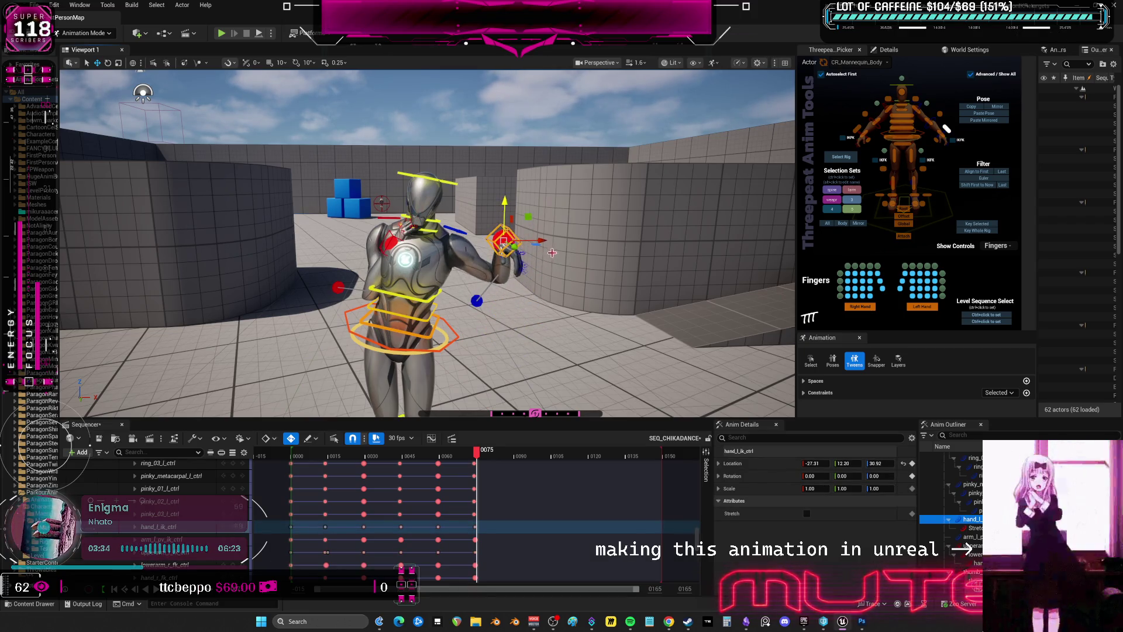
pyautogui.moveTo(552, 252); pyautogui.dragTo(495, 252)
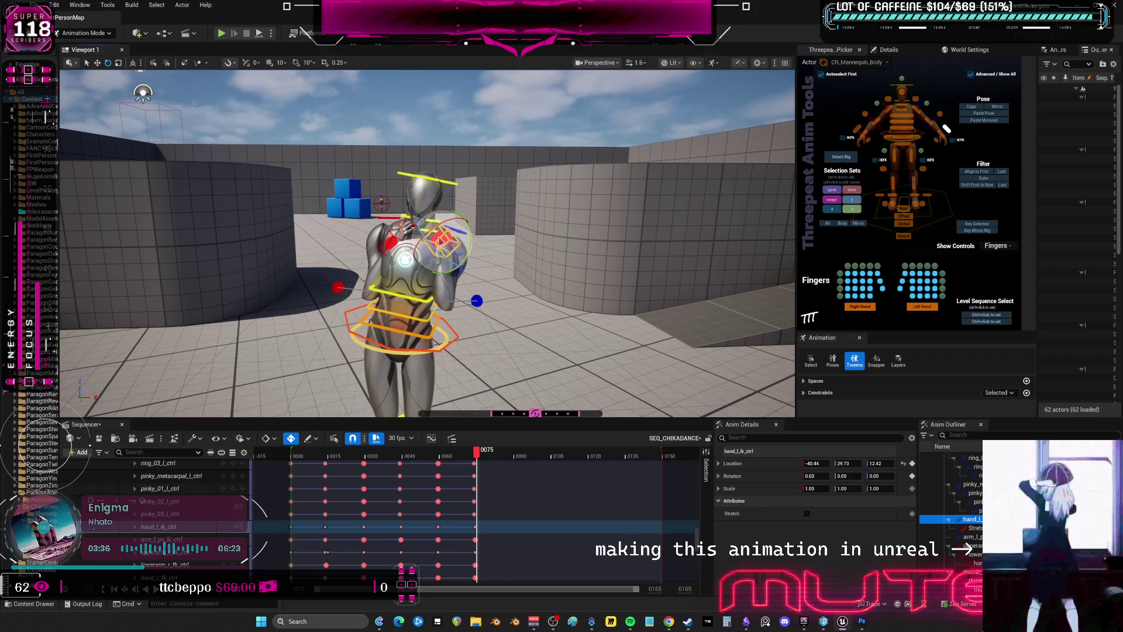
pyautogui.moveTo(442, 241); pyautogui.dragTo(450, 222)
pyautogui.moveTo(427, 234); pyautogui.dragTo(450, 237, button='right')
pyautogui.moveTo(515, 199)
pyautogui.mouseDown()
pyautogui.moveTo(502, 222)
pyautogui.moveTo(513, 193)
pyautogui.moveTo(496, 195)
pyautogui.mouseUp()
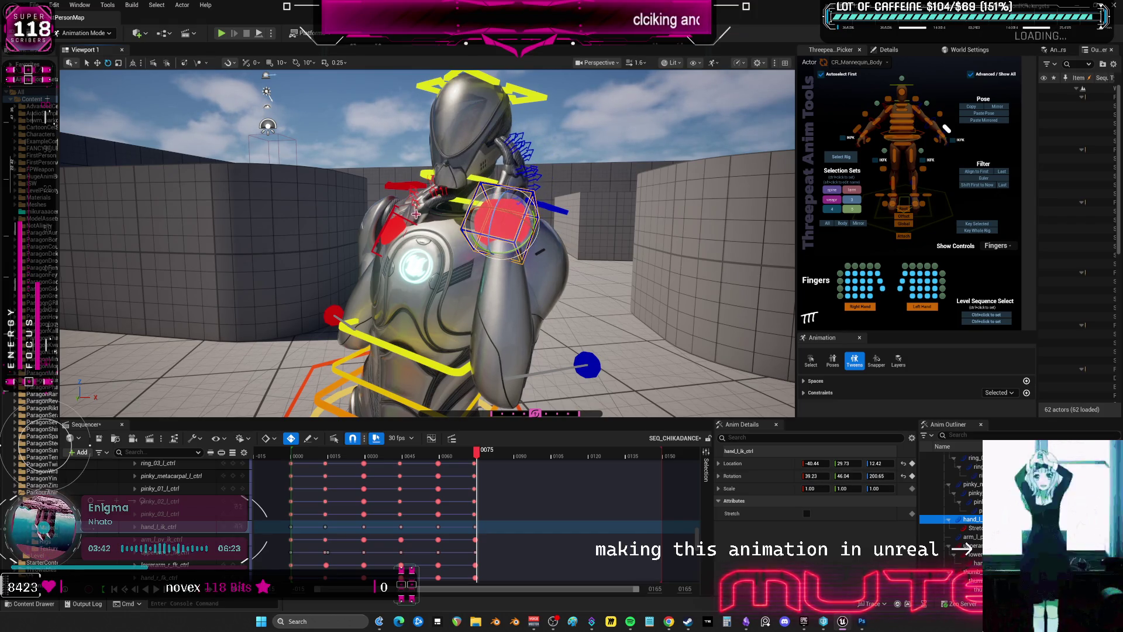
pyautogui.moveTo(416, 214); pyautogui.dragTo(397, 216, button='right')
# Bring the right hand to the chin and shift its elbow pole-vector down and left
pyautogui.click(330, 211)
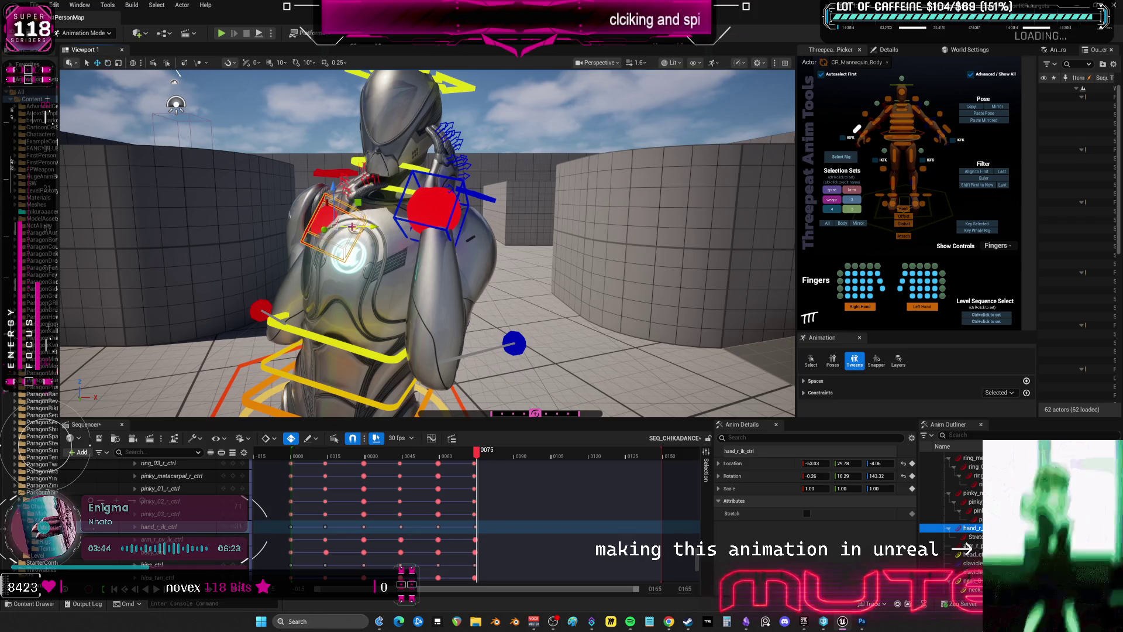
pyautogui.moveTo(324, 231)
pyautogui.mouseDown()
pyautogui.moveTo(353, 219)
pyautogui.moveTo(387, 230)
pyautogui.mouseUp()
pyautogui.click(262, 309)
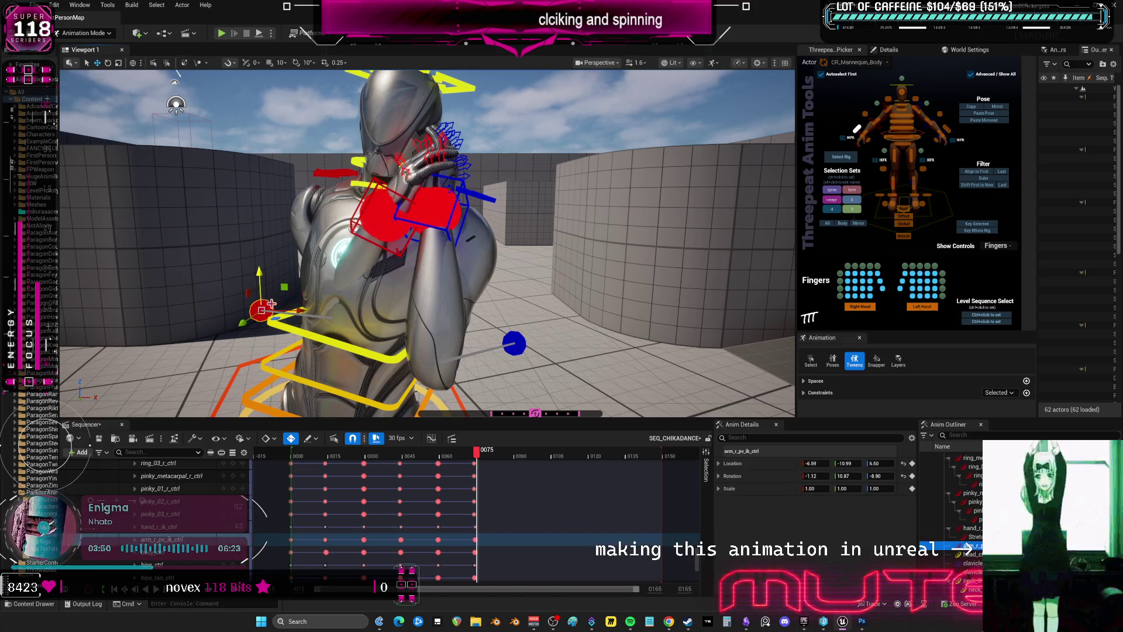
pyautogui.moveTo(242, 322)
pyautogui.mouseDown()
pyautogui.moveTo(228, 333)
pyautogui.moveTo(221, 305)
pyautogui.mouseUp()
pyautogui.moveTo(221, 306); pyautogui.dragTo(307, 299, button='right')
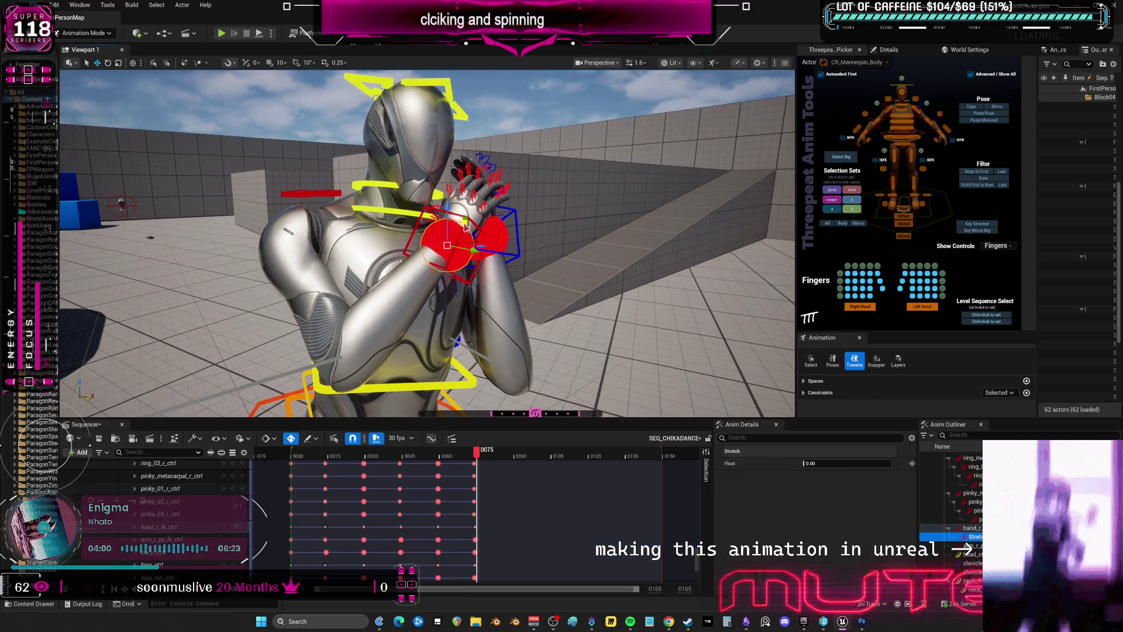
pyautogui.click(422, 217)
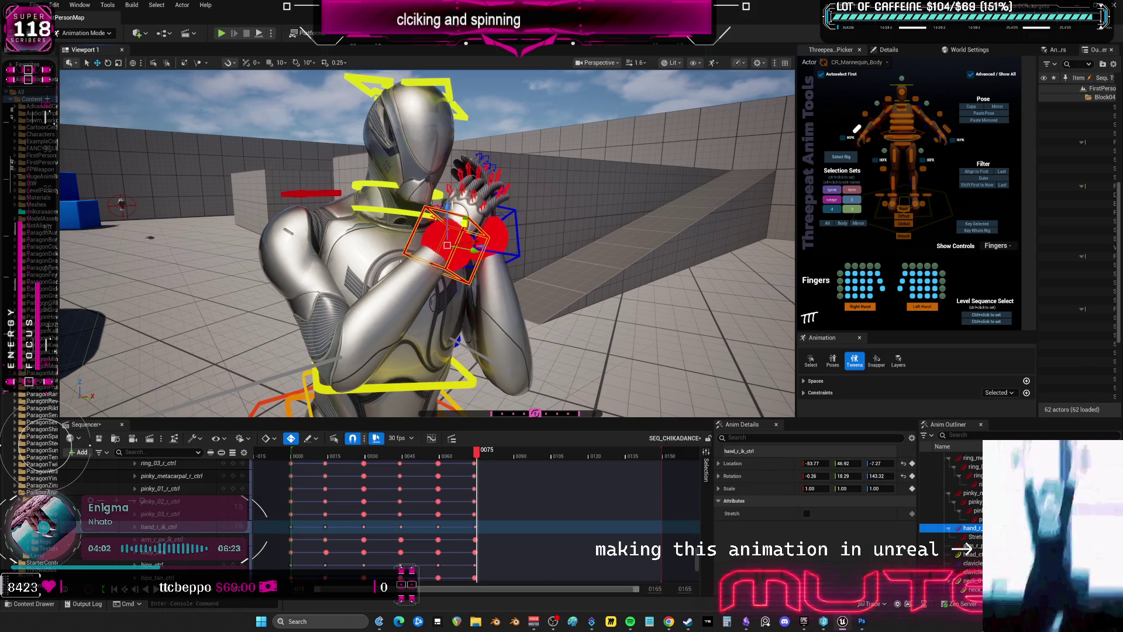
pyautogui.moveTo(447, 245)
pyautogui.mouseDown()
pyautogui.moveTo(421, 252)
pyautogui.moveTo(479, 257)
pyautogui.moveTo(425, 259)
pyautogui.mouseUp()
# Frame the view on the left hand, orbit around, and select the head control
pyautogui.press('e')
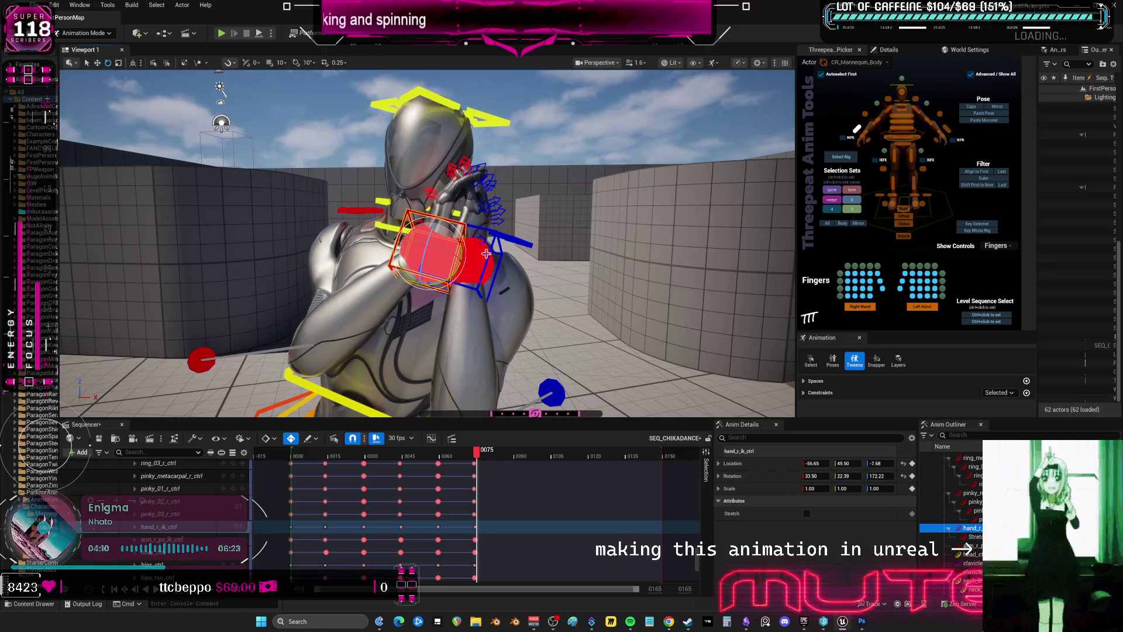
pyautogui.click(944, 130)
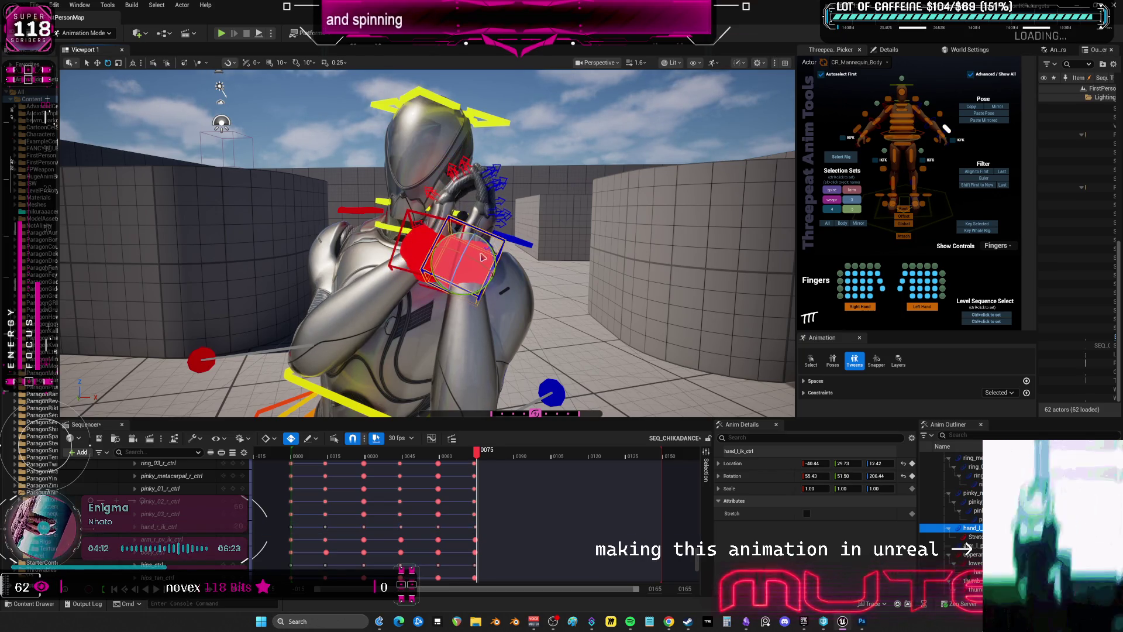
pyautogui.press('f')
pyautogui.keyDown('alt'); pyautogui.moveTo(503, 251); pyautogui.dragTo(575, 252); pyautogui.keyUp('alt')
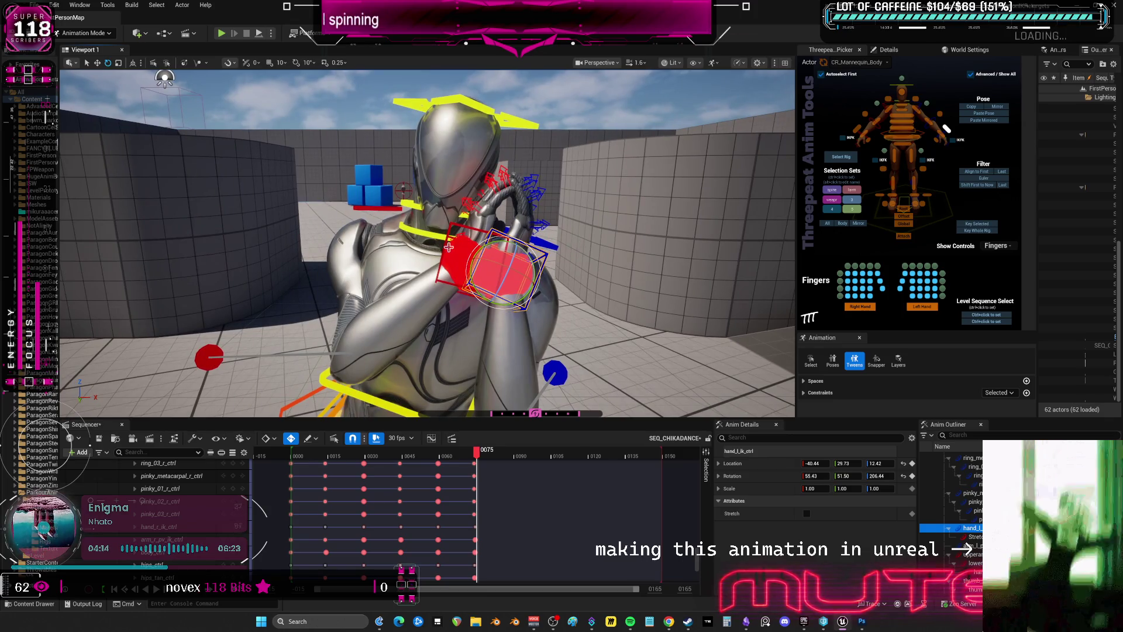
pyautogui.keyDown('alt'); pyautogui.moveTo(487, 212); pyautogui.dragTo(523, 105); pyautogui.keyUp('alt')
pyautogui.click(535, 92)
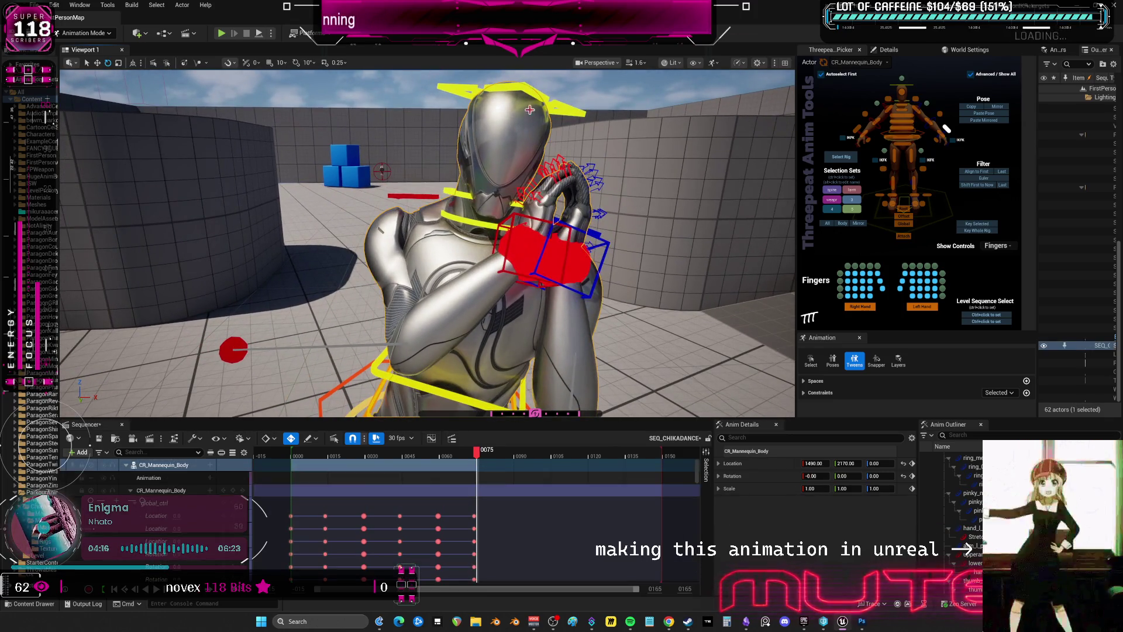
# Tilt the head to one side, then lower the body control slightly at frame 89
pyautogui.moveTo(497, 175)
pyautogui.mouseDown()
pyautogui.moveTo(501, 164)
pyautogui.moveTo(515, 176)
pyautogui.moveTo(494, 179)
pyautogui.moveTo(475, 162)
pyautogui.mouseUp()
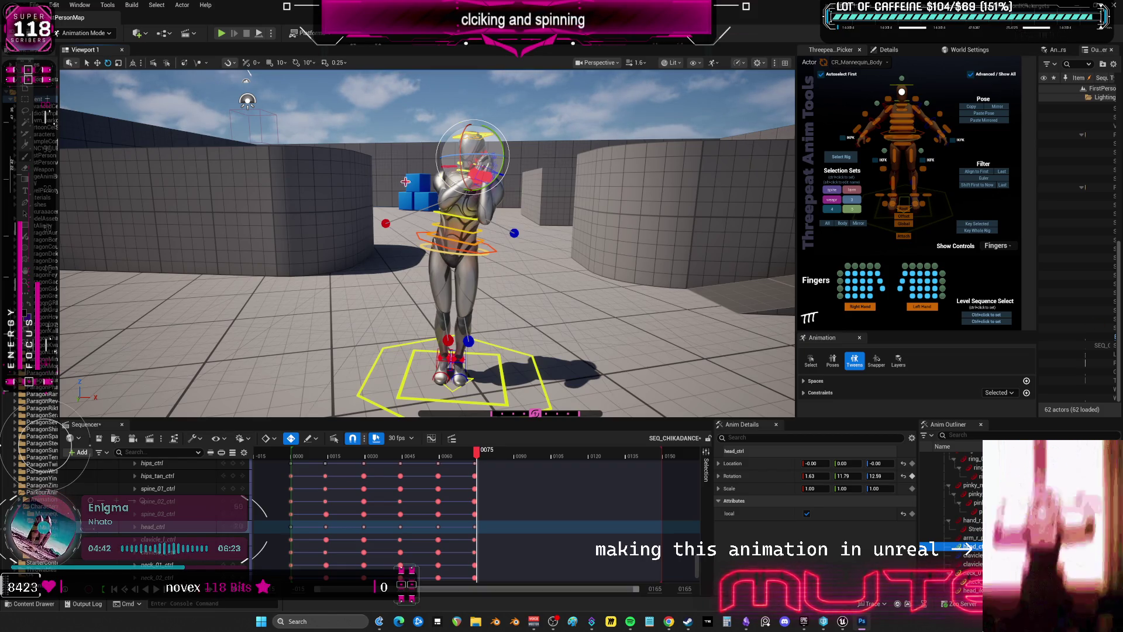
pyautogui.moveTo(480, 456); pyautogui.dragTo(515, 465)
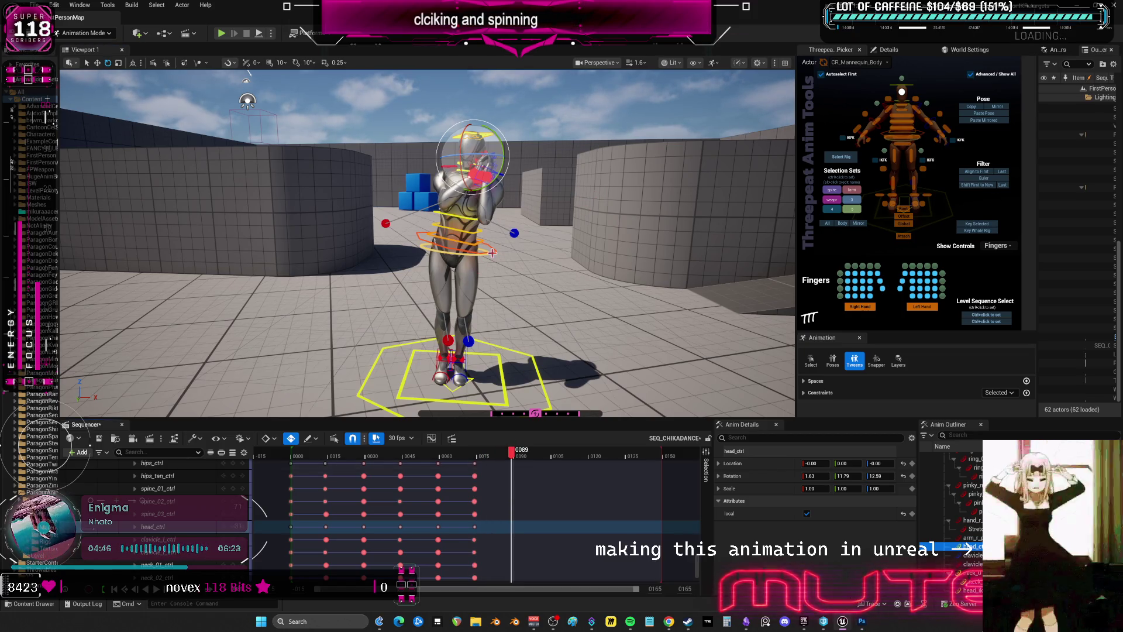
pyautogui.click(468, 234)
pyautogui.press('w')
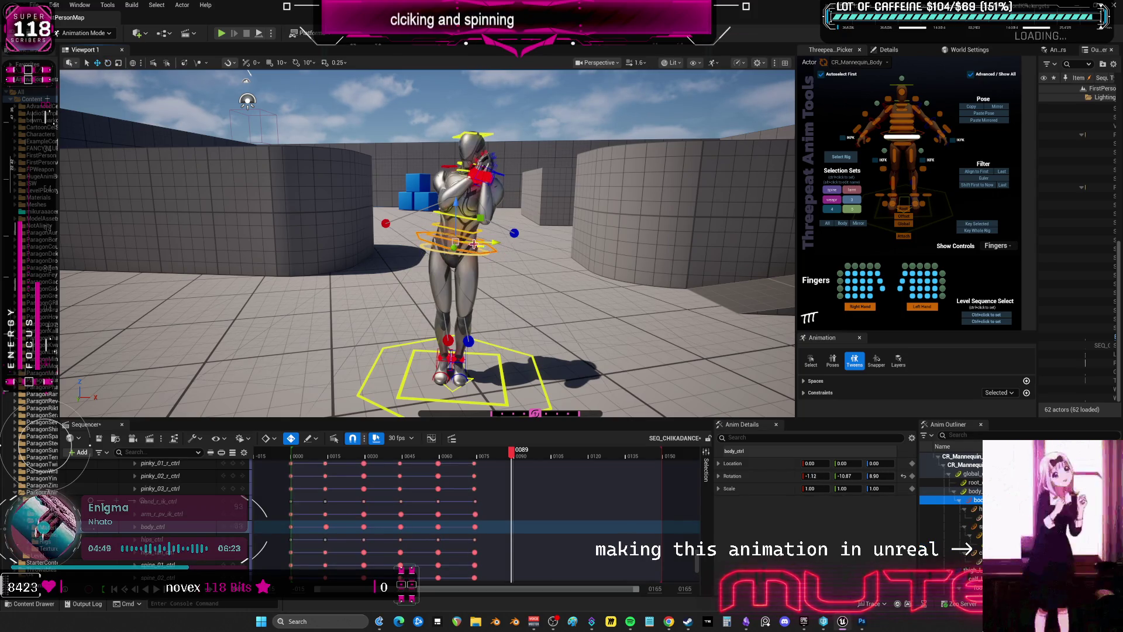
pyautogui.moveTo(457, 206); pyautogui.dragTo(457, 215)
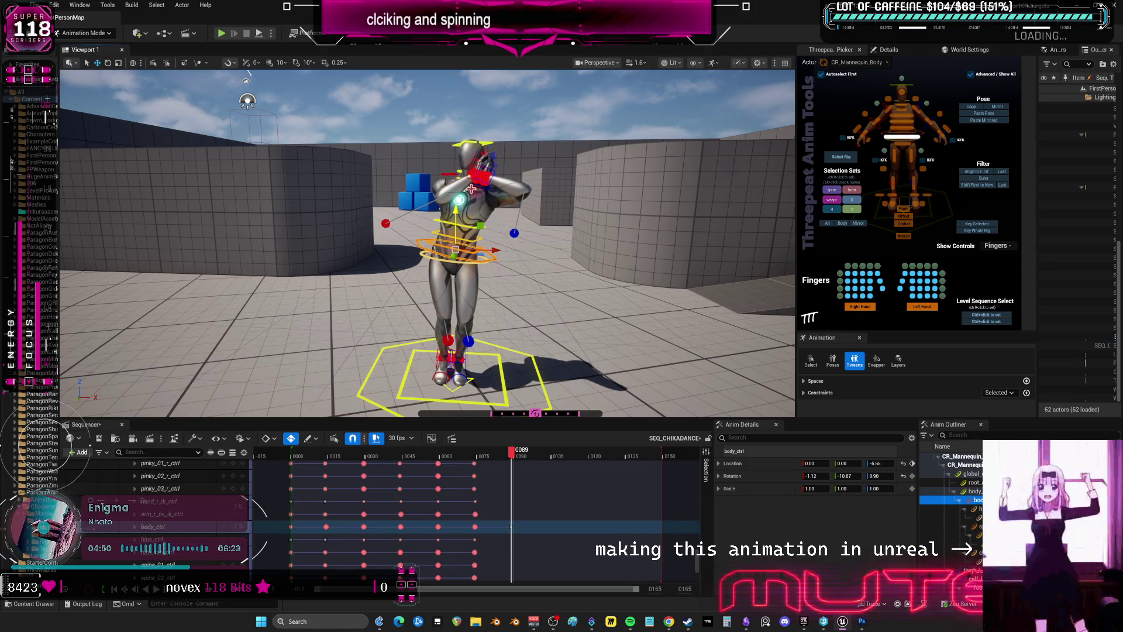
pyautogui.click(558, 266)
# Move both hand controls down from the face to the chest at frame 89
pyautogui.keyDown('alt'); pyautogui.moveTo(558, 266); pyautogui.dragTo(486, 222); pyautogui.keyUp('alt')
pyautogui.scroll(5, 464, 196)
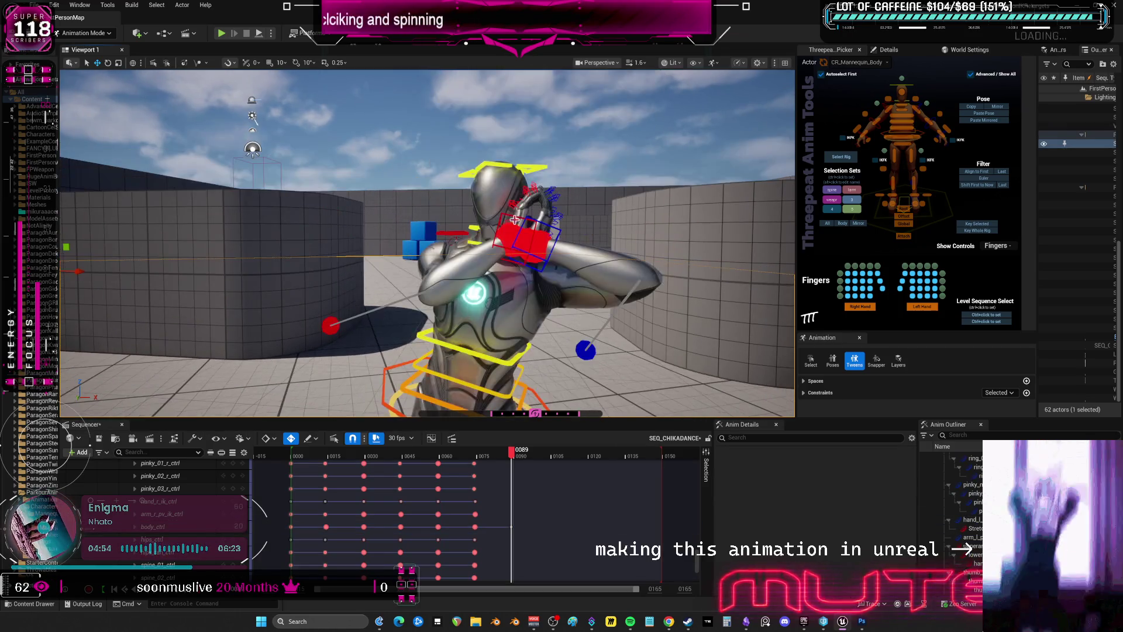
pyautogui.click(504, 240)
pyautogui.keyDown('shift'); pyautogui.click(509, 215); pyautogui.keyUp('shift')
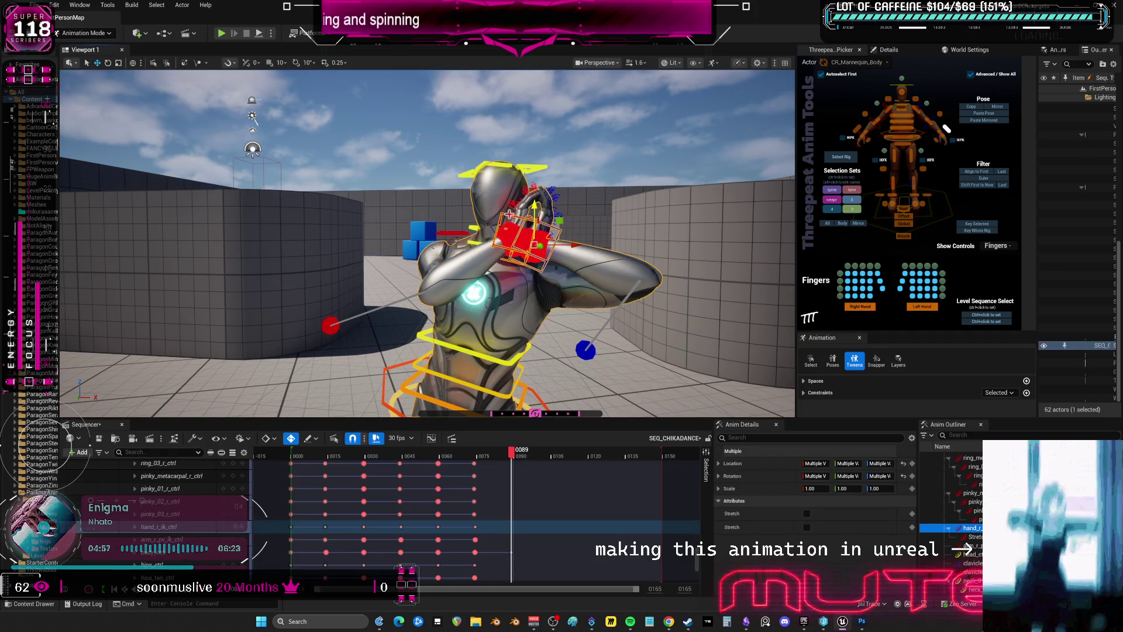
pyautogui.moveTo(533, 205); pyautogui.dragTo(531, 239)
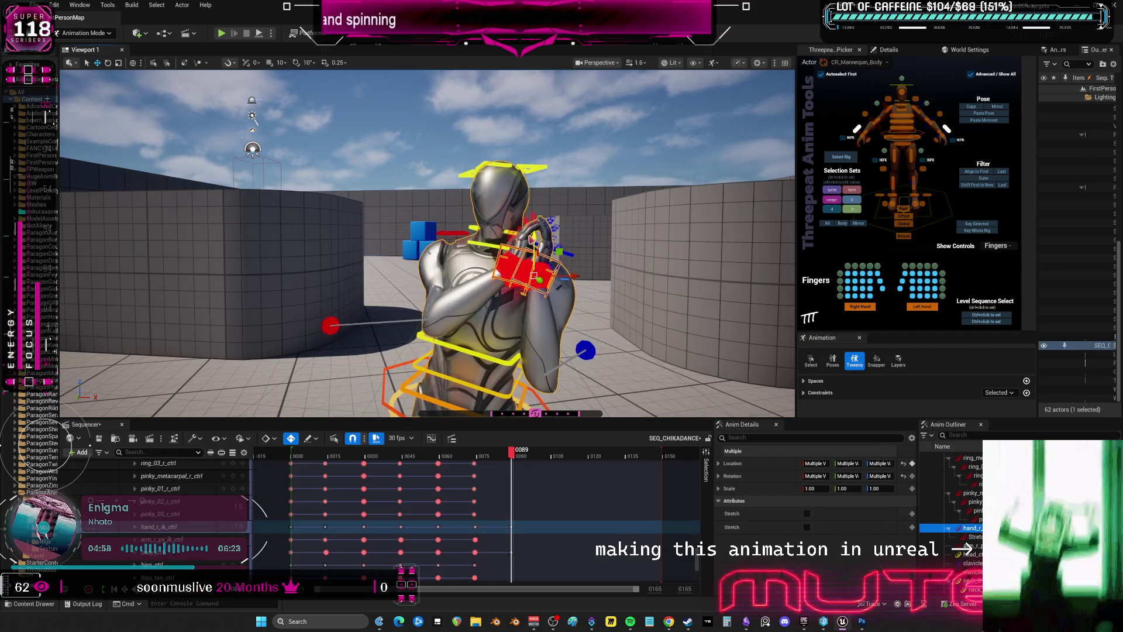
pyautogui.moveTo(511, 462)
pyautogui.mouseDown()
pyautogui.moveTo(484, 471)
pyautogui.moveTo(511, 475)
pyautogui.mouseUp()
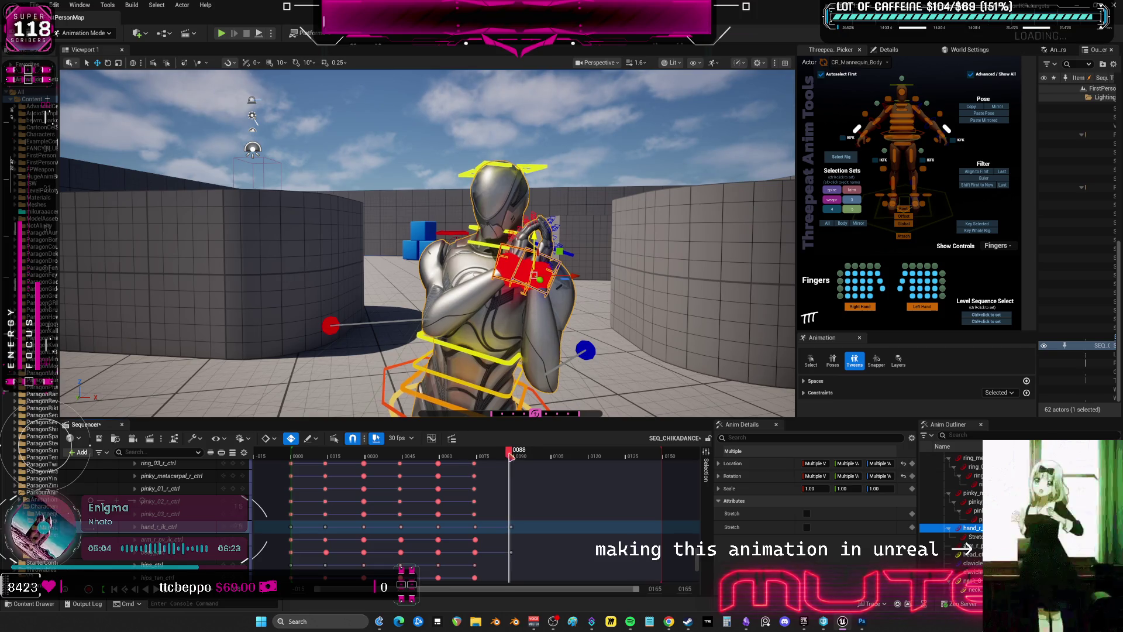
pyautogui.click(512, 455)
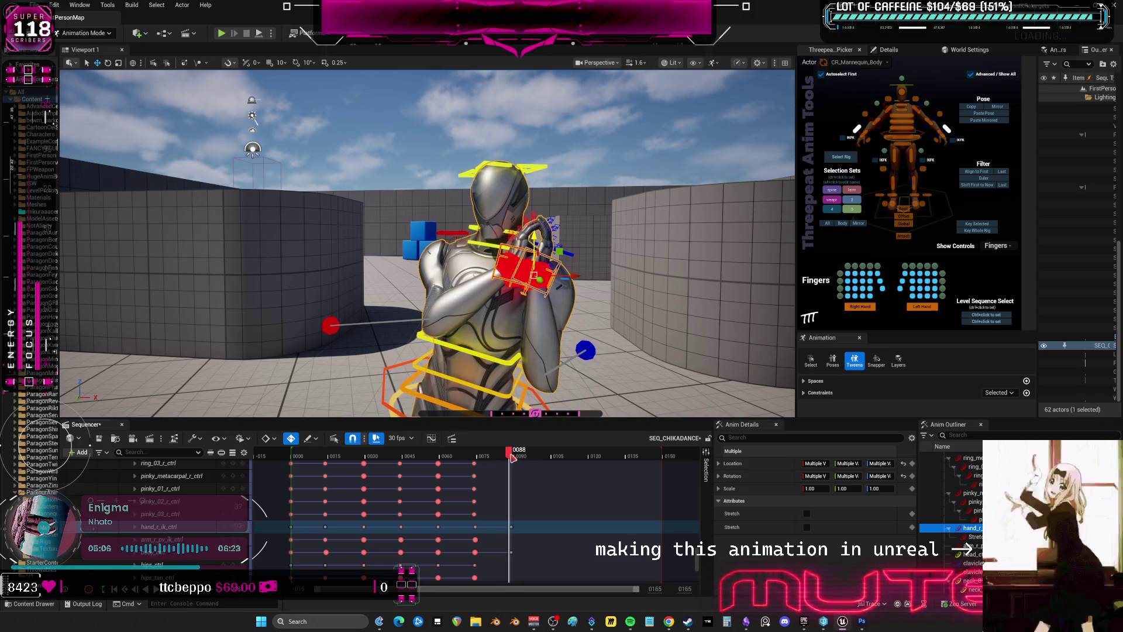
# Nudge the left elbow pole-vector to -3.37, -6.06, 0 and preview the motion
pyautogui.click(586, 349)
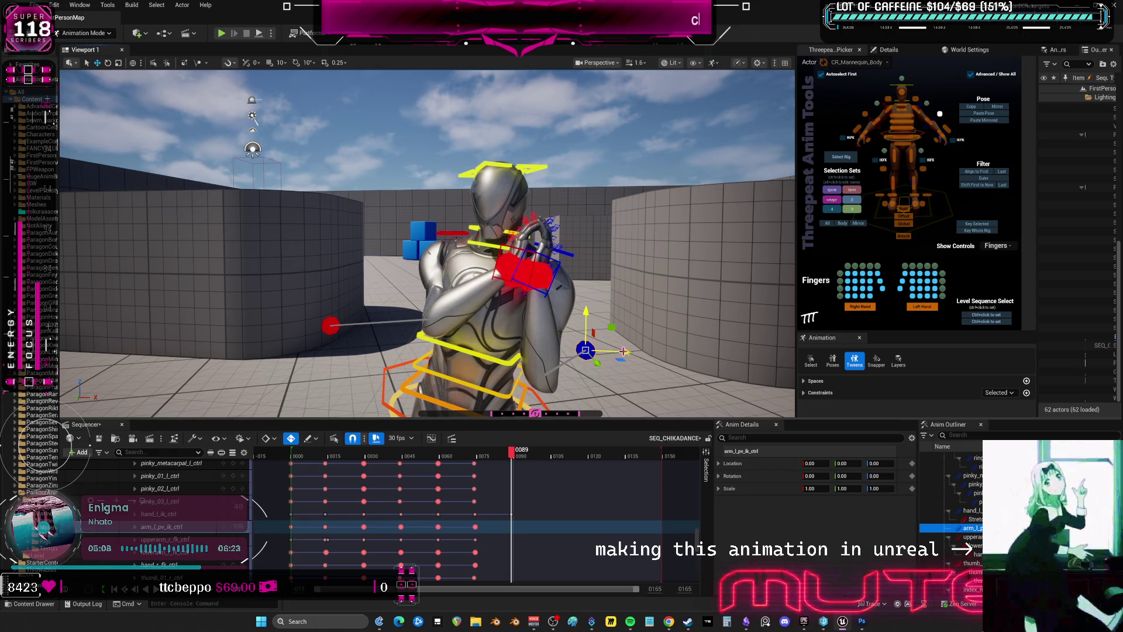
pyautogui.moveTo(623, 351); pyautogui.dragTo(616, 351)
pyautogui.moveTo(512, 455)
pyautogui.mouseDown()
pyautogui.moveTo(490, 459)
pyautogui.moveTo(517, 465)
pyautogui.moveTo(471, 468)
pyautogui.moveTo(514, 482)
pyautogui.mouseUp()
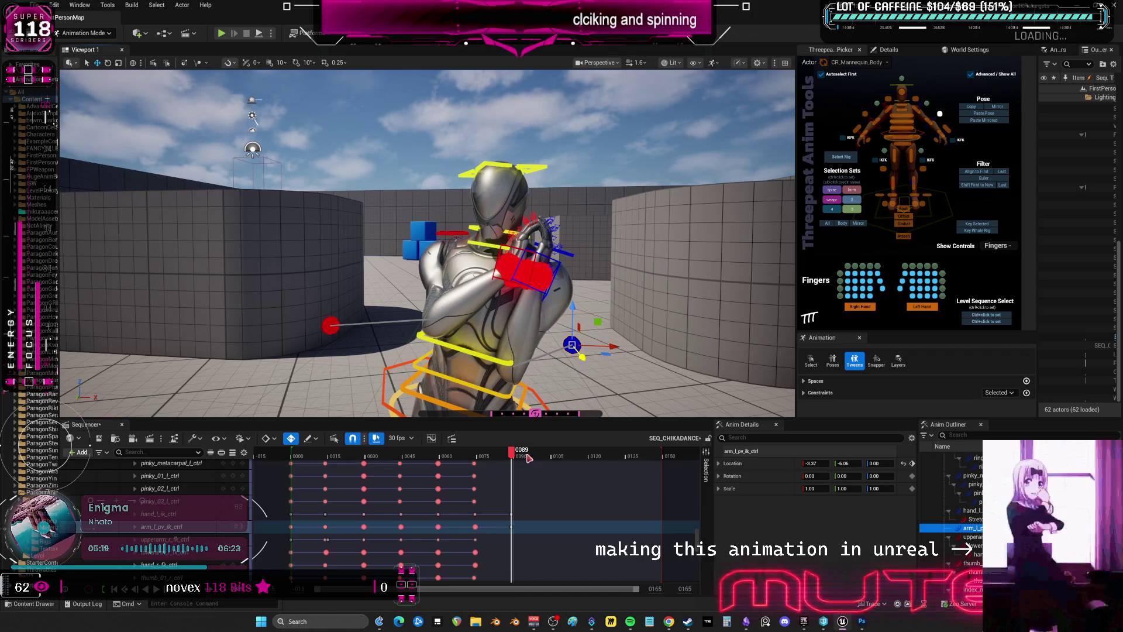
# At frame 89, lower and swing the left elbow pole-vector outward to -19.75, 40.46, -25.17
pyautogui.moveTo(529, 458); pyautogui.dragTo(478, 456)
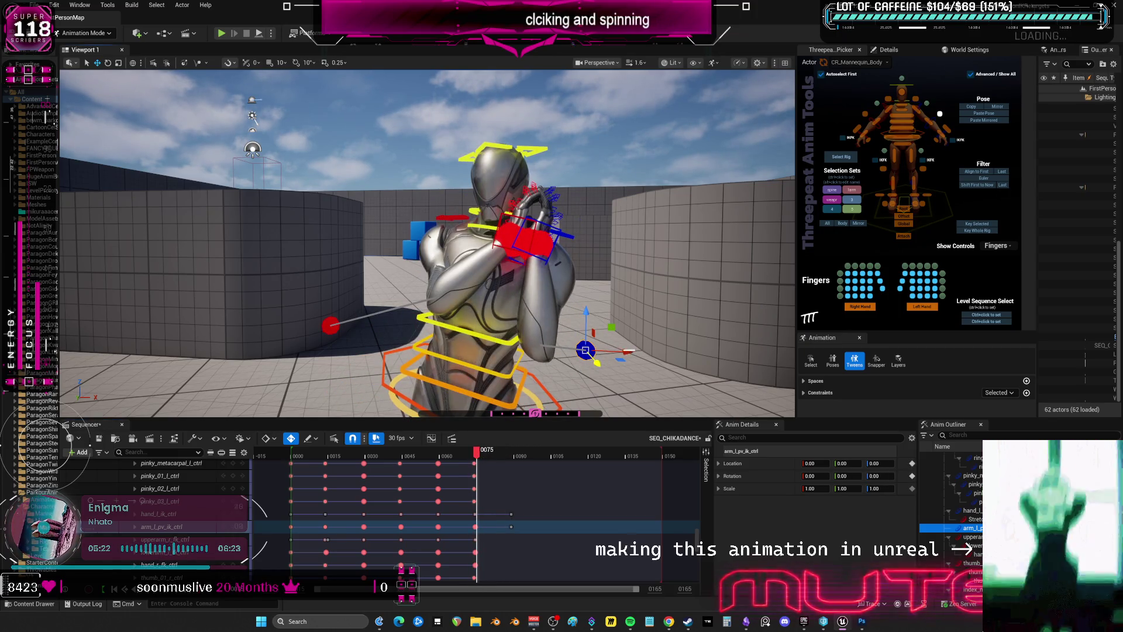
pyautogui.click(234, 362)
pyautogui.click(587, 352)
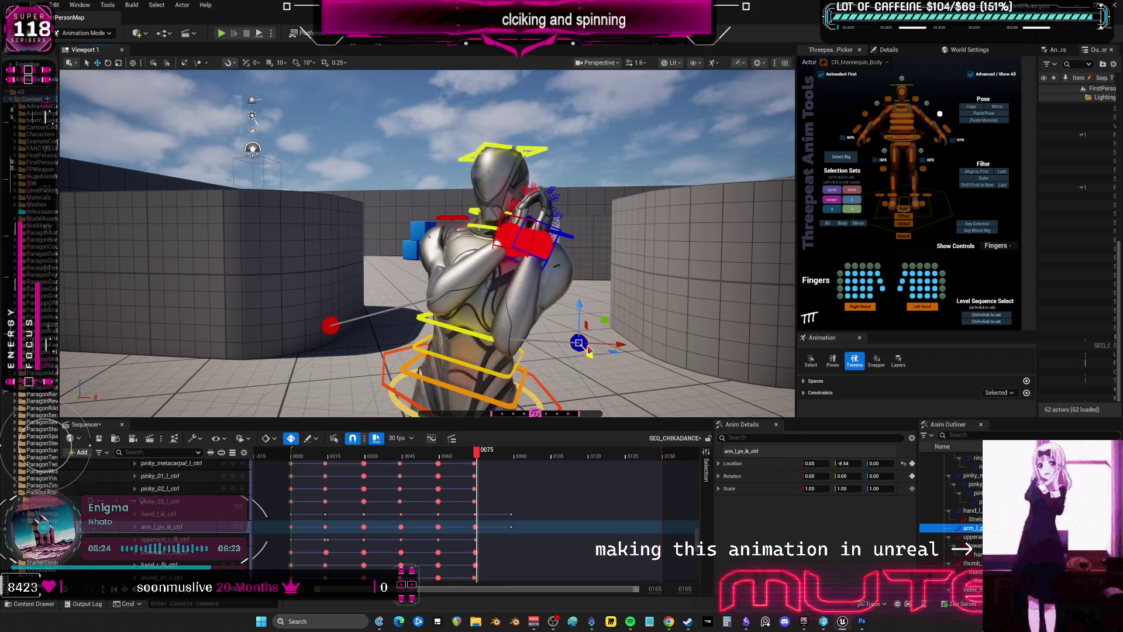
pyautogui.click(512, 449)
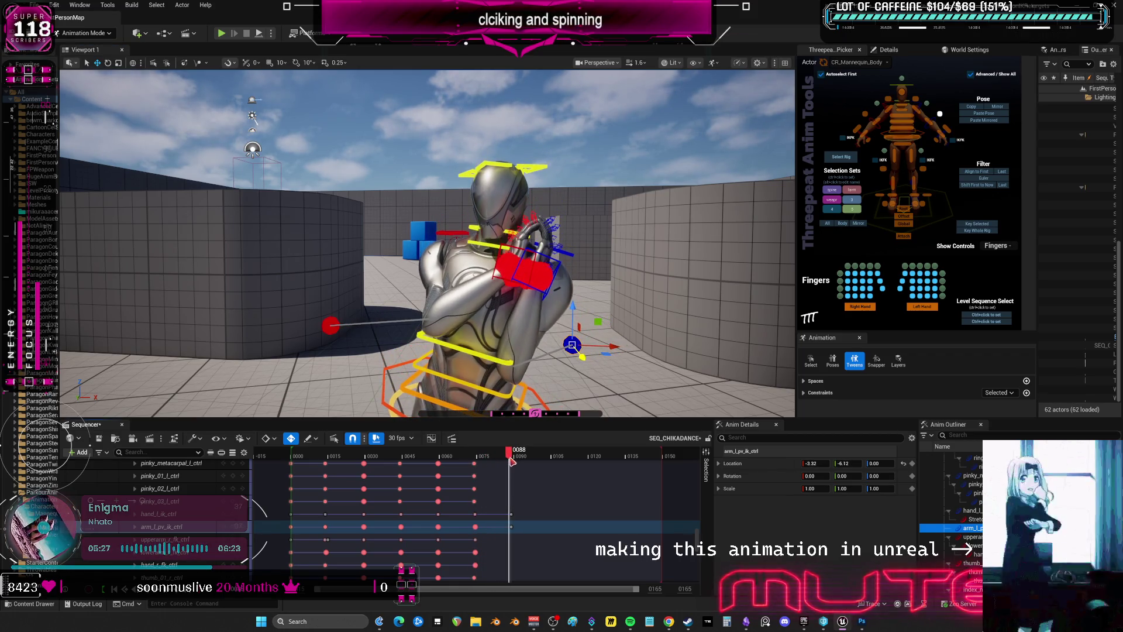
pyautogui.moveTo(514, 464)
pyautogui.mouseDown()
pyautogui.moveTo(476, 462)
pyautogui.moveTo(512, 461)
pyautogui.mouseUp()
pyautogui.moveTo(427, 245); pyautogui.dragTo(383, 215, button='right')
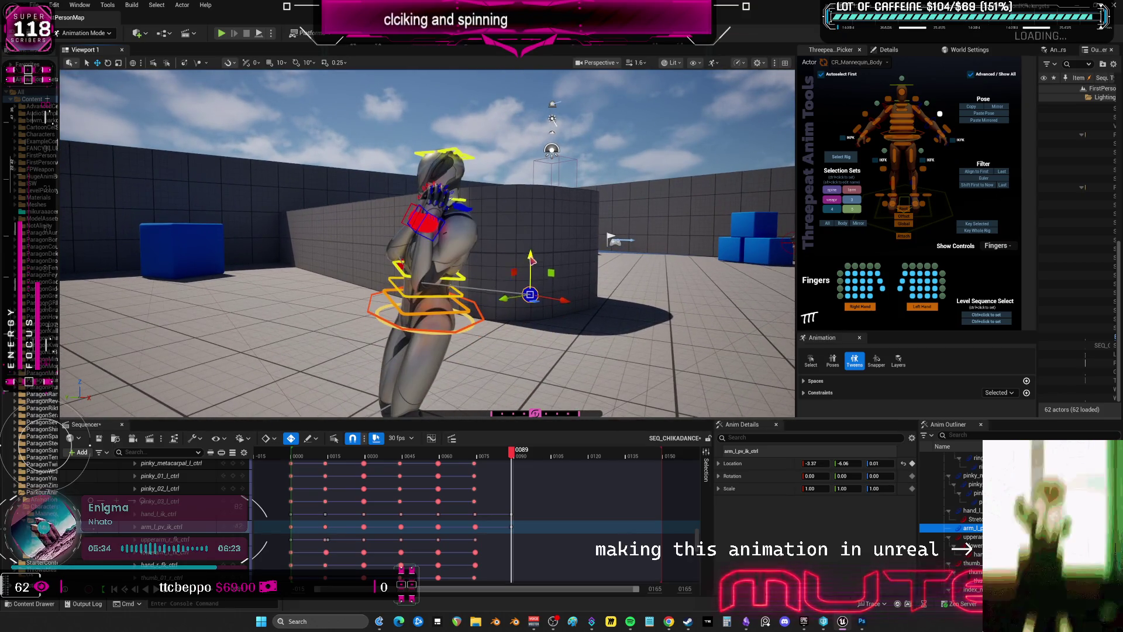
pyautogui.moveTo(531, 260)
pyautogui.mouseDown()
pyautogui.moveTo(547, 374)
pyautogui.moveTo(565, 383)
pyautogui.moveTo(507, 369)
pyautogui.moveTo(551, 385)
pyautogui.mouseUp()
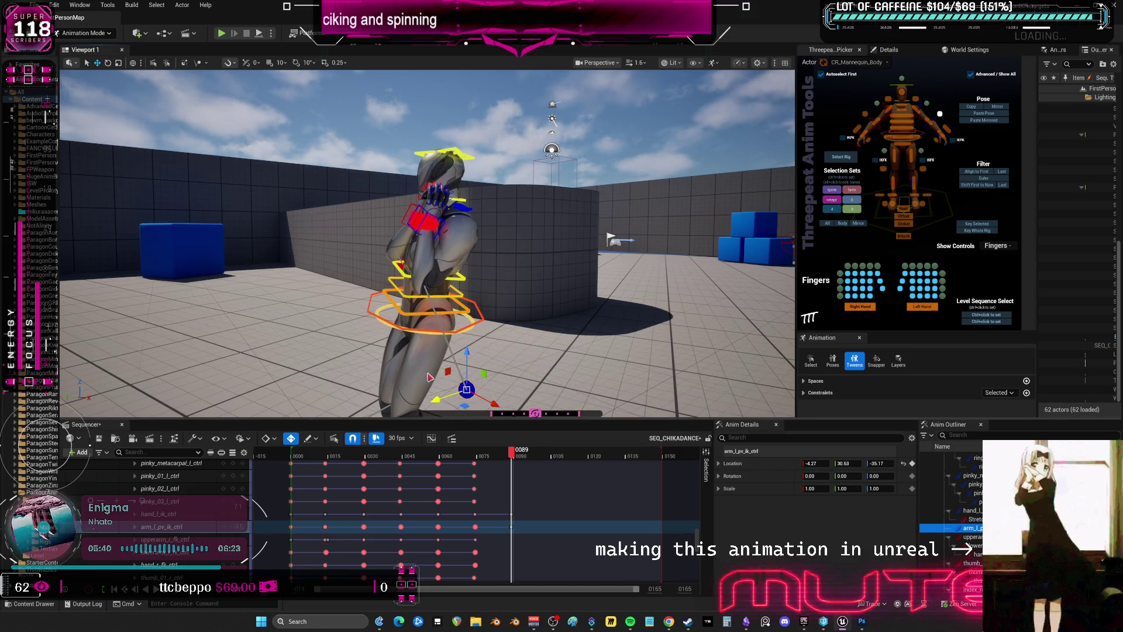
pyautogui.moveTo(461, 367); pyautogui.dragTo(438, 354)
# Lower the left elbow pole-vector at frame 75 and scrub nearby frames to check
pyautogui.moveTo(515, 456)
pyautogui.mouseDown()
pyautogui.moveTo(468, 455)
pyautogui.moveTo(519, 455)
pyautogui.mouseUp()
pyautogui.moveTo(585, 351)
pyautogui.mouseDown(button='right')
pyautogui.moveTo(527, 346)
pyautogui.moveTo(561, 351)
pyautogui.moveTo(592, 416)
pyautogui.mouseUp(button='right')
pyautogui.moveTo(518, 455)
pyautogui.mouseDown()
pyautogui.moveTo(464, 455)
pyautogui.moveTo(510, 456)
pyautogui.moveTo(476, 463)
pyautogui.mouseUp()
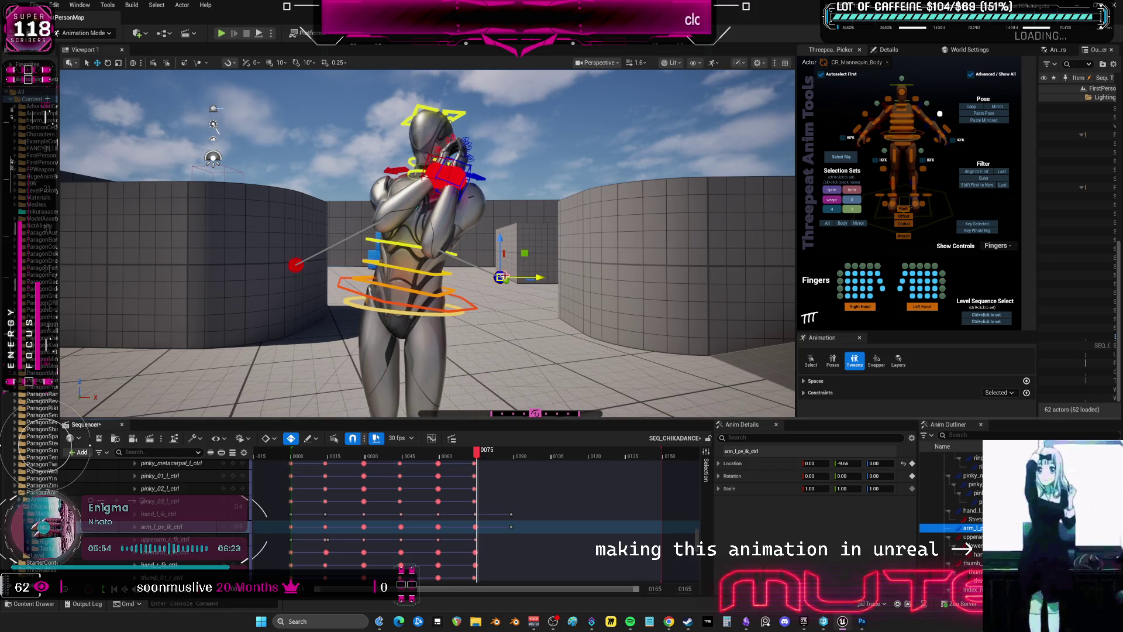
pyautogui.moveTo(500, 319); pyautogui.dragTo(516, 335)
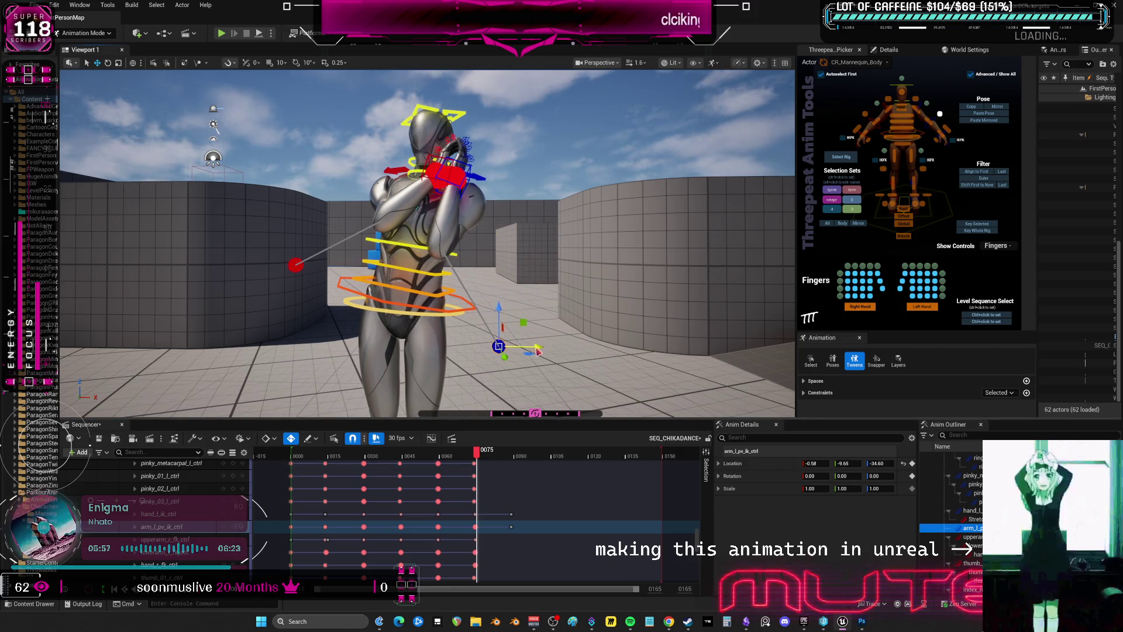
pyautogui.moveTo(478, 458)
pyautogui.mouseDown()
pyautogui.moveTo(521, 457)
pyautogui.moveTo(472, 460)
pyautogui.moveTo(498, 458)
pyautogui.mouseUp()
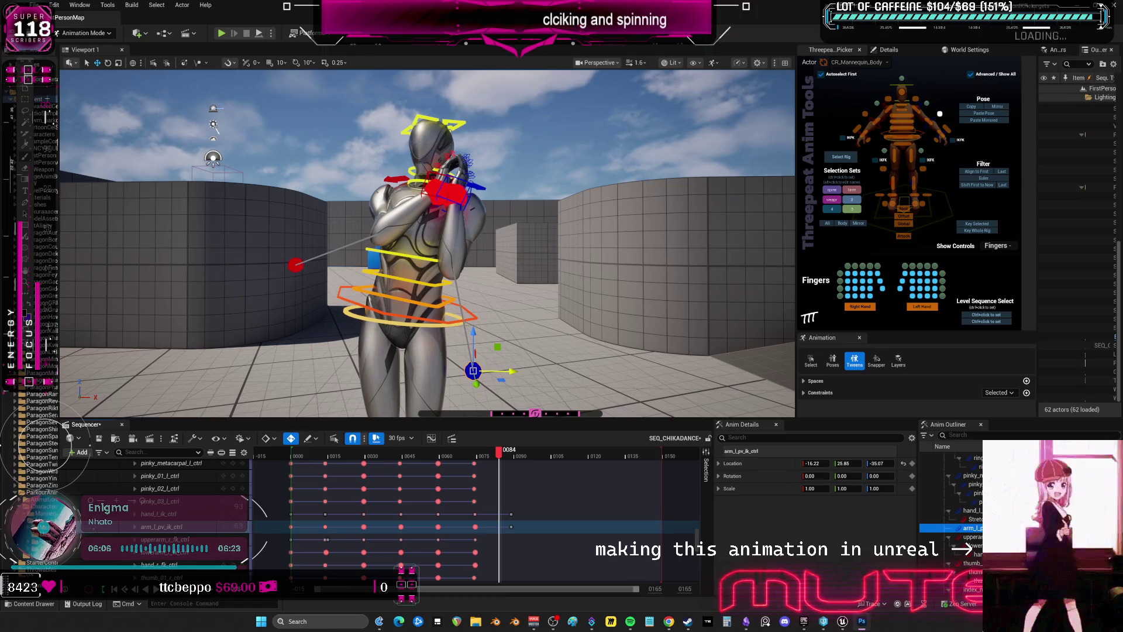
pyautogui.moveTo(612, 204); pyautogui.dragTo(582, 207, button='right')
pyautogui.moveTo(503, 459); pyautogui.dragTo(514, 463)
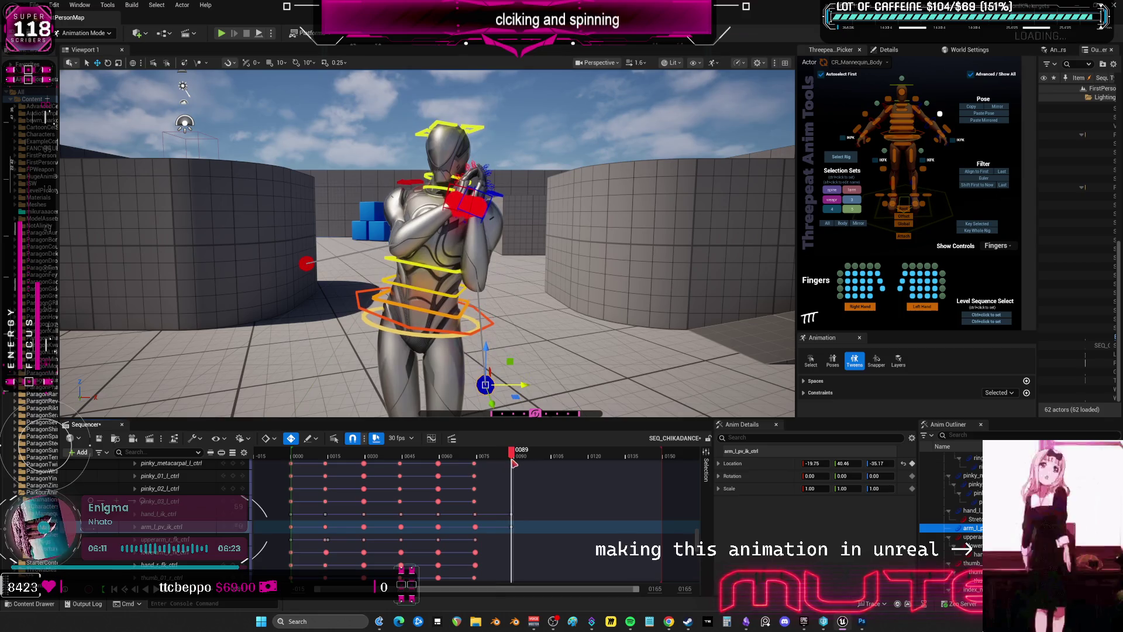
# Try a slight head tilt, undo it, and scrub back to frame 74 to compare
pyautogui.click(967, 547)
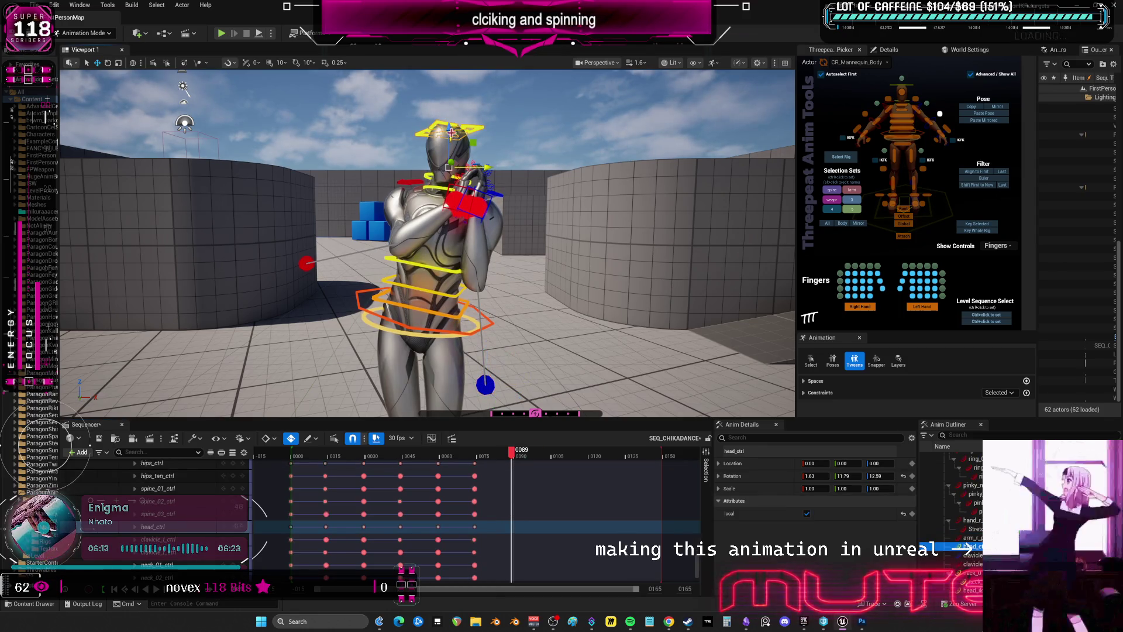
pyautogui.press('e')
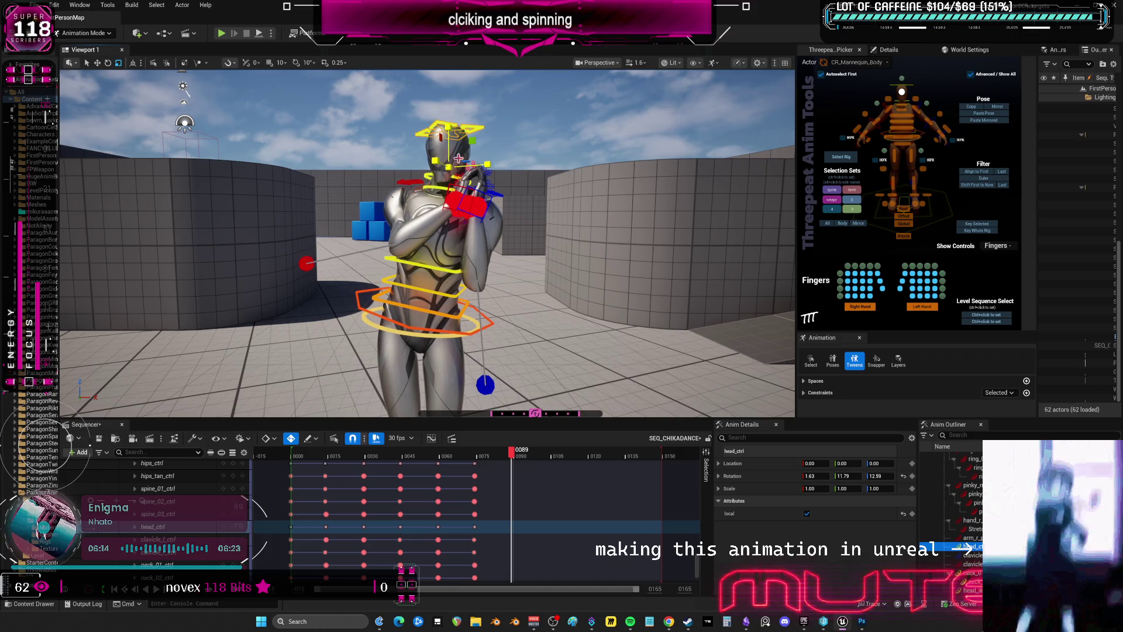
pyautogui.moveTo(461, 163); pyautogui.dragTo(473, 155)
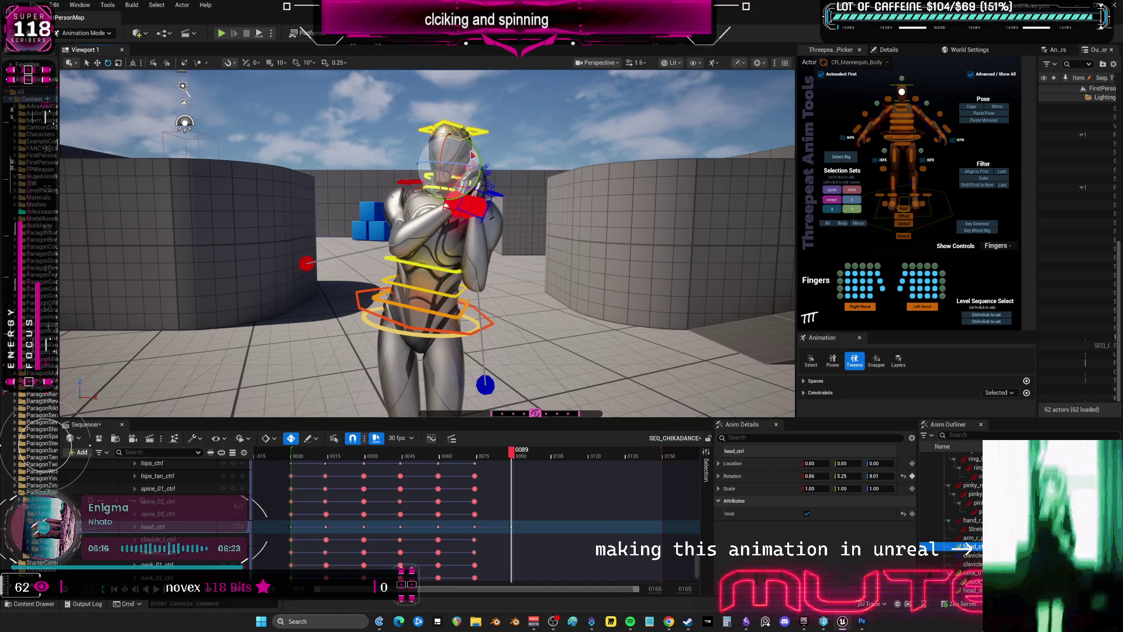
pyautogui.hotkey('ctrl', 'z')
pyautogui.hotkey('ctrl', 'z')
pyautogui.moveTo(534, 459)
pyautogui.mouseDown()
pyautogui.moveTo(476, 465)
pyautogui.moveTo(515, 479)
pyautogui.mouseUp()
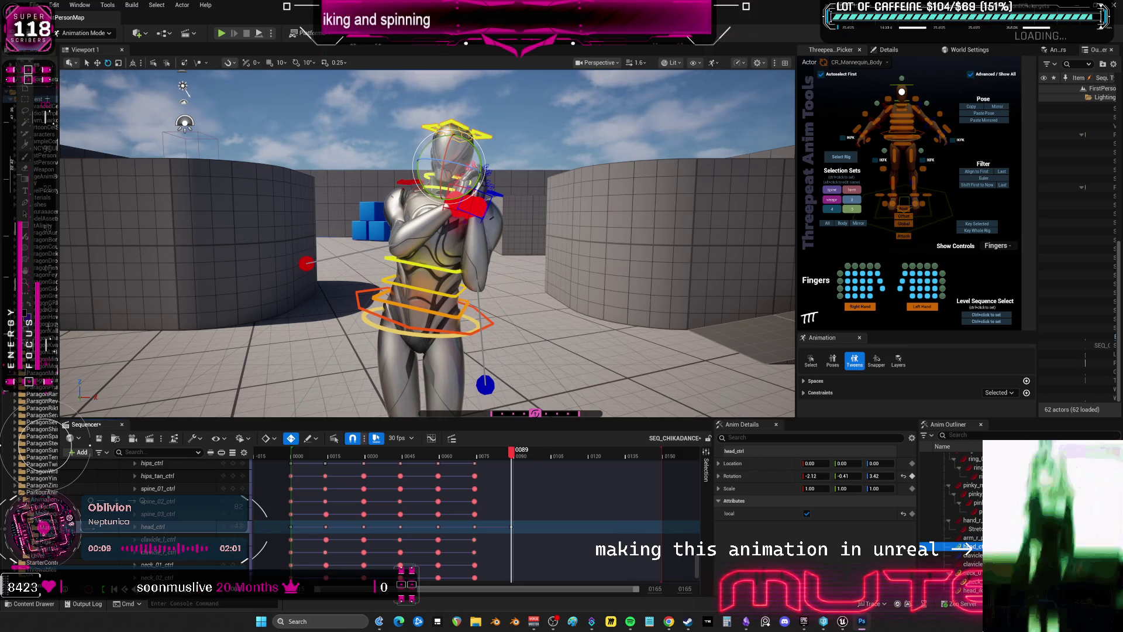
pyautogui.moveTo(511, 459)
pyautogui.mouseDown()
pyautogui.moveTo(480, 463)
pyautogui.moveTo(514, 480)
pyautogui.mouseUp()
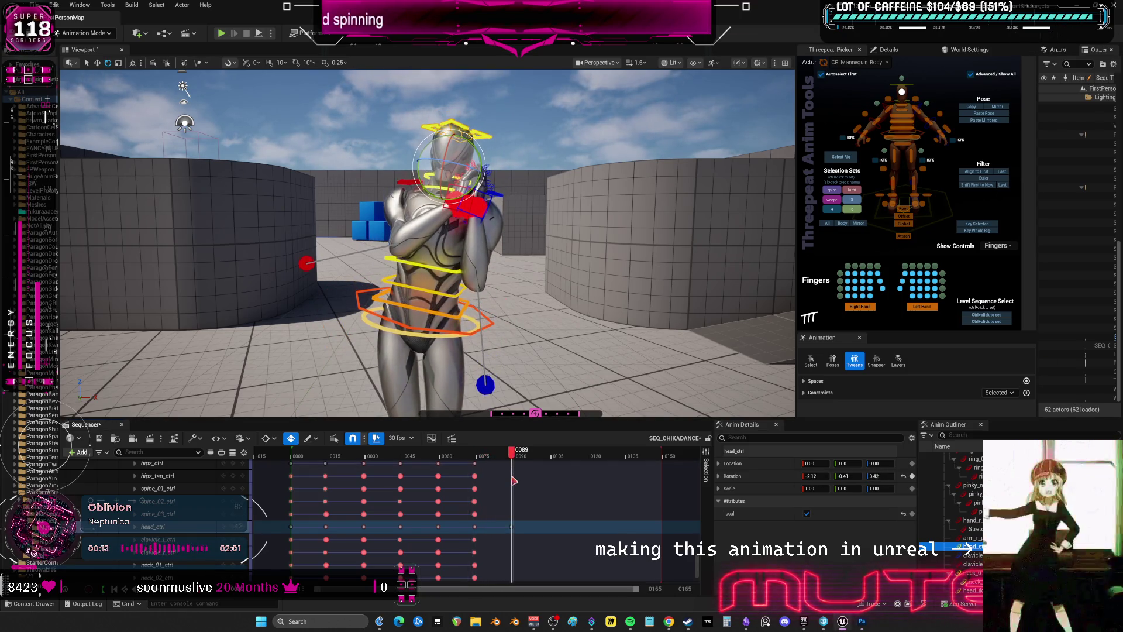
# Lower both the right and left hand IK controls together
pyautogui.click(450, 186)
pyautogui.press('w')
pyautogui.keyDown('ctrl'); pyautogui.click(479, 186); pyautogui.keyUp('ctrl')
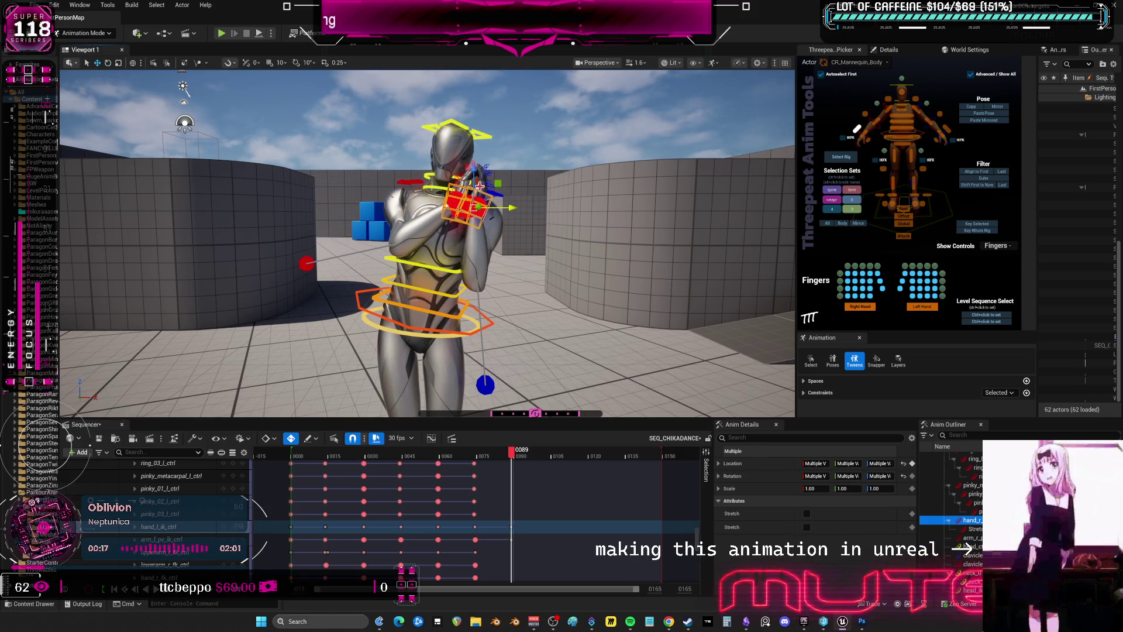
pyautogui.moveTo(472, 171); pyautogui.dragTo(473, 184)
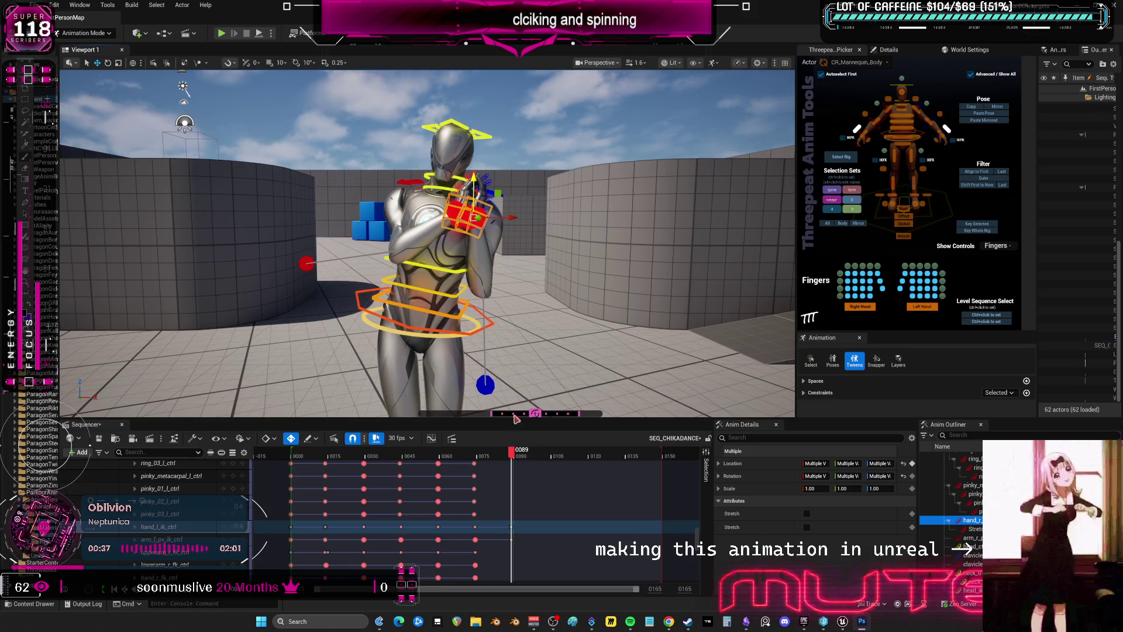
# Select all rig controls at frame 75 and paste a mirrored pose at frame 89
pyautogui.click(477, 454)
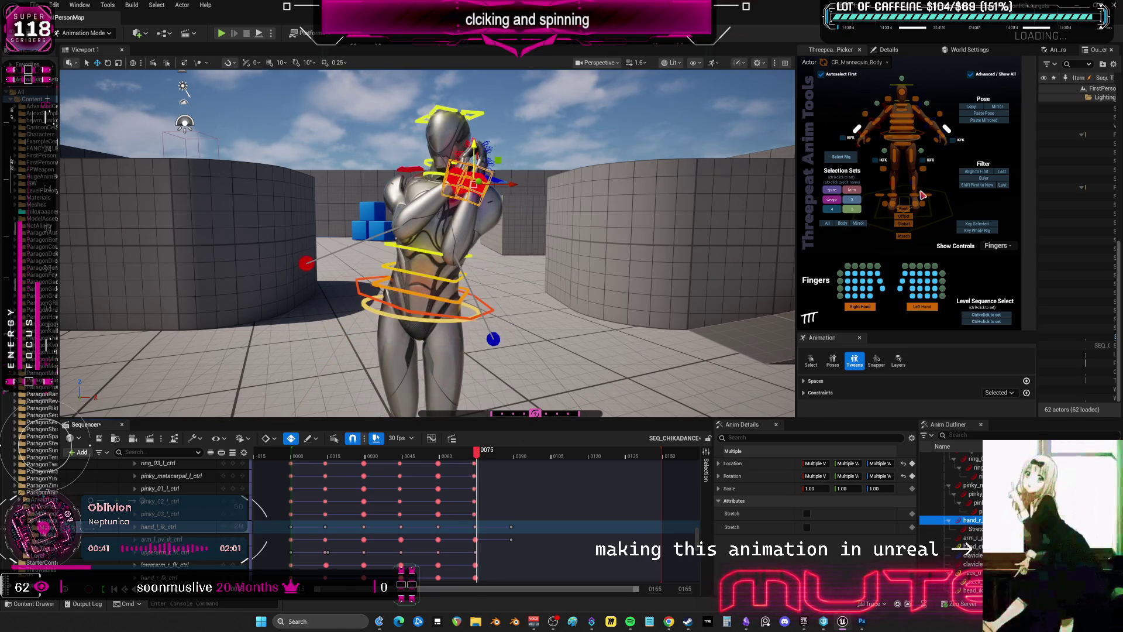
pyautogui.click(828, 223)
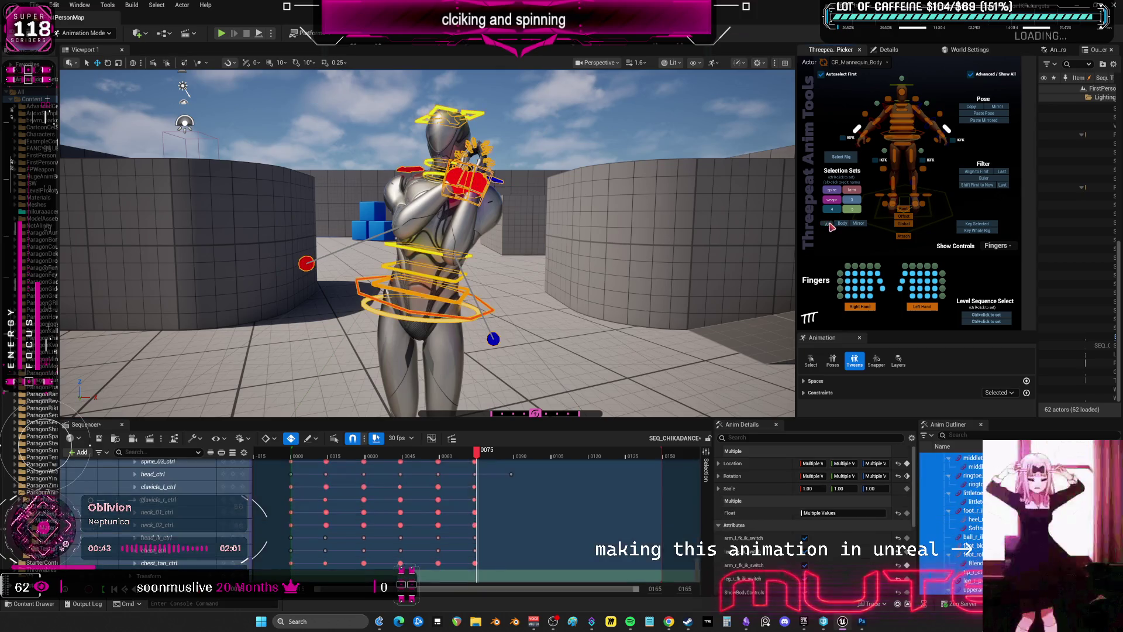
pyautogui.click(512, 456)
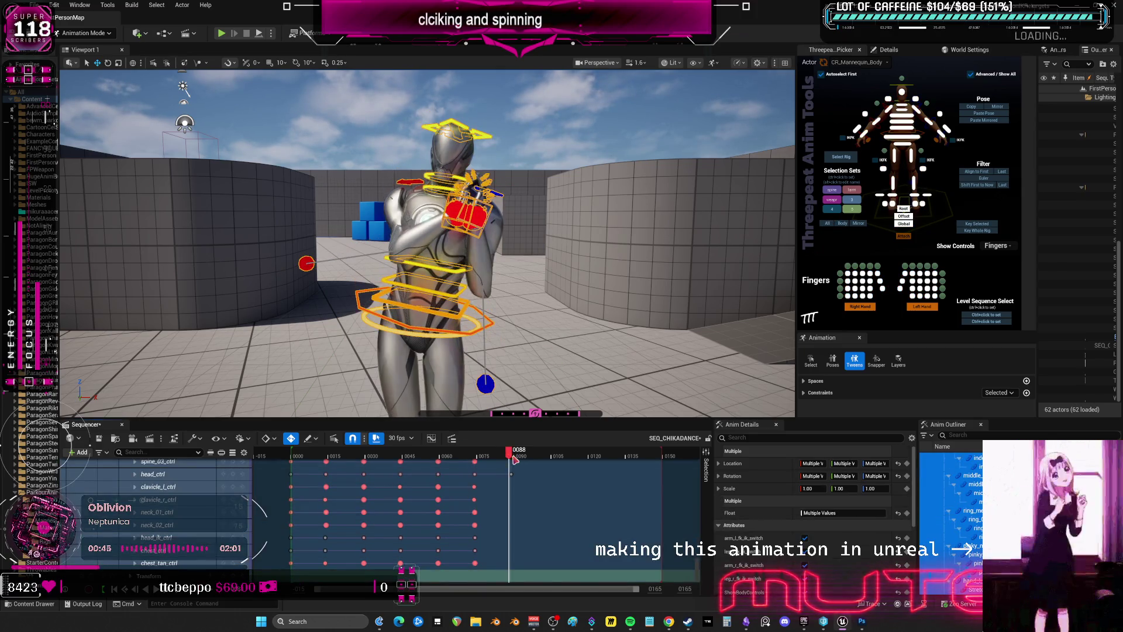
pyautogui.click(981, 121)
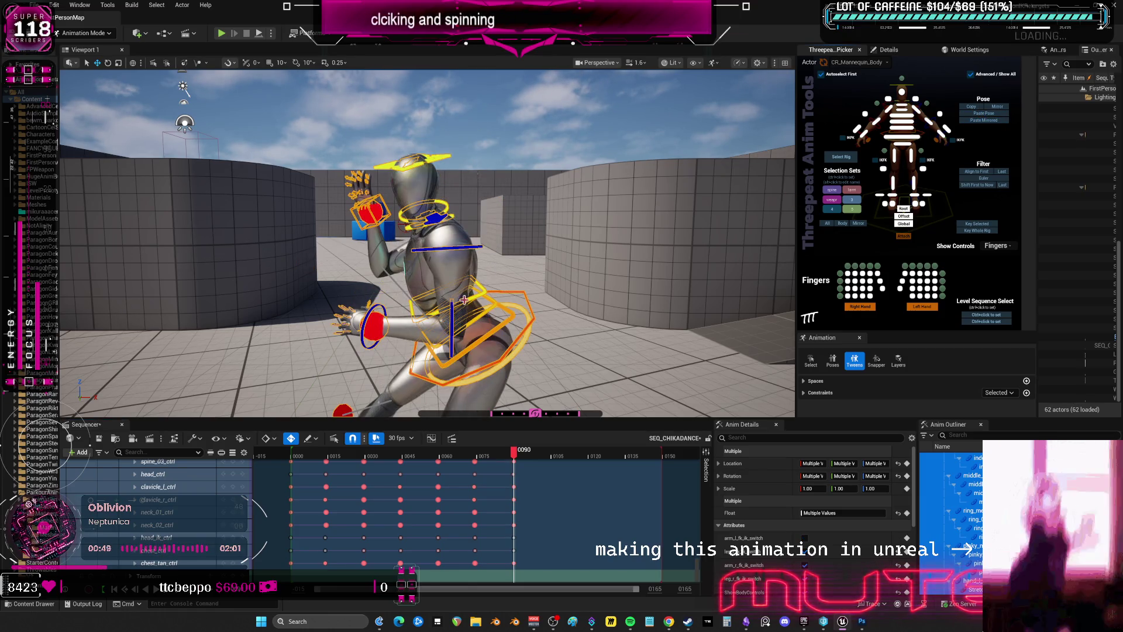
pyautogui.click(476, 456)
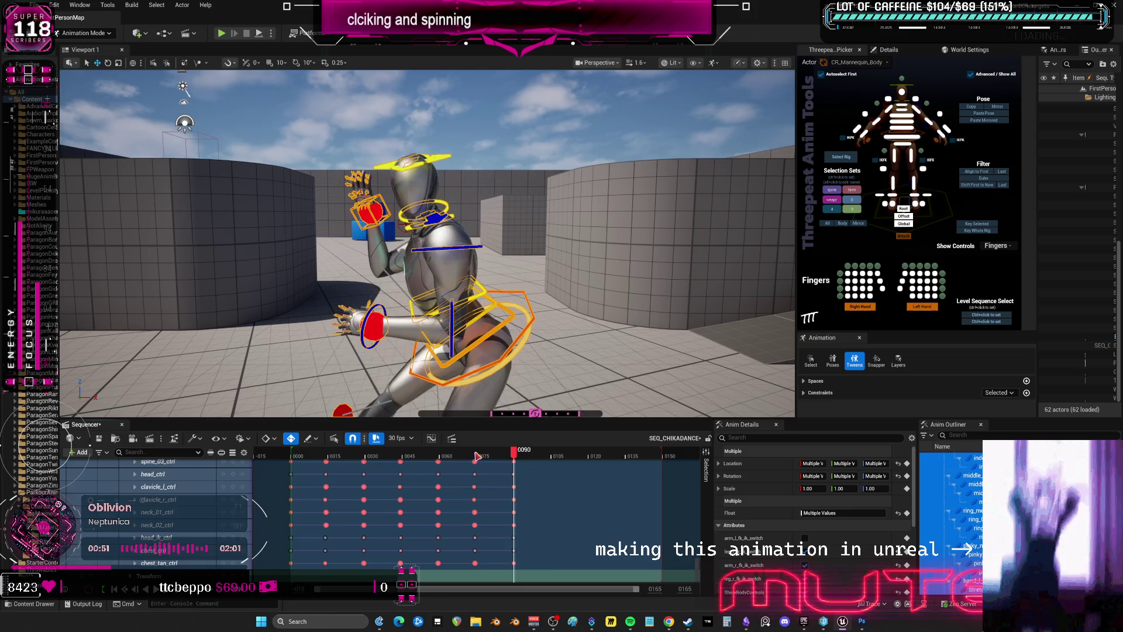
pyautogui.moveTo(476, 457); pyautogui.dragTo(479, 457)
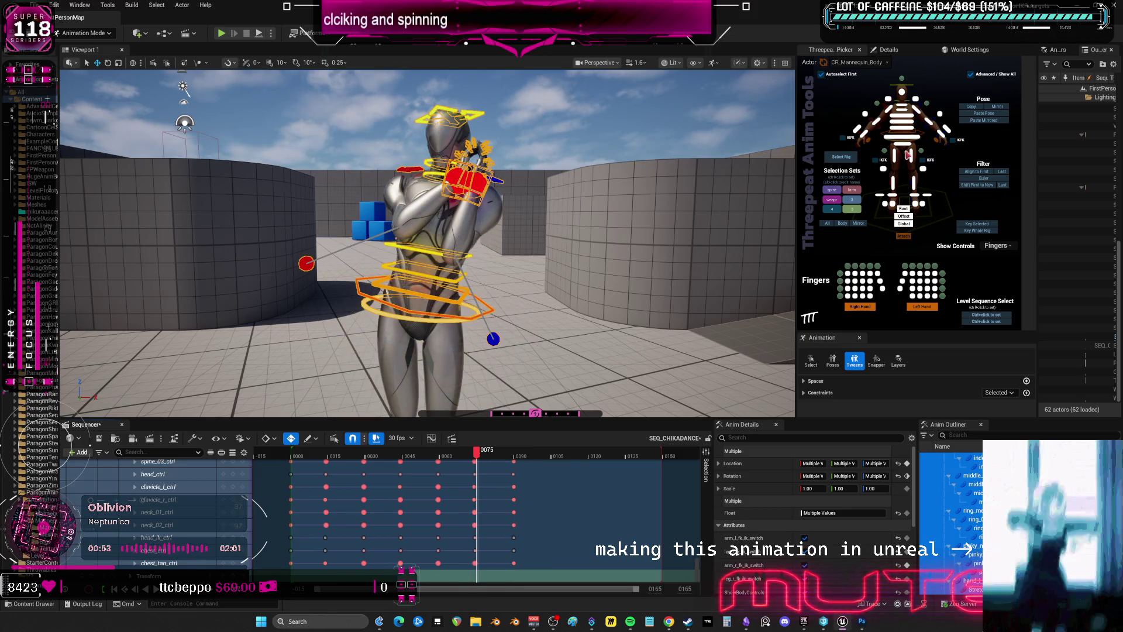
# Reselect all controls, paste the mirrored pose at frame 90, and scrub to frame 94
pyautogui.click(831, 231)
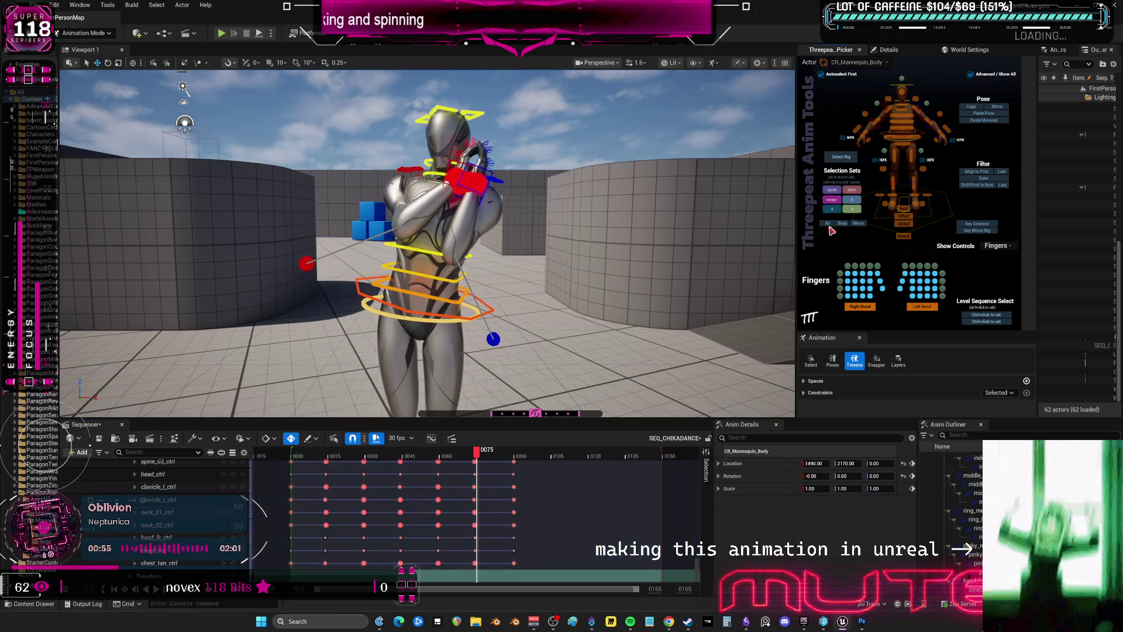
pyautogui.click(827, 224)
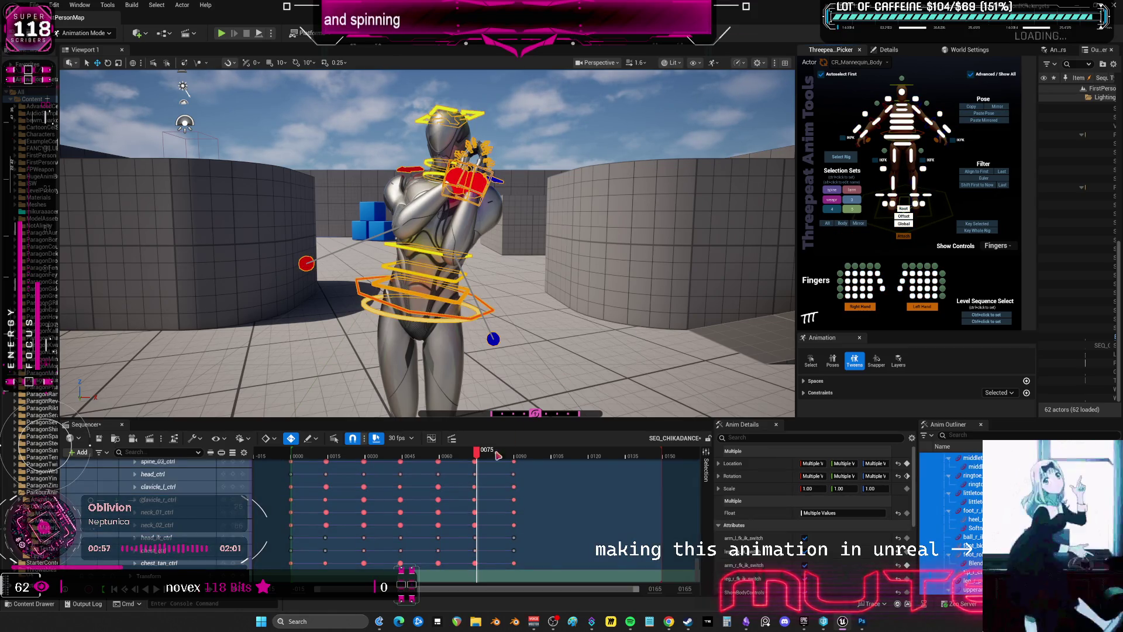
pyautogui.click(517, 458)
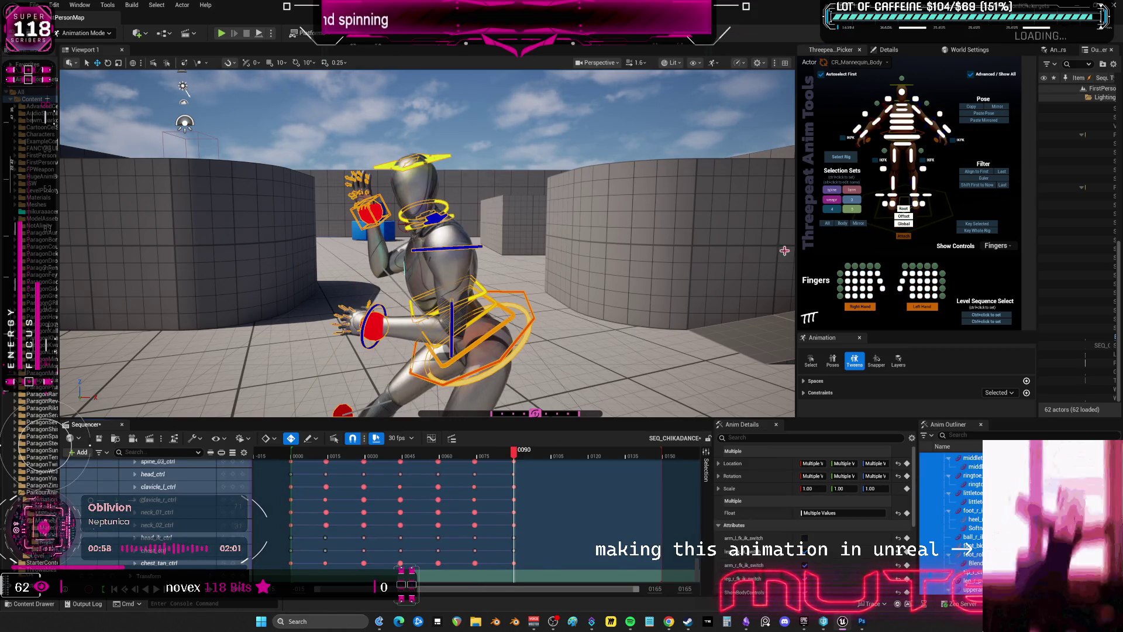
pyautogui.click(993, 122)
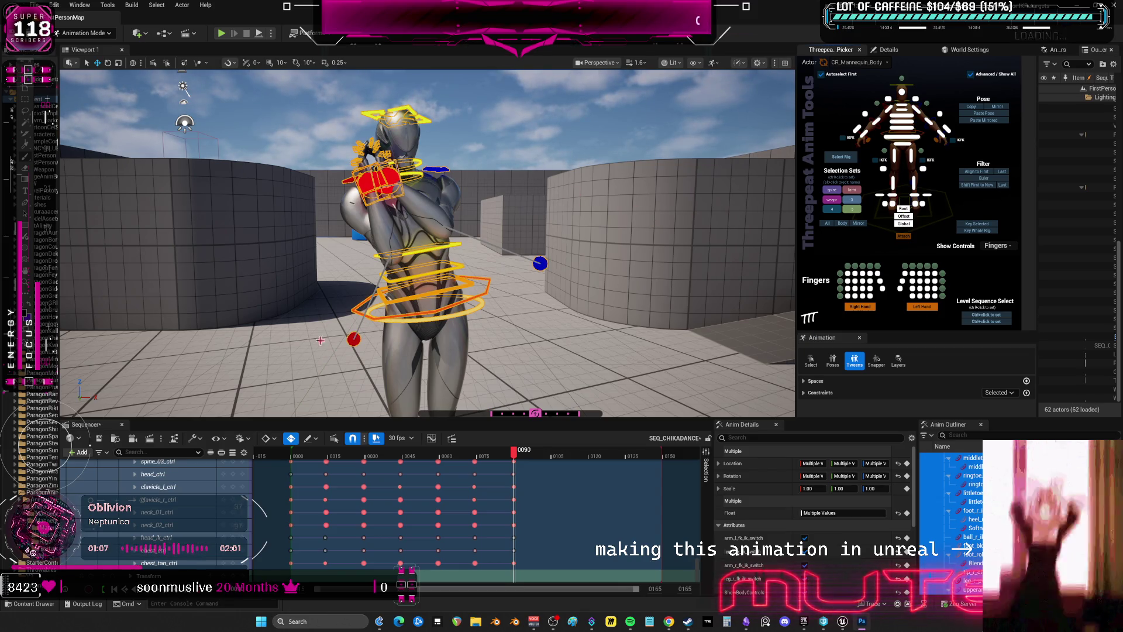
pyautogui.moveTo(519, 457)
pyautogui.mouseDown()
pyautogui.moveTo(531, 460)
pyautogui.moveTo(515, 467)
pyautogui.moveTo(549, 466)
pyautogui.mouseUp()
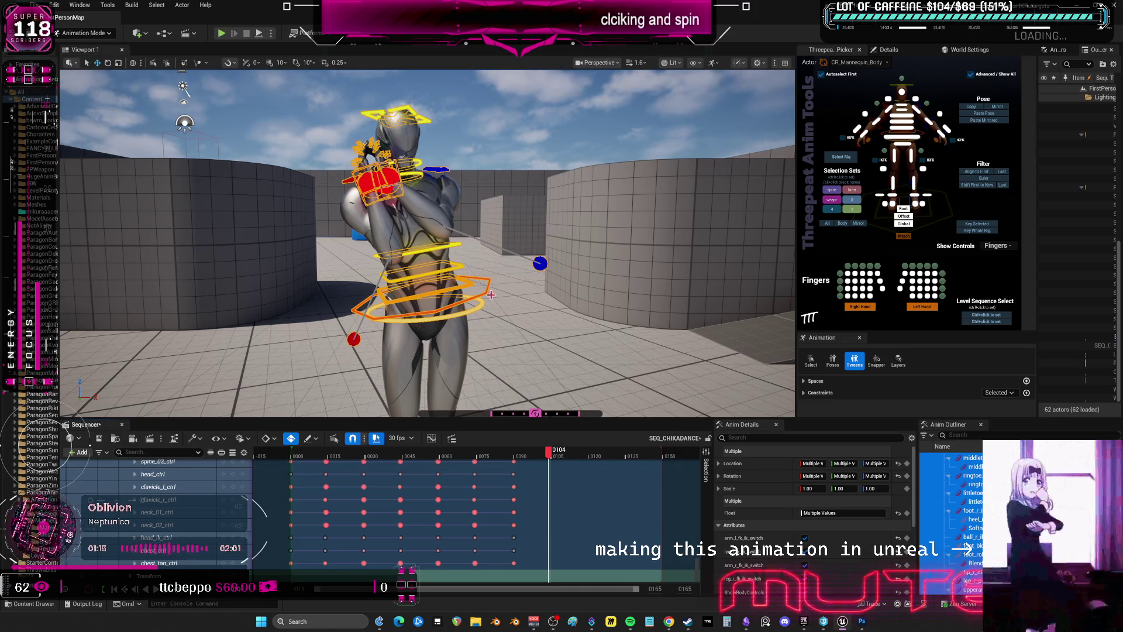
# Drop the body control slightly and bring the left hand down to the chest
pyautogui.click(425, 267)
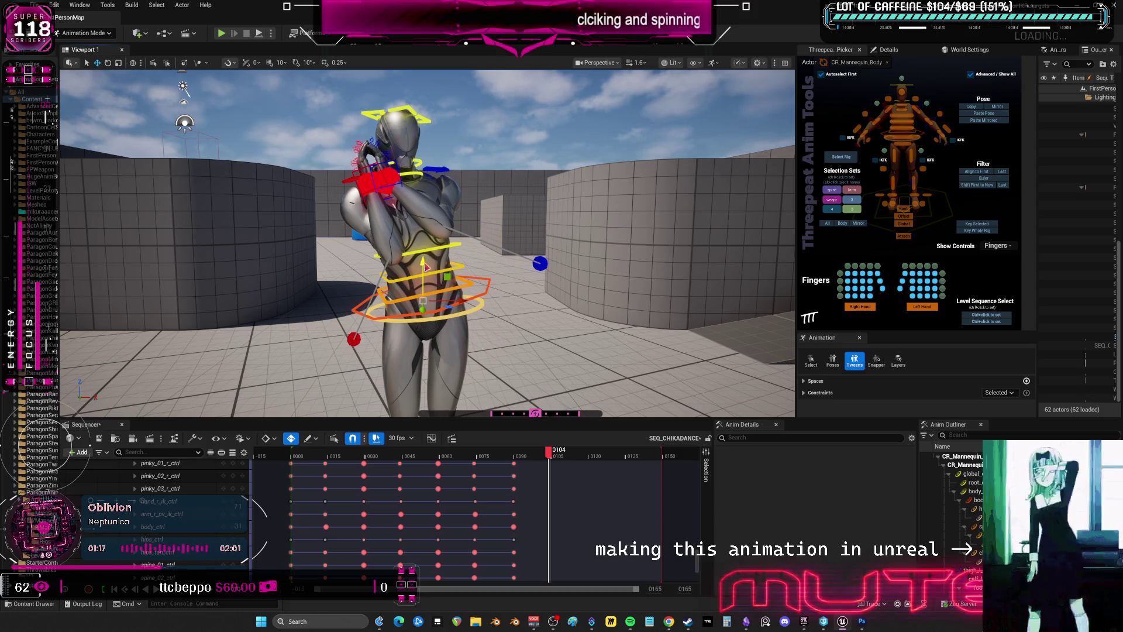
pyautogui.click(484, 295)
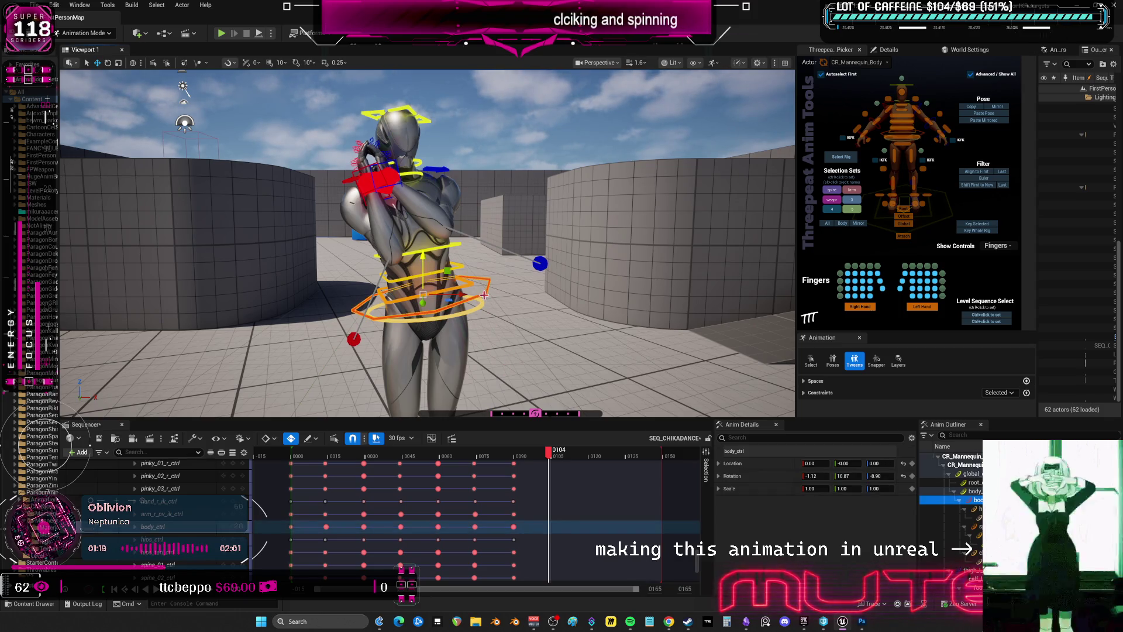
pyautogui.moveTo(424, 261); pyautogui.dragTo(425, 271)
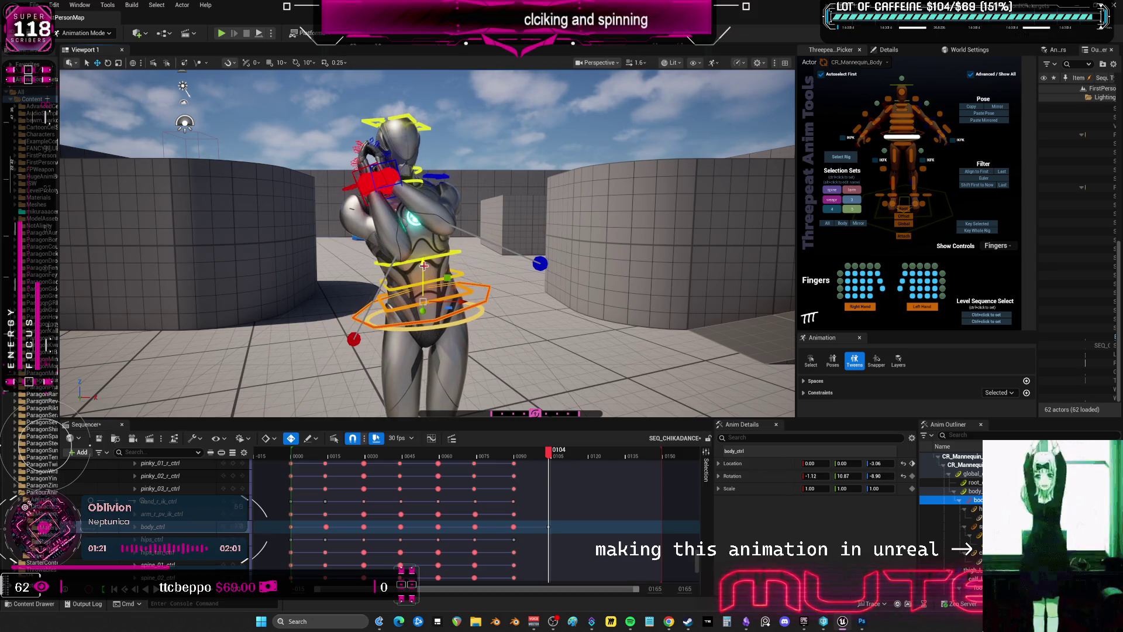
pyautogui.click(353, 176)
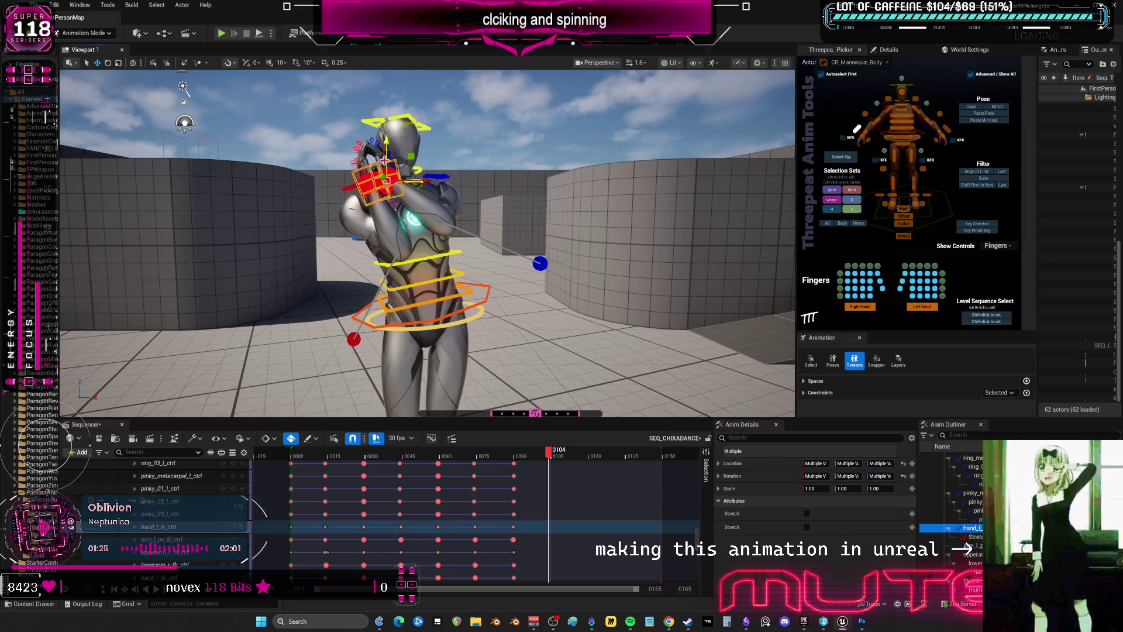
pyautogui.moveTo(384, 160)
pyautogui.mouseDown()
pyautogui.moveTo(411, 197)
pyautogui.moveTo(457, 200)
pyautogui.mouseUp()
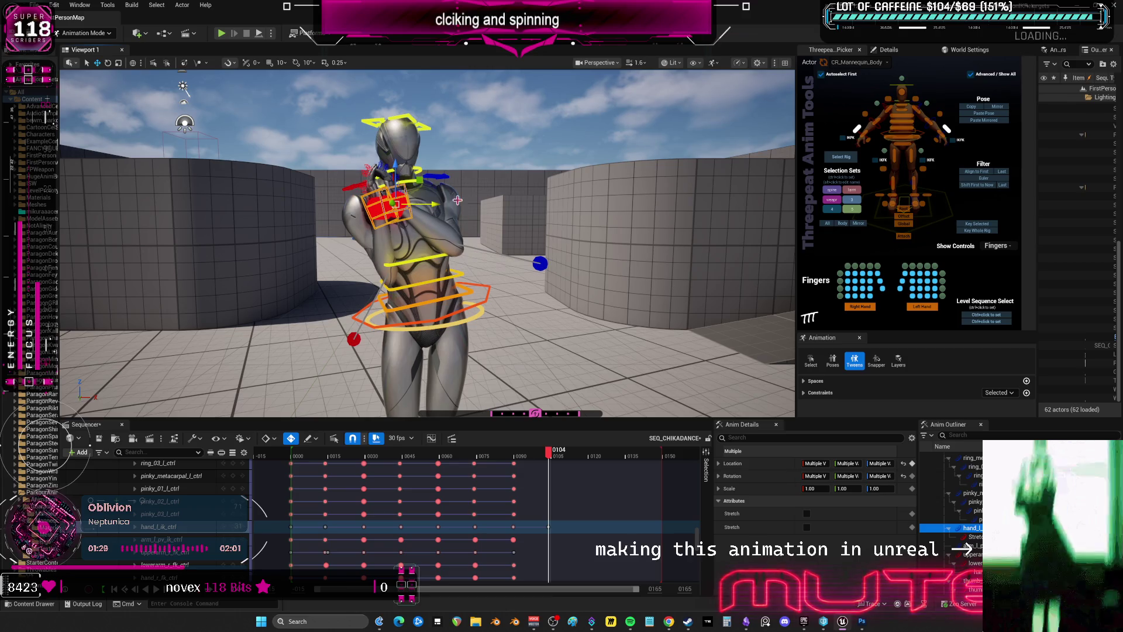
# Turn the head slightly and compare frames 91 and 104
pyautogui.click(412, 121)
pyautogui.press('e')
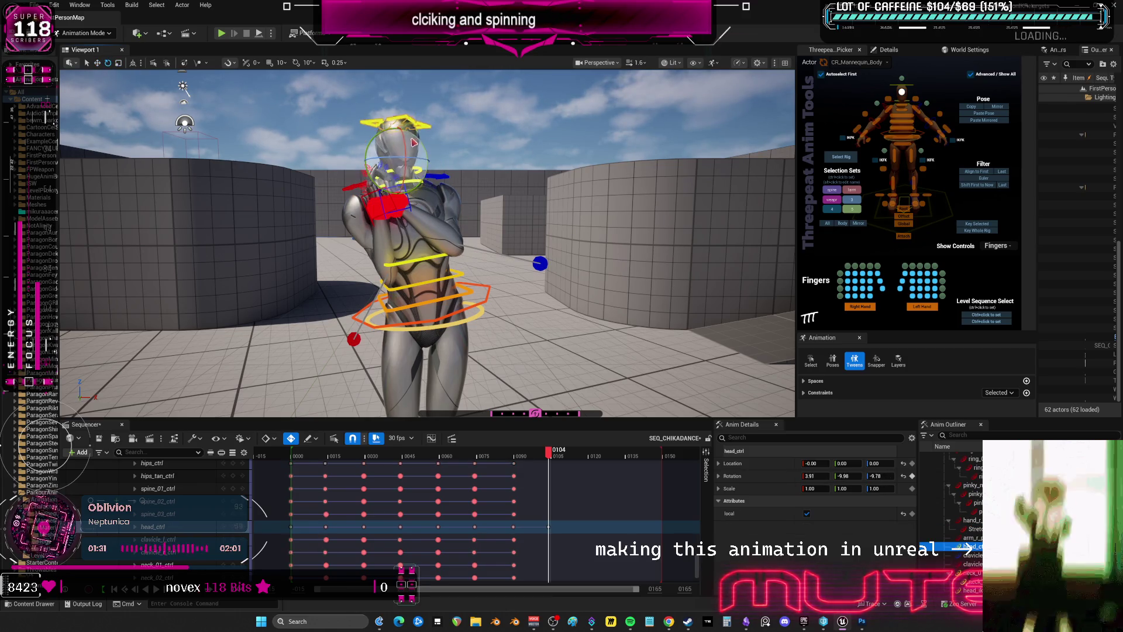
pyautogui.moveTo(407, 143); pyautogui.dragTo(409, 139)
pyautogui.click(520, 460)
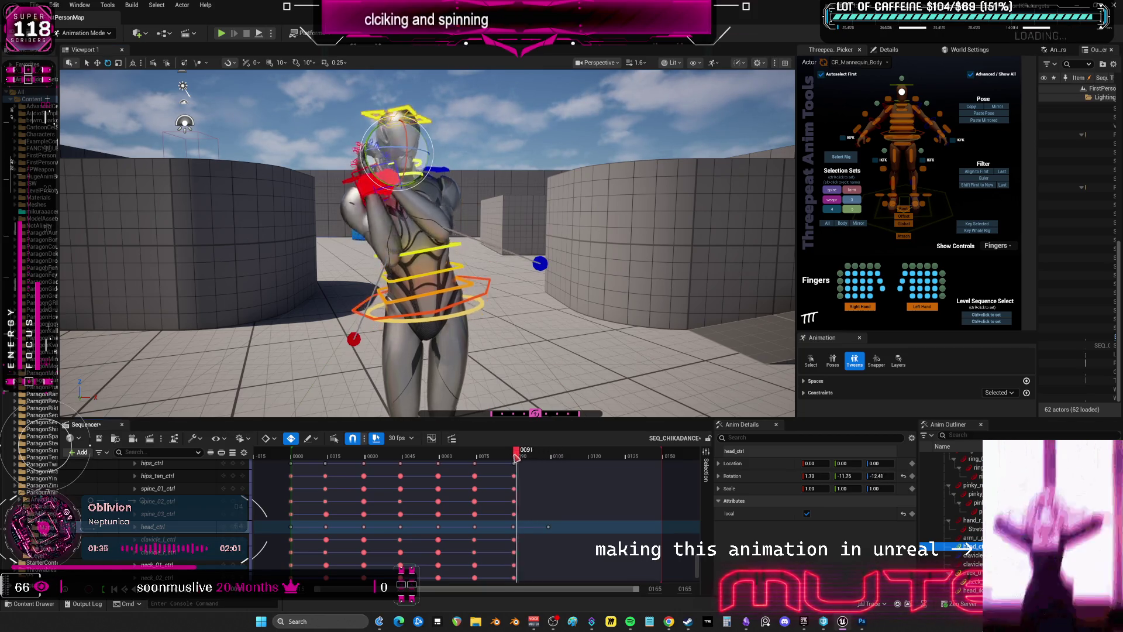
pyautogui.moveTo(520, 460); pyautogui.dragTo(554, 480)
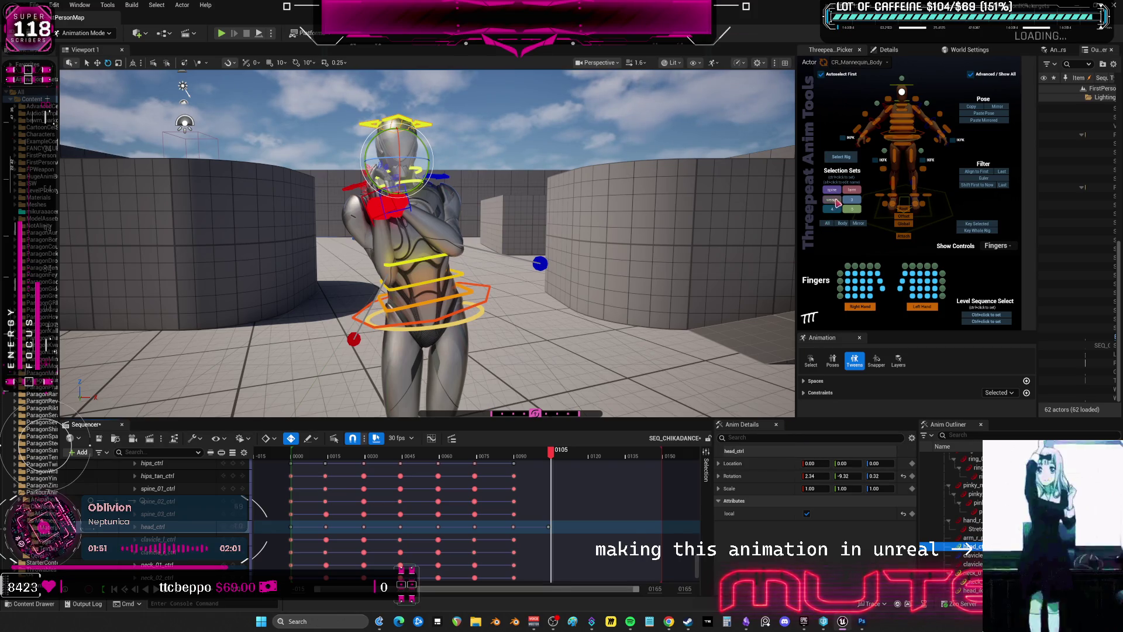
# Reset all rig controls to the rest pose and raise the body slightly
pyautogui.click(828, 224)
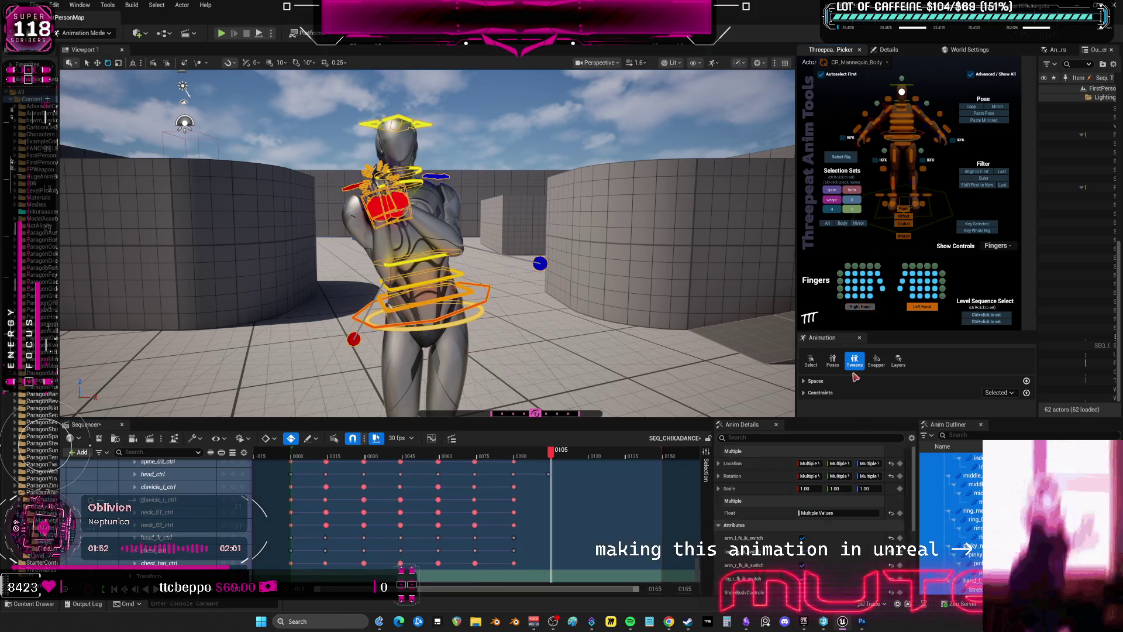
pyautogui.click(899, 476)
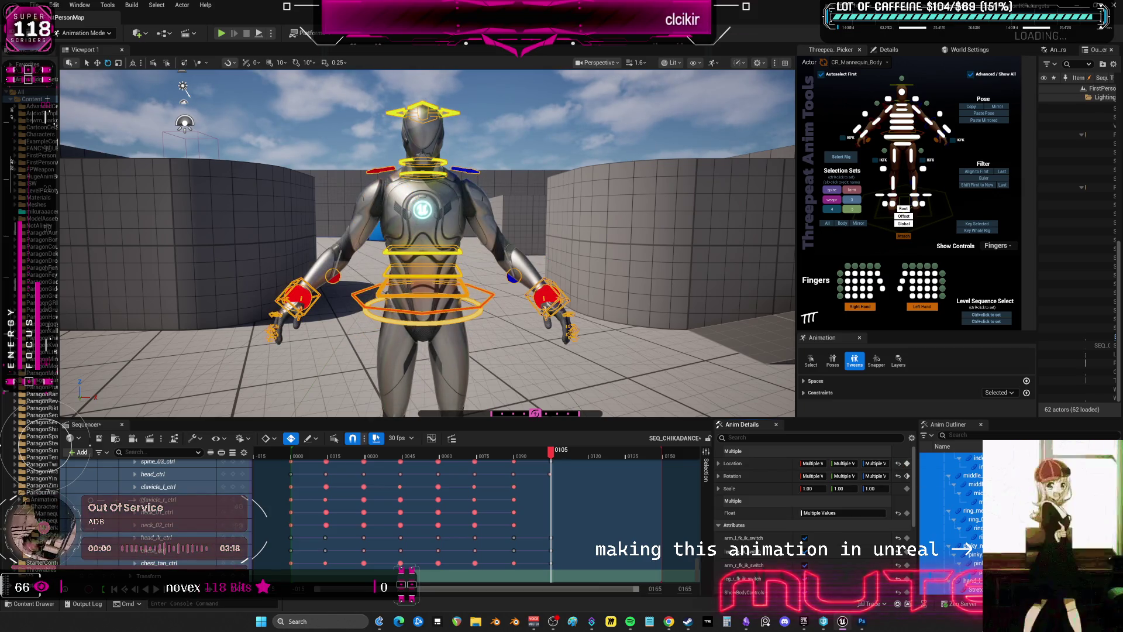
pyautogui.click(481, 299)
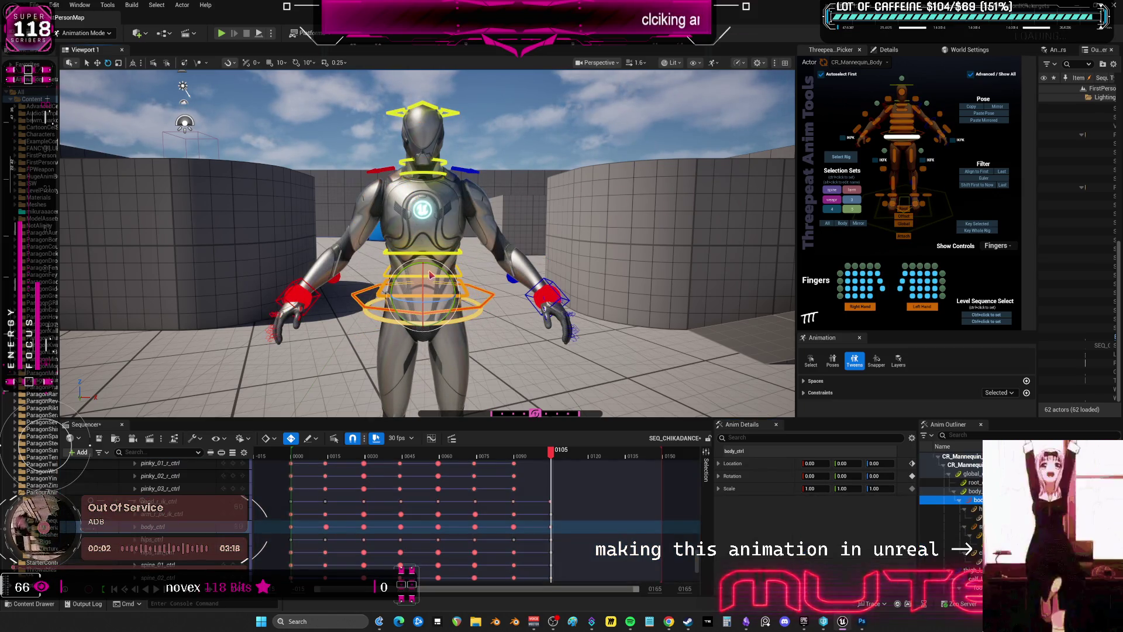
pyautogui.press('w')
pyautogui.moveTo(423, 258); pyautogui.dragTo(424, 255)
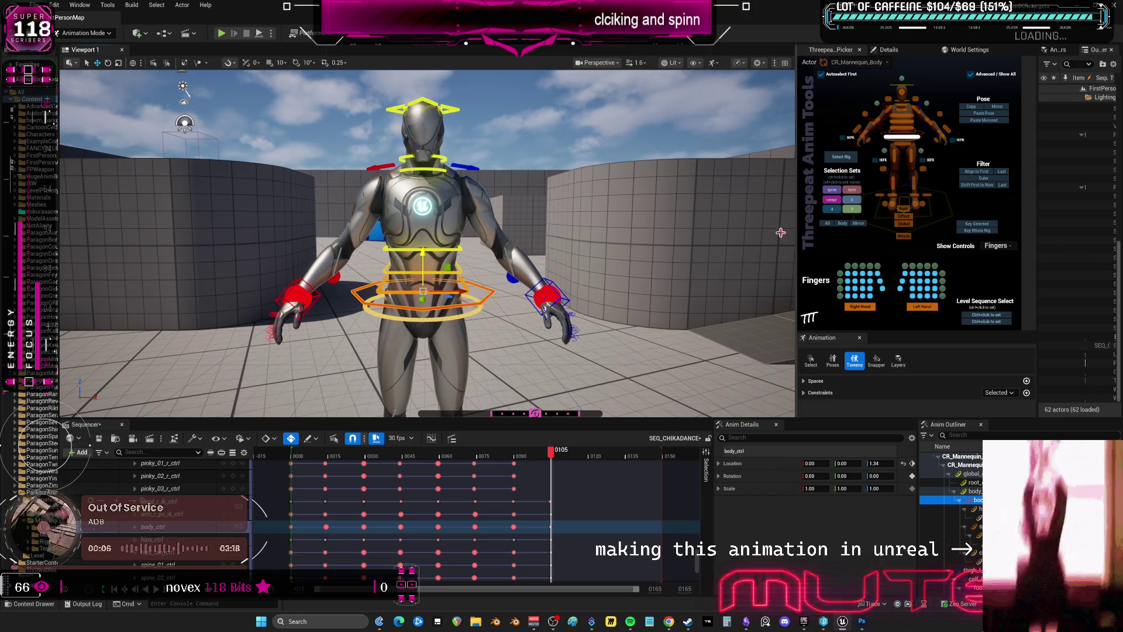
# Move the left hand IK control up to the face and rotate it against the head
pyautogui.click(546, 292)
pyautogui.moveTo(546, 293)
pyautogui.mouseDown()
pyautogui.moveTo(523, 108)
pyautogui.moveTo(567, 243)
pyautogui.mouseUp()
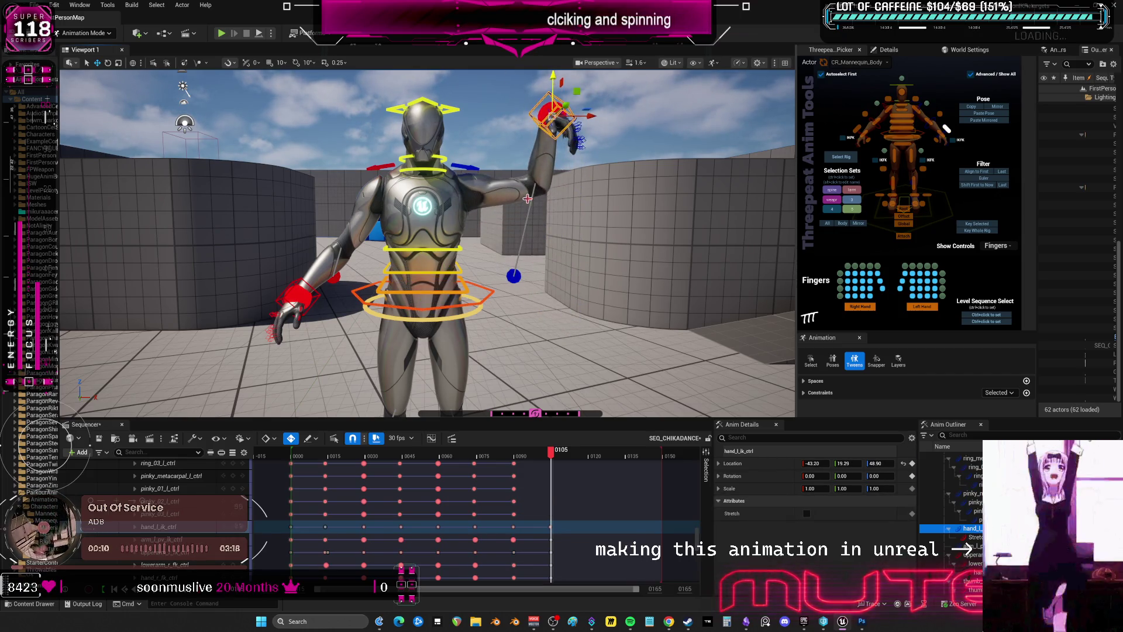
pyautogui.moveTo(567, 243)
pyautogui.mouseDown(button='right')
pyautogui.moveTo(568, 210)
pyautogui.moveTo(568, 243)
pyautogui.mouseUp(button='right')
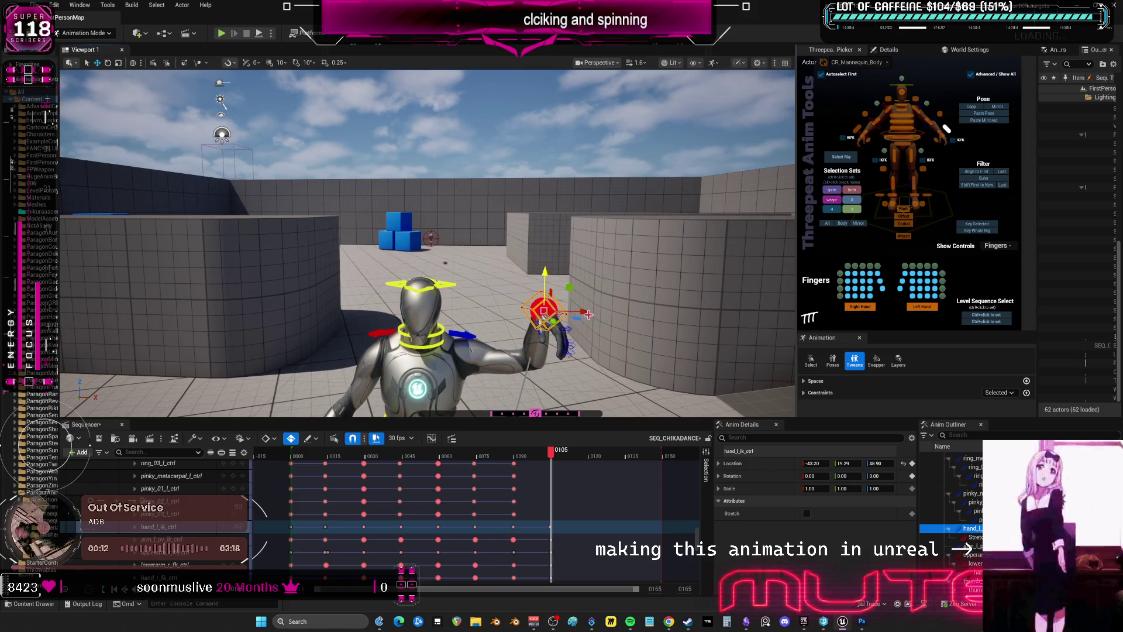
pyautogui.keyDown('ctrl'); pyautogui.click(565, 342); pyautogui.keyUp('ctrl')
pyautogui.moveTo(588, 315); pyautogui.dragTo(509, 313)
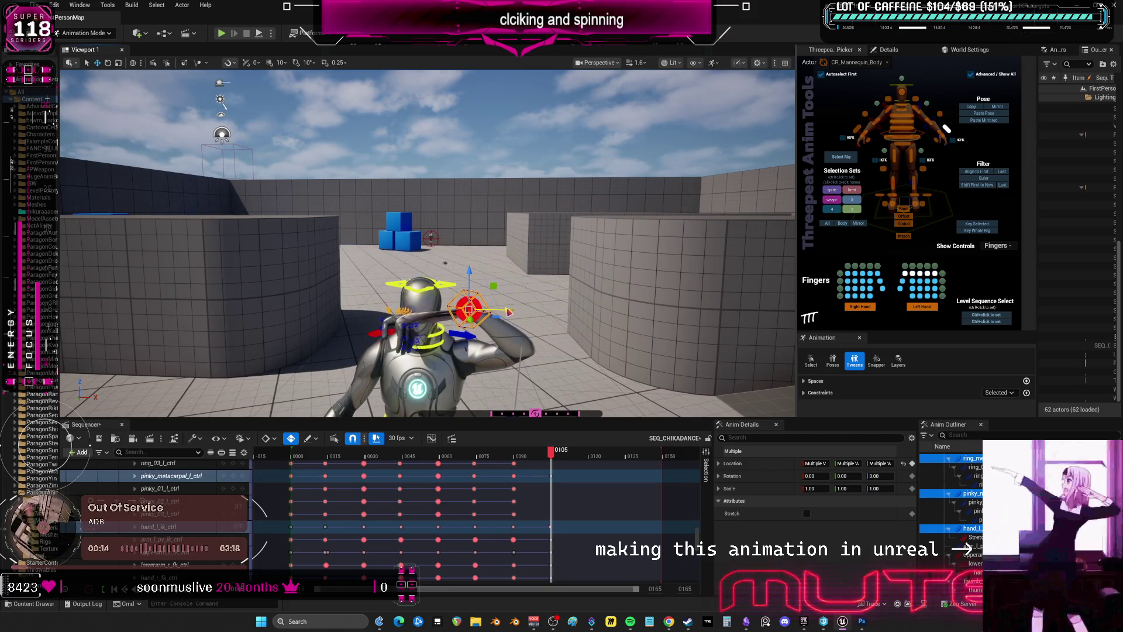
pyautogui.hotkey('ctrl', 'z')
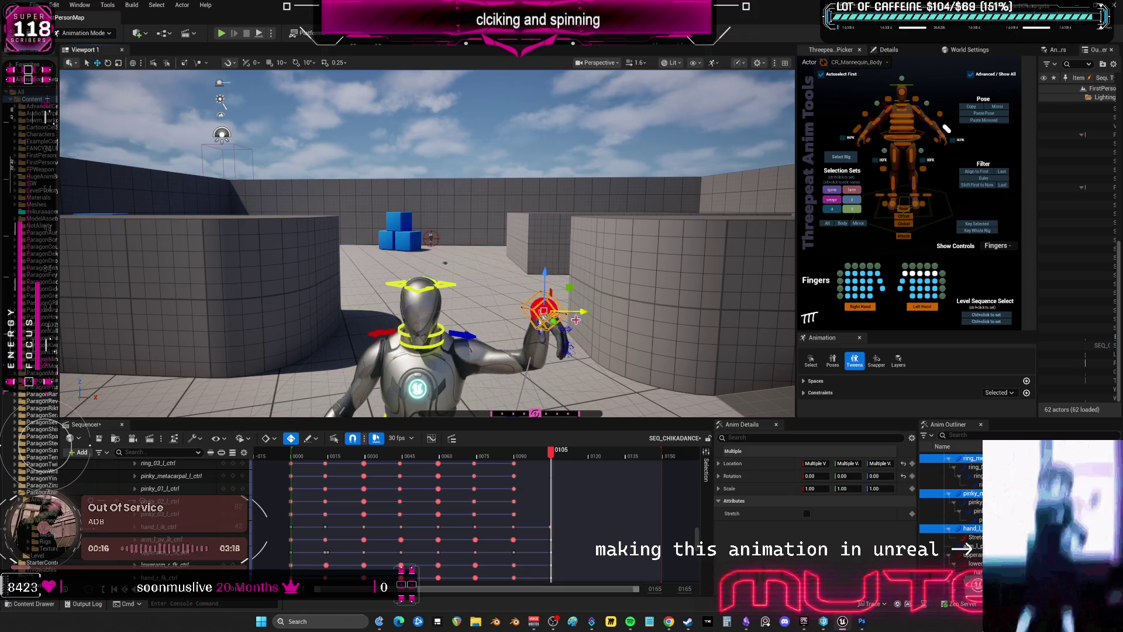
pyautogui.hotkey('ctrl', 'z')
pyautogui.moveTo(580, 312)
pyautogui.mouseDown()
pyautogui.moveTo(456, 317)
pyautogui.moveTo(427, 305)
pyautogui.moveTo(452, 302)
pyautogui.moveTo(474, 274)
pyautogui.mouseUp()
pyautogui.press('e')
pyautogui.moveTo(474, 275); pyautogui.dragTo(503, 260, button='right')
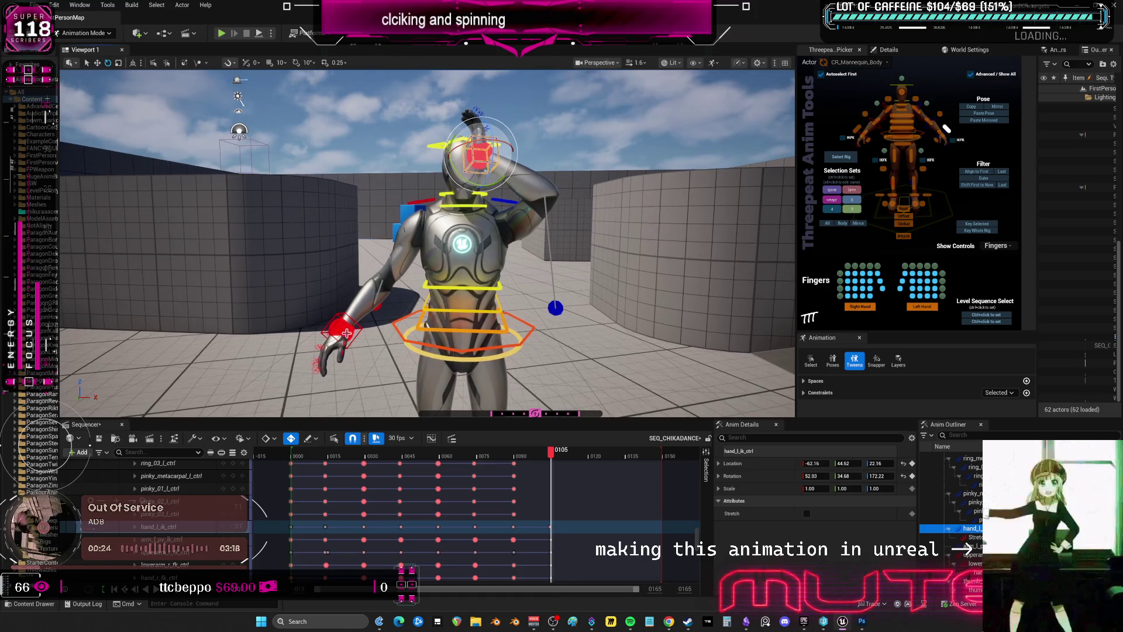
# Raise the right hand IK control up to the head
pyautogui.click(339, 276)
pyautogui.press('w')
pyautogui.moveTo(343, 244)
pyautogui.mouseDown()
pyautogui.moveTo(345, 128)
pyautogui.moveTo(471, 131)
pyautogui.moveTo(478, 152)
pyautogui.moveTo(458, 120)
pyautogui.moveTo(467, 130)
pyautogui.mouseUp()
pyautogui.press('e')
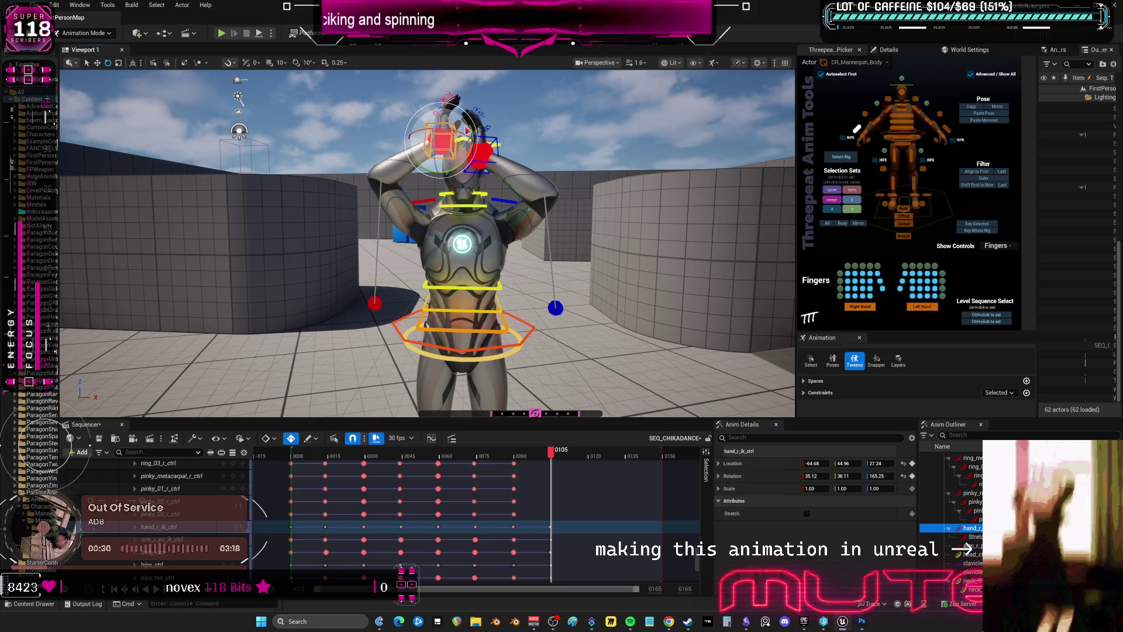
pyautogui.click(945, 127)
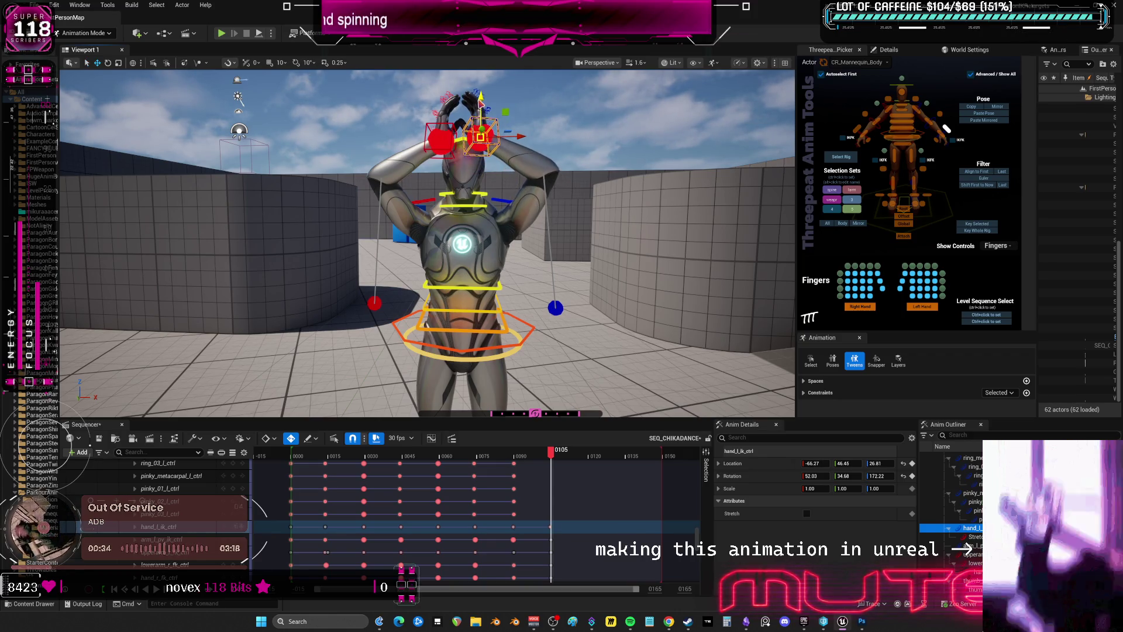
# Push the left elbow pole outward and lower the right elbow pole to 4.09, 8.42, -14.60
pyautogui.click(555, 309)
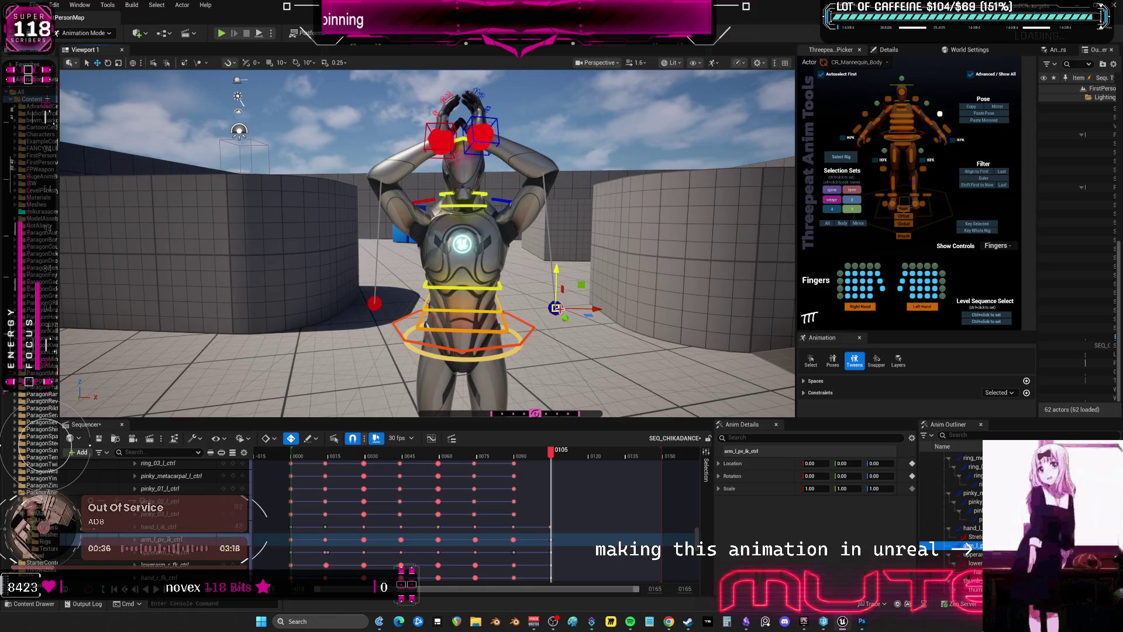
pyautogui.moveTo(593, 309)
pyautogui.mouseDown()
pyautogui.moveTo(572, 315)
pyautogui.moveTo(557, 345)
pyautogui.moveTo(595, 325)
pyautogui.mouseUp()
pyautogui.click(374, 303)
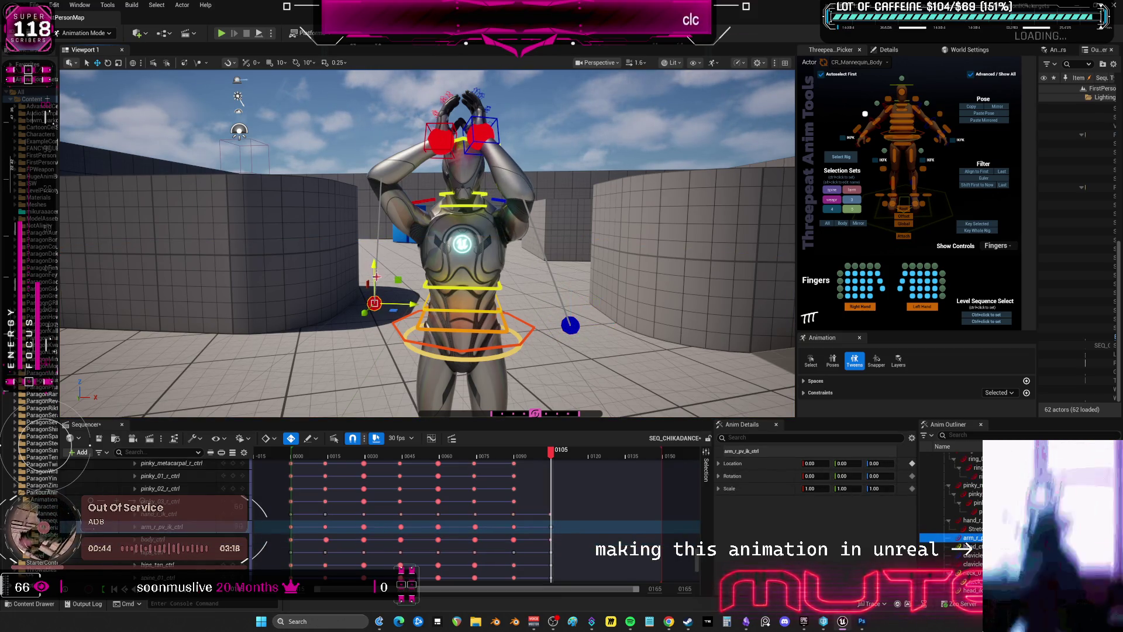
pyautogui.moveTo(375, 272)
pyautogui.mouseDown()
pyautogui.moveTo(397, 317)
pyautogui.moveTo(381, 328)
pyautogui.moveTo(364, 304)
pyautogui.mouseUp()
pyautogui.moveTo(565, 386)
pyautogui.mouseDown(button='middle')
pyautogui.moveTo(564, 269)
pyautogui.moveTo(565, 380)
pyautogui.mouseUp(button='middle')
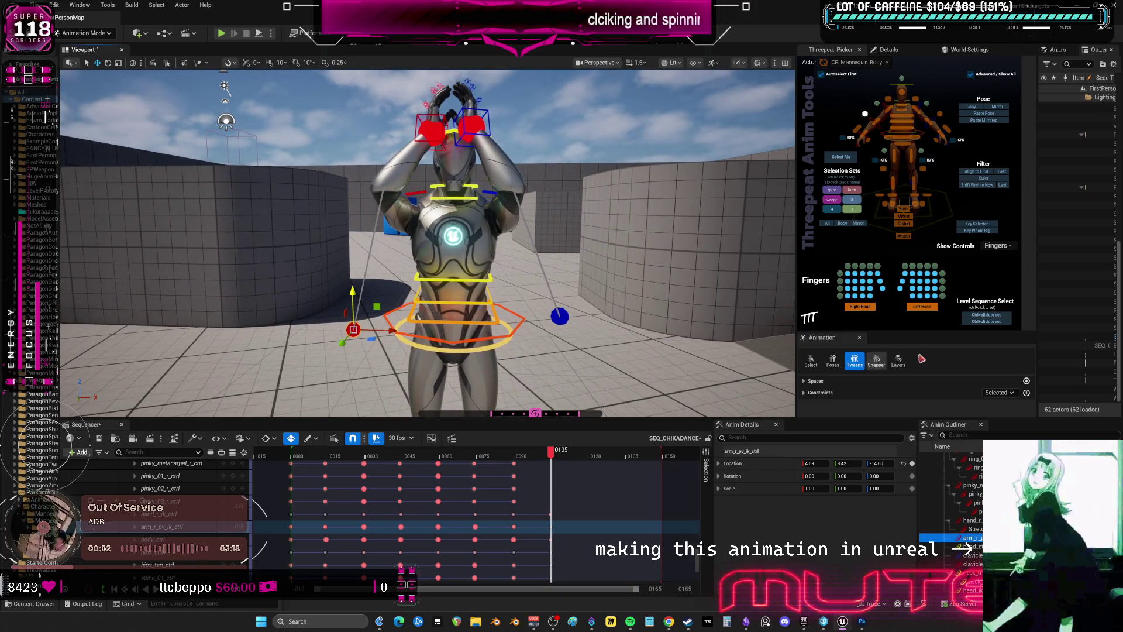
pyautogui.moveTo(563, 281)
pyautogui.keyDown('alt'); pyautogui.mouseDown()
pyautogui.moveTo(713, 273)
pyautogui.moveTo(531, 260)
pyautogui.mouseUp(); pyautogui.keyUp('alt')
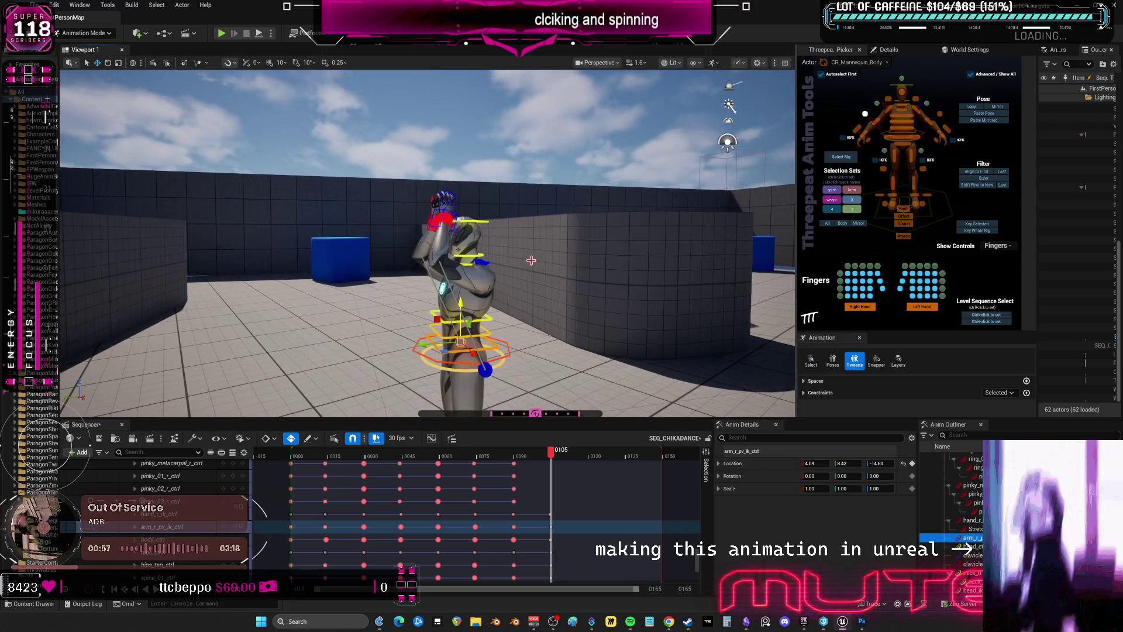
# Select both hand controls and move them up and to the right at frame 105
pyautogui.click(441, 214)
pyautogui.moveTo(441, 214)
pyautogui.keyDown('alt'); pyautogui.mouseDown()
pyautogui.moveTo(471, 212)
pyautogui.moveTo(504, 237)
pyautogui.moveTo(487, 279)
pyautogui.moveTo(453, 272)
pyautogui.moveTo(444, 266)
pyautogui.moveTo(482, 237)
pyautogui.mouseUp(); pyautogui.keyUp('alt')
pyautogui.click(499, 211)
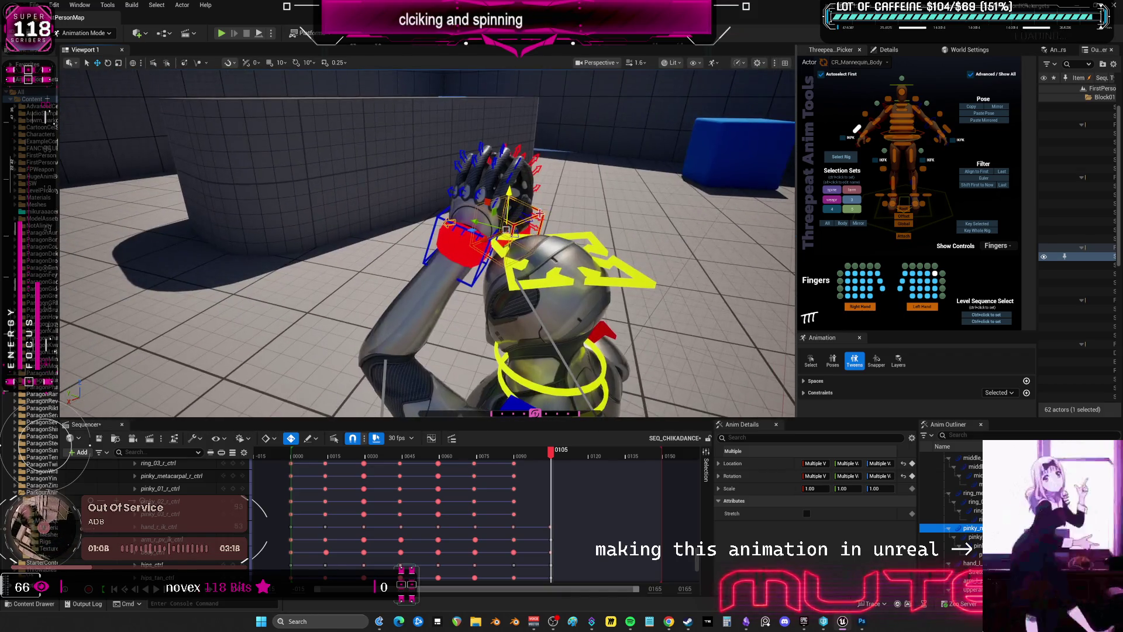
pyautogui.click(532, 214)
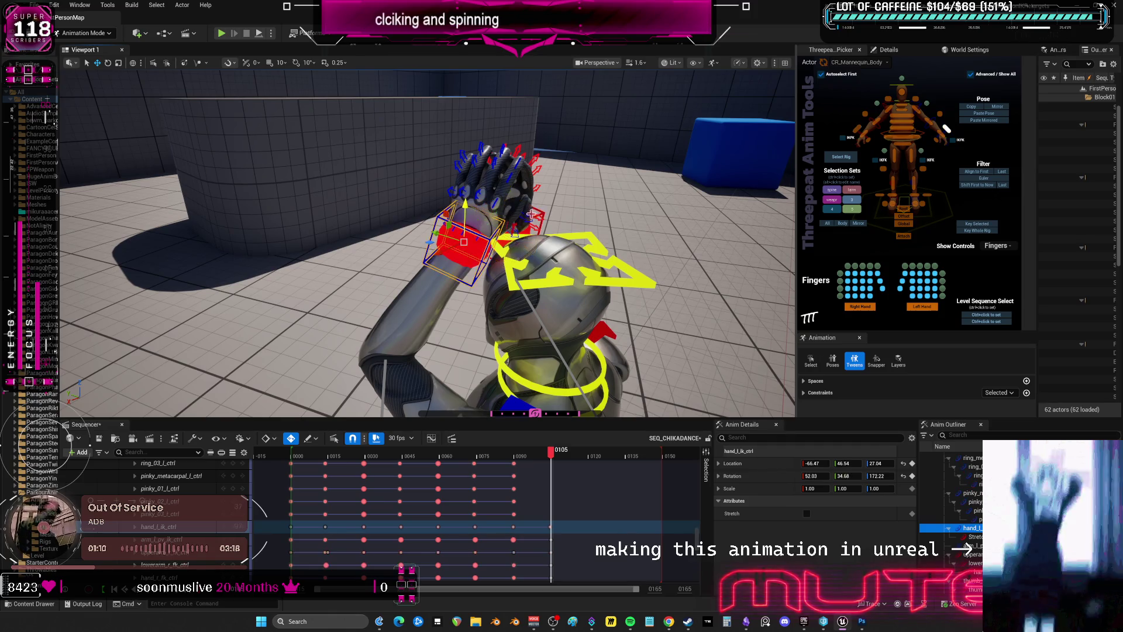
pyautogui.keyDown('ctrl'); pyautogui.click(447, 242); pyautogui.keyUp('ctrl')
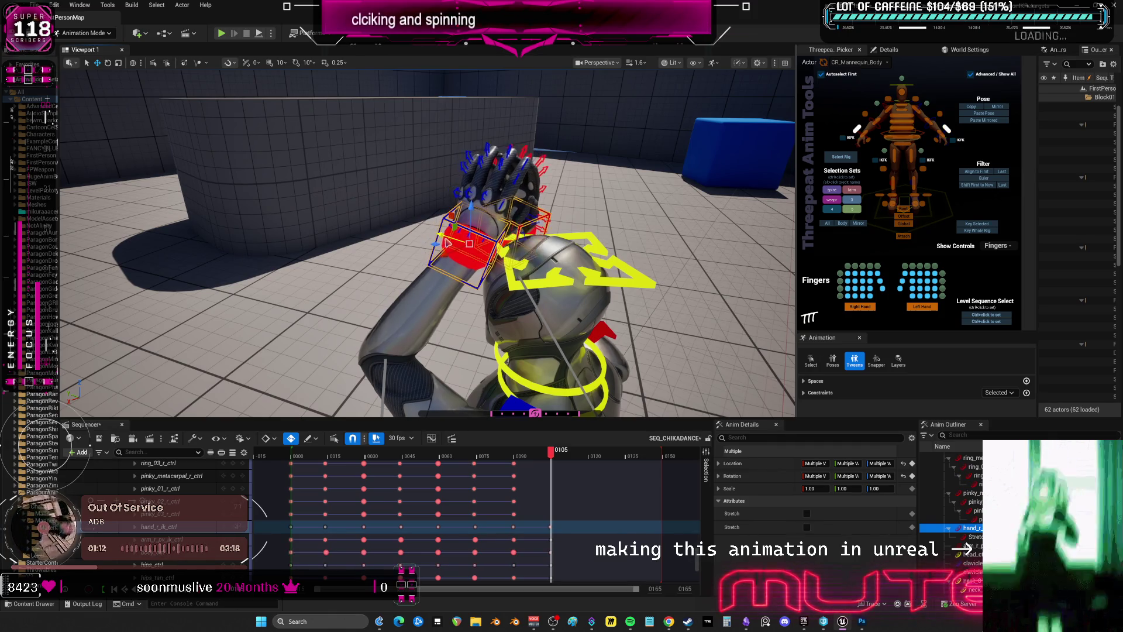
pyautogui.moveTo(448, 242)
pyautogui.mouseDown()
pyautogui.moveTo(486, 205)
pyautogui.moveTo(690, 210)
pyautogui.moveTo(526, 176)
pyautogui.moveTo(199, 73)
pyautogui.mouseUp()
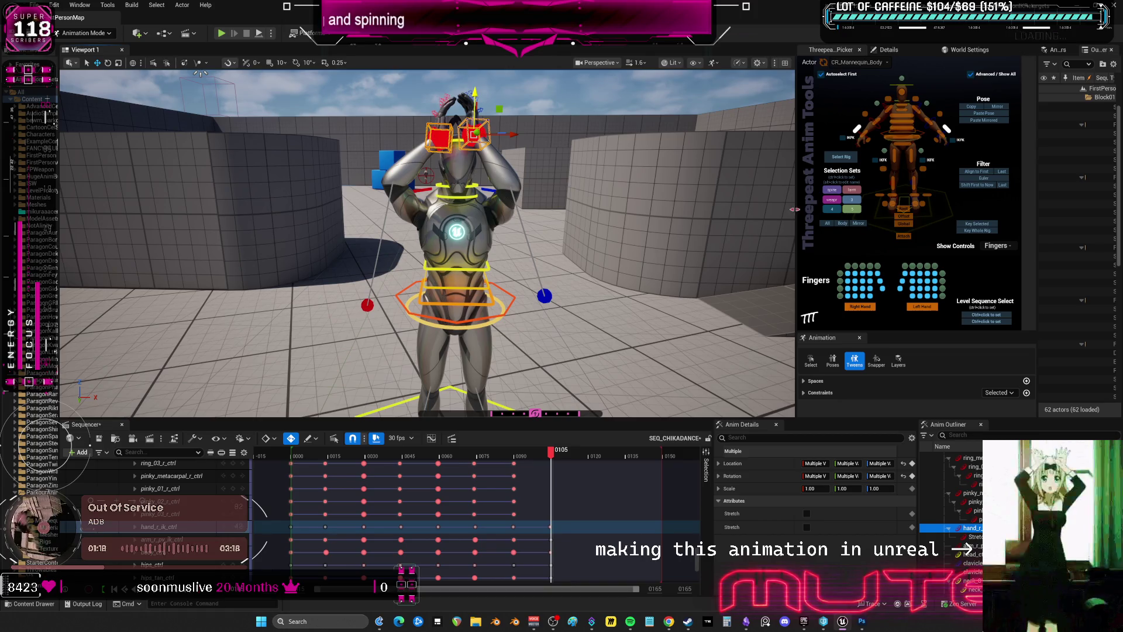
# Rotate the right and left clavicle controls upward, the left ending at -5.07, 12.35, 24.17
pyautogui.click(445, 184)
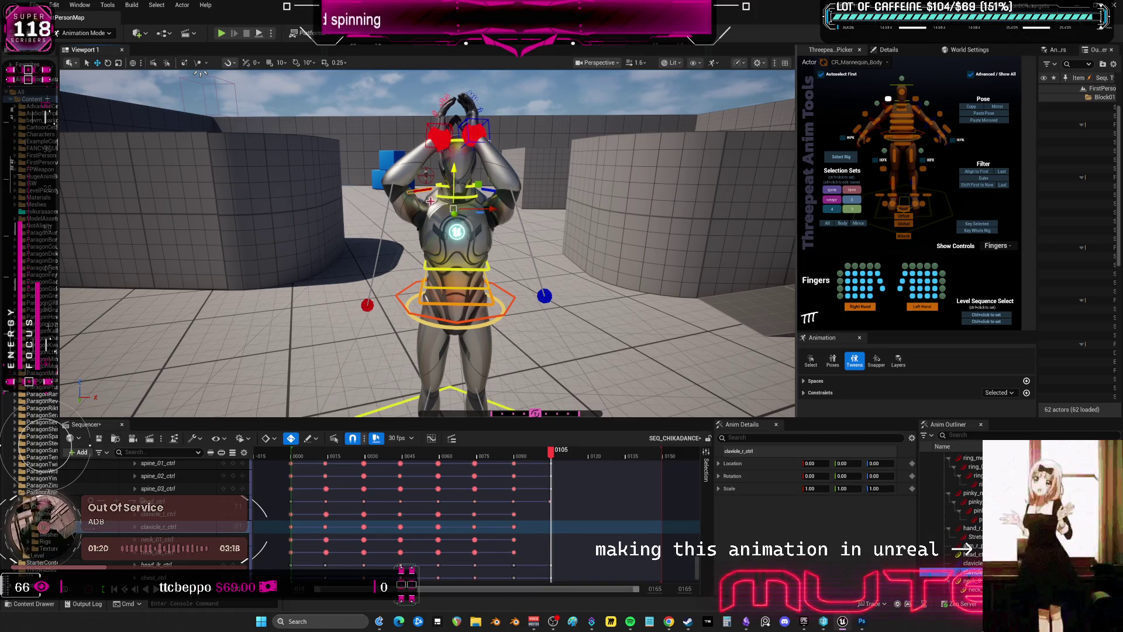
pyautogui.click(451, 194)
pyautogui.keyDown('alt'); pyautogui.moveTo(450, 213); pyautogui.dragTo(582, 217); pyautogui.keyUp('alt')
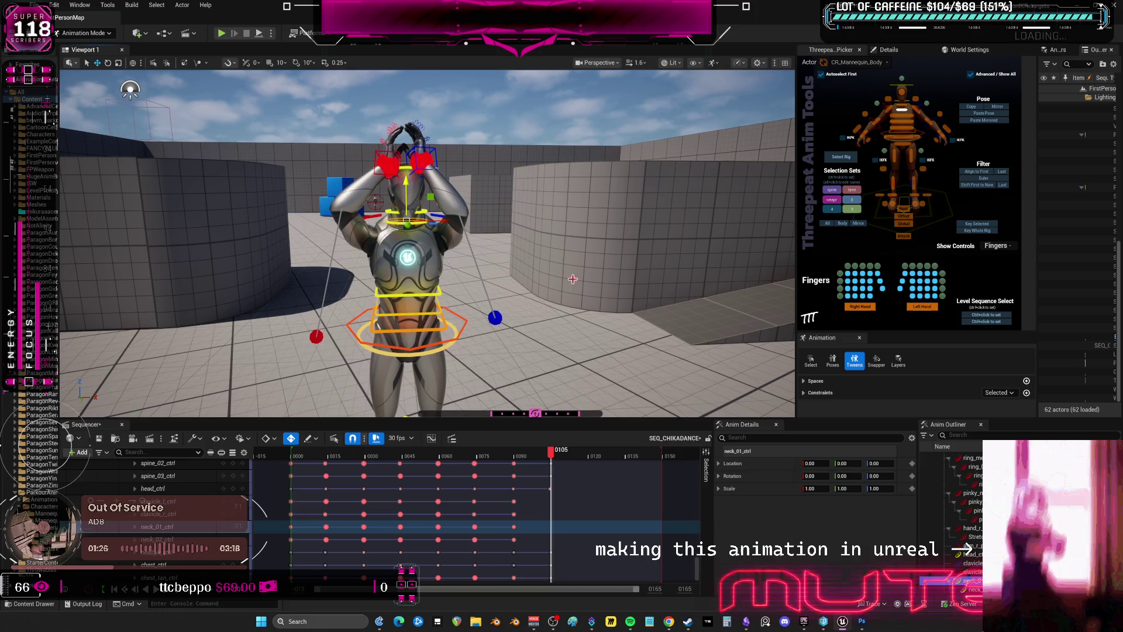
pyautogui.click(405, 234)
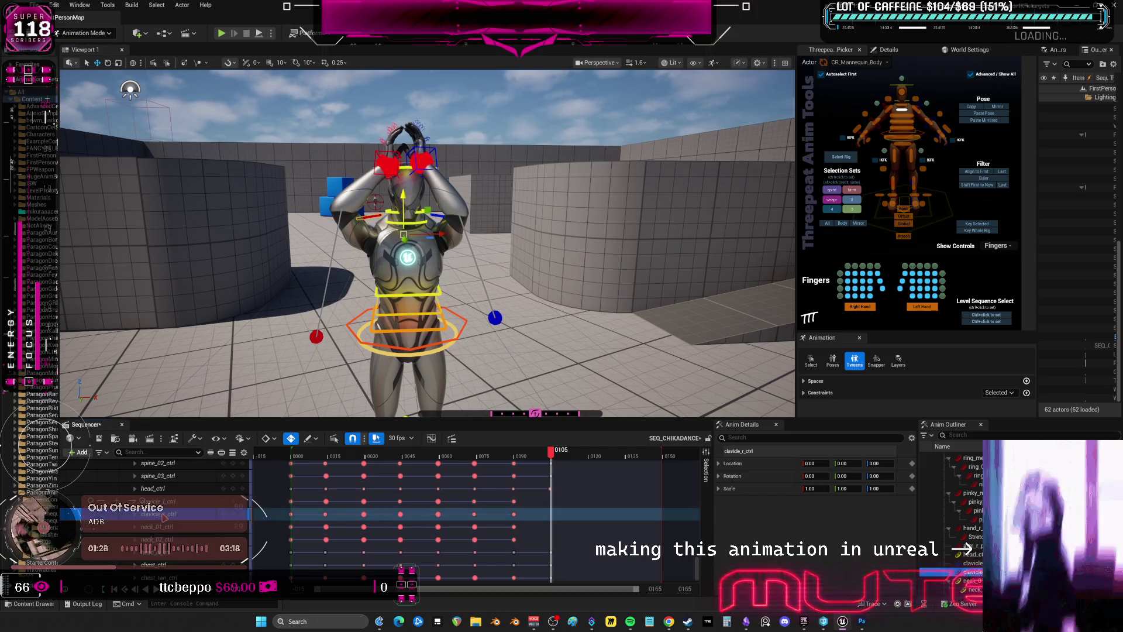
pyautogui.press('e')
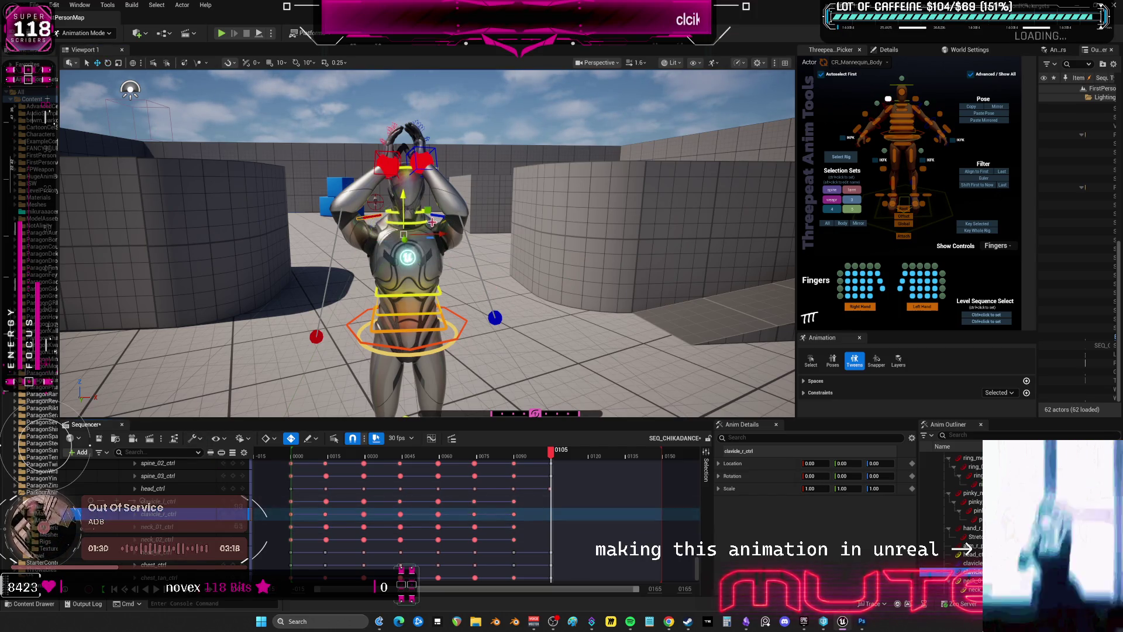
pyautogui.moveTo(431, 221)
pyautogui.mouseDown()
pyautogui.moveTo(435, 232)
pyautogui.moveTo(377, 244)
pyautogui.mouseUp()
pyautogui.click(169, 501)
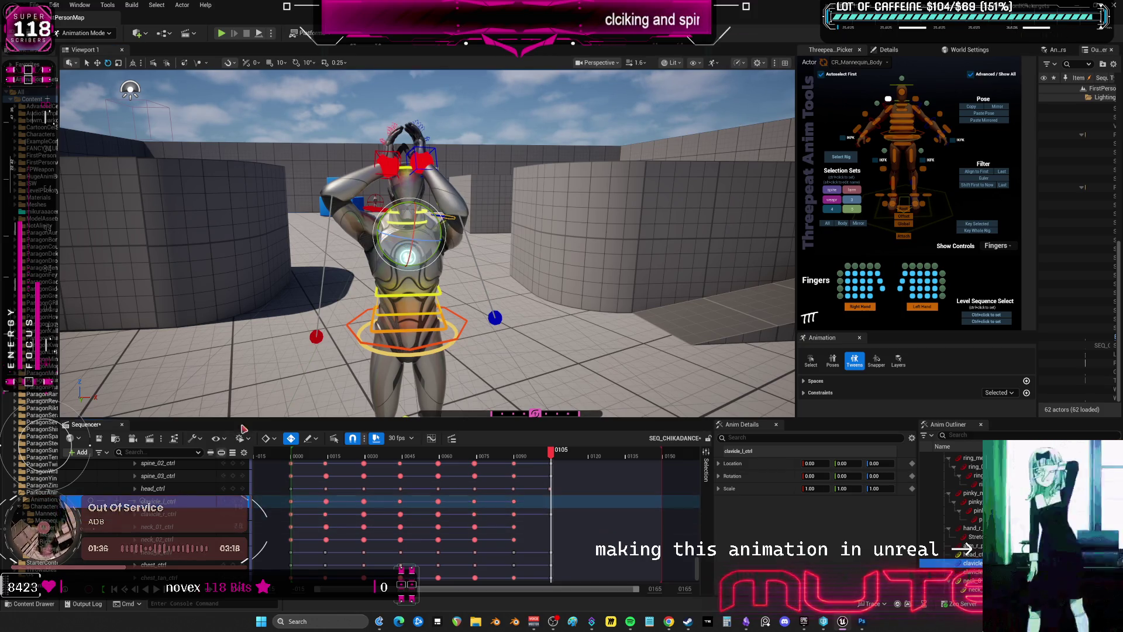
pyautogui.moveTo(425, 234); pyautogui.dragTo(485, 231)
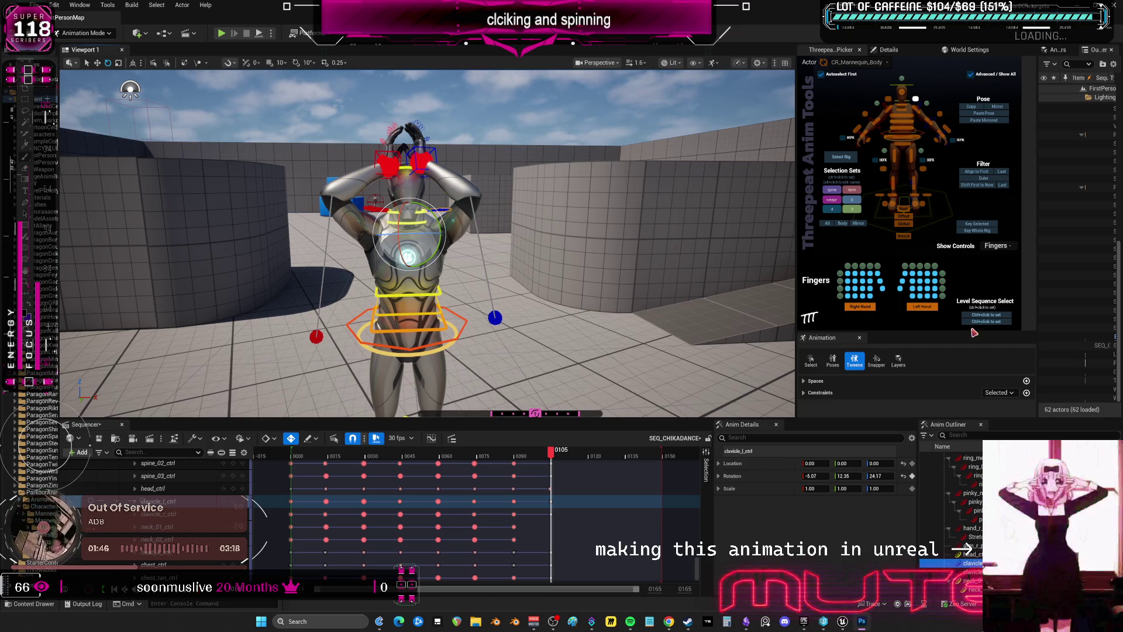
# At frame 119, shift the hip body control slightly to the right
pyautogui.click(559, 457)
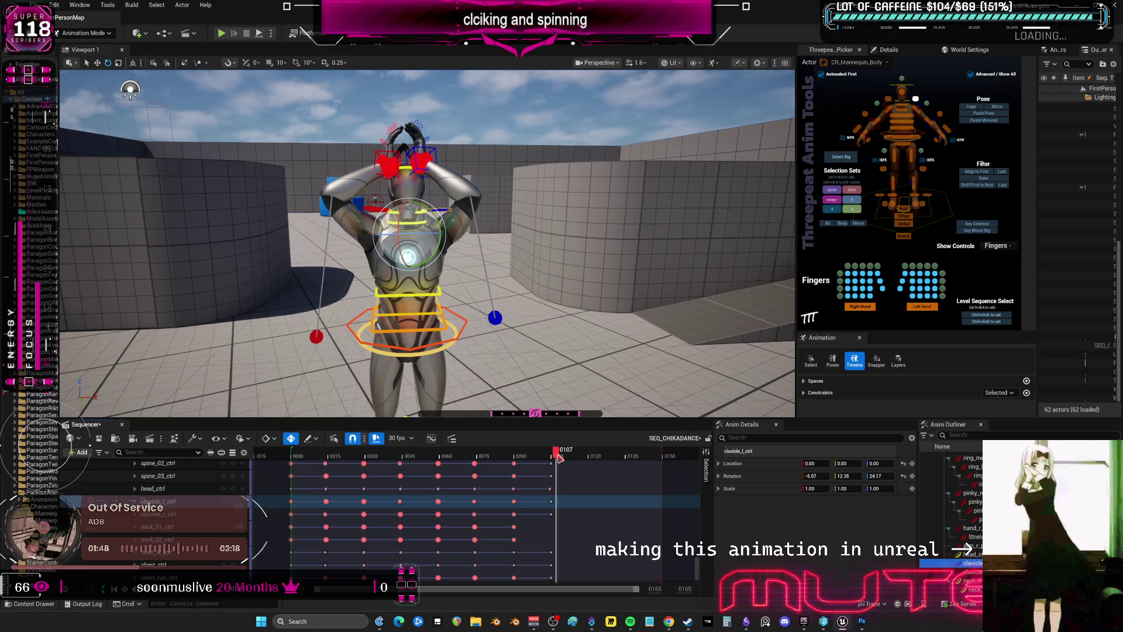
pyautogui.moveTo(559, 457); pyautogui.dragTo(585, 460)
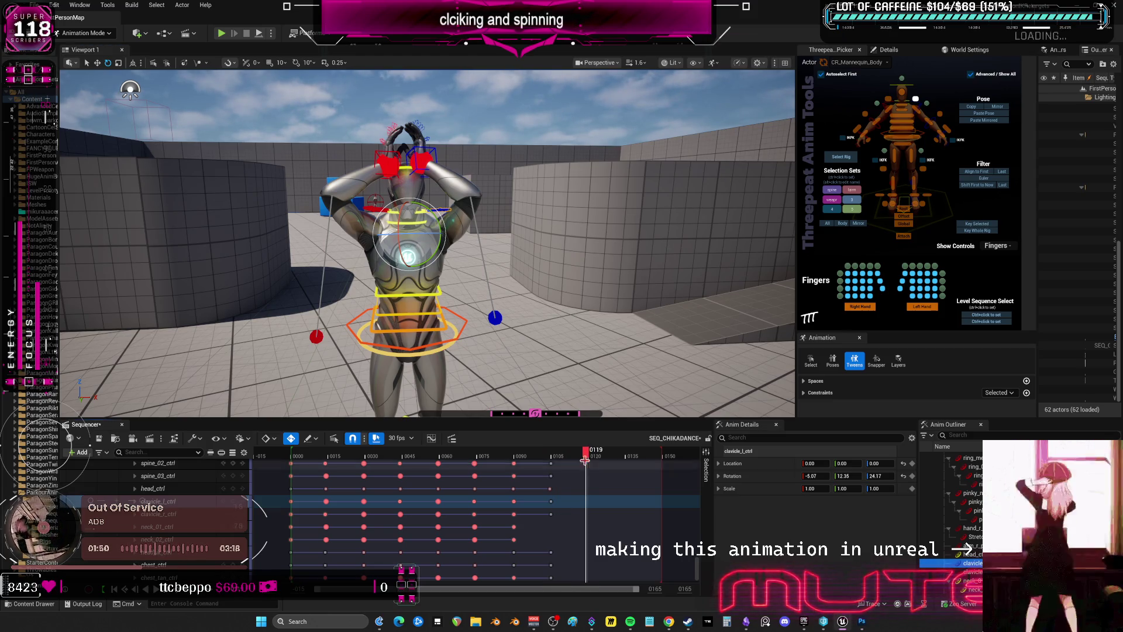
pyautogui.click(462, 324)
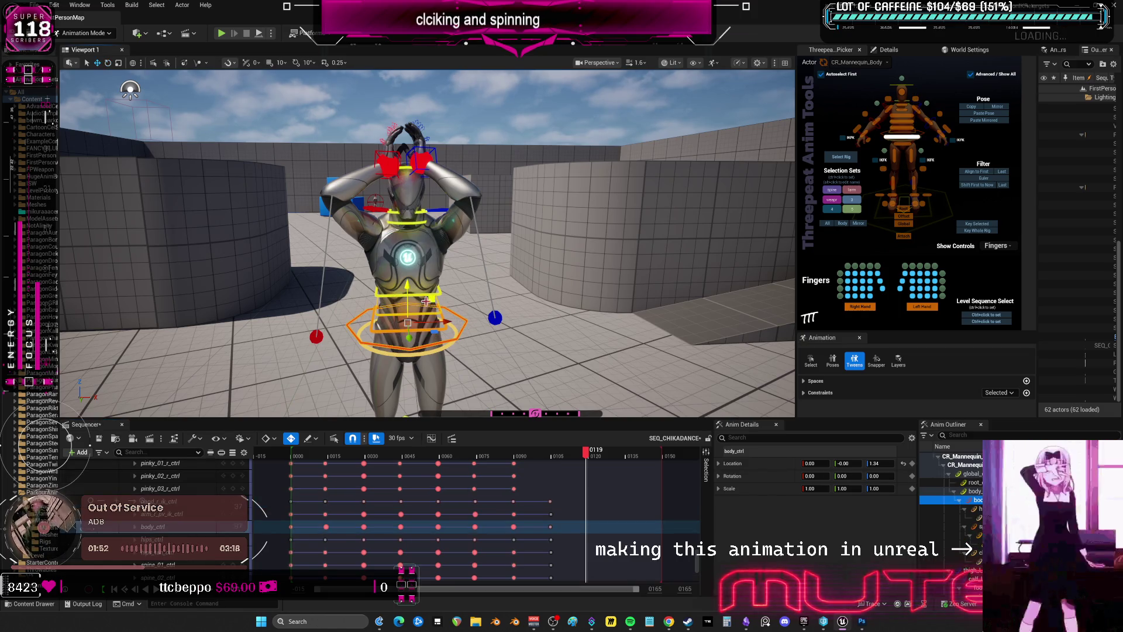
pyautogui.press('w')
pyautogui.moveTo(446, 321); pyautogui.dragTo(440, 308)
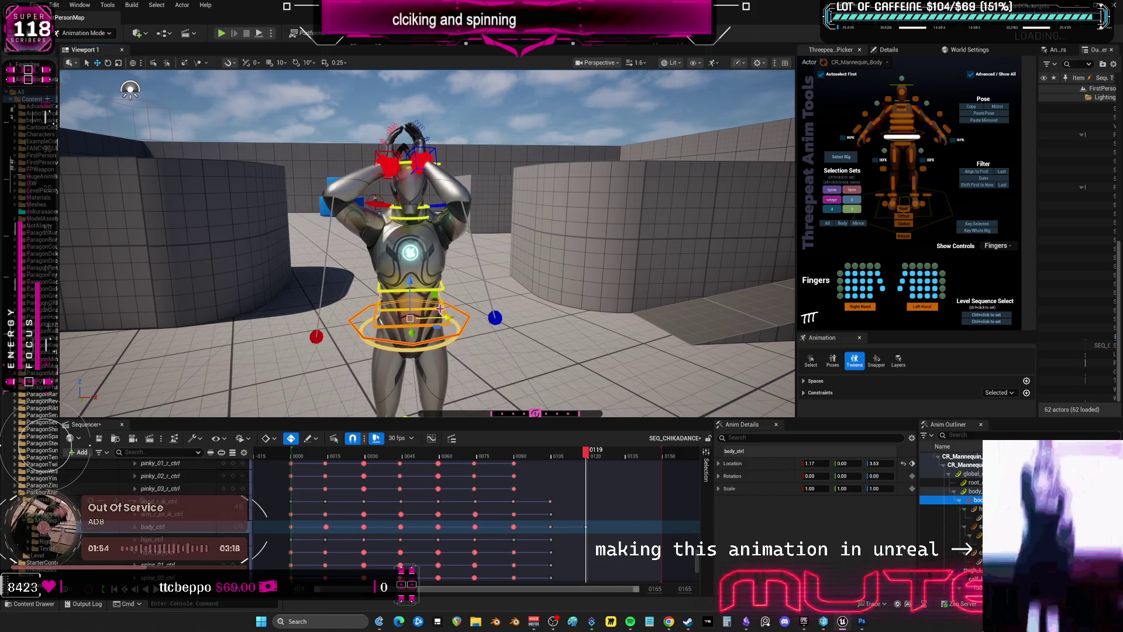
# Raise both hand controls higher overhead
pyautogui.click(372, 150)
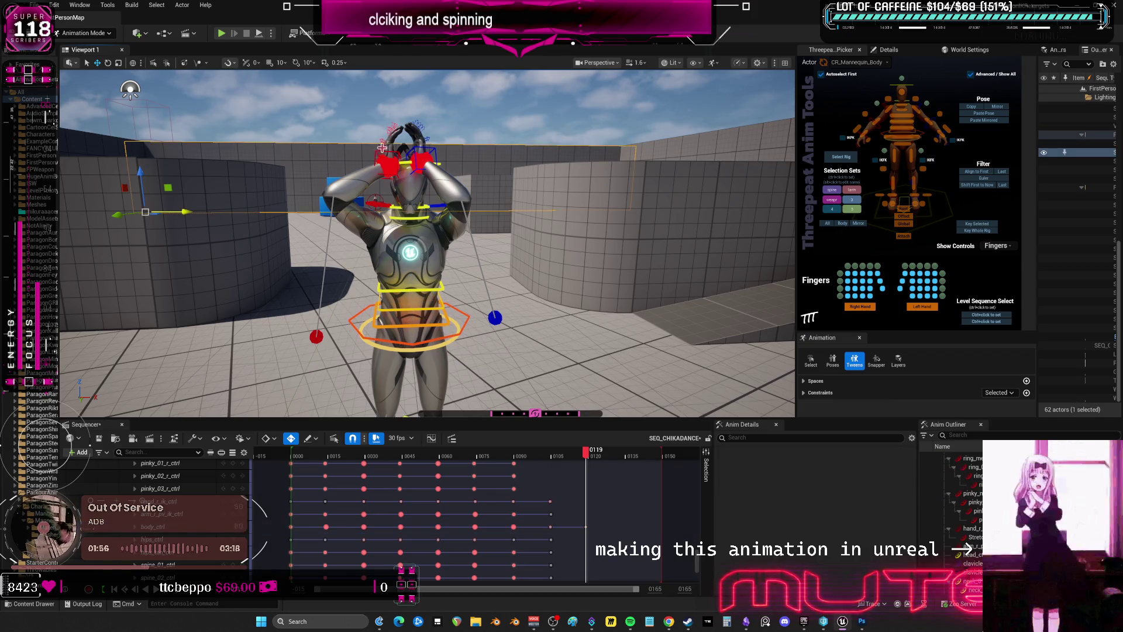
pyautogui.click(380, 151)
pyautogui.keyDown('ctrl'); pyautogui.click(427, 156); pyautogui.keyUp('ctrl')
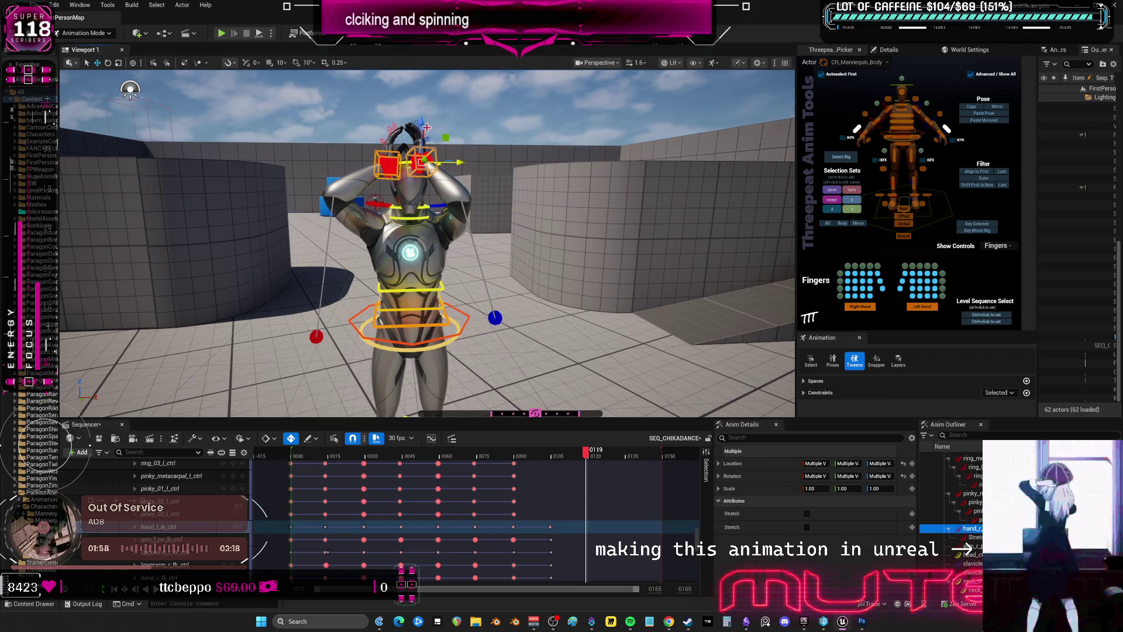
pyautogui.moveTo(427, 128); pyautogui.dragTo(424, 74)
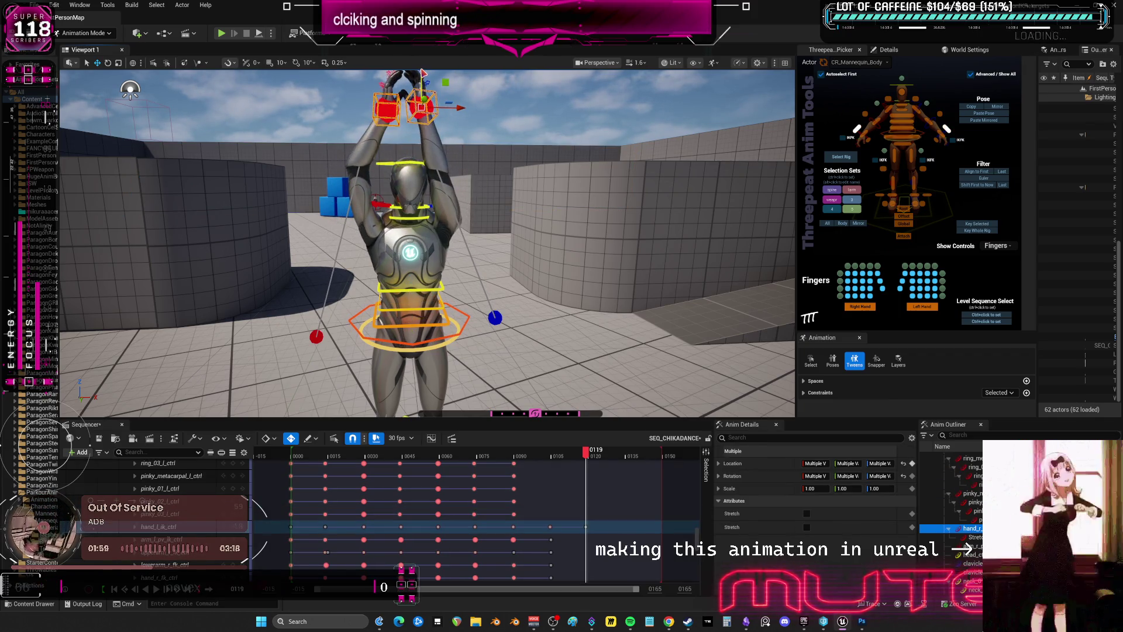
# Rotate the right clavicle control to lift the right shoulder
pyautogui.click(384, 207)
pyautogui.press('e')
pyautogui.moveTo(390, 217); pyautogui.dragTo(384, 229)
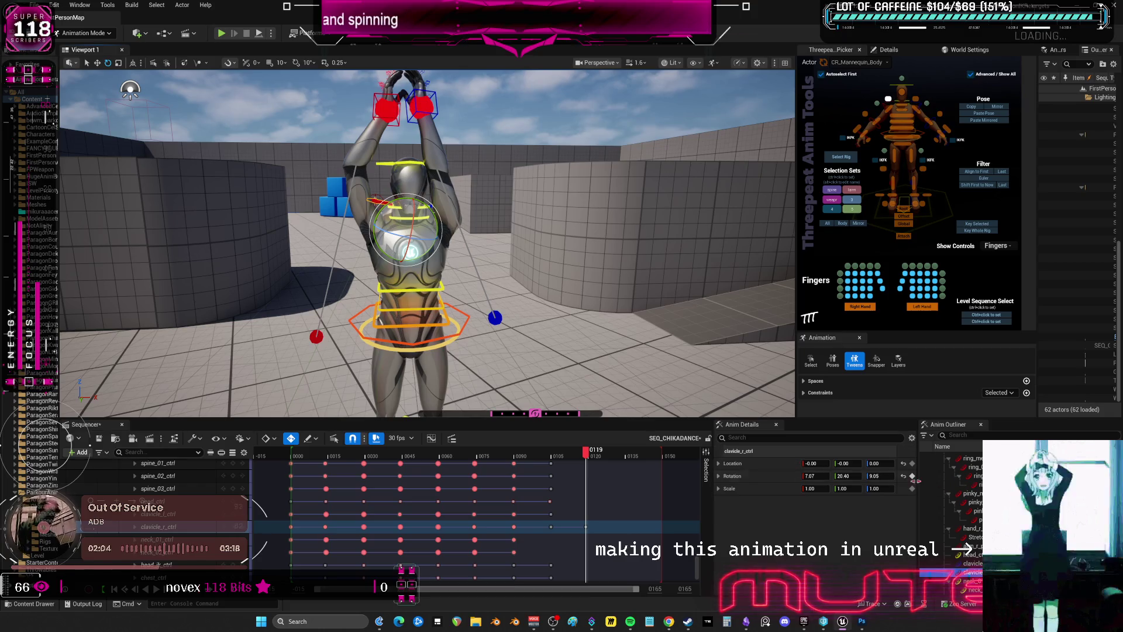
pyautogui.moveTo(409, 211); pyautogui.dragTo(434, 223)
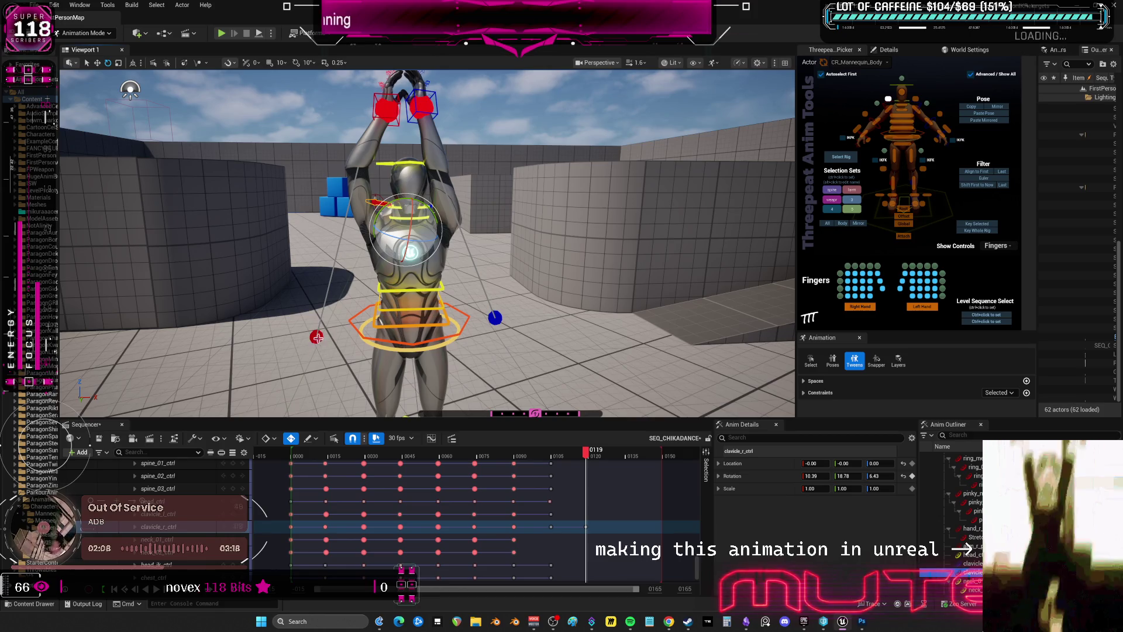
# Raise the right and left elbow pole-vector controls to re-aim both elbows
pyautogui.click(316, 337)
pyautogui.click(315, 344)
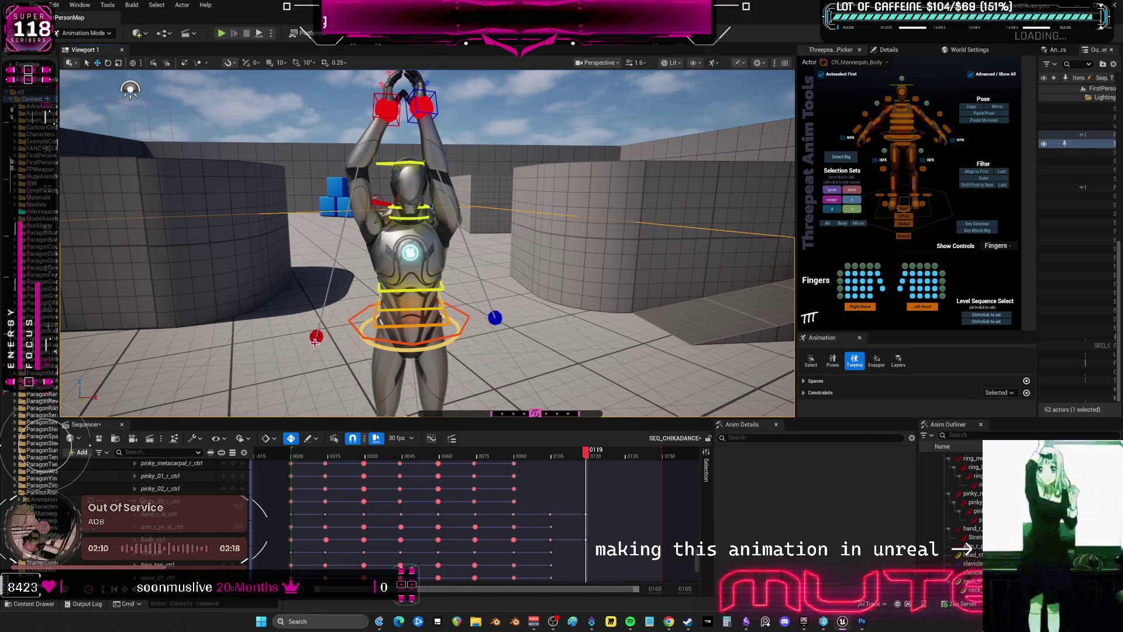
pyautogui.moveTo(315, 344); pyautogui.dragTo(316, 240)
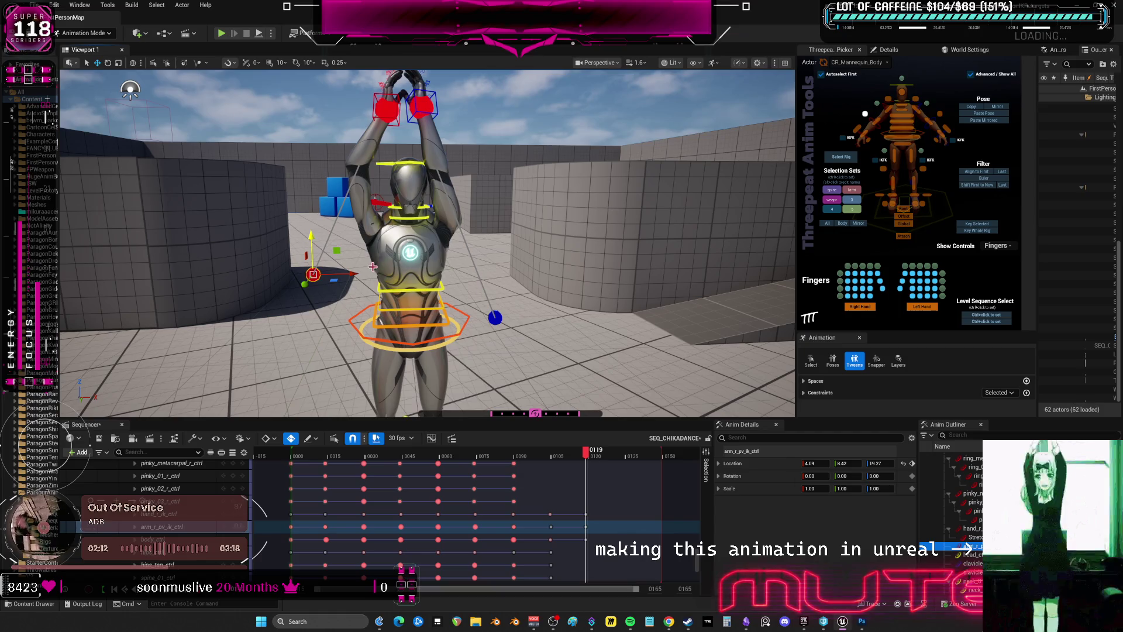
pyautogui.moveTo(358, 276)
pyautogui.mouseDown()
pyautogui.moveTo(314, 291)
pyautogui.moveTo(330, 299)
pyautogui.mouseUp()
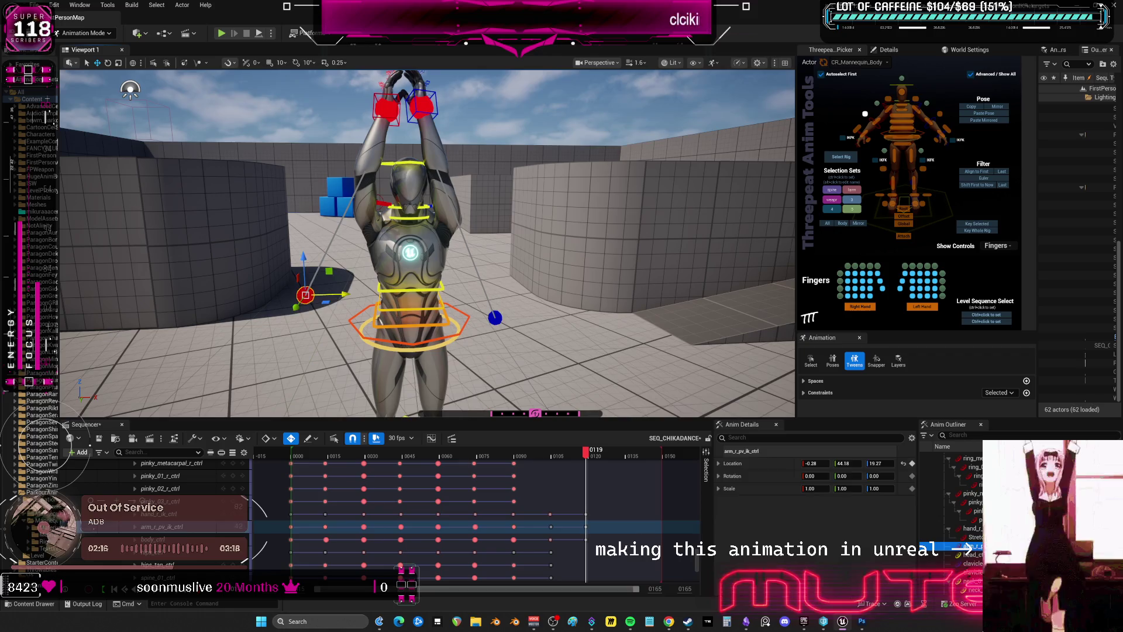
pyautogui.click(495, 318)
pyautogui.moveTo(520, 319)
pyautogui.mouseDown()
pyautogui.moveTo(519, 288)
pyautogui.moveTo(537, 290)
pyautogui.mouseUp()
pyautogui.click(944, 126)
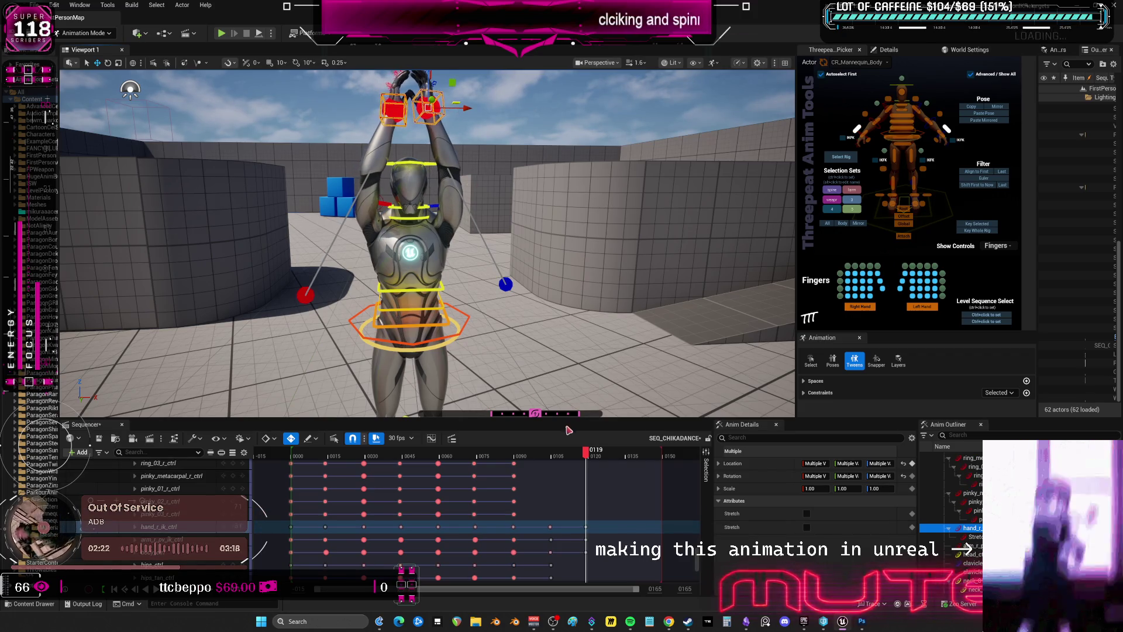
# Preview frames 105–124 and lower body_ctrl to Location 1.17, -0.00, 2.61
pyautogui.moveTo(586, 454)
pyautogui.mouseDown()
pyautogui.moveTo(562, 456)
pyautogui.moveTo(585, 455)
pyautogui.mouseUp()
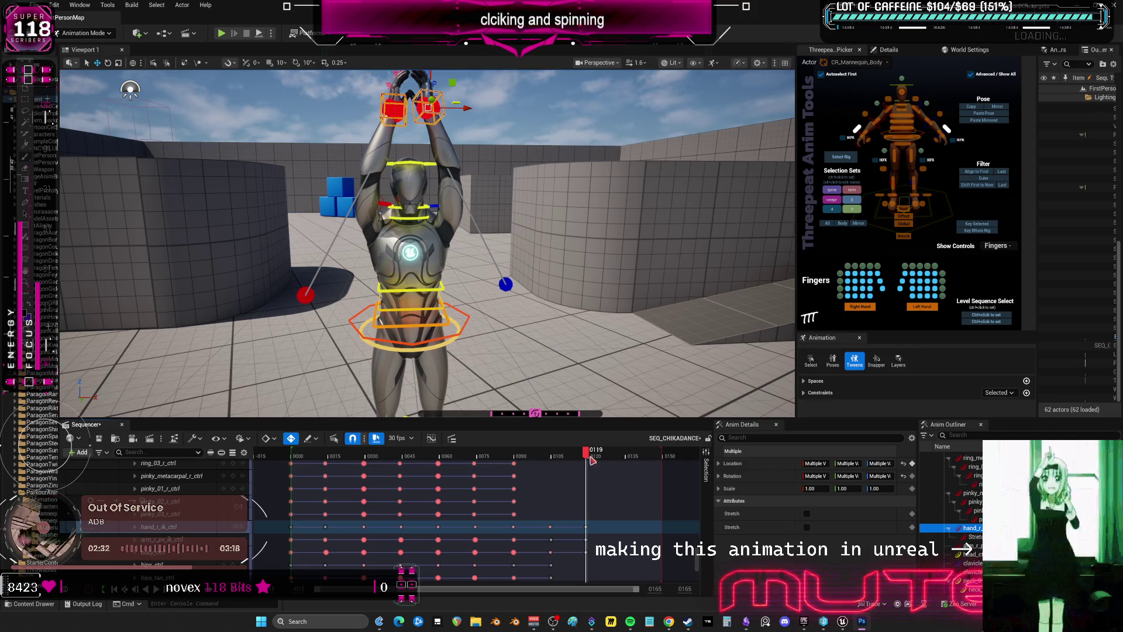
pyautogui.moveTo(586, 454)
pyautogui.mouseDown()
pyautogui.moveTo(563, 460)
pyautogui.moveTo(589, 459)
pyautogui.mouseUp()
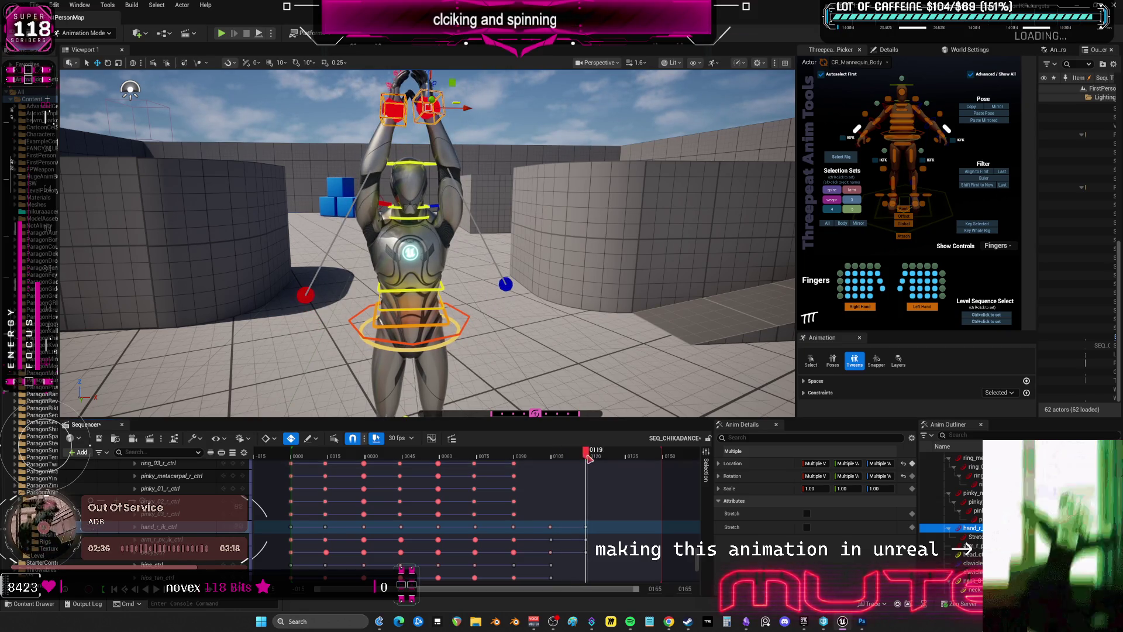
pyautogui.click(413, 289)
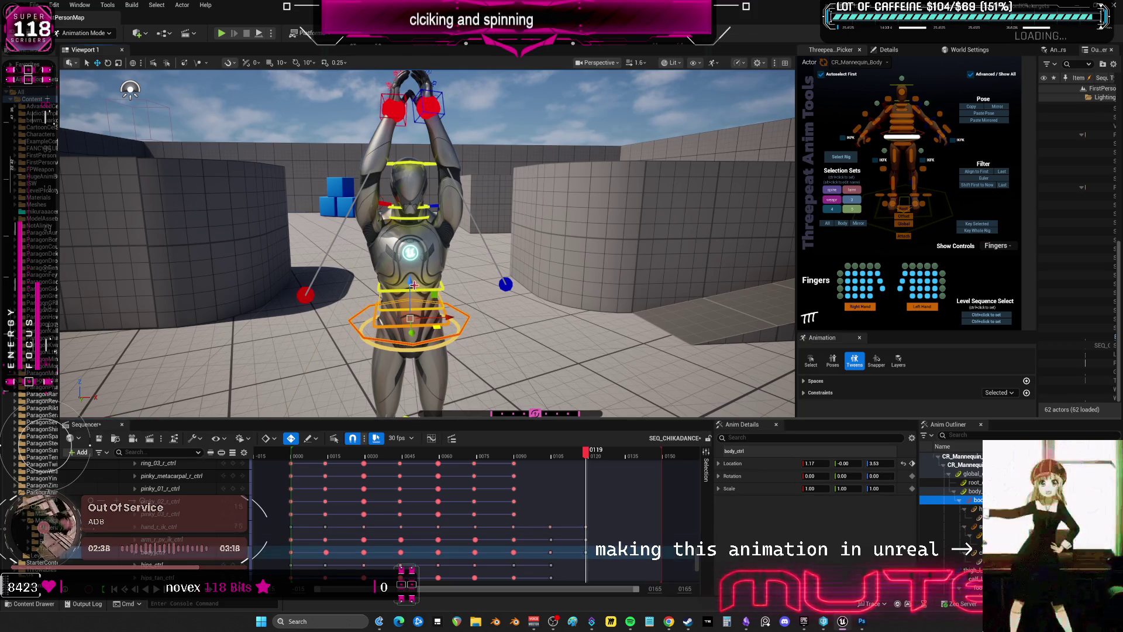
pyautogui.moveTo(412, 289); pyautogui.dragTo(412, 290)
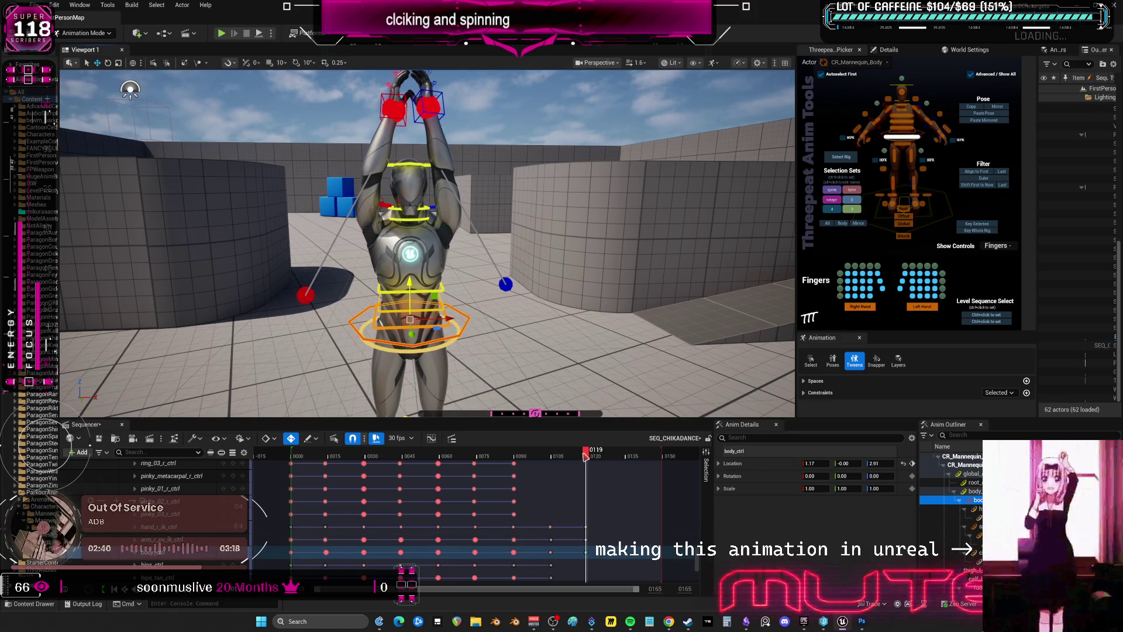
pyautogui.moveTo(585, 455)
pyautogui.mouseDown()
pyautogui.moveTo(526, 455)
pyautogui.moveTo(599, 452)
pyautogui.mouseUp()
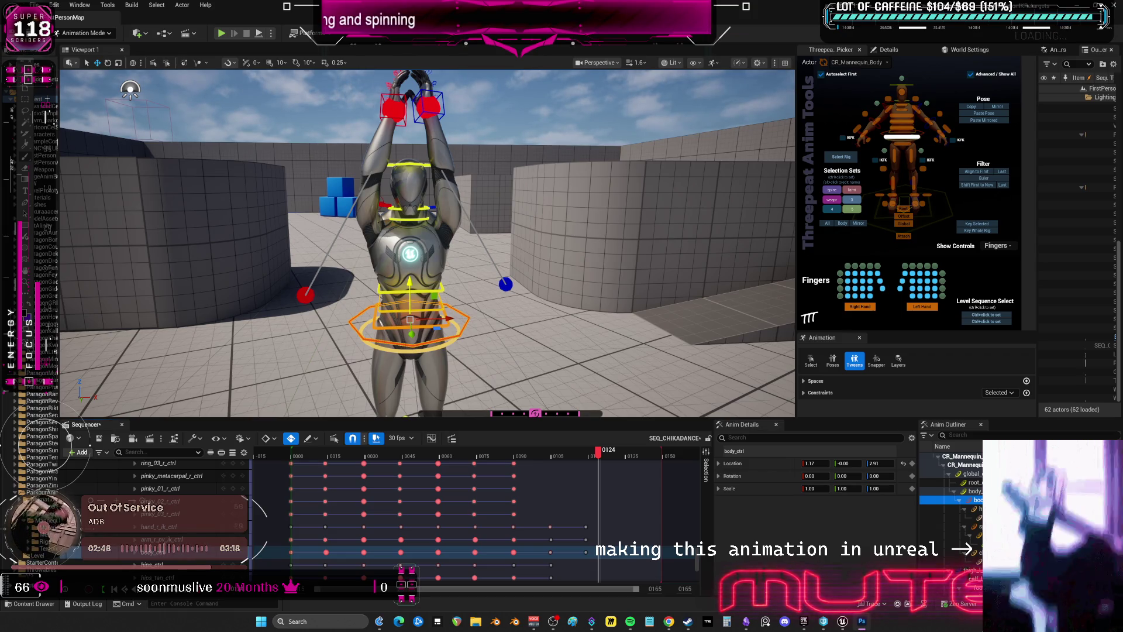
# At frame 120, select all rig controls and reset their transforms to default
pyautogui.moveTo(609, 455); pyautogui.dragTo(590, 466)
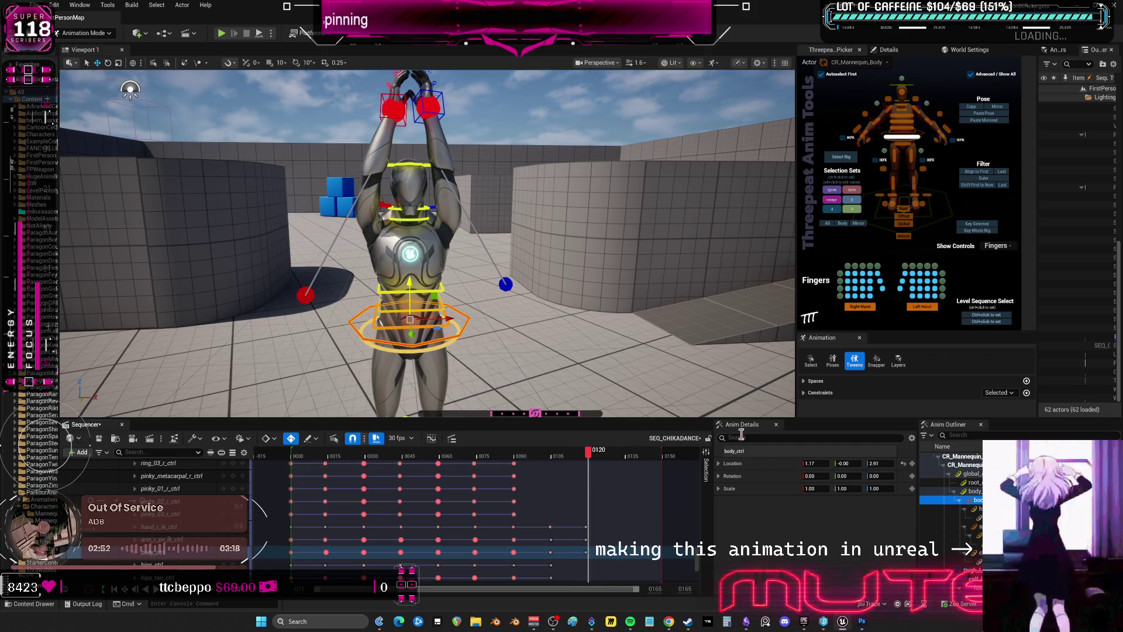
pyautogui.click(828, 224)
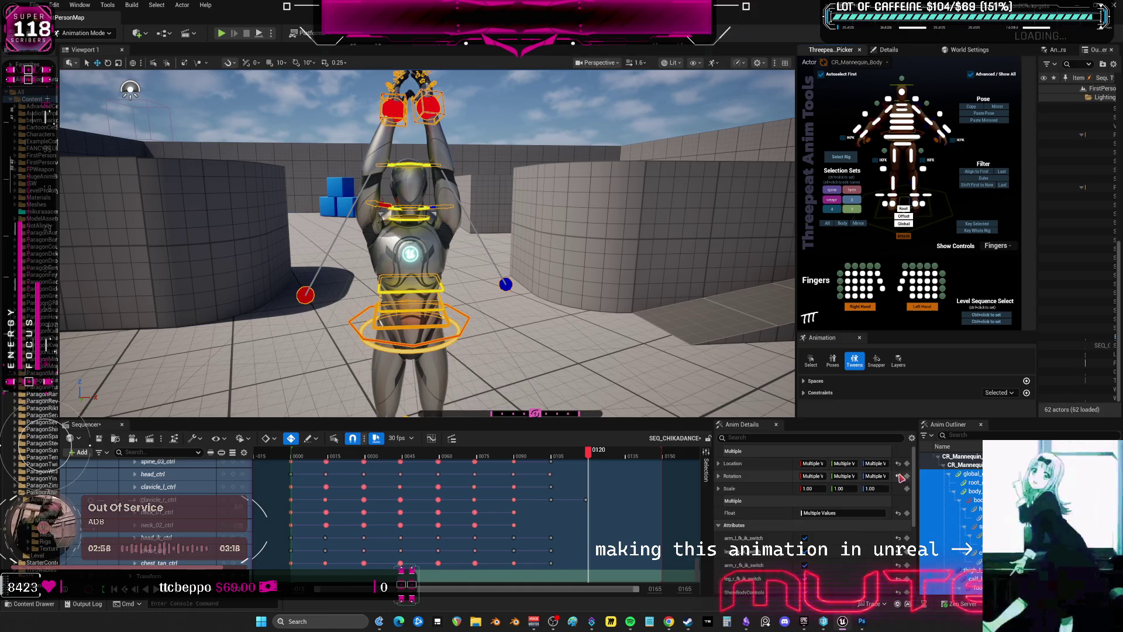
pyautogui.click(898, 476)
pyautogui.click(898, 463)
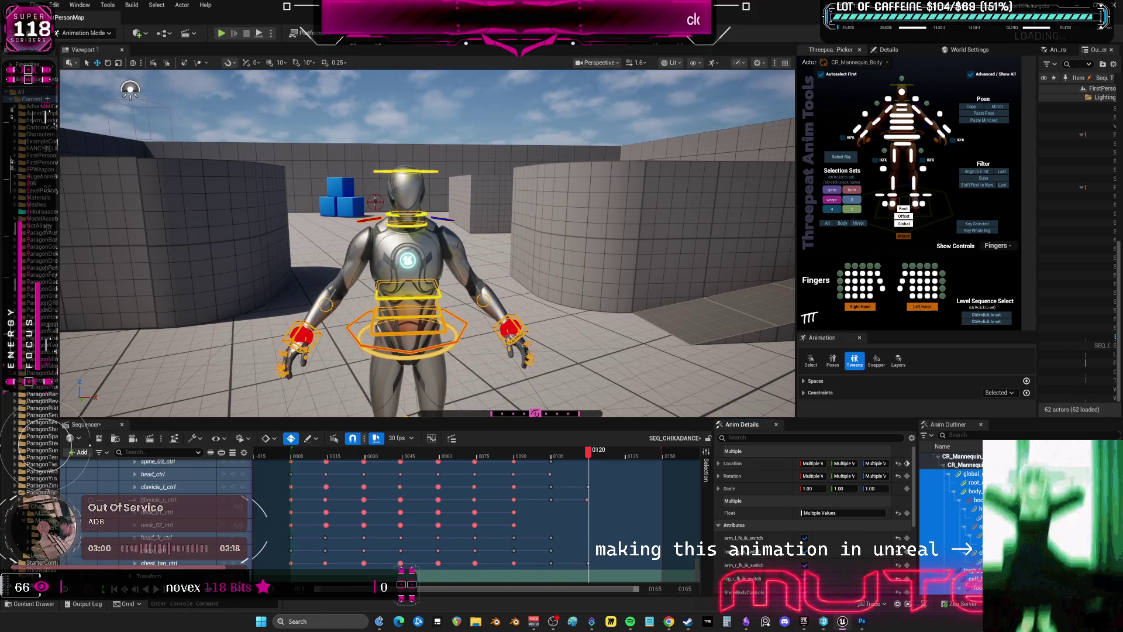
# Step the left foot control outward to the side
pyautogui.moveTo(646, 305); pyautogui.dragTo(646, 305, button='right')
pyautogui.moveTo(487, 321); pyautogui.dragTo(488, 321, button='right')
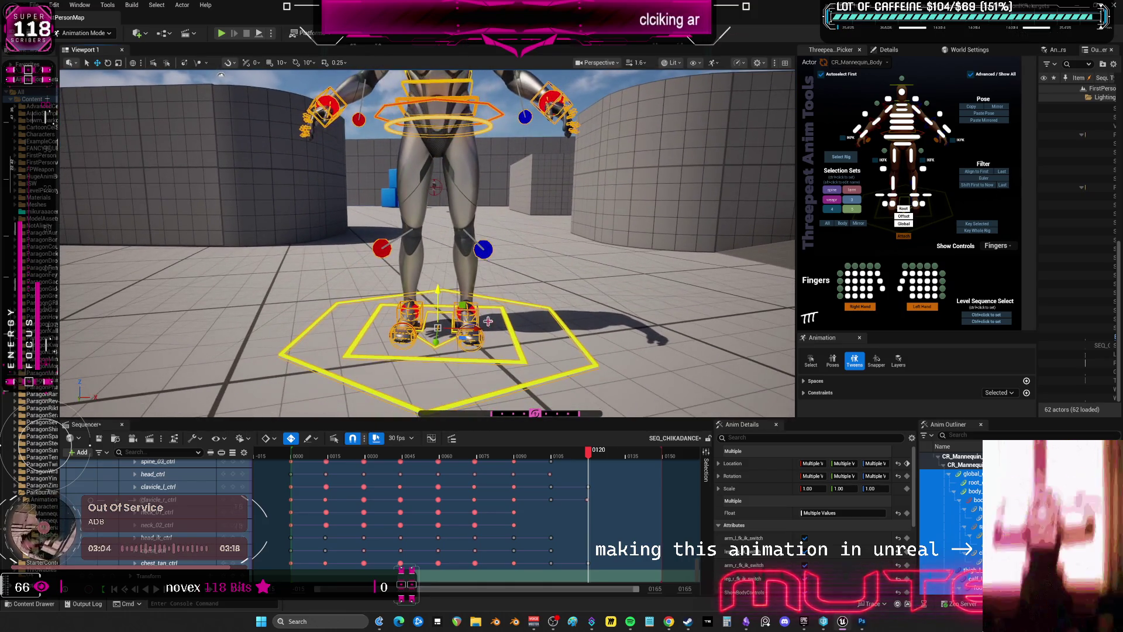
pyautogui.click(477, 309)
pyautogui.moveTo(503, 315); pyautogui.dragTo(548, 318)
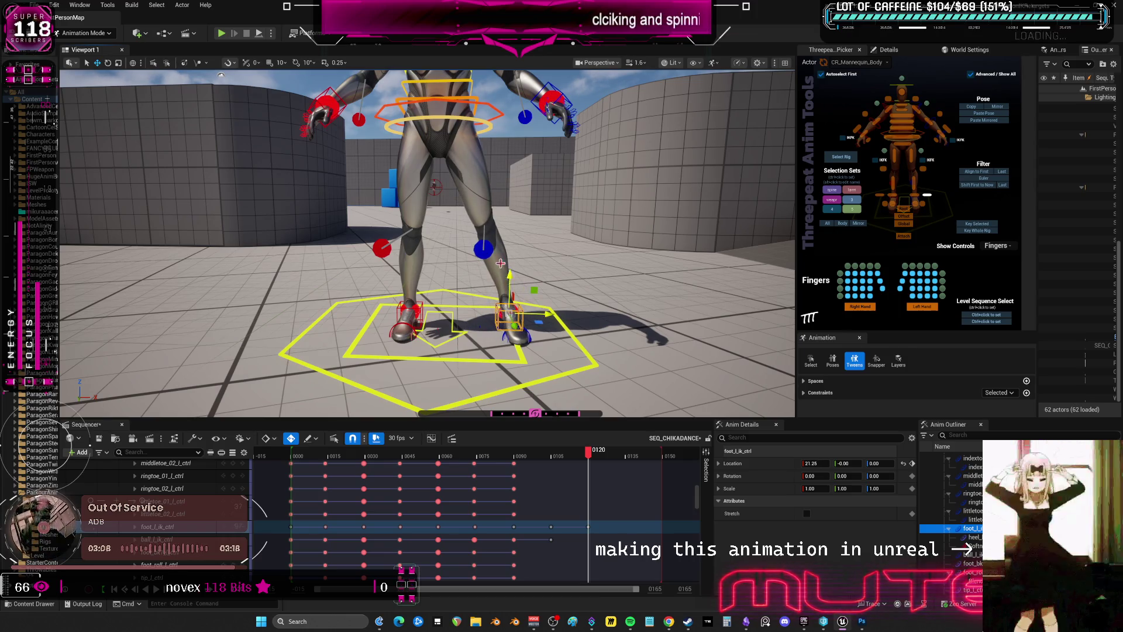
# Shift the body control toward the left foot and tilt it to rotation -0.80, -9.55, 1.48
pyautogui.scroll(5, 466, 143)
pyautogui.click(467, 144)
pyautogui.click(467, 144)
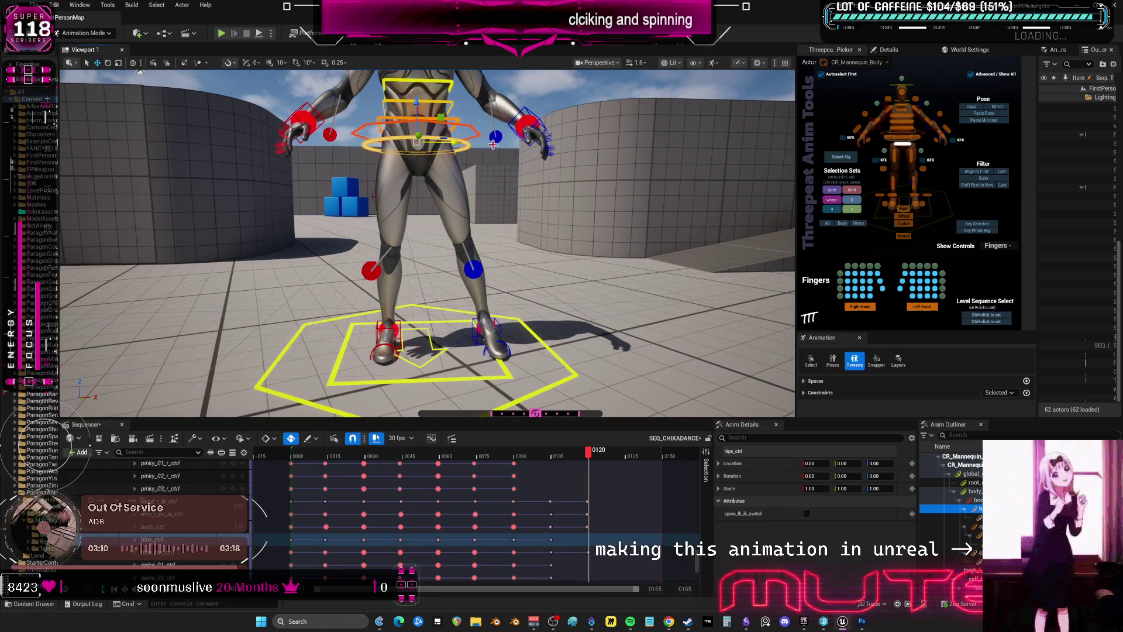
pyautogui.scroll(2, 468, 147)
pyautogui.press('e')
pyautogui.press('w')
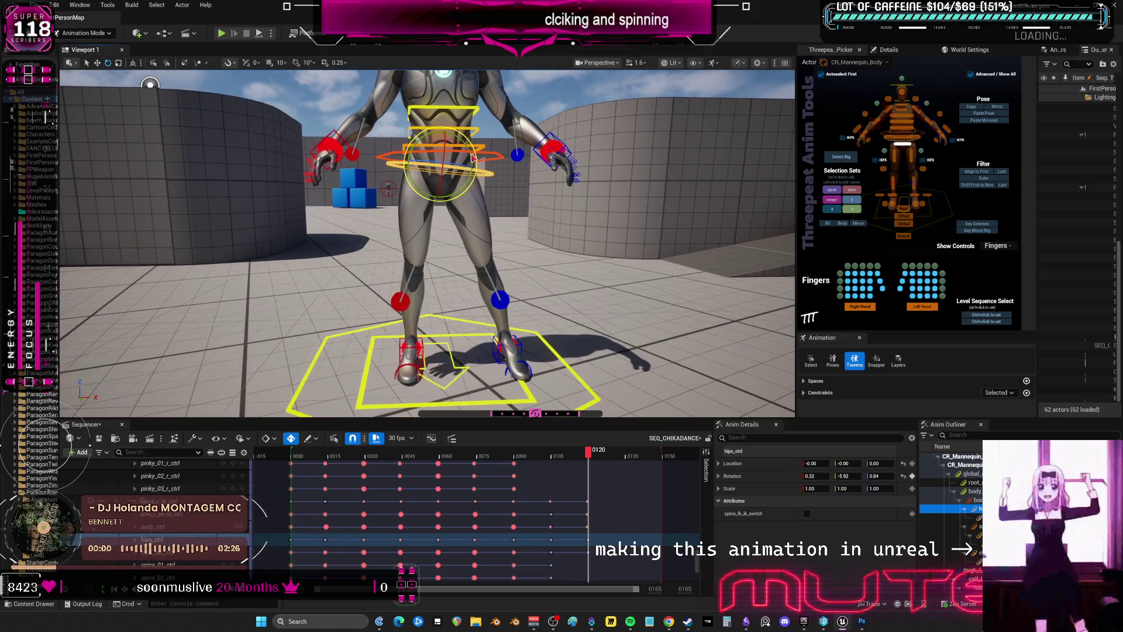
pyautogui.click(485, 155)
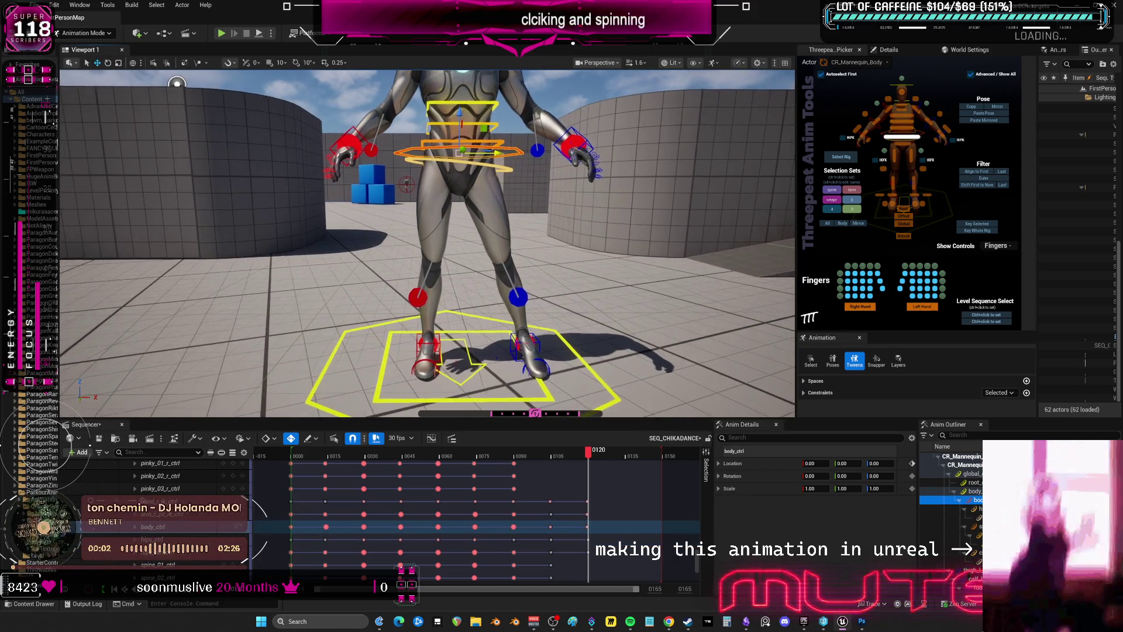
pyautogui.moveTo(484, 155)
pyautogui.keyDown('alt'); pyautogui.mouseDown()
pyautogui.moveTo(487, 193)
pyautogui.moveTo(505, 206)
pyautogui.mouseUp(); pyautogui.keyUp('alt')
pyautogui.press('e')
pyautogui.press('w')
pyautogui.keyDown('alt'); pyautogui.moveTo(505, 211); pyautogui.dragTo(506, 318); pyautogui.keyUp('alt')
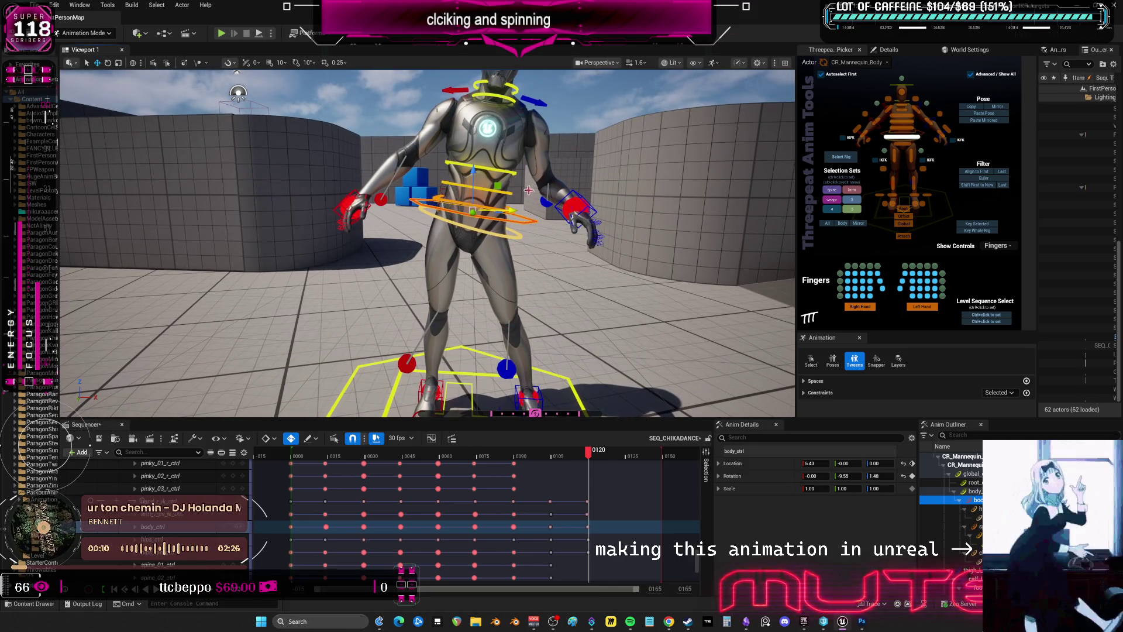
# Twist the upper chest control slightly
pyautogui.click(509, 198)
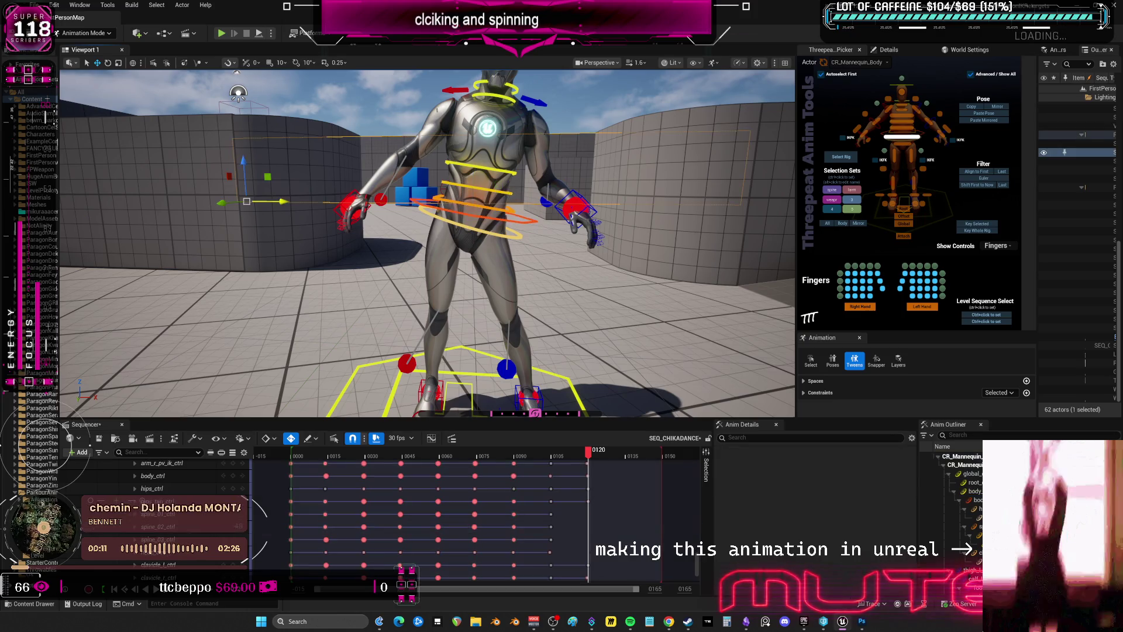
pyautogui.press('e')
pyautogui.click(517, 177)
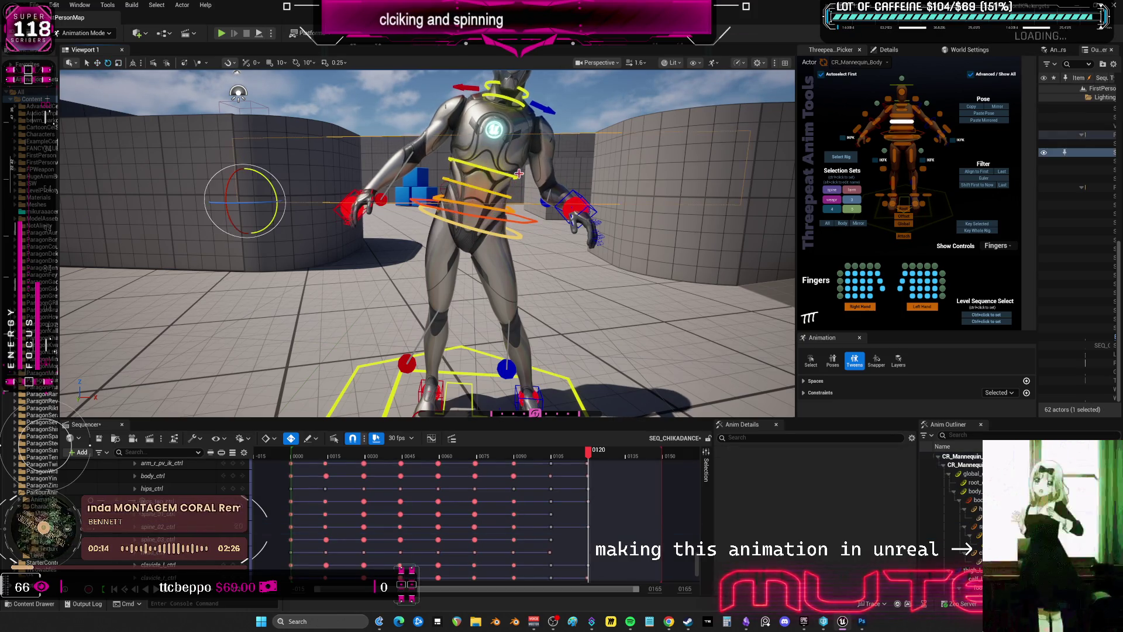
pyautogui.moveTo(515, 165); pyautogui.dragTo(557, 179)
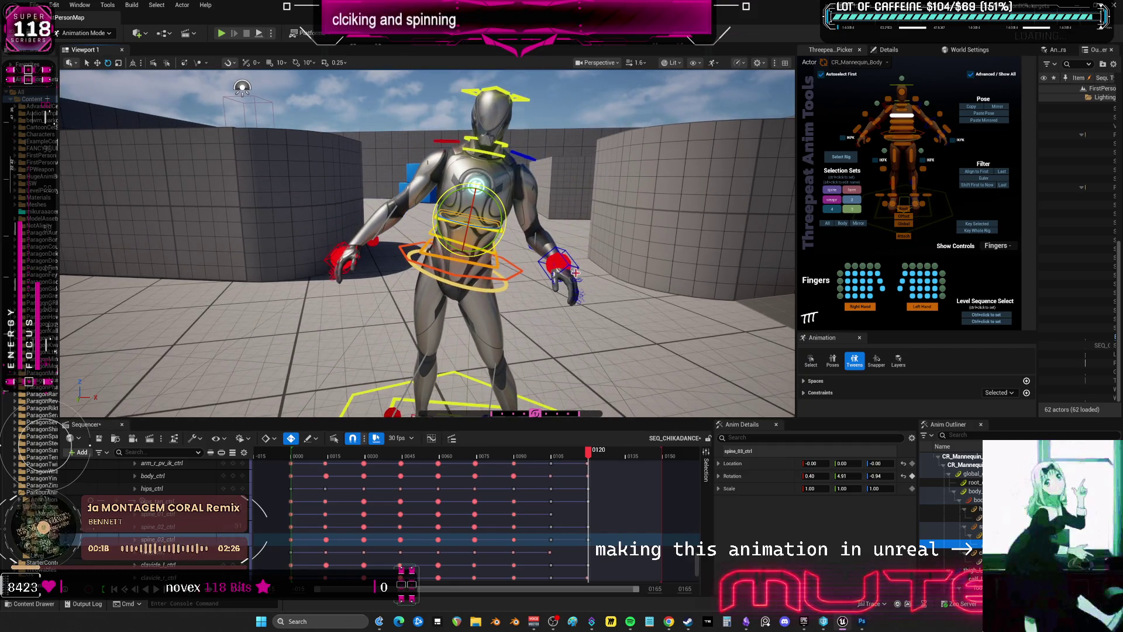
# Tilt the head to one side and adjust the upper neck to straighten it
pyautogui.click(569, 257)
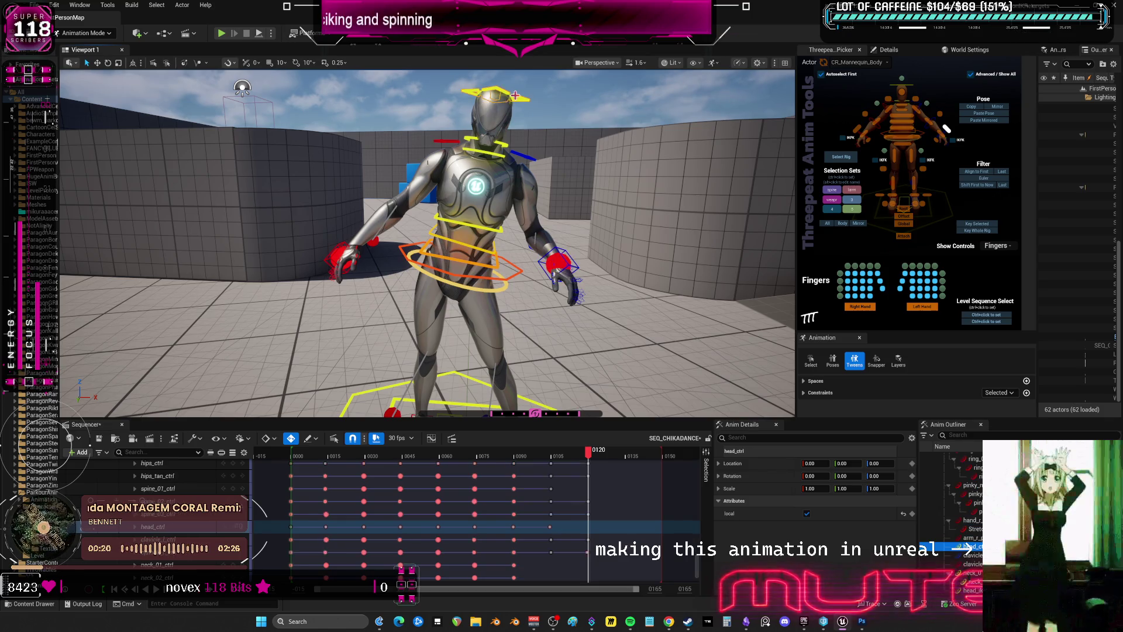
pyautogui.click(517, 118)
pyautogui.moveTo(513, 120)
pyautogui.mouseDown()
pyautogui.moveTo(489, 124)
pyautogui.moveTo(493, 147)
pyautogui.mouseUp()
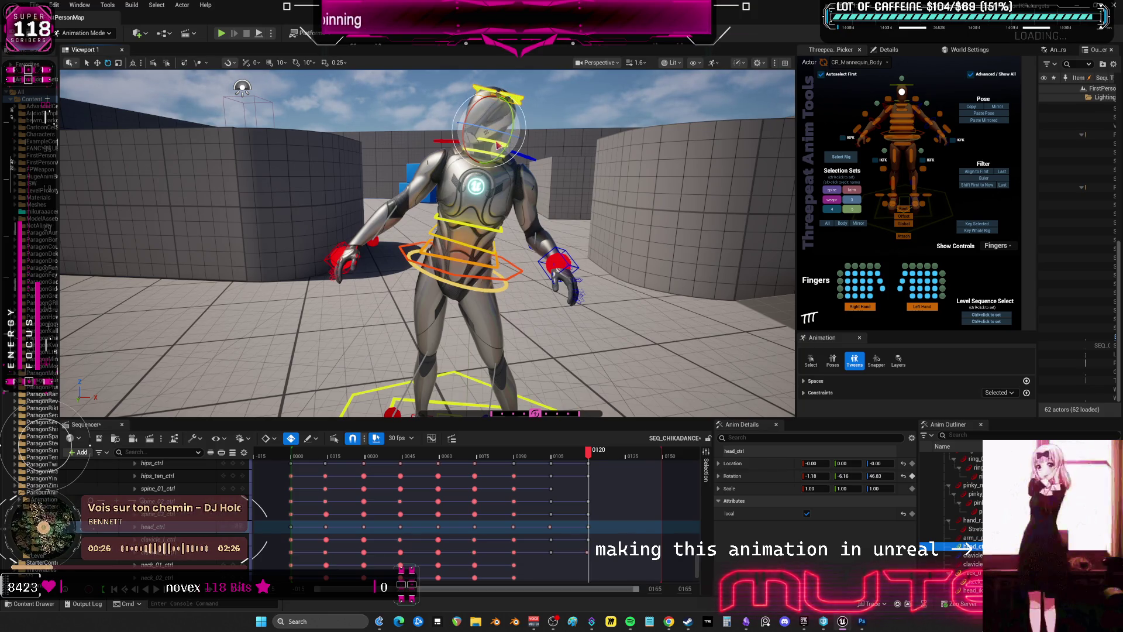
pyautogui.moveTo(498, 145)
pyautogui.mouseDown(button='right')
pyautogui.moveTo(530, 152)
pyautogui.moveTo(539, 237)
pyautogui.mouseUp(button='right')
pyautogui.scroll(3, 500, 180)
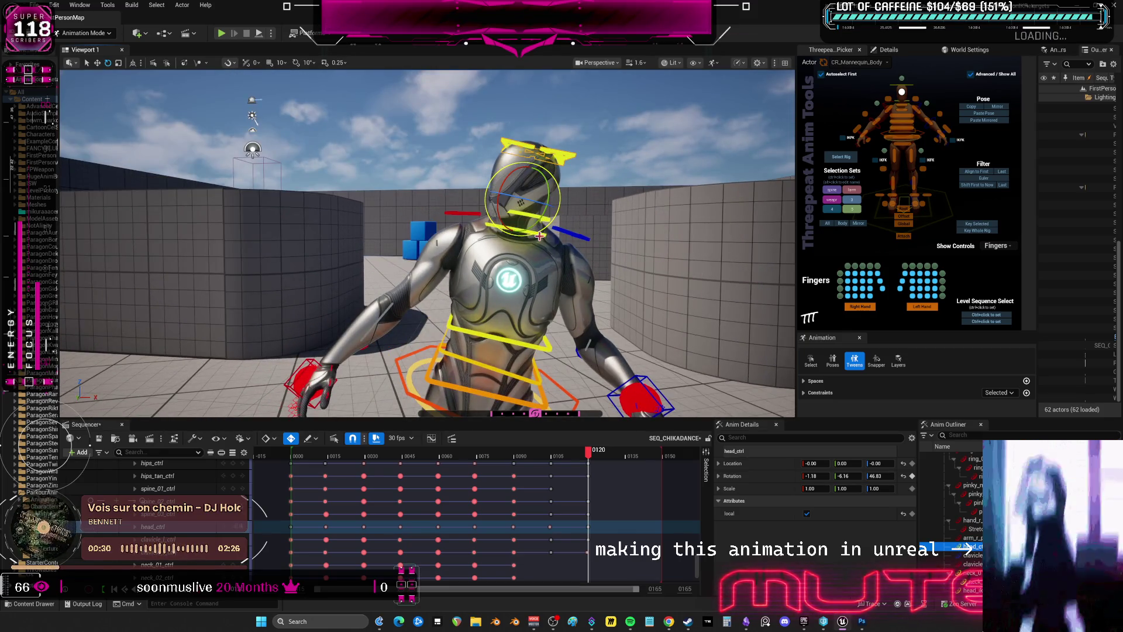
pyautogui.click(543, 234)
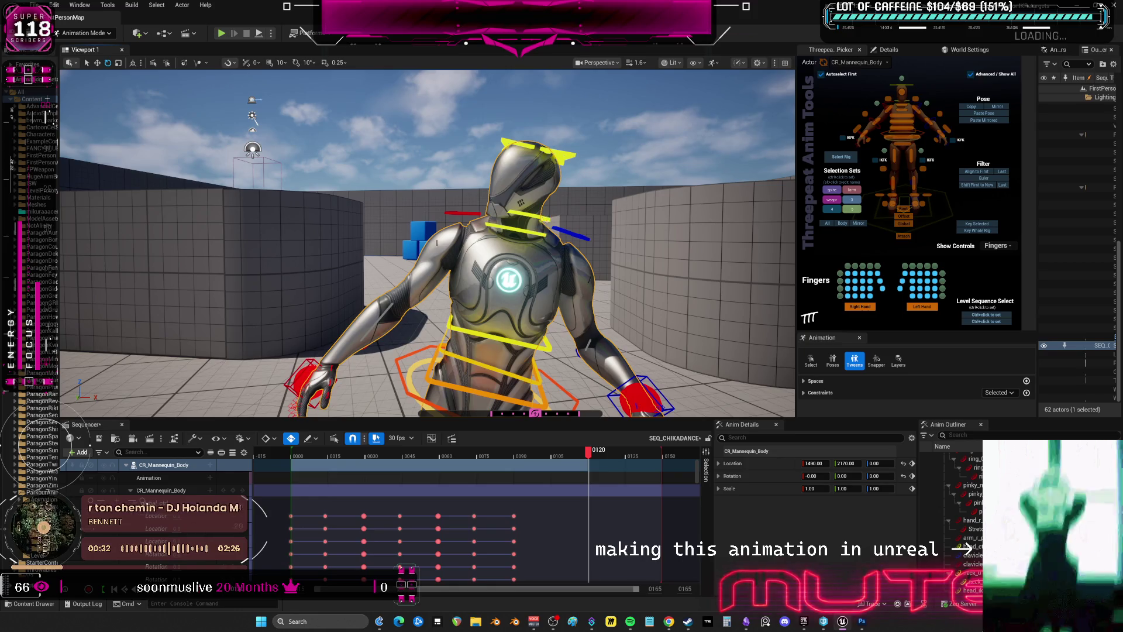
pyautogui.click(527, 240)
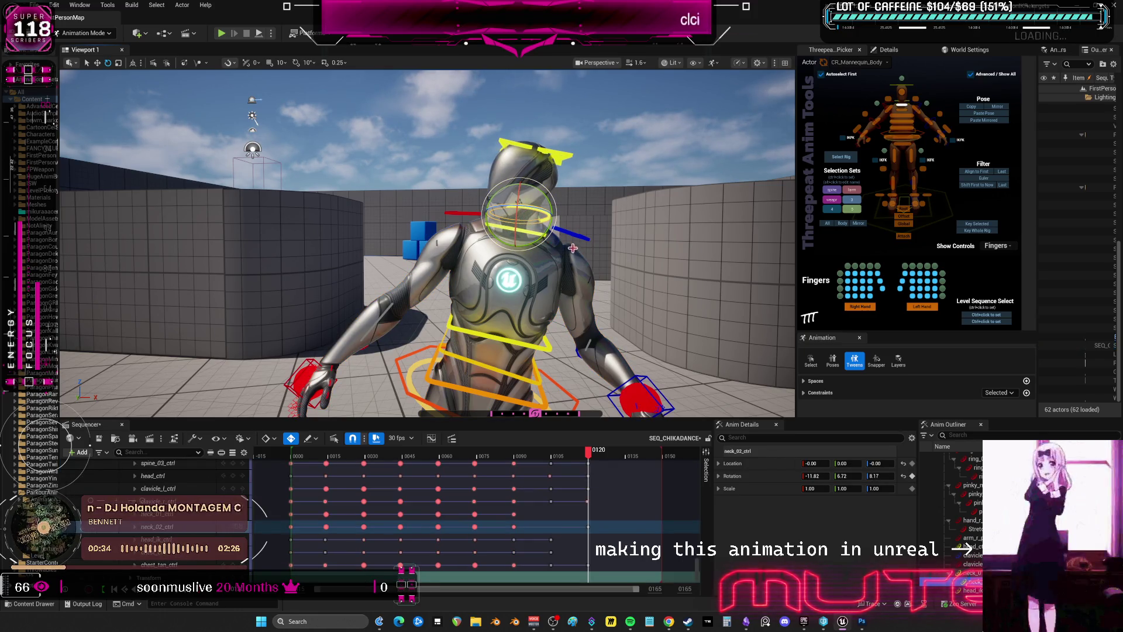
pyautogui.moveTo(535, 225); pyautogui.dragTo(496, 205)
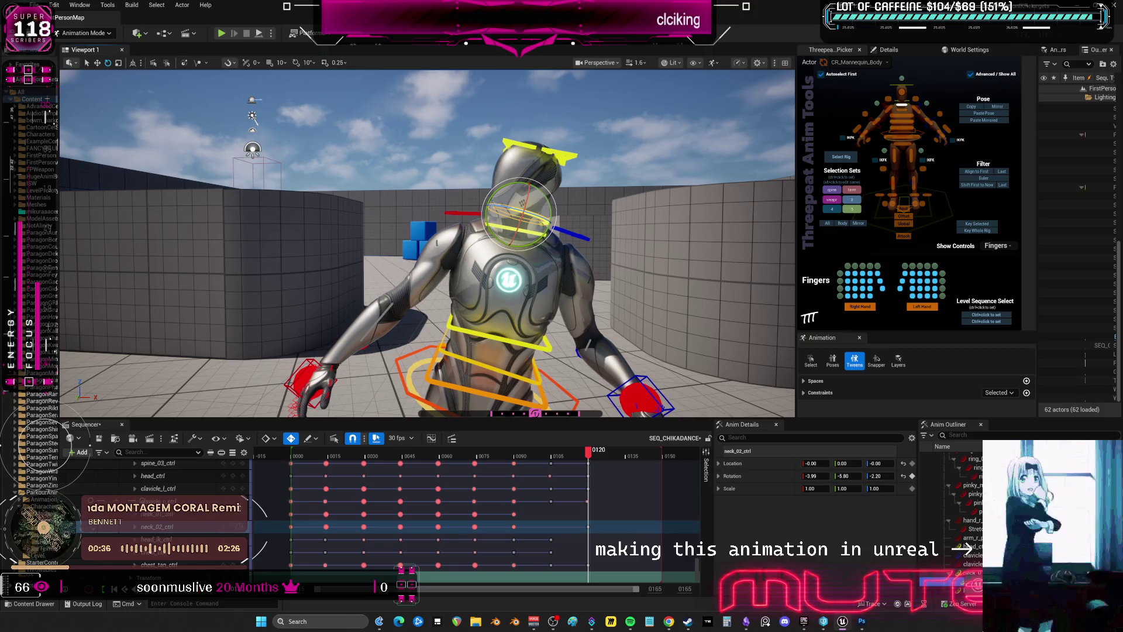
# Rotate the head control to tilt it further to the side
pyautogui.click(529, 234)
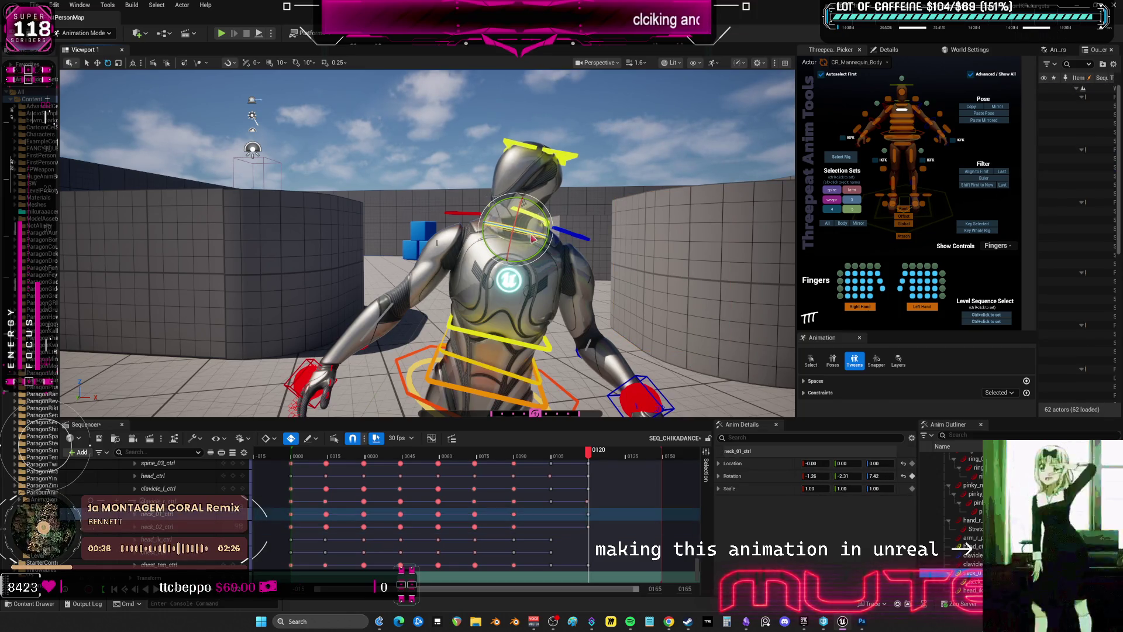
pyautogui.click(968, 547)
pyautogui.click(263, 254)
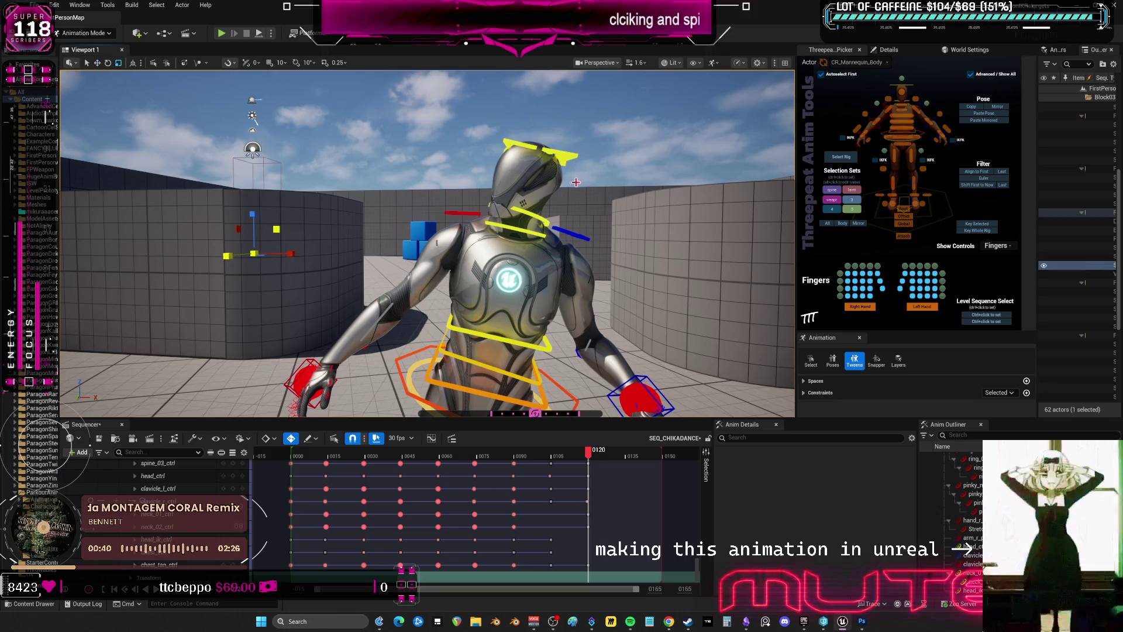
pyautogui.press('e')
pyautogui.click(552, 171)
pyautogui.moveTo(552, 172); pyautogui.dragTo(475, 194)
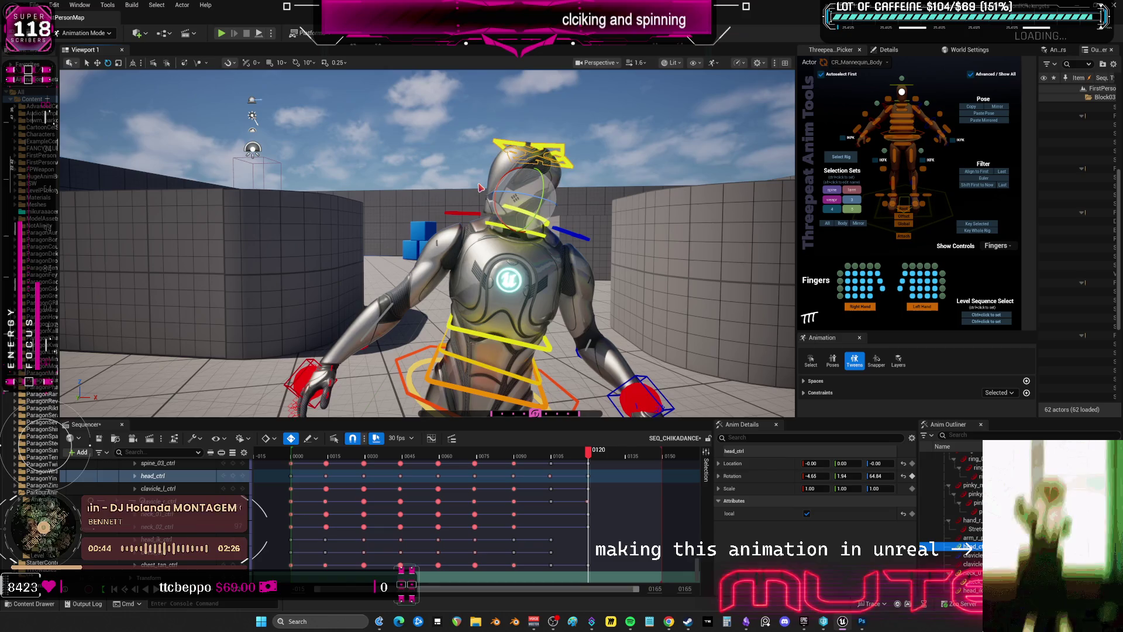
# Raise the right-hand IK control up beside the head
pyautogui.click(577, 239)
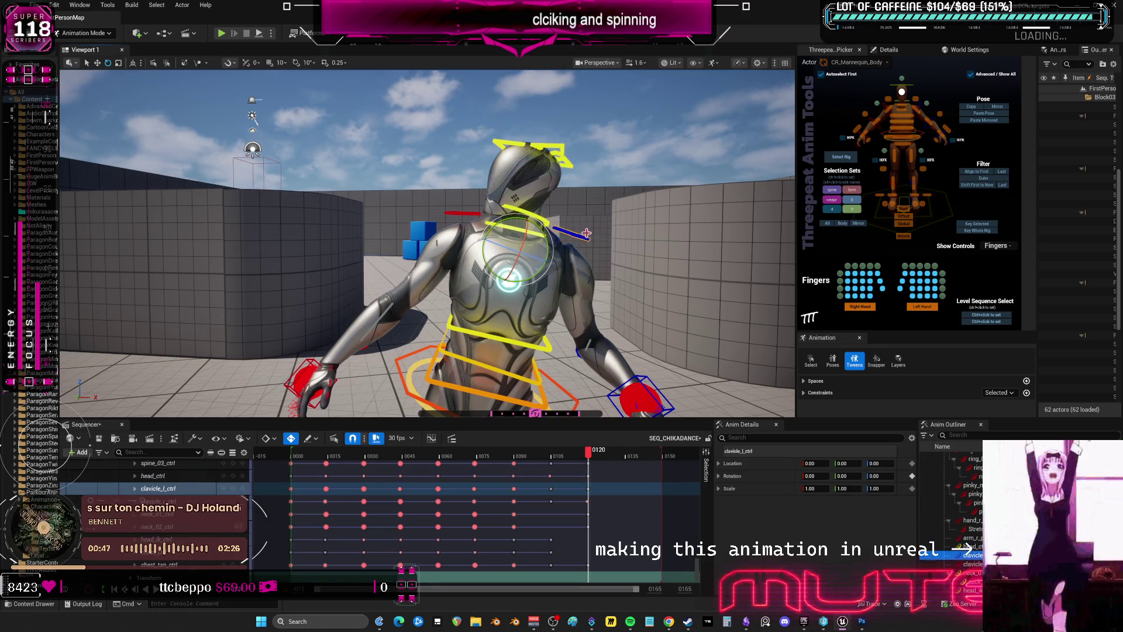
pyautogui.click(462, 214)
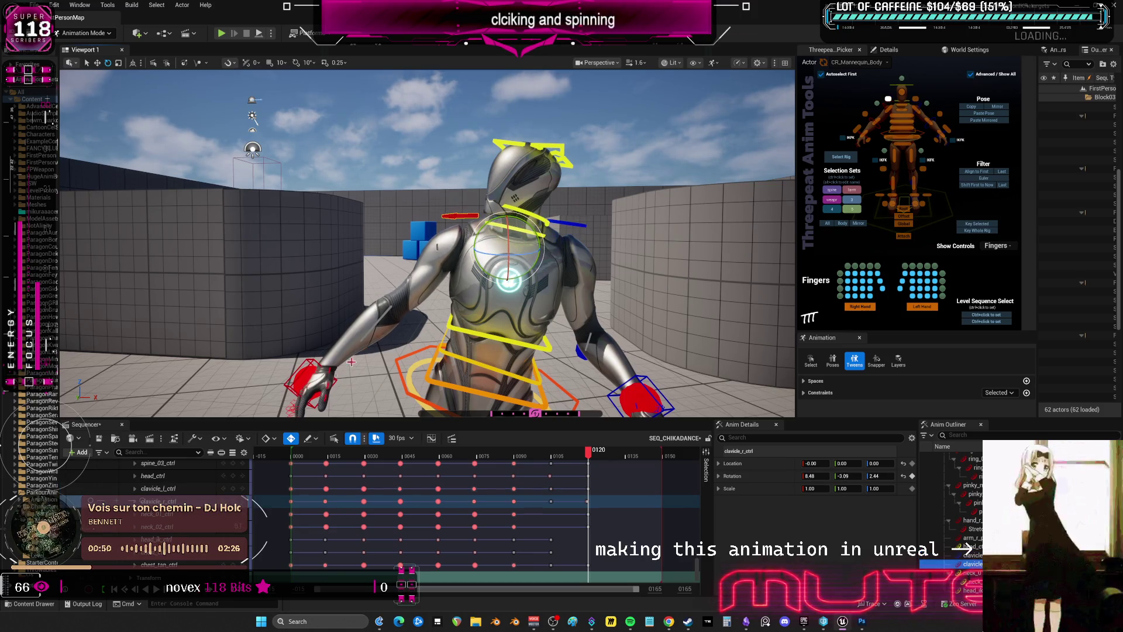
pyautogui.click(316, 373)
pyautogui.click(311, 354)
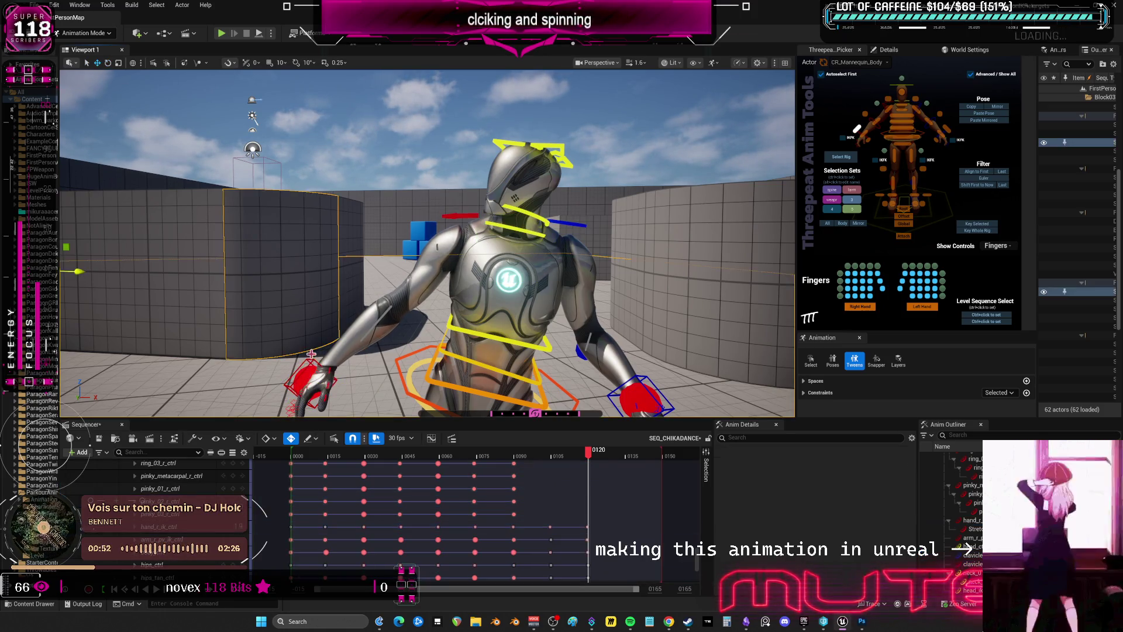
pyautogui.click(308, 379)
pyautogui.moveTo(328, 345)
pyautogui.mouseDown()
pyautogui.moveTo(330, 197)
pyautogui.moveTo(352, 174)
pyautogui.moveTo(300, 166)
pyautogui.moveTo(304, 183)
pyautogui.moveTo(472, 271)
pyautogui.mouseUp()
# Lift the left-hand IK control up toward the head
pyautogui.press('e')
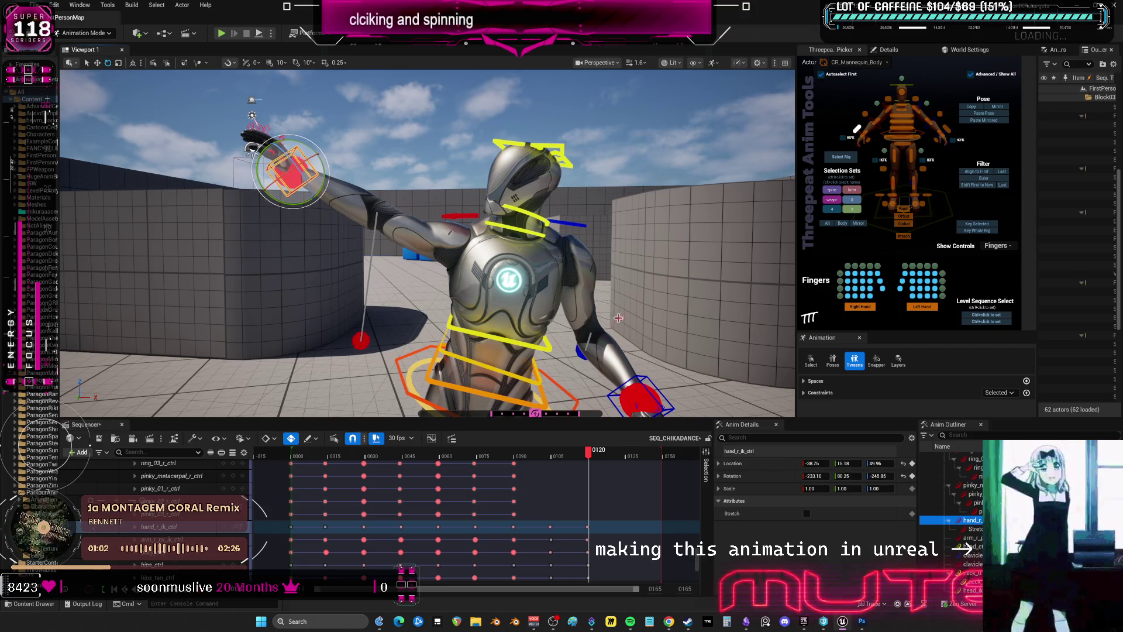
pyautogui.keyDown('alt'); pyautogui.moveTo(618, 318); pyautogui.dragTo(409, 202); pyautogui.keyUp('alt')
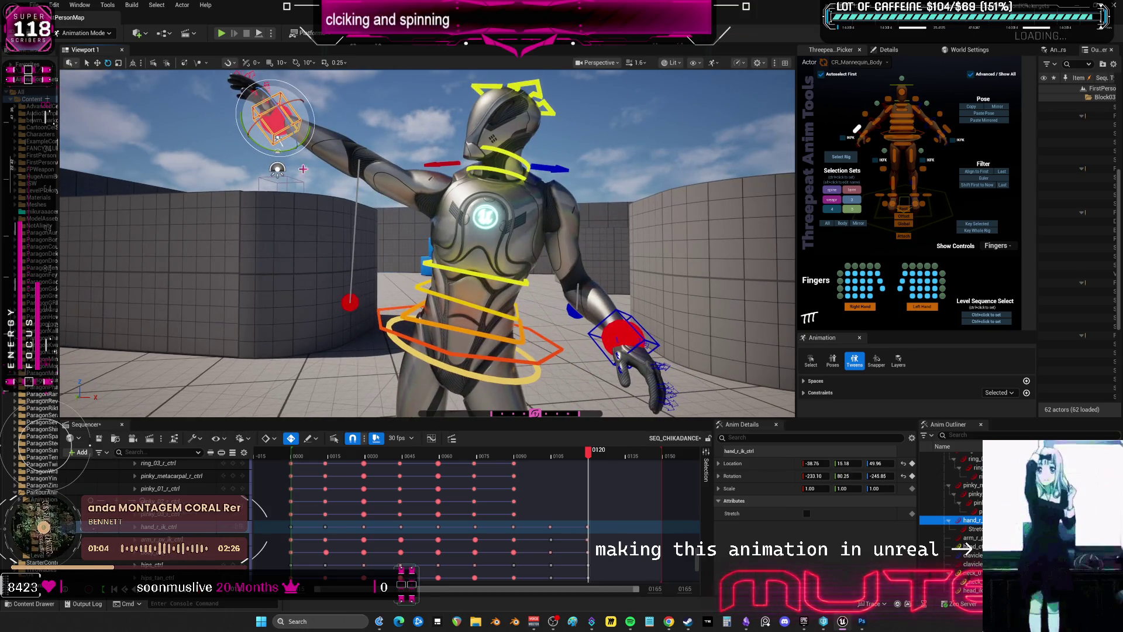
pyautogui.press('w')
pyautogui.keyDown('alt'); pyautogui.moveTo(279, 136); pyautogui.dragTo(338, 201); pyautogui.keyUp('alt')
pyautogui.moveTo(338, 200); pyautogui.dragTo(316, 211, button='right')
pyautogui.click(625, 305)
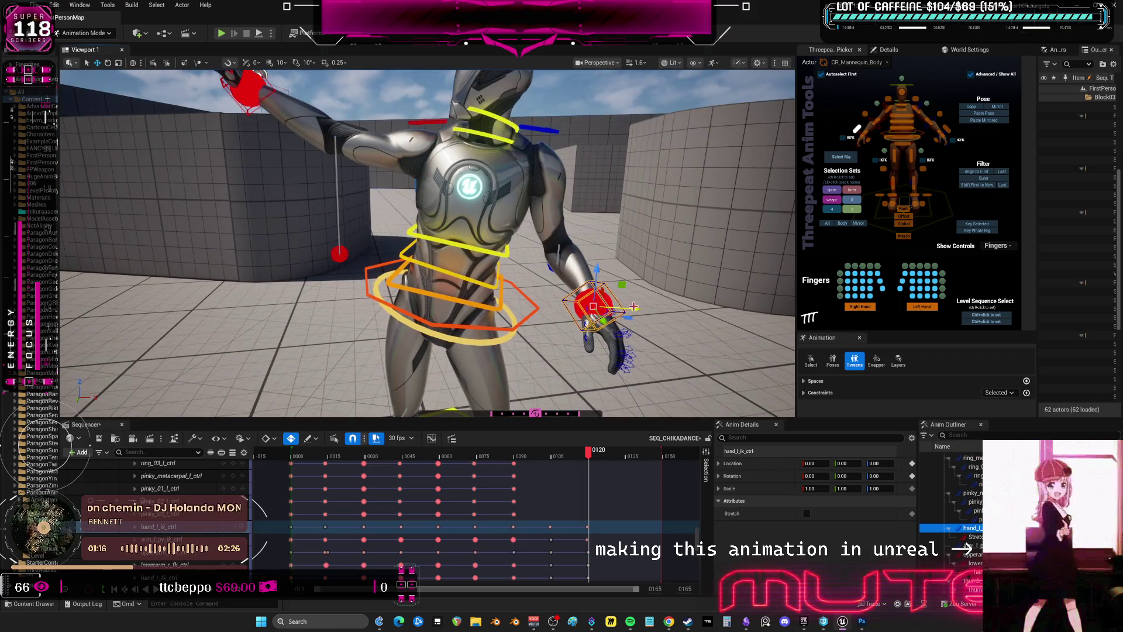
pyautogui.moveTo(593, 304); pyautogui.dragTo(610, 134)
# Angle the left hand and fine-tune its height near the head
pyautogui.moveTo(609, 134); pyautogui.dragTo(575, 214, button='right')
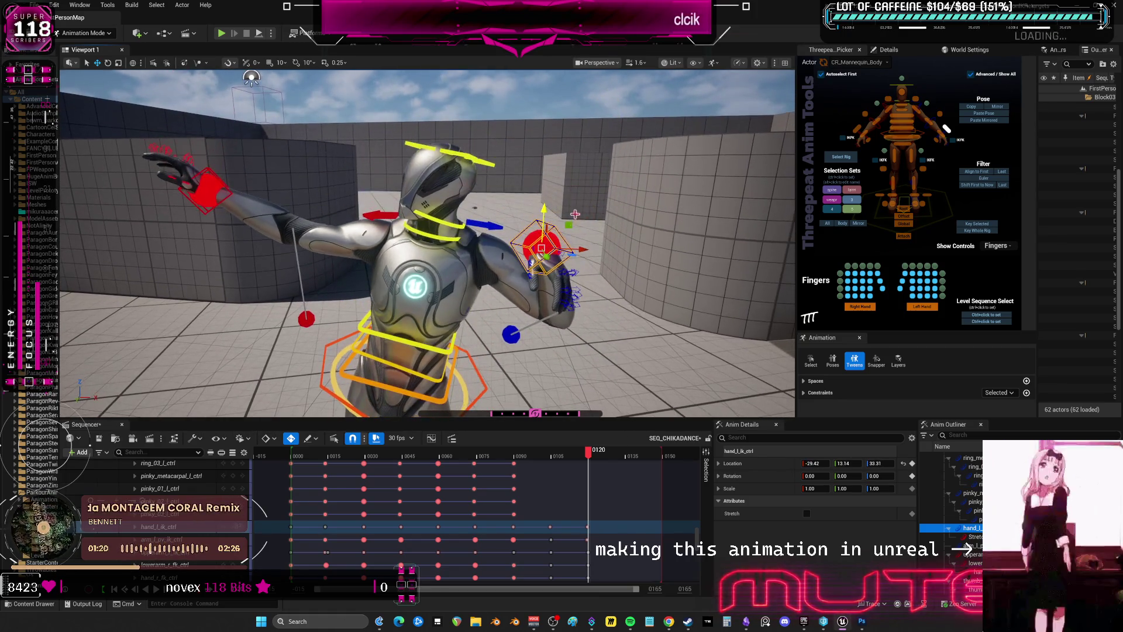
pyautogui.press('e')
pyautogui.moveTo(562, 257)
pyautogui.mouseDown()
pyautogui.moveTo(505, 290)
pyautogui.moveTo(545, 268)
pyautogui.mouseUp()
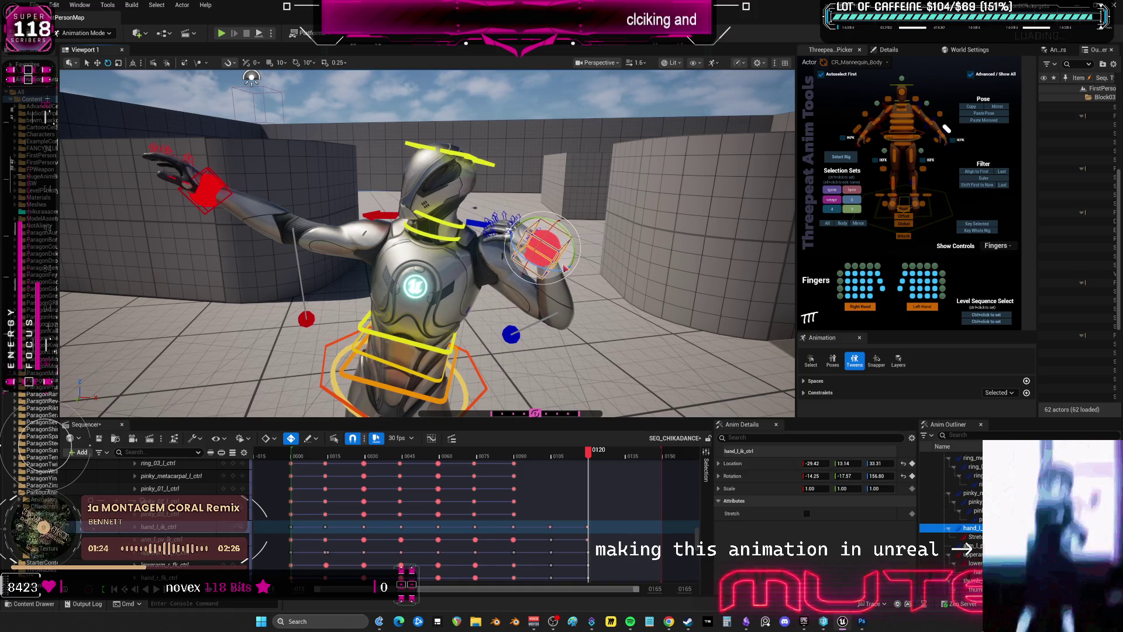
pyautogui.press('q')
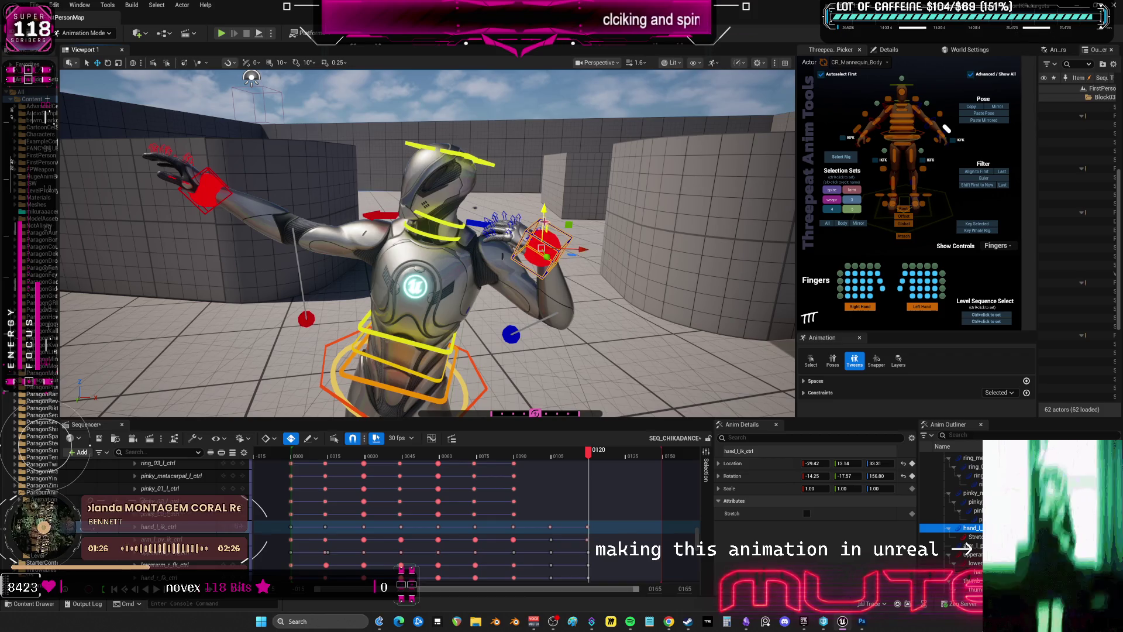
pyautogui.moveTo(542, 248); pyautogui.dragTo(543, 225)
pyautogui.moveTo(603, 278)
pyautogui.keyDown('alt'); pyautogui.mouseDown()
pyautogui.moveTo(579, 272)
pyautogui.moveTo(603, 279)
pyautogui.mouseUp(); pyautogui.keyUp('alt')
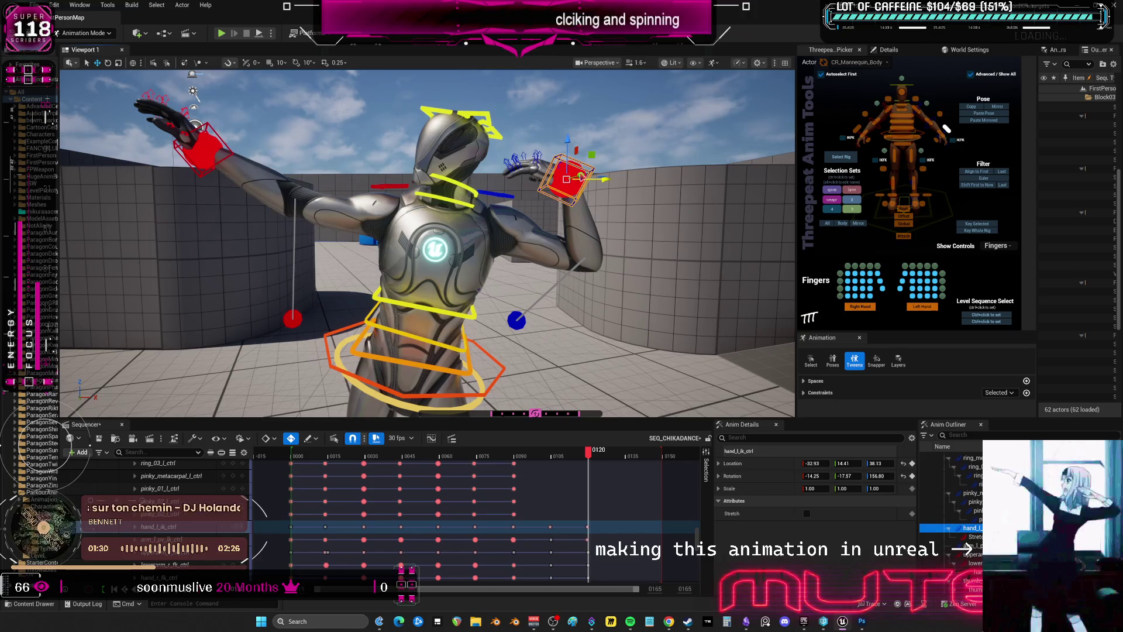
pyautogui.moveTo(566, 178)
pyautogui.mouseDown()
pyautogui.moveTo(566, 193)
pyautogui.moveTo(596, 195)
pyautogui.moveTo(582, 195)
pyautogui.mouseUp()
# Push the left elbow outward, raise the right elbow, and move the right hand higher
pyautogui.click(522, 322)
pyautogui.moveTo(522, 321); pyautogui.dragTo(585, 320)
pyautogui.click(293, 319)
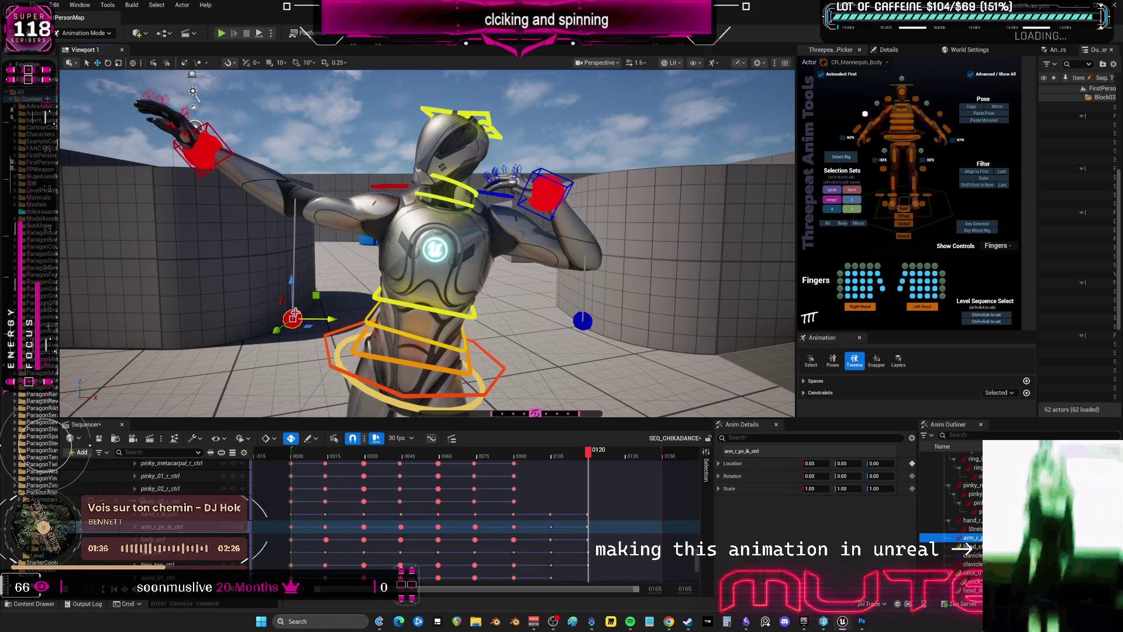
pyautogui.moveTo(292, 319); pyautogui.dragTo(312, 170)
pyautogui.moveTo(311, 170)
pyautogui.mouseDown(button='right')
pyautogui.moveTo(345, 211)
pyautogui.moveTo(335, 206)
pyautogui.moveTo(421, 221)
pyautogui.mouseUp(button='right')
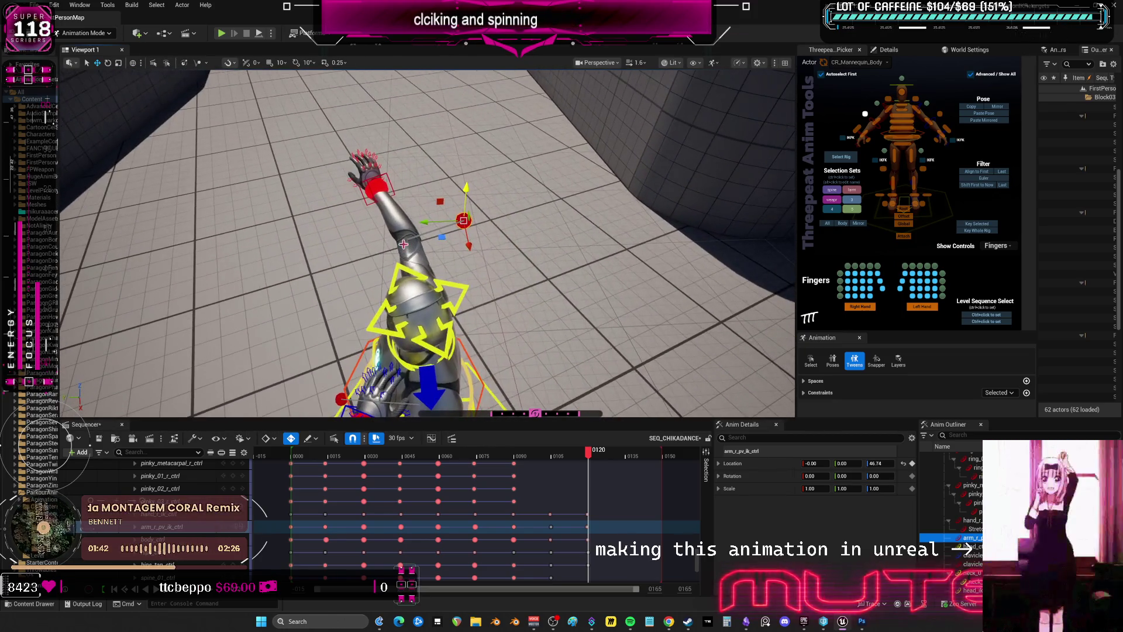
pyautogui.moveTo(433, 223); pyautogui.dragTo(437, 224)
pyautogui.click(374, 188)
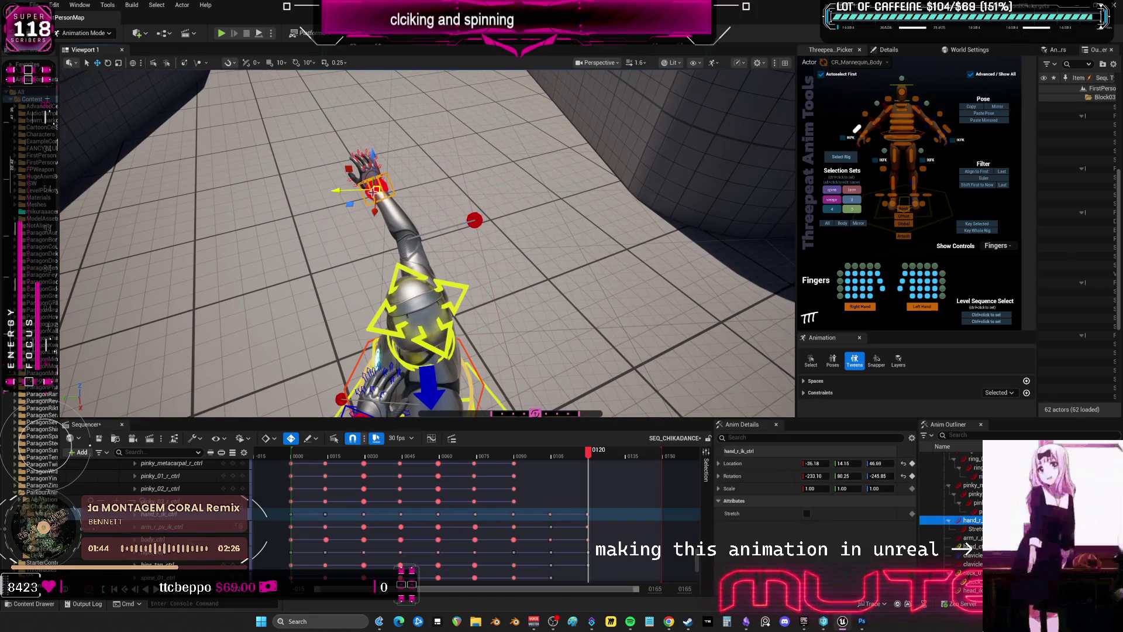
pyautogui.moveTo(341, 192); pyautogui.dragTo(387, 143)
pyautogui.moveTo(387, 143)
pyautogui.mouseDown(button='right')
pyautogui.moveTo(468, 111)
pyautogui.moveTo(464, 205)
pyautogui.moveTo(520, 175)
pyautogui.mouseUp(button='right')
# Adjust the body and upper spine controls, twisting the body to -17.53 and spine to 13.19
pyautogui.scroll(3, 520, 260)
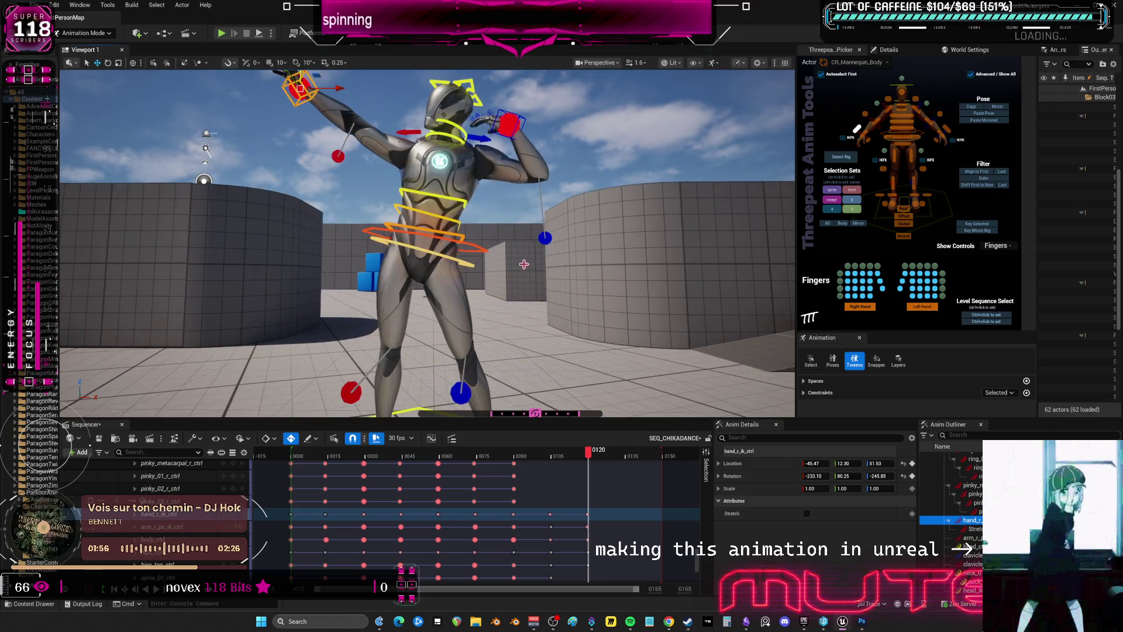
pyautogui.click(462, 248)
pyautogui.moveTo(462, 248); pyautogui.dragTo(497, 269, button='right')
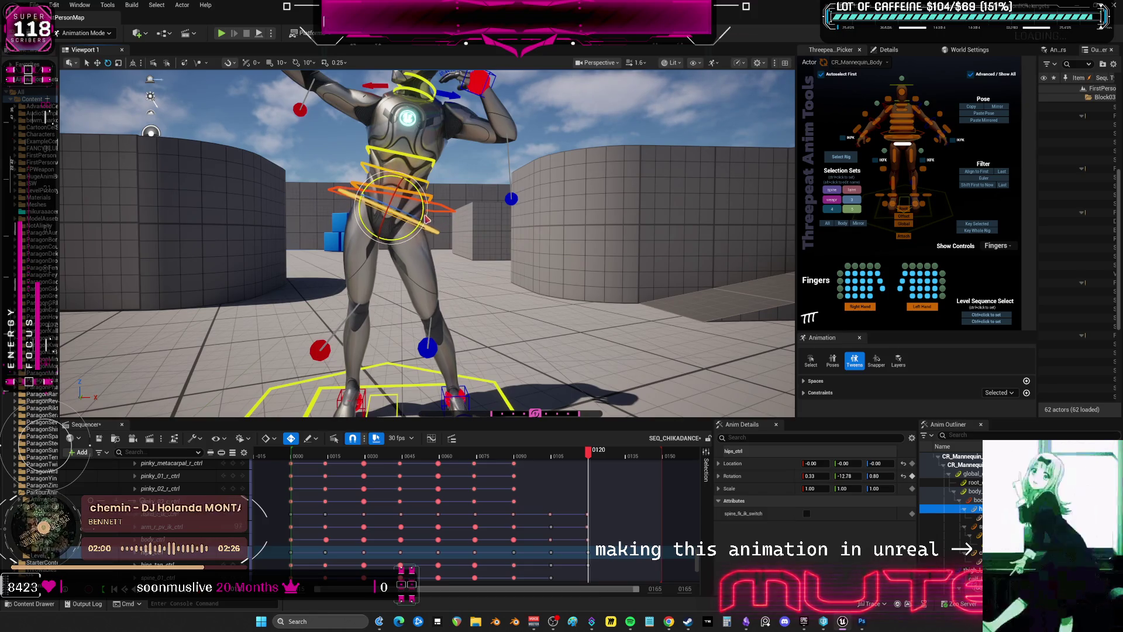
pyautogui.click(449, 207)
pyautogui.click(425, 203)
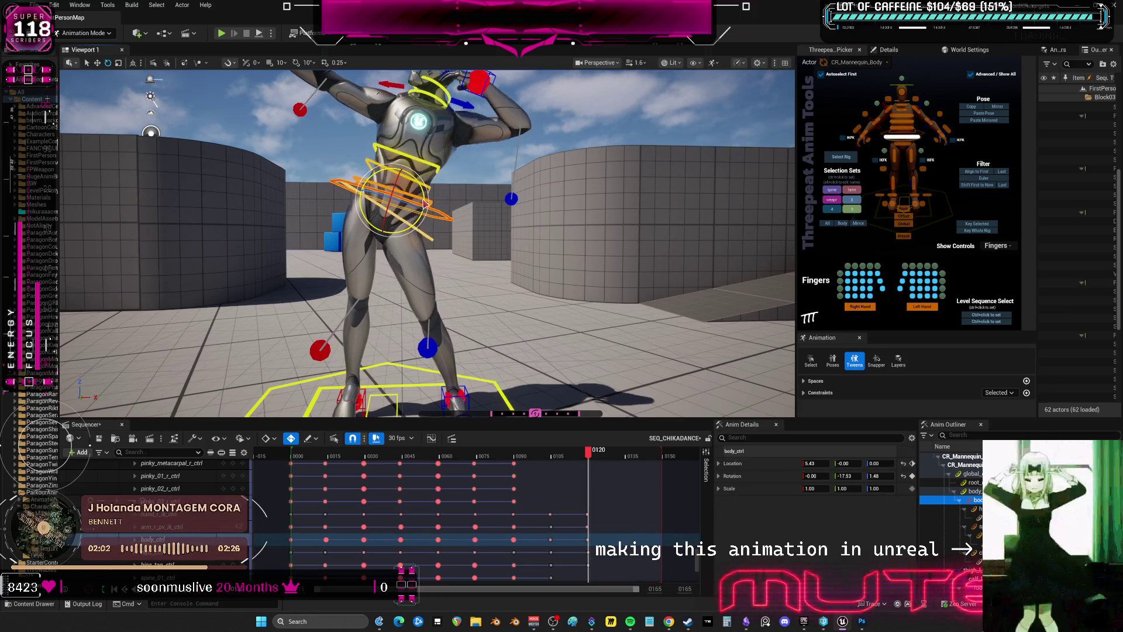
pyautogui.moveTo(462, 202)
pyautogui.mouseDown(button='right')
pyautogui.moveTo(433, 219)
pyautogui.moveTo(483, 203)
pyautogui.mouseUp(button='right')
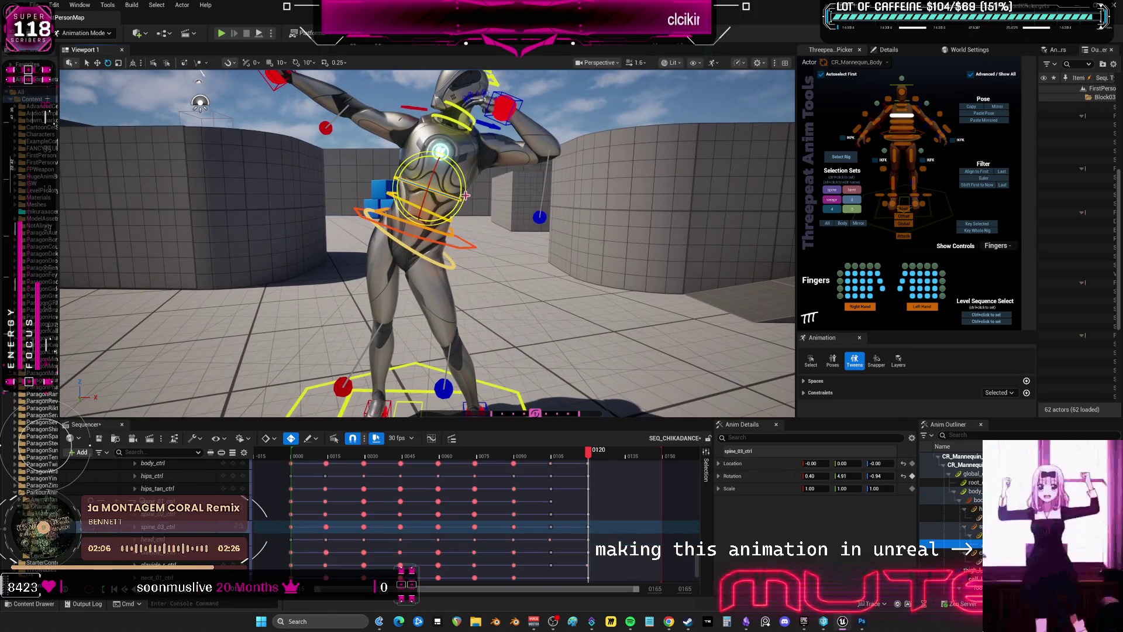
pyautogui.click(465, 187)
pyautogui.moveTo(462, 205); pyautogui.dragTo(371, 257, button='right')
# Push the right knee pole control outward and lift the right foot off the ground
pyautogui.press('w')
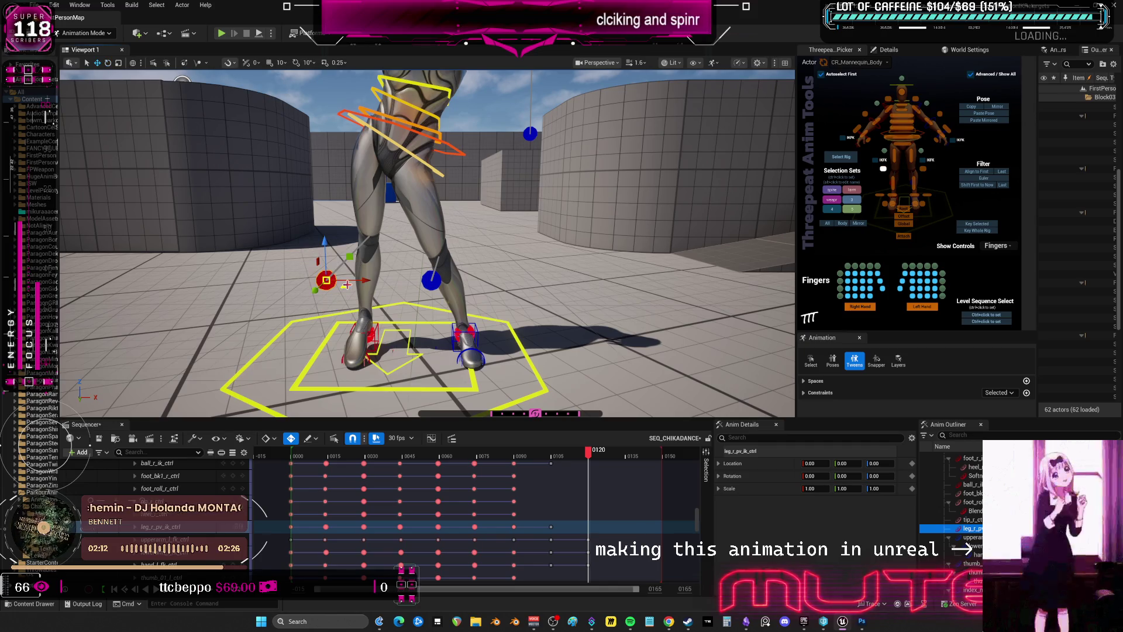
pyautogui.moveTo(337, 283); pyautogui.dragTo(316, 286)
pyautogui.click(363, 341)
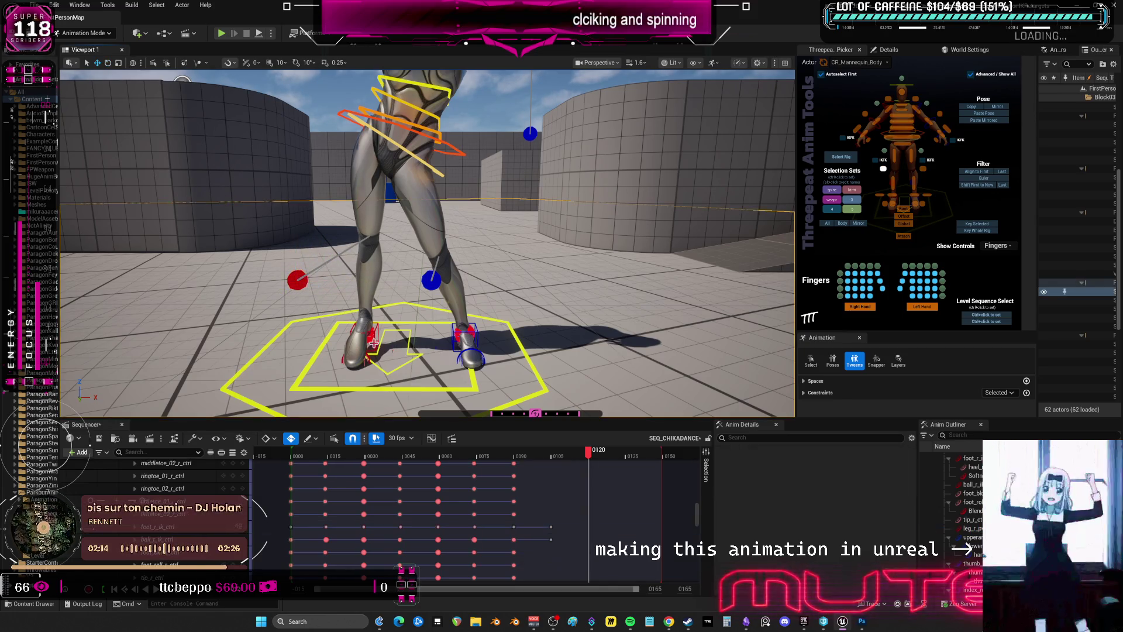
pyautogui.press('e')
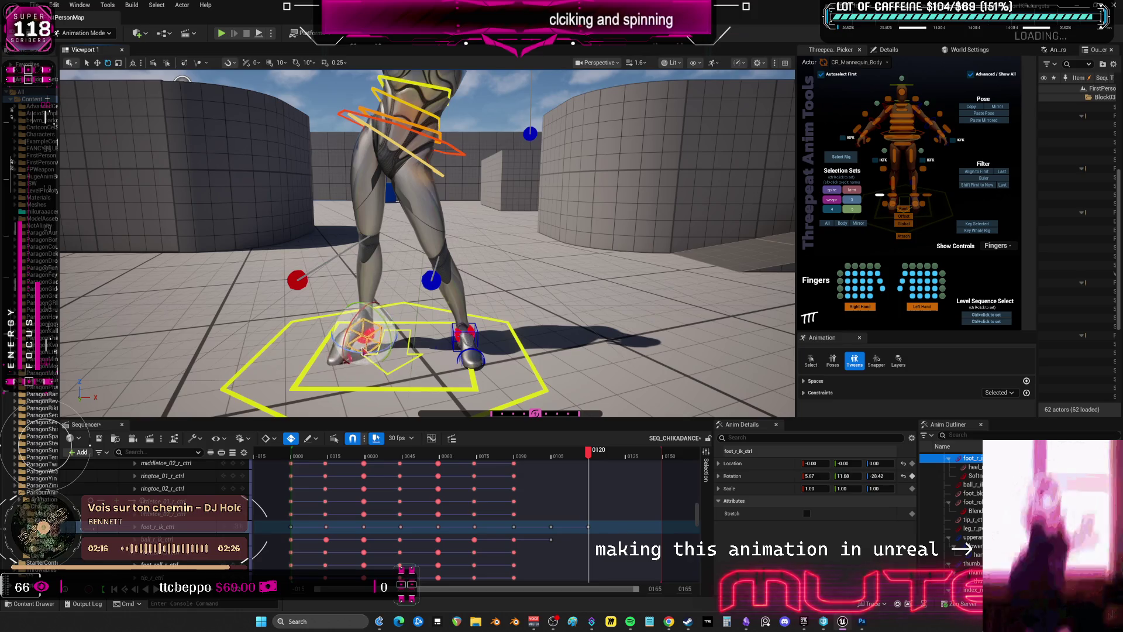
pyautogui.click(412, 336)
pyautogui.moveTo(412, 337); pyautogui.dragTo(412, 337, button='right')
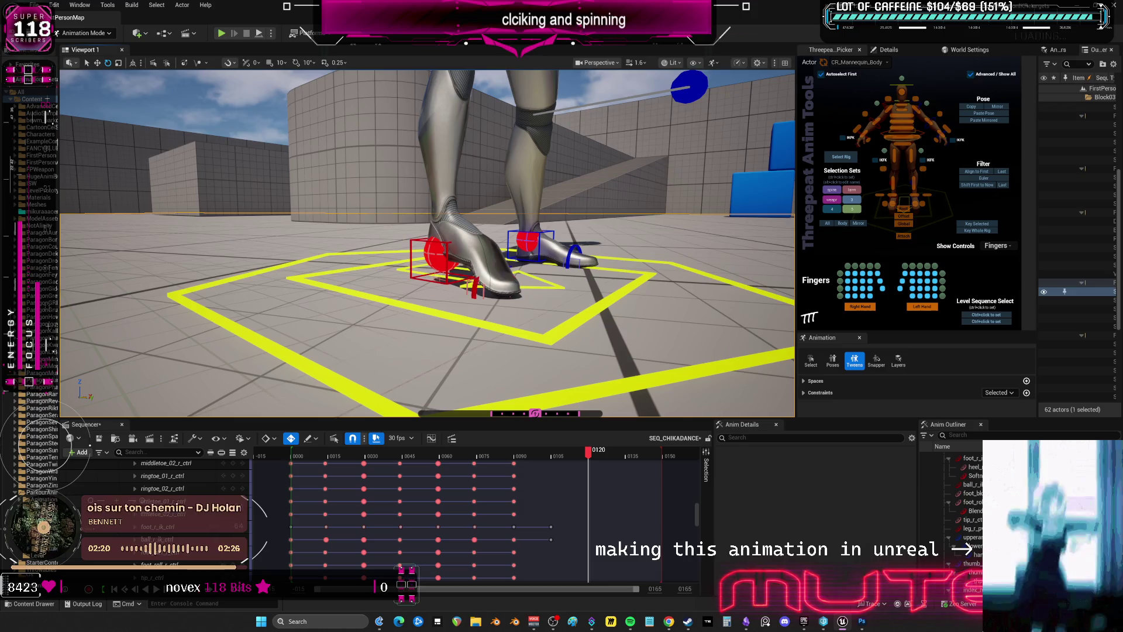
pyautogui.click(472, 285)
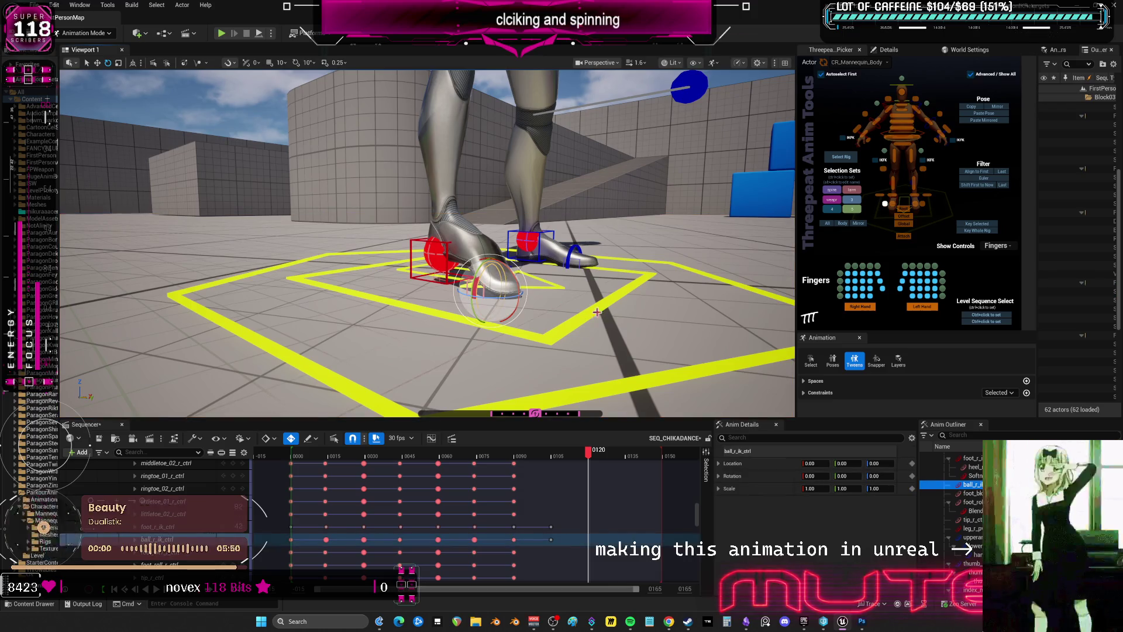
pyautogui.click(447, 249)
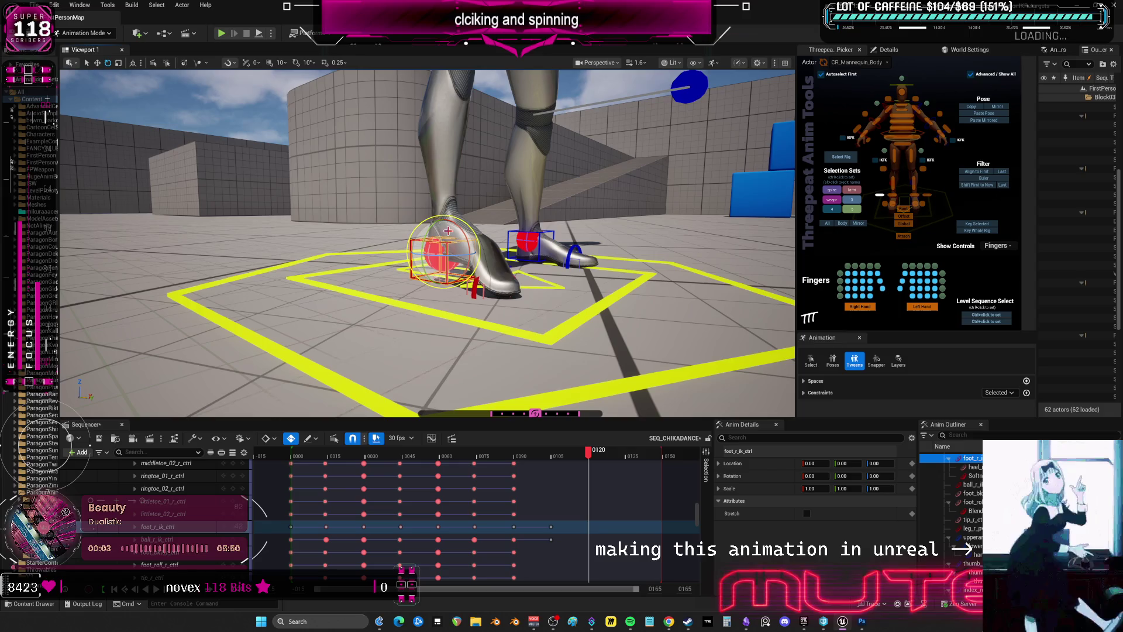
pyautogui.press('w')
pyautogui.moveTo(447, 217); pyautogui.dragTo(446, 181)
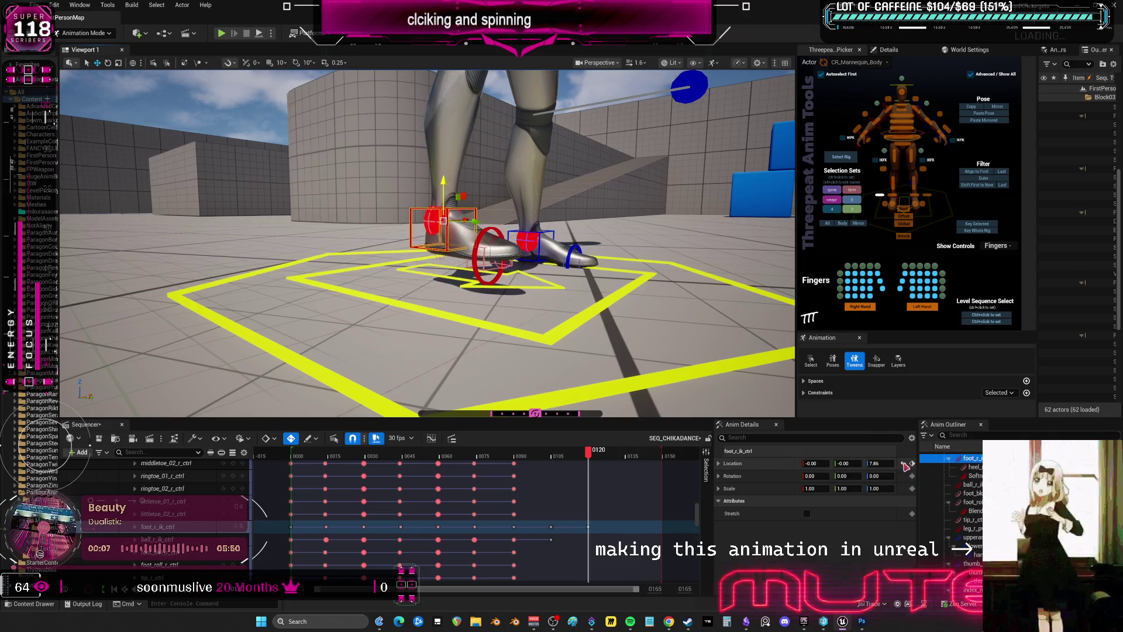
# Lift the right heel and rotate the right toe ball to -22.69 so the foot rests on bent toes
pyautogui.click(438, 256)
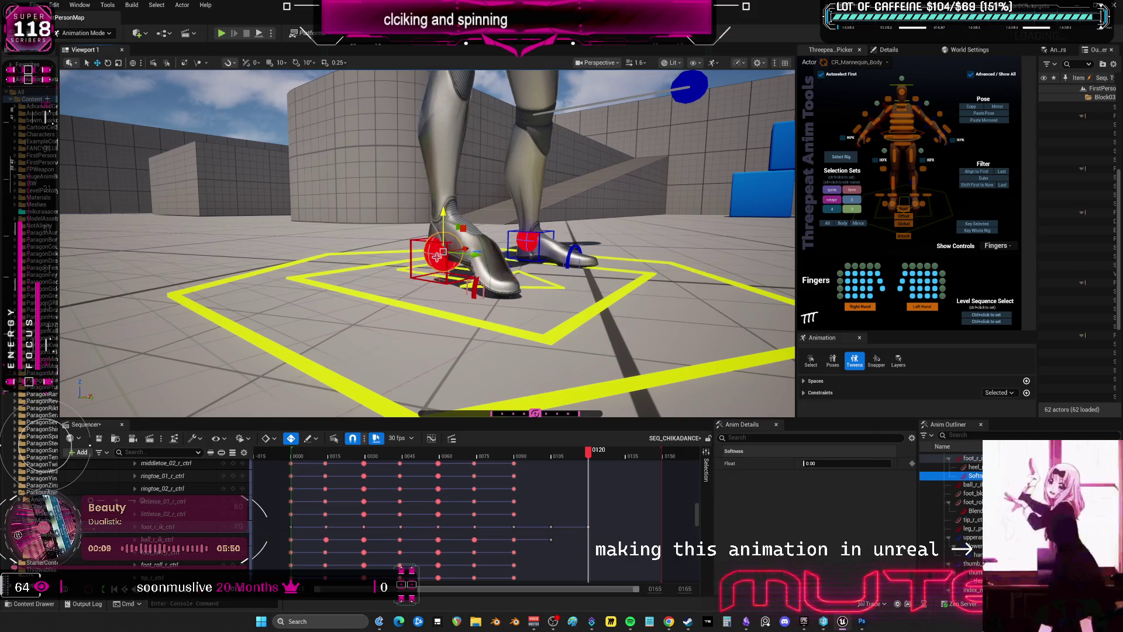
pyautogui.click(474, 284)
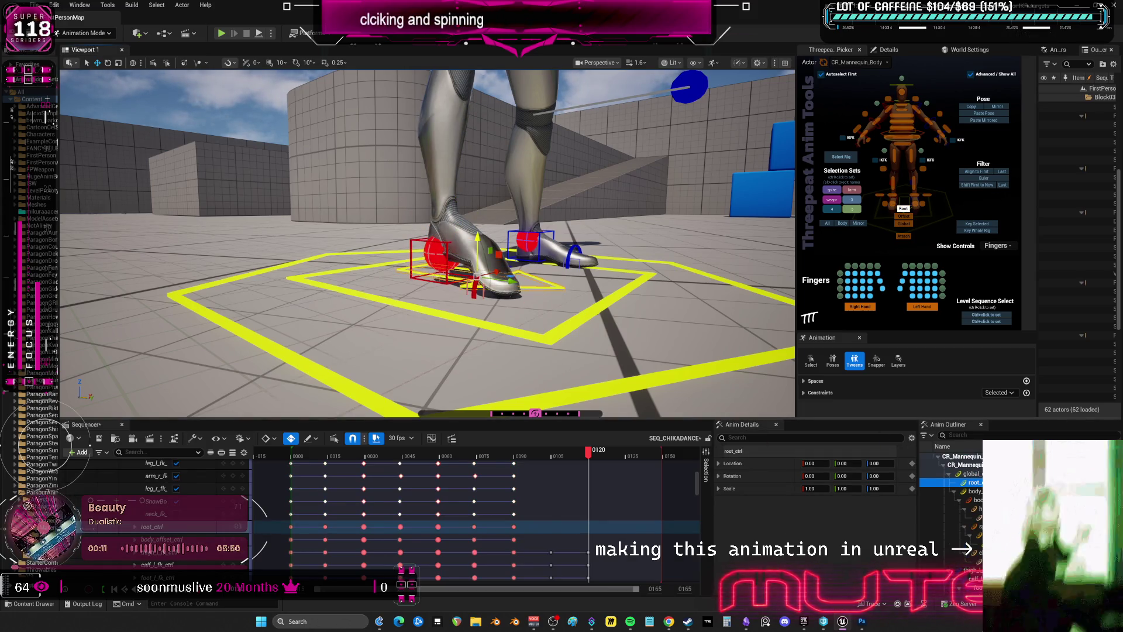
pyautogui.click(442, 240)
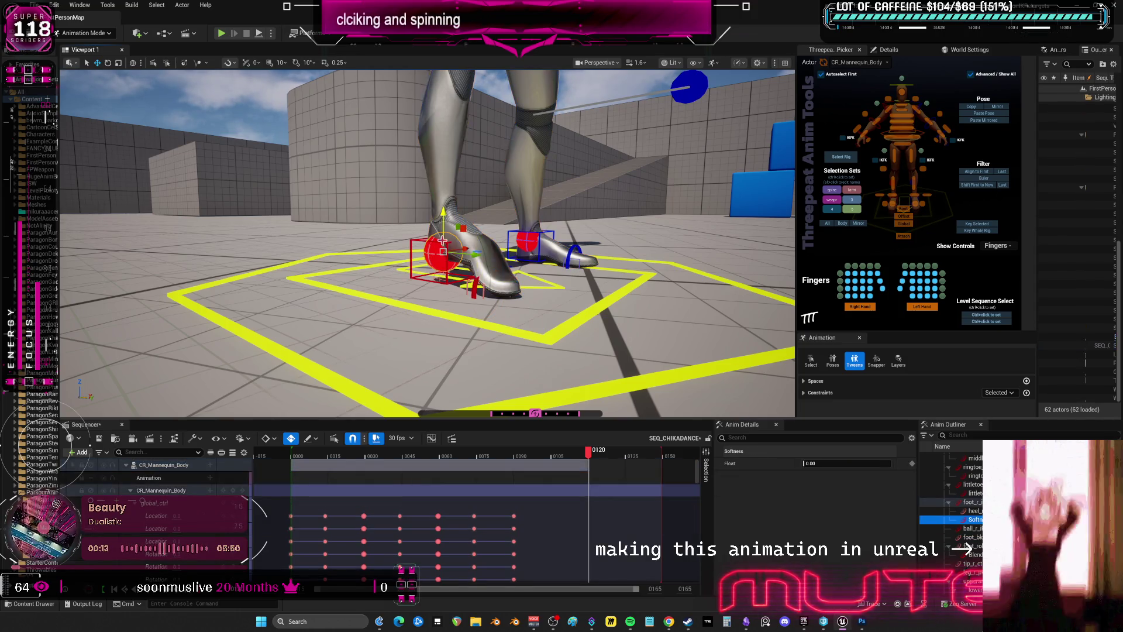
pyautogui.click(430, 236)
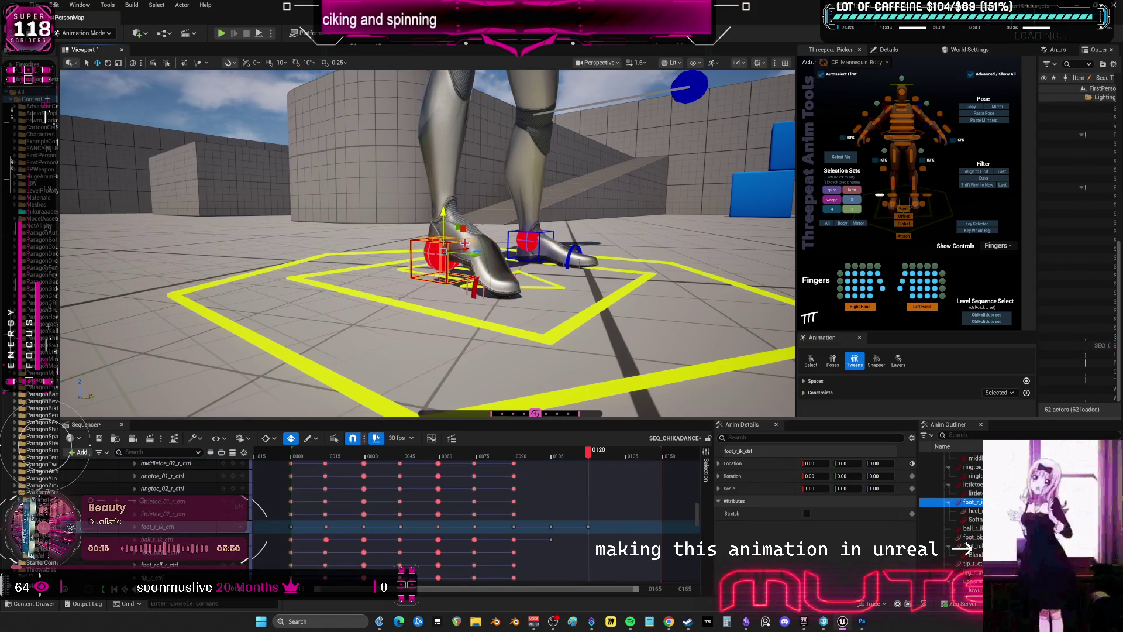
pyautogui.moveTo(444, 217)
pyautogui.mouseDown()
pyautogui.moveTo(451, 225)
pyautogui.moveTo(466, 204)
pyautogui.moveTo(466, 240)
pyautogui.mouseUp()
pyautogui.press('e')
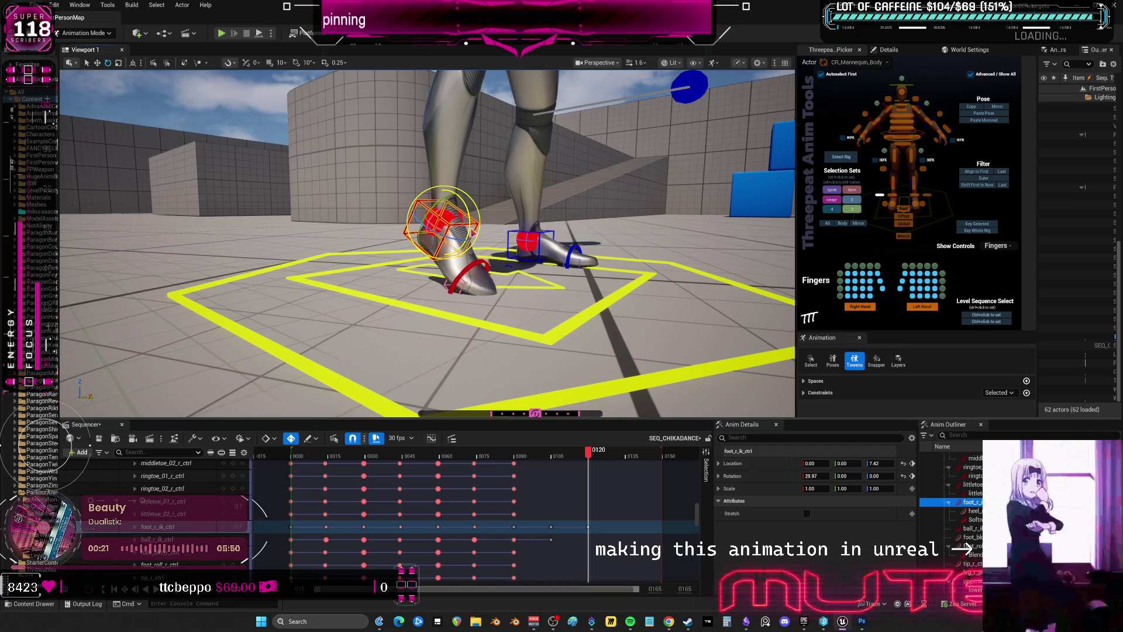
pyautogui.click(477, 267)
pyautogui.moveTo(493, 265); pyautogui.dragTo(492, 256)
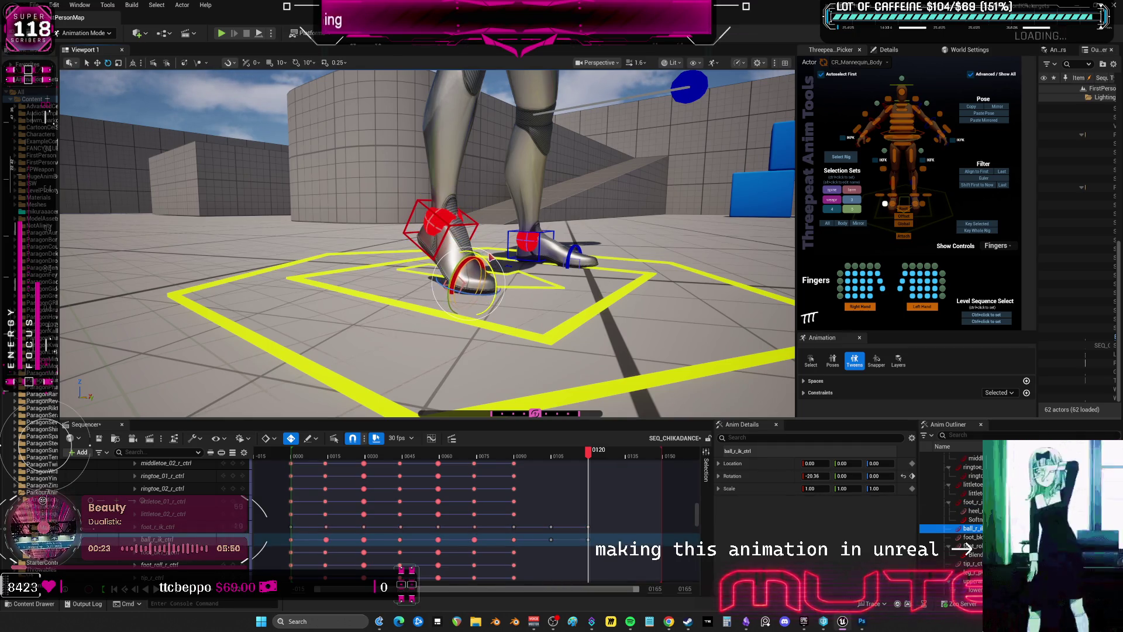
pyautogui.moveTo(427, 246); pyautogui.dragTo(424, 205, button='right')
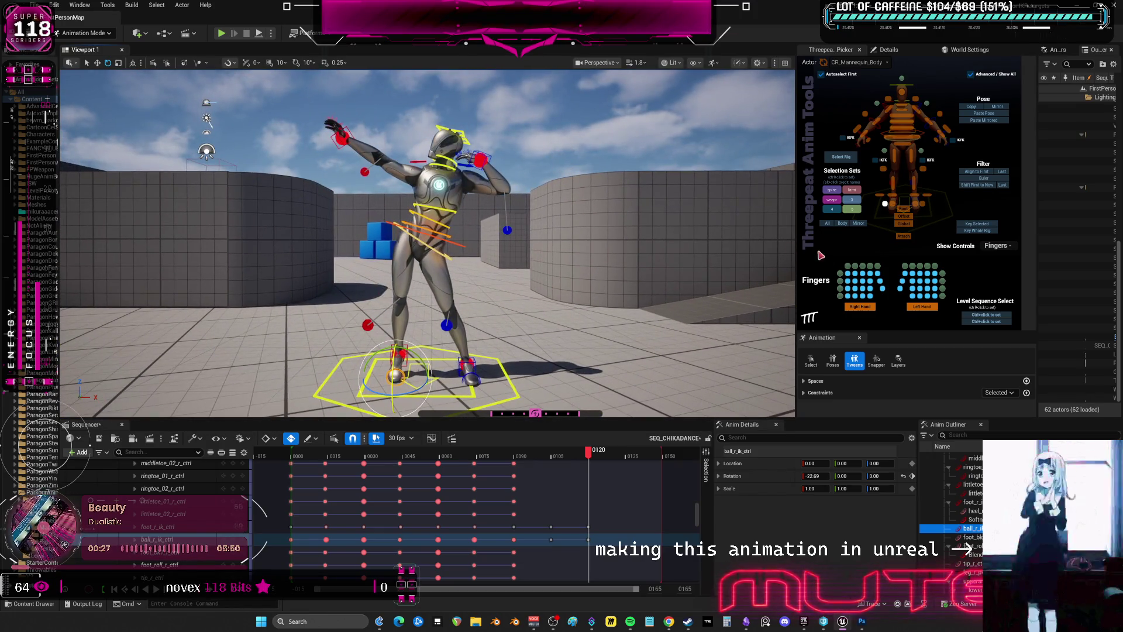
# Select the right clavicle control (rotation 8.68, 12.81, 4.84) and bring the camera closer
pyautogui.moveTo(543, 198); pyautogui.dragTo(359, 232, button='right')
pyautogui.click(386, 209)
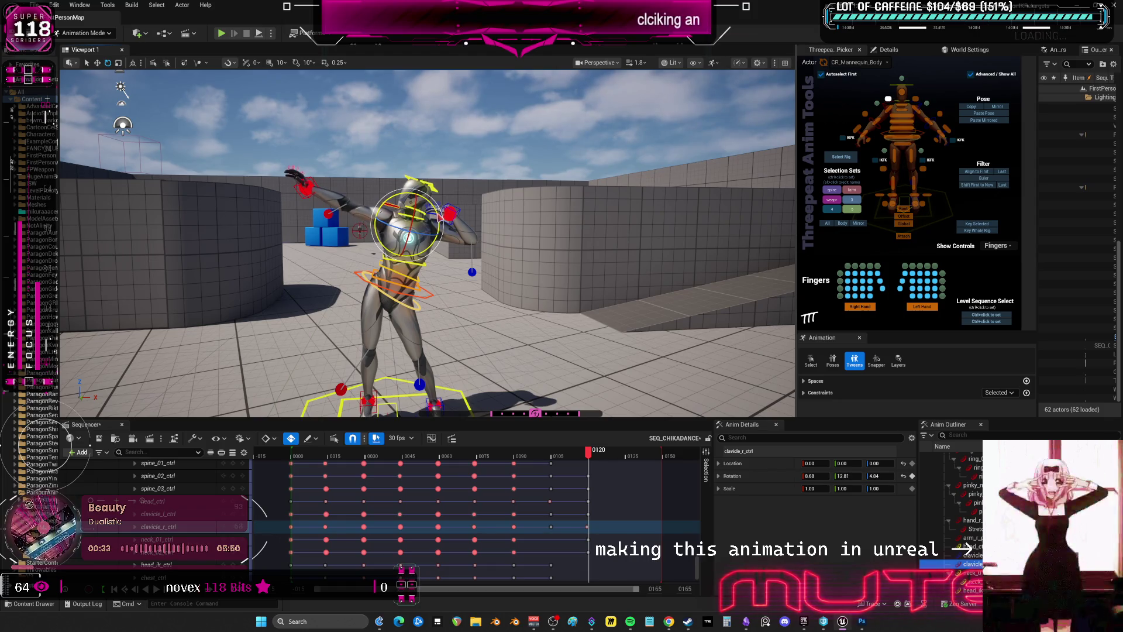
pyautogui.moveTo(498, 279)
pyautogui.mouseDown(button='right')
pyautogui.moveTo(498, 293)
pyautogui.moveTo(517, 285)
pyautogui.moveTo(500, 273)
pyautogui.mouseUp(button='right')
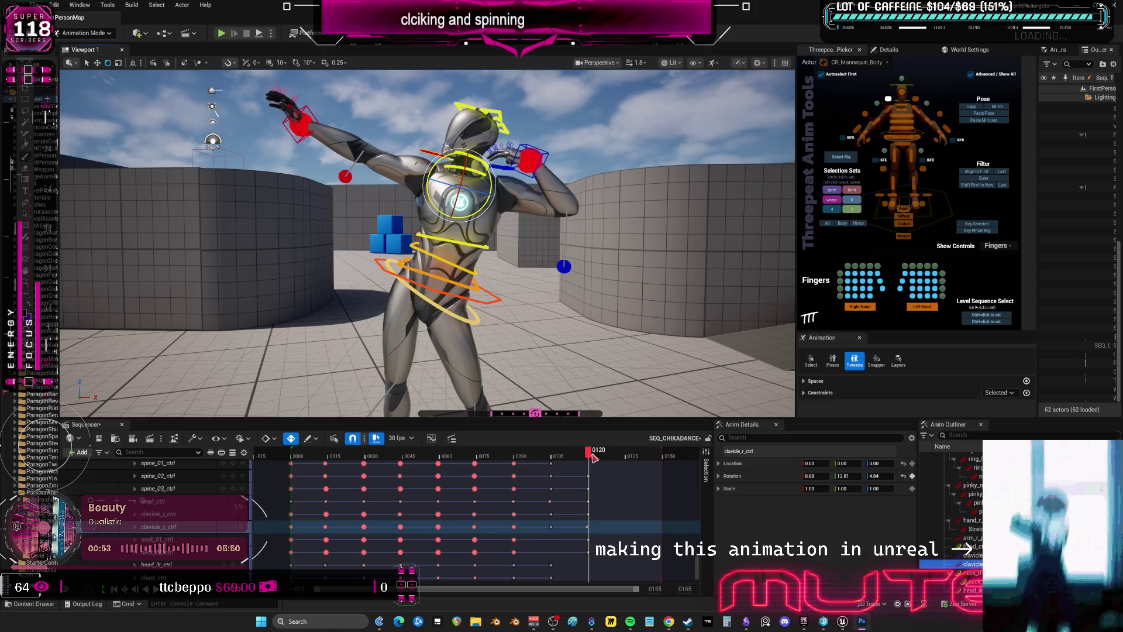
# Scrub between frames 105 and 120 to compare poses, then select every rig control
pyautogui.moveTo(593, 457)
pyautogui.mouseDown()
pyautogui.moveTo(579, 467)
pyautogui.moveTo(590, 475)
pyautogui.moveTo(573, 461)
pyautogui.moveTo(553, 471)
pyautogui.moveTo(586, 478)
pyautogui.mouseUp()
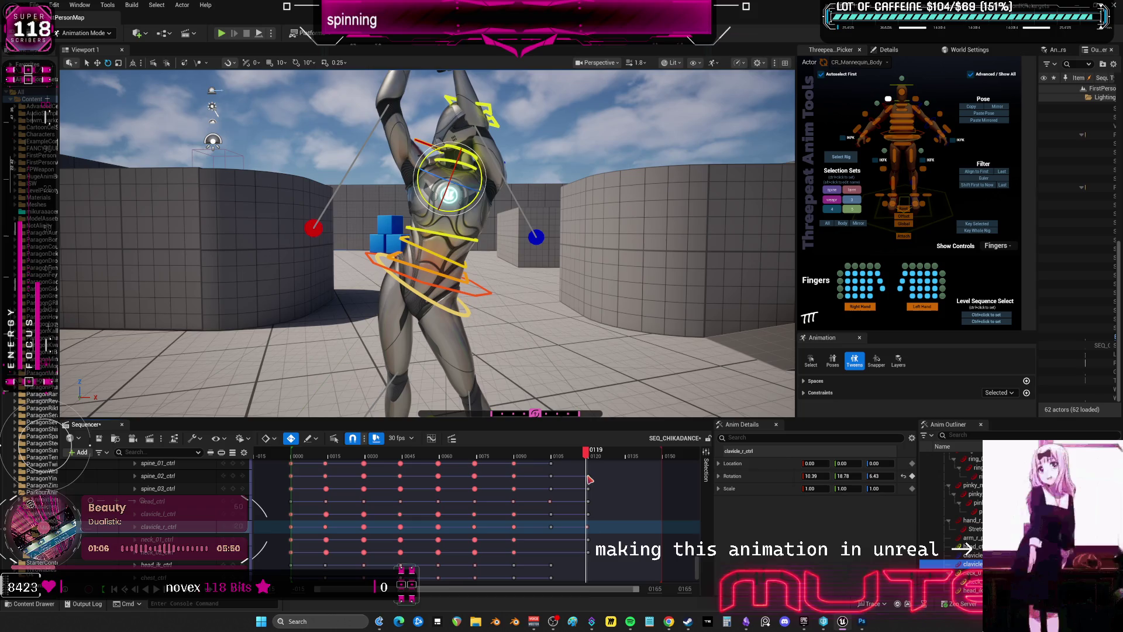
pyautogui.click(553, 459)
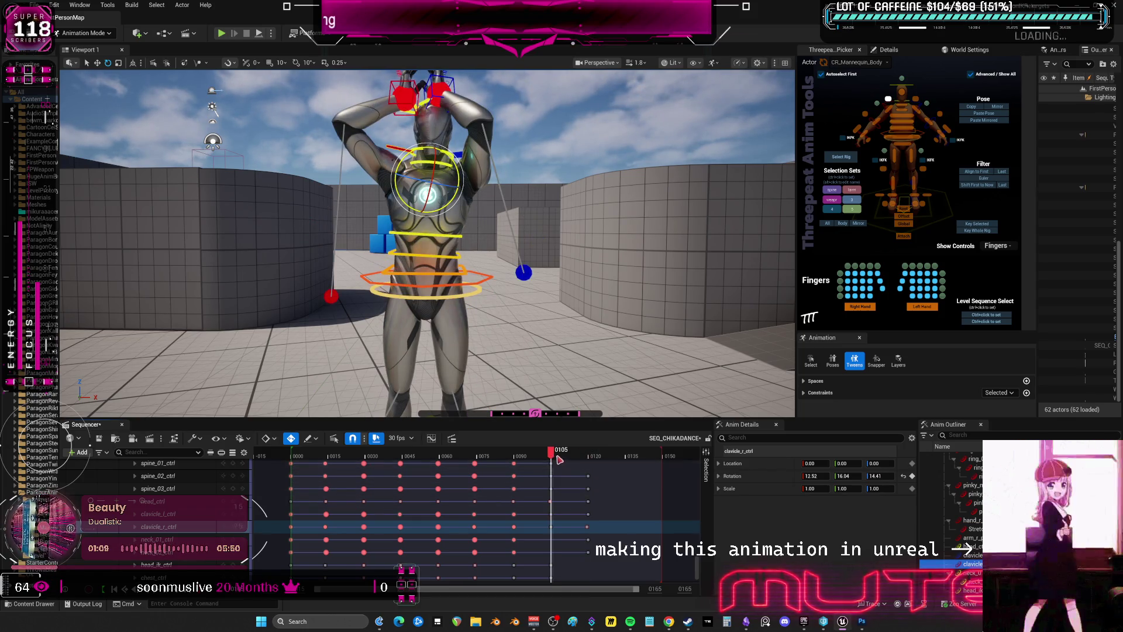
pyautogui.click(584, 457)
pyautogui.moveTo(586, 474); pyautogui.dragTo(626, 482)
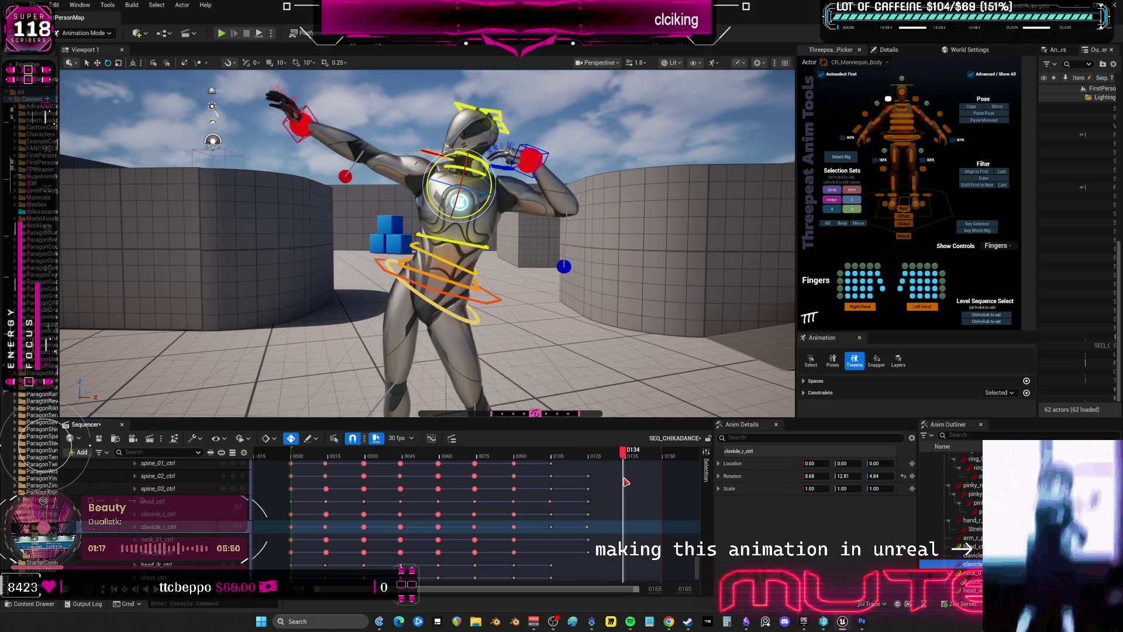
pyautogui.click(827, 224)
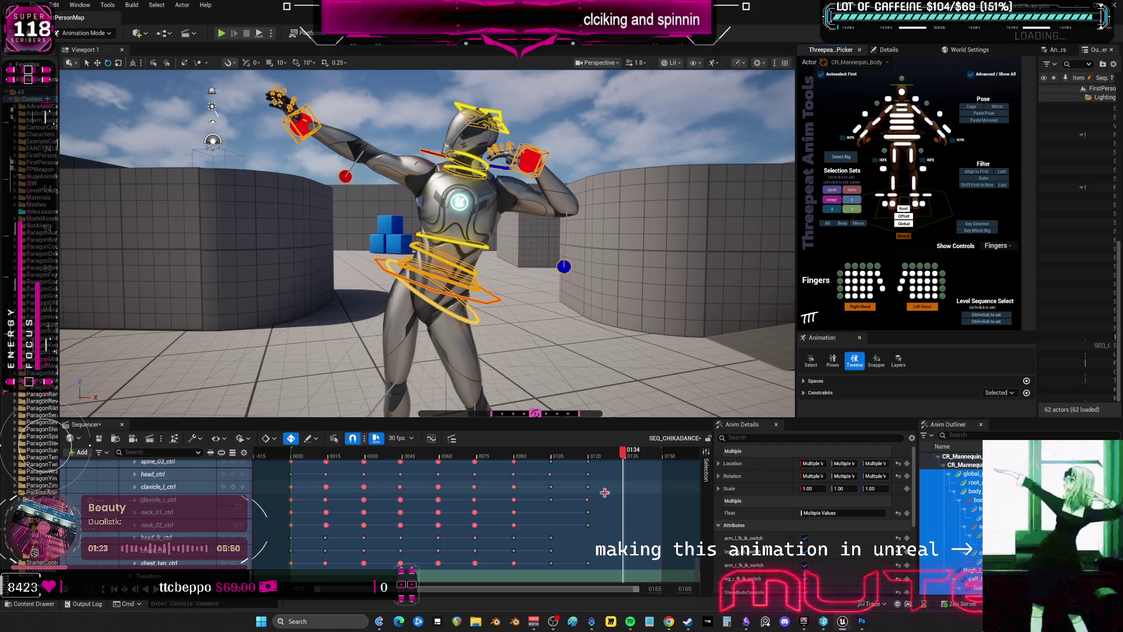
# Copy the mannequin's full-body pose at frame 120 and paste it as a new key at frame 134
pyautogui.click(595, 457)
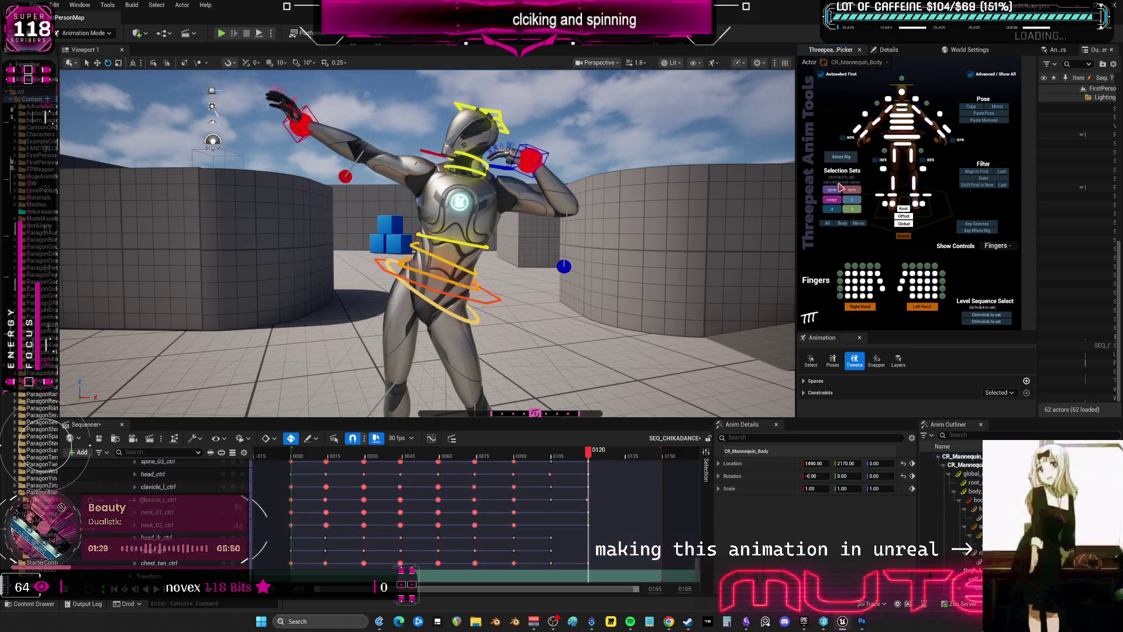
pyautogui.click(893, 185)
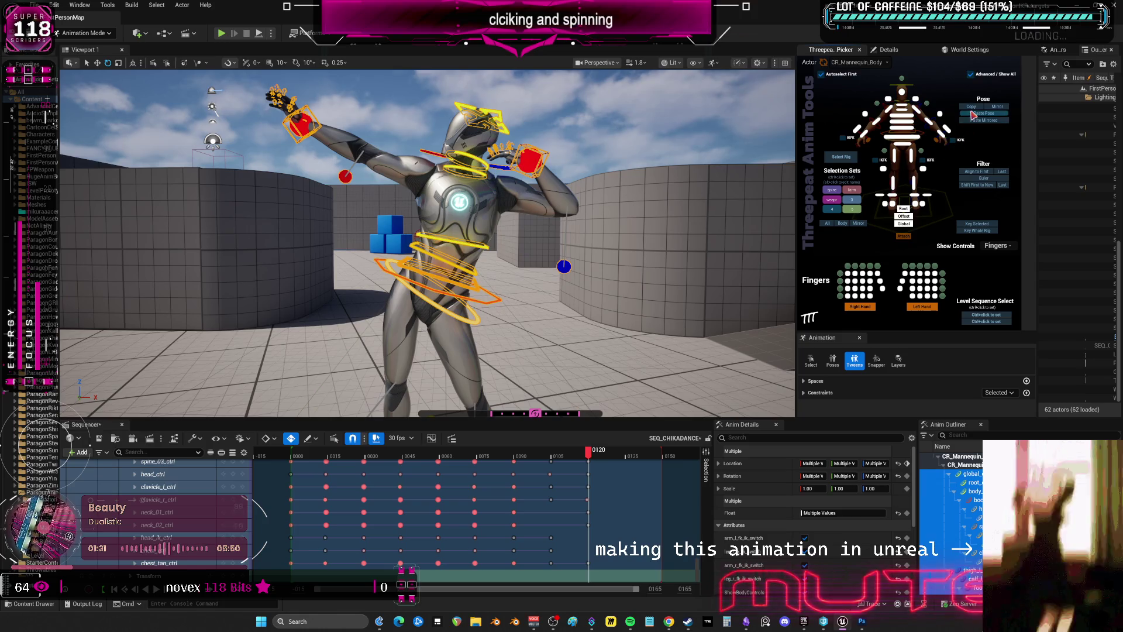
pyautogui.click(971, 115)
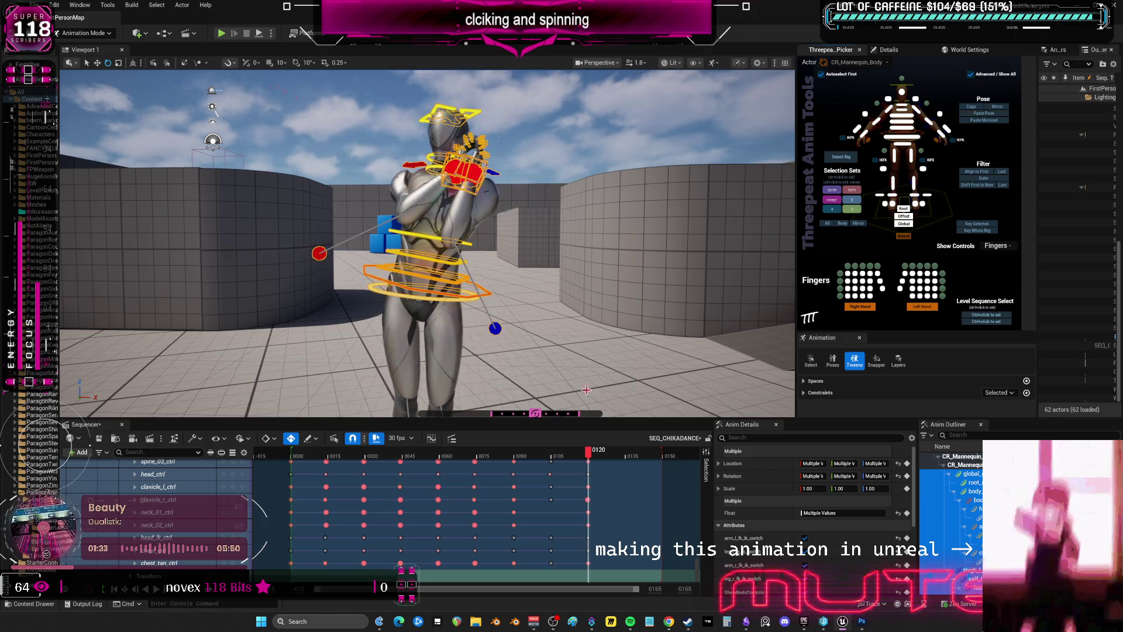
pyautogui.click(574, 455)
pyautogui.moveTo(574, 454)
pyautogui.mouseDown()
pyautogui.moveTo(549, 462)
pyautogui.moveTo(603, 472)
pyautogui.moveTo(526, 481)
pyautogui.moveTo(606, 500)
pyautogui.mouseUp()
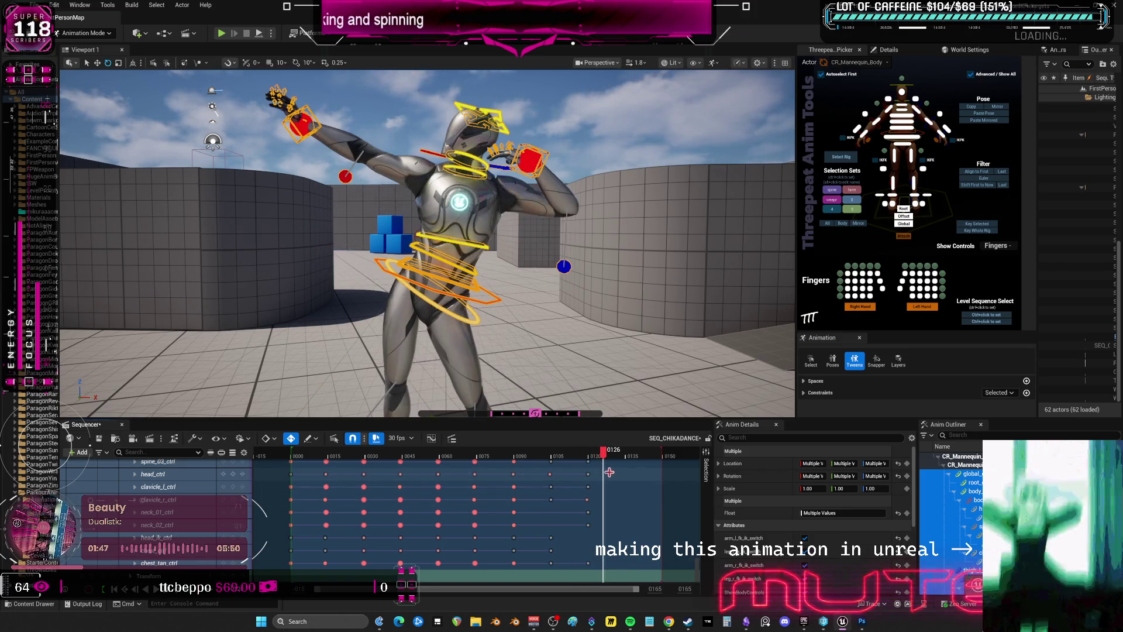
pyautogui.moveTo(616, 455); pyautogui.dragTo(590, 462)
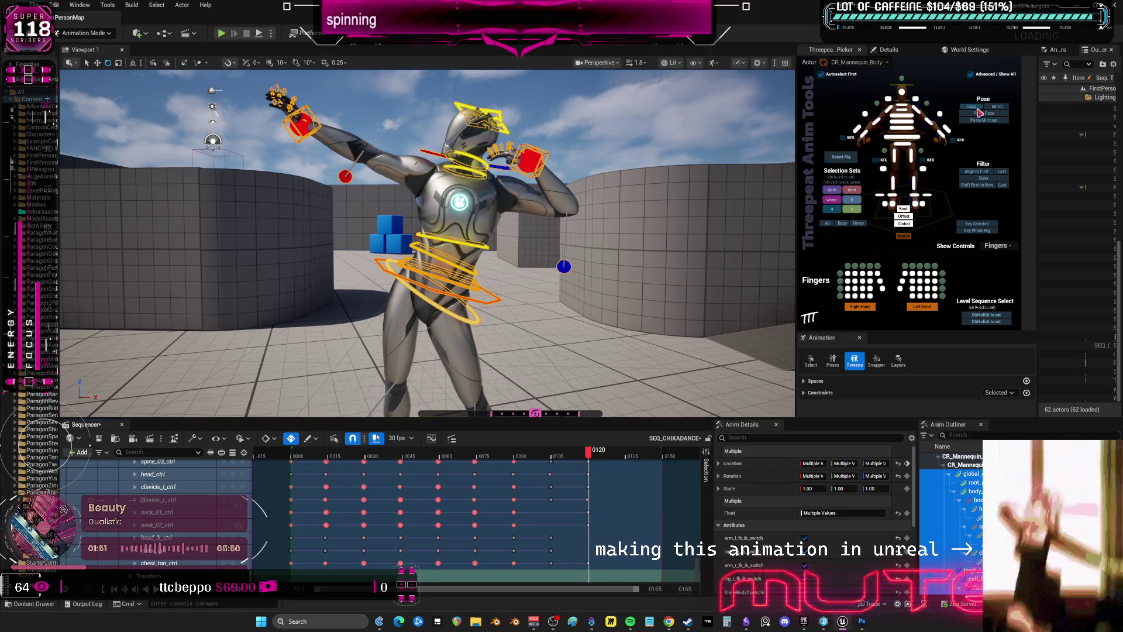
pyautogui.moveTo(591, 455); pyautogui.dragTo(621, 468)
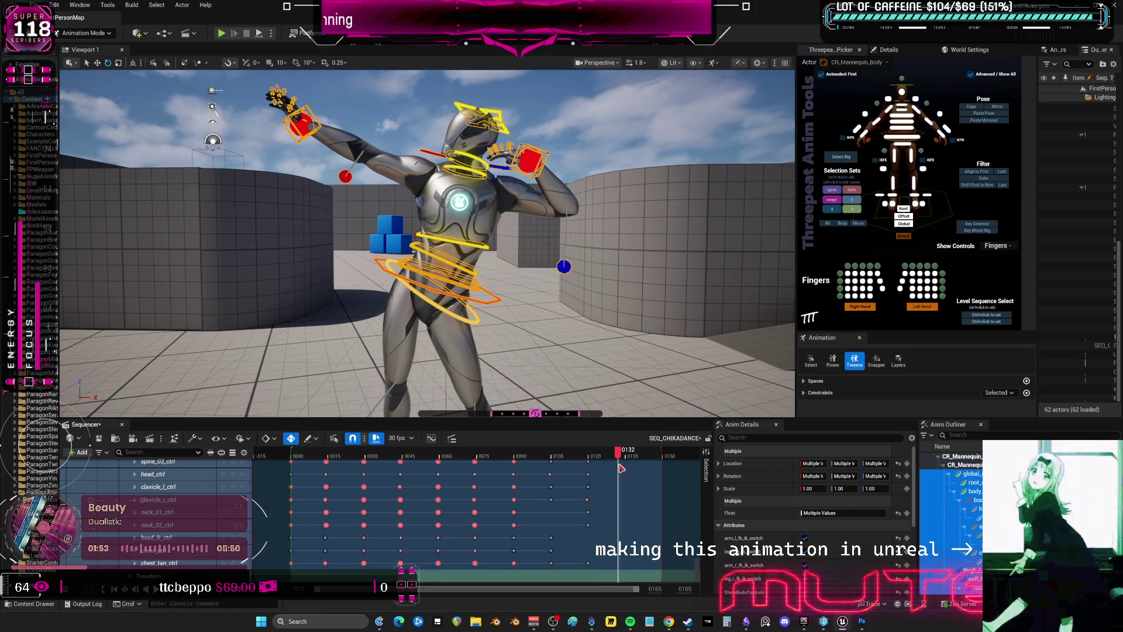
pyautogui.click(991, 114)
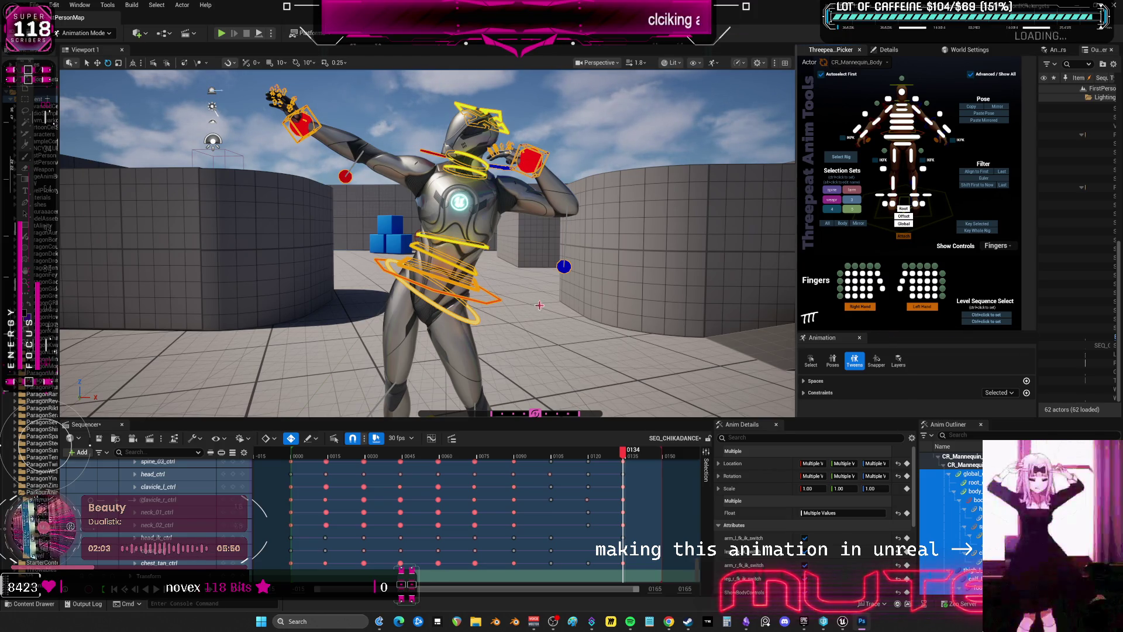
pyautogui.click(498, 300)
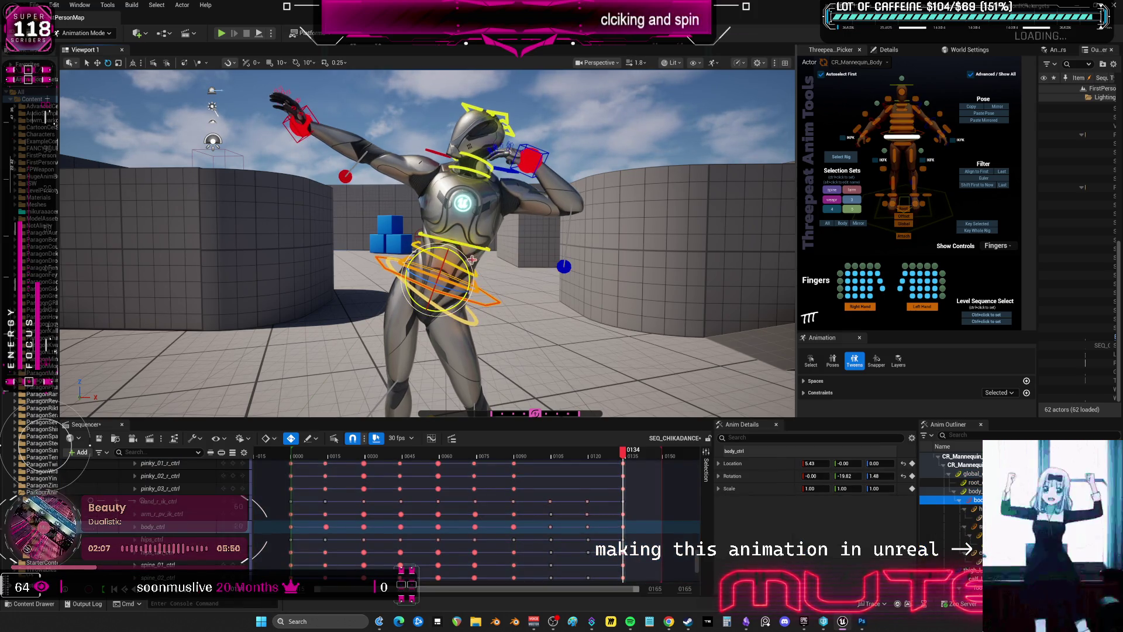
# Nudge body_ctrl slightly sideways and rotate spine_03_ctrl a little further at frame 134
pyautogui.press('w')
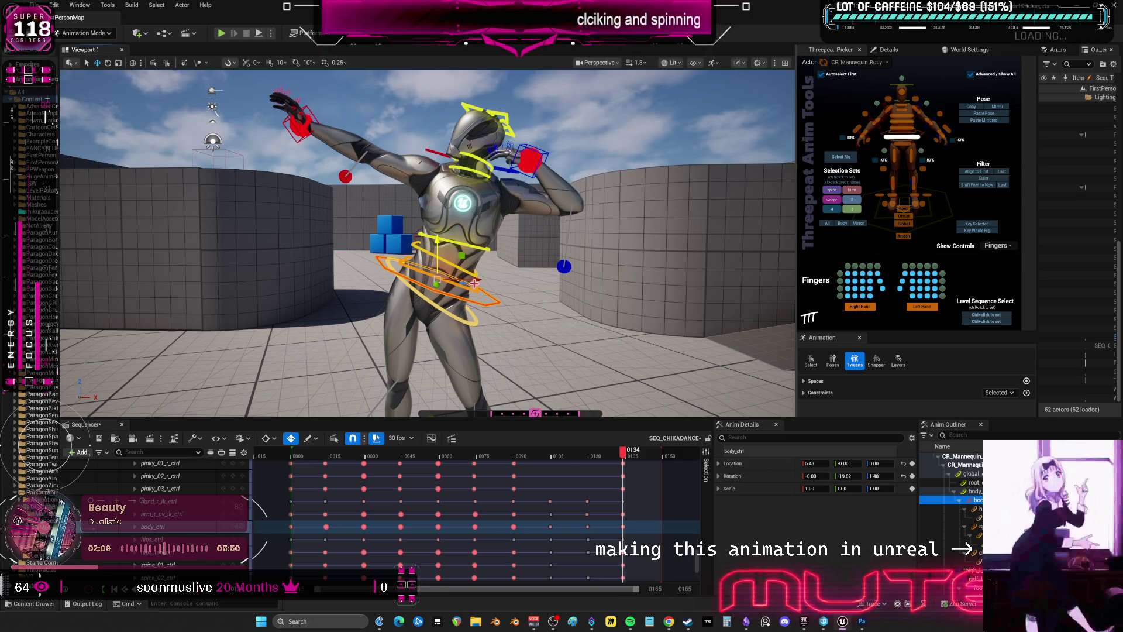
pyautogui.moveTo(474, 283); pyautogui.dragTo(465, 276)
pyautogui.click(483, 248)
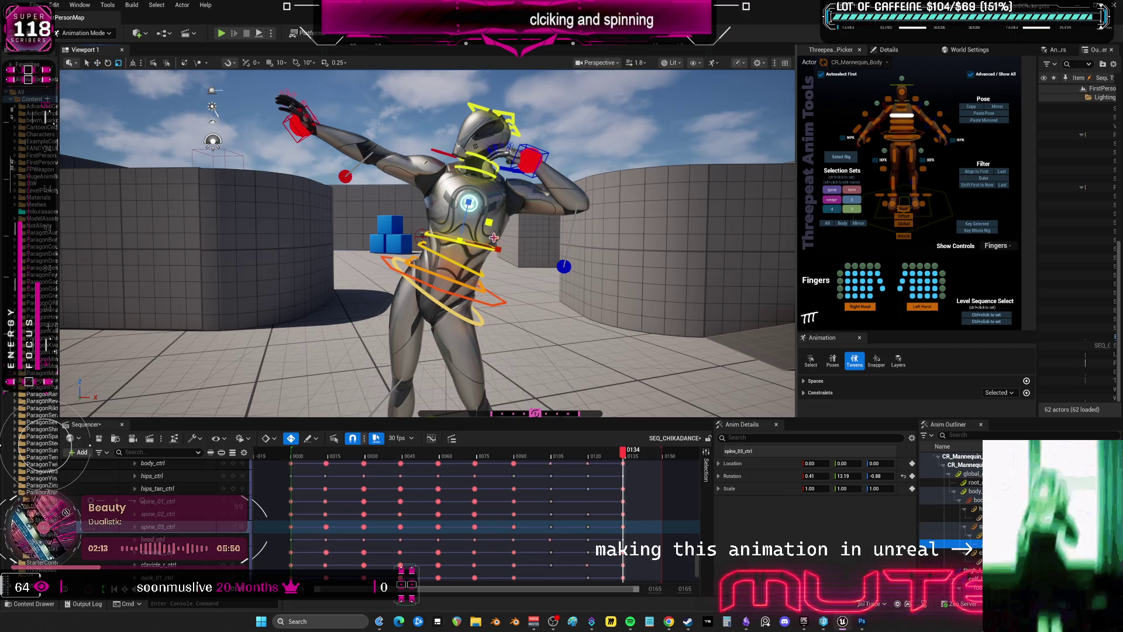
pyautogui.press('e')
pyautogui.moveTo(486, 237); pyautogui.dragTo(488, 231)
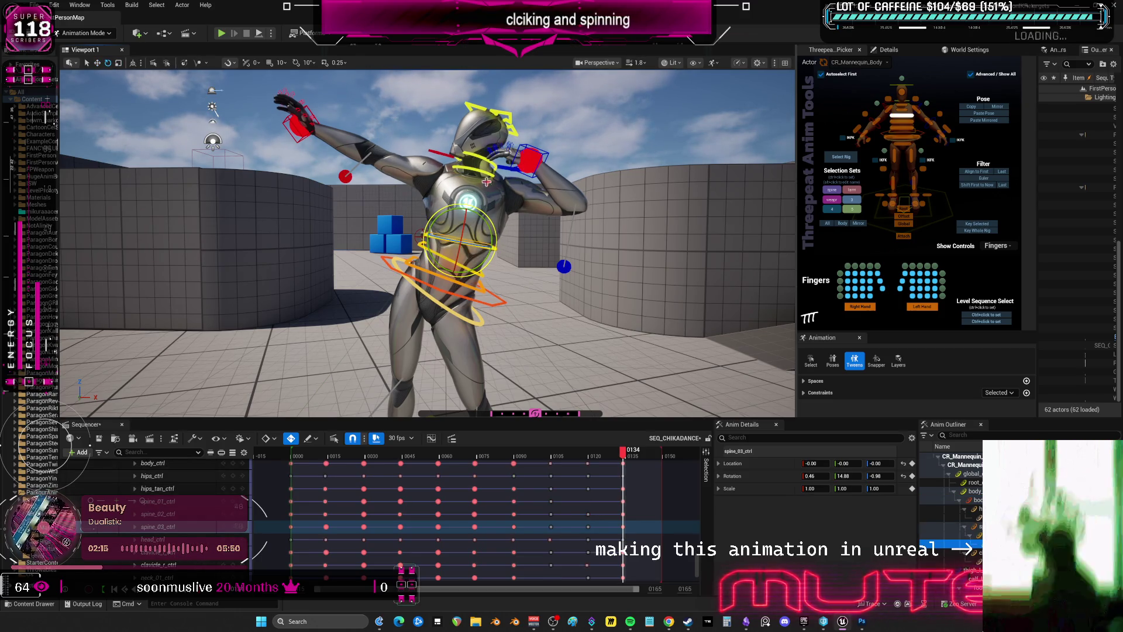
# Move hand_l_ik_ctrl slightly lower and outward and shift arm_l_pv_ik_ctrl outward
pyautogui.moveTo(623, 451)
pyautogui.mouseDown()
pyautogui.moveTo(586, 452)
pyautogui.moveTo(626, 461)
pyautogui.mouseUp()
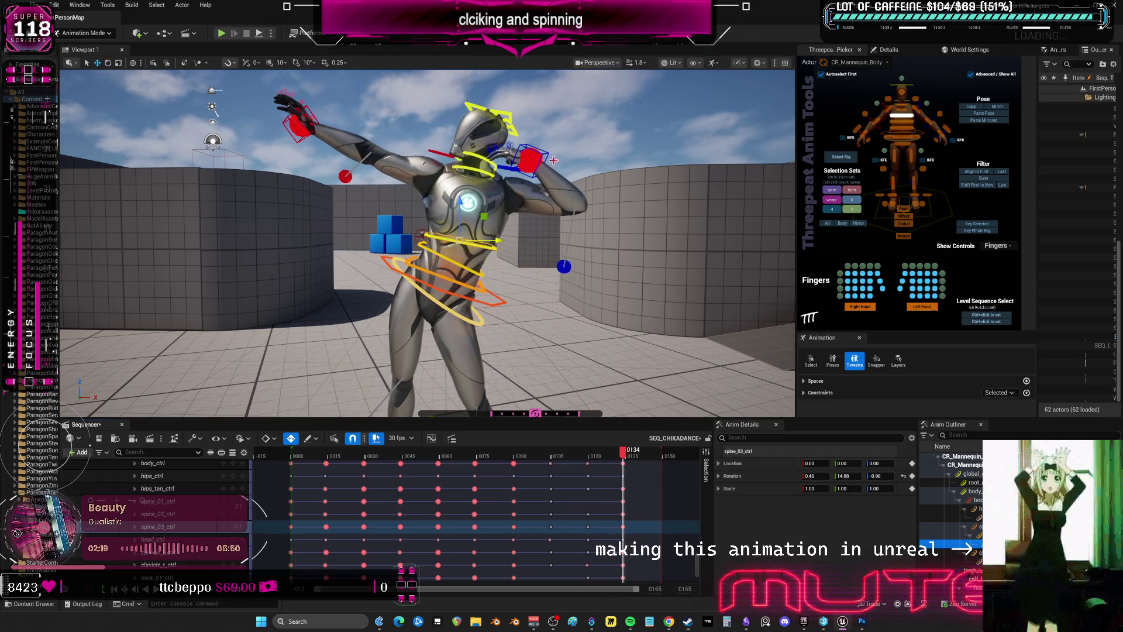
pyautogui.click(531, 159)
pyautogui.press('w')
pyautogui.moveTo(569, 163); pyautogui.dragTo(578, 165)
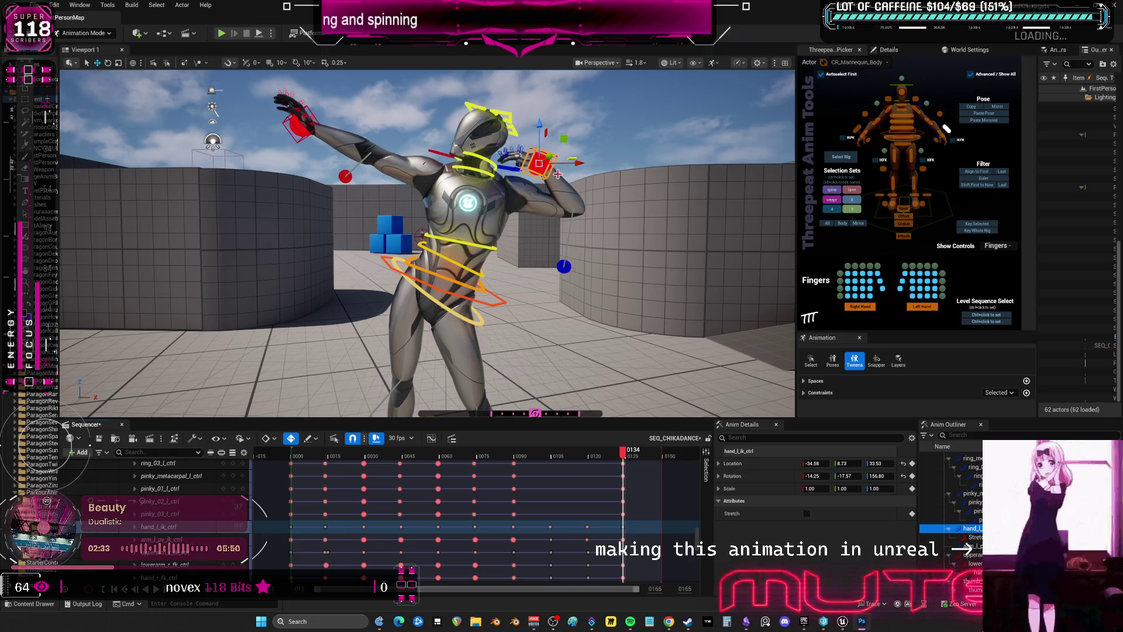
pyautogui.click(564, 266)
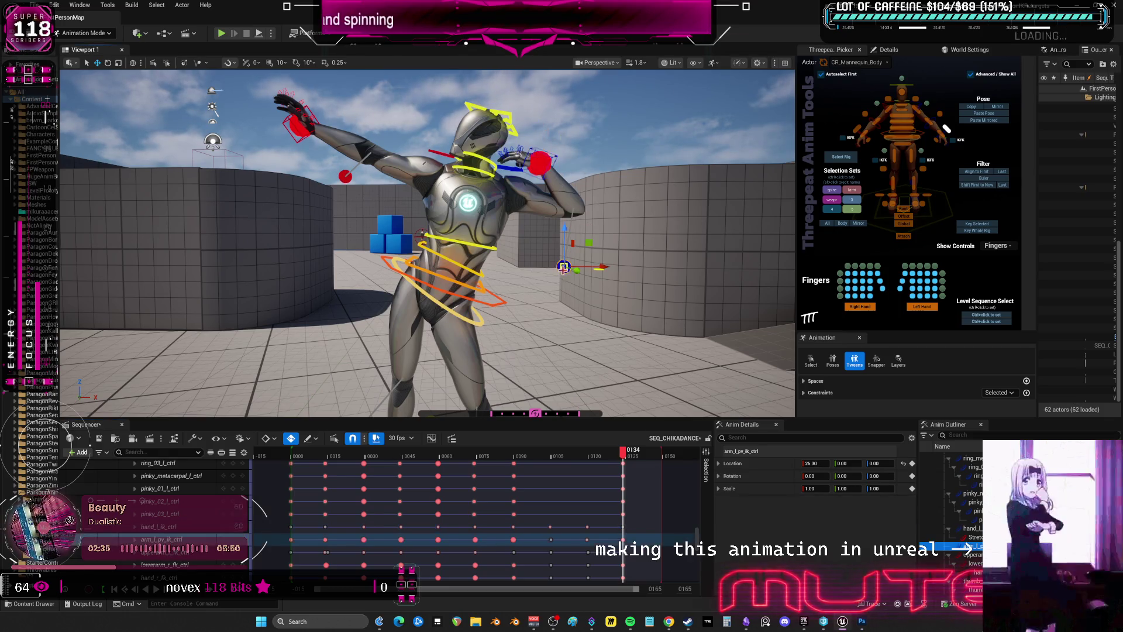
pyautogui.moveTo(564, 266)
pyautogui.mouseDown()
pyautogui.moveTo(580, 271)
pyautogui.moveTo(572, 267)
pyautogui.mouseUp()
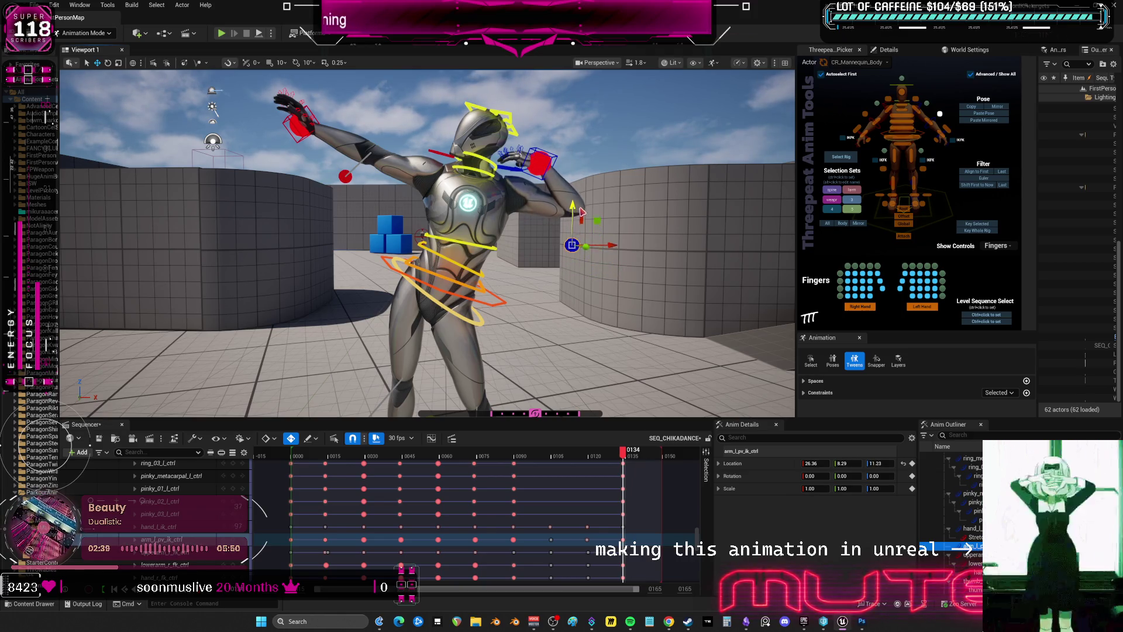
pyautogui.moveTo(626, 460)
pyautogui.mouseDown()
pyautogui.moveTo(603, 460)
pyautogui.moveTo(629, 464)
pyautogui.mouseUp()
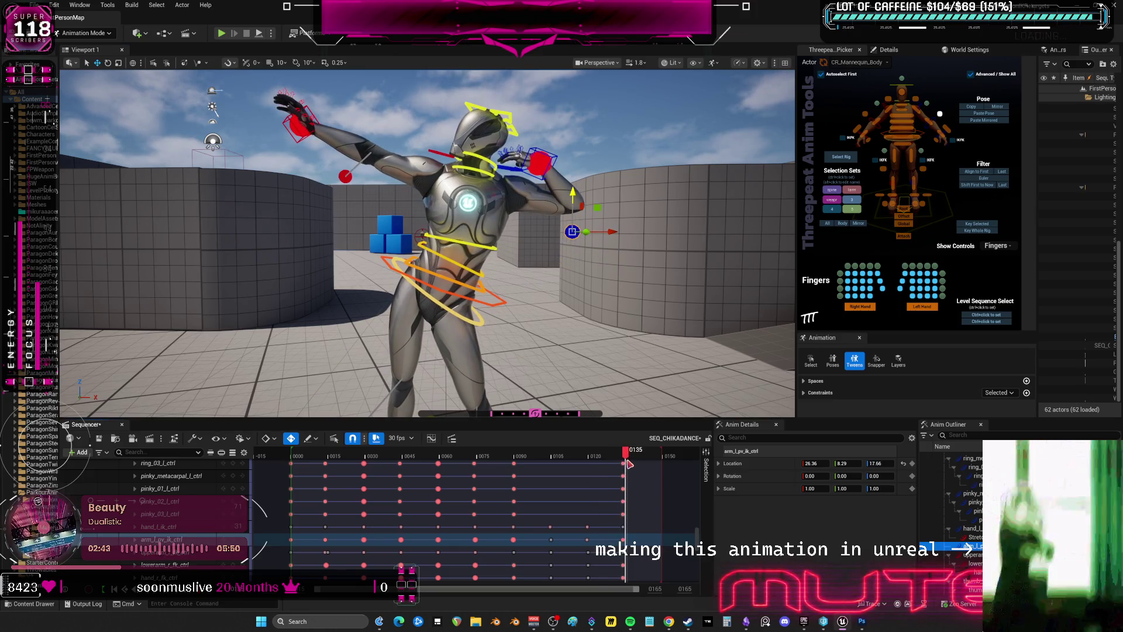
pyautogui.click(828, 223)
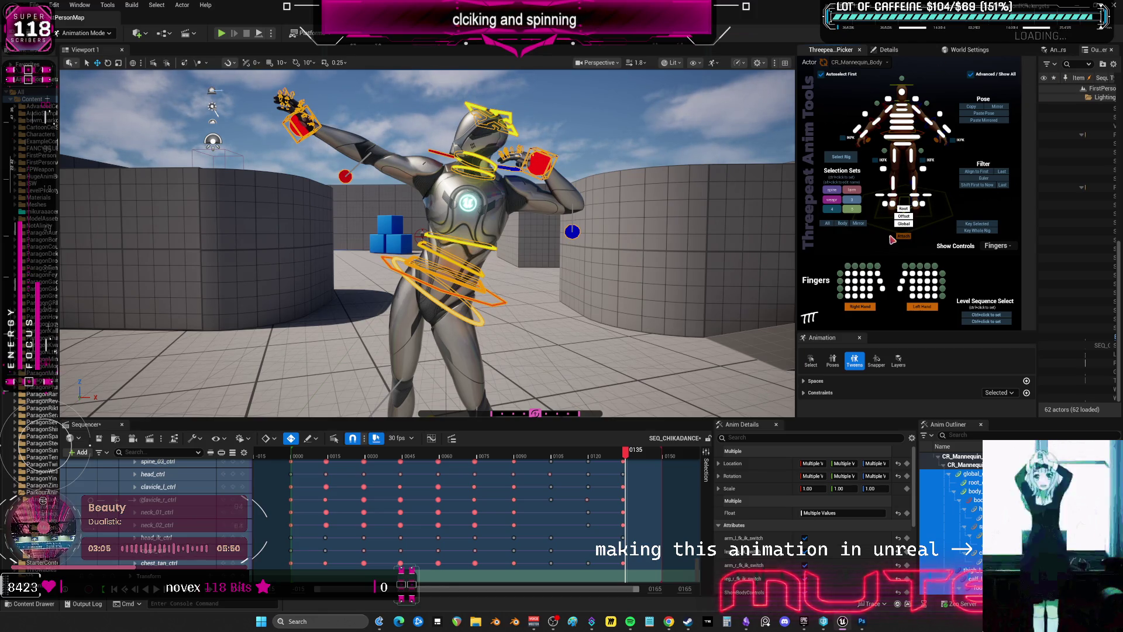
# Reset all controls' rotation and location to defaults at frame 135
pyautogui.click(898, 475)
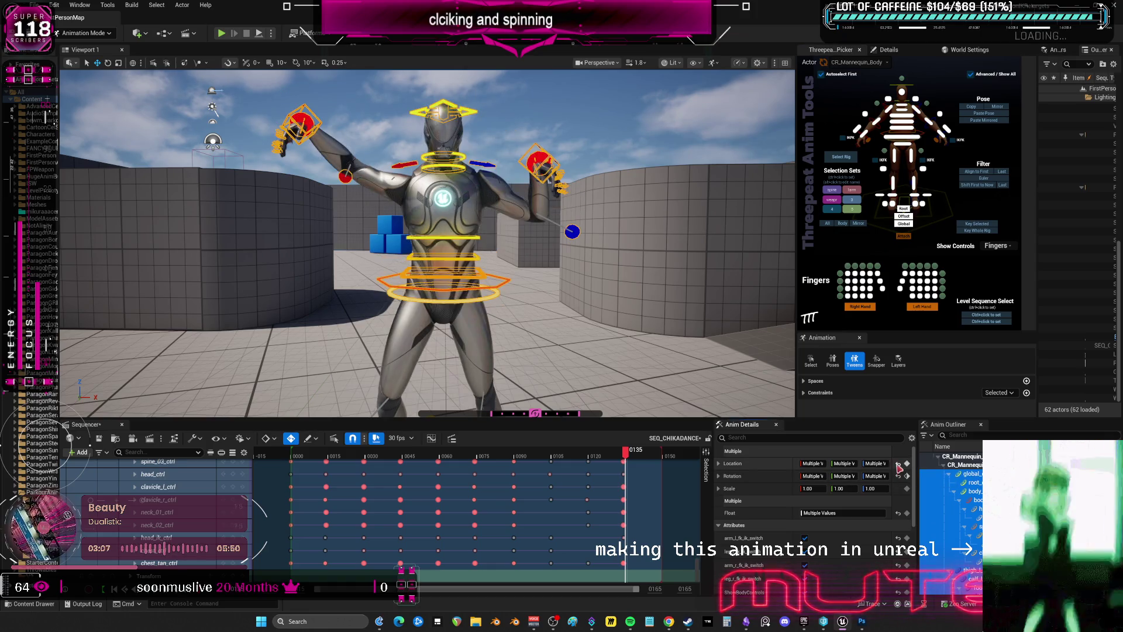
pyautogui.click(898, 464)
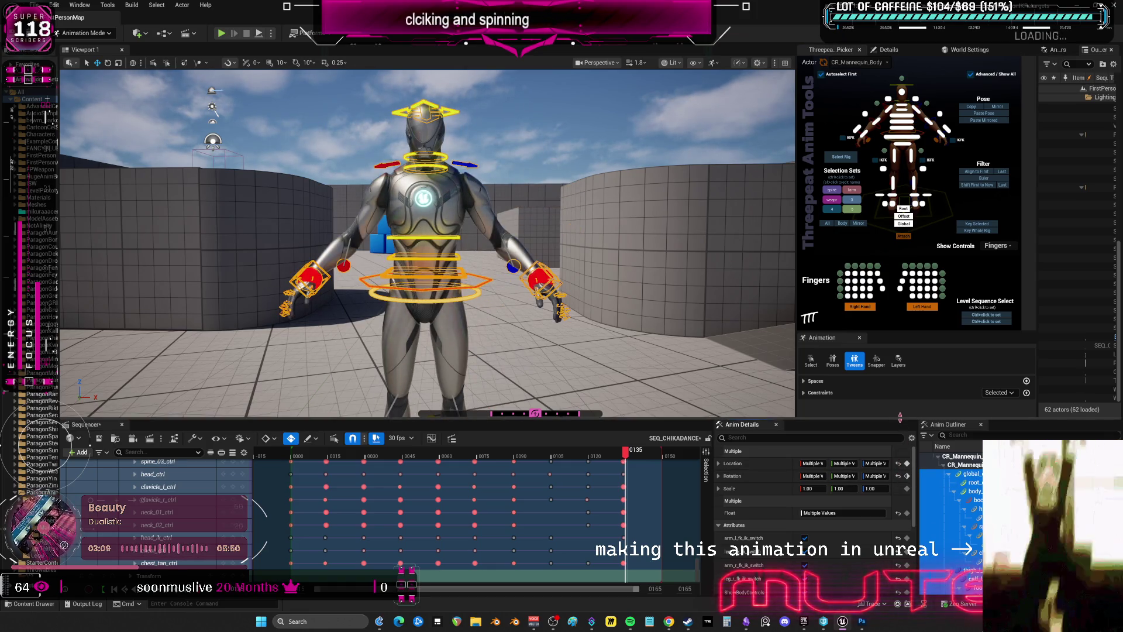
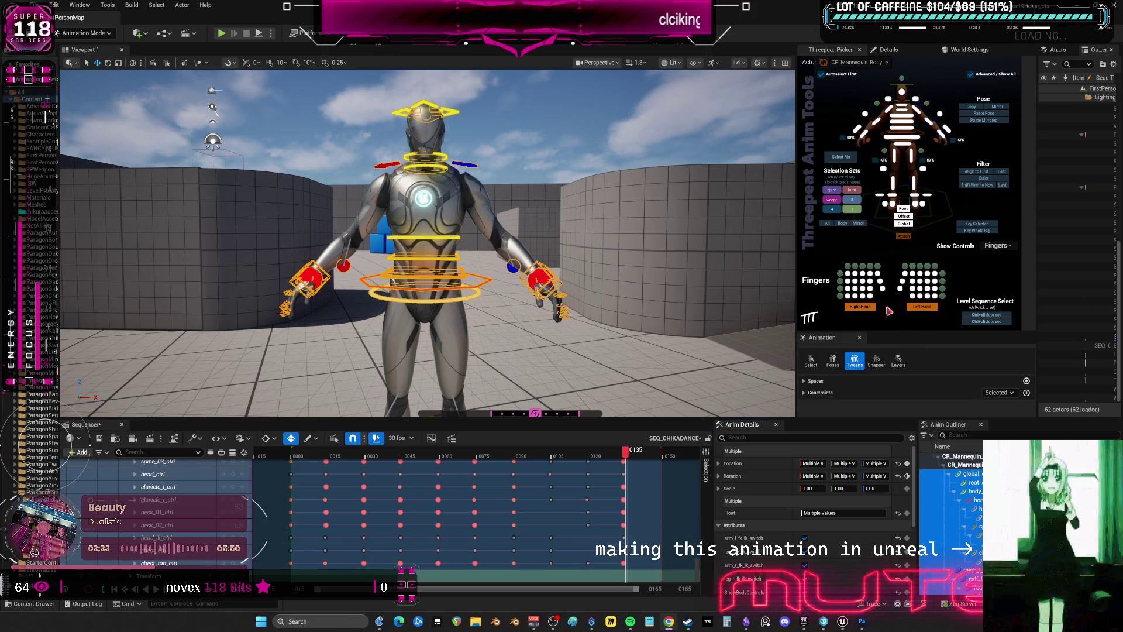
# Rotate body_offset_ctrl to about -180° on Z so the mannequin faces away
pyautogui.scroll(-5, 501, 281)
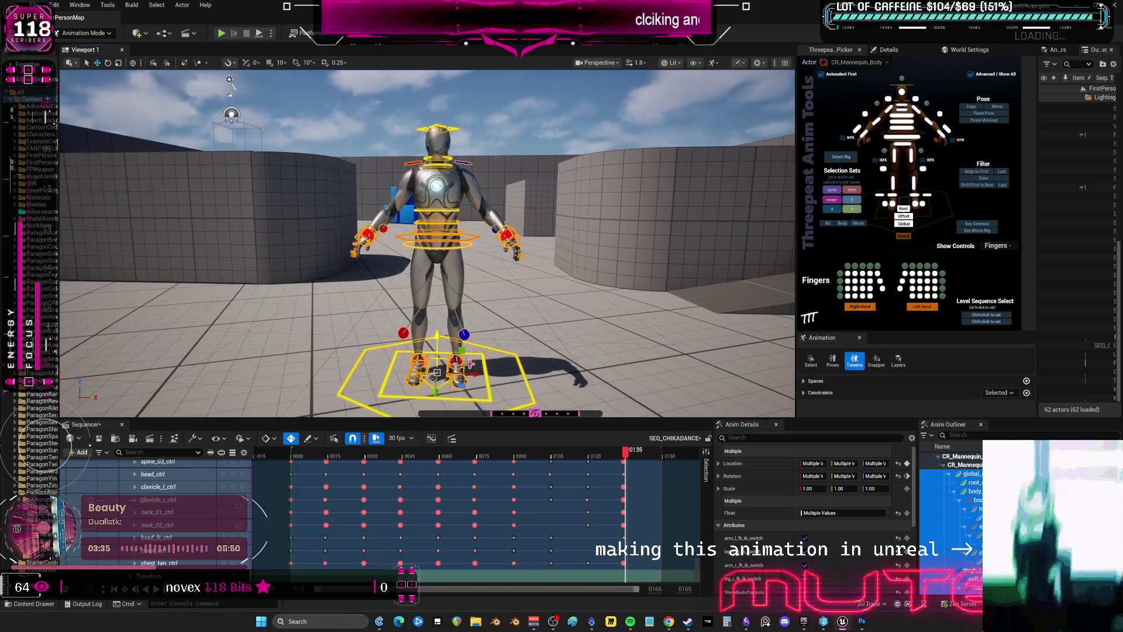
pyautogui.click(468, 400)
pyautogui.moveTo(443, 390); pyautogui.dragTo(544, 389)
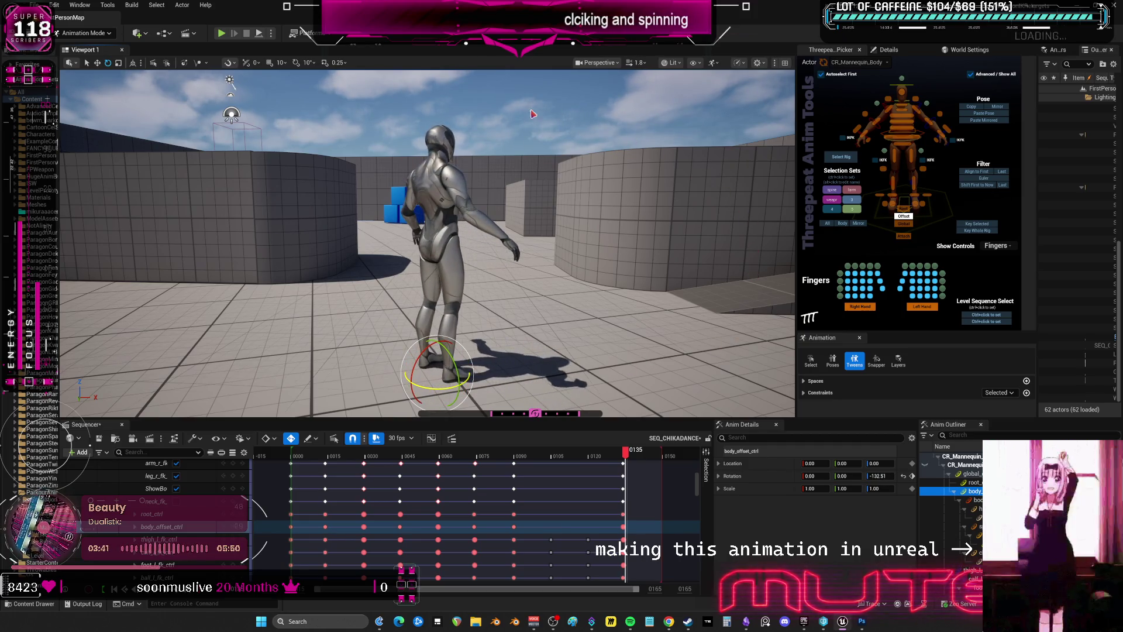
pyautogui.moveTo(433, 388); pyautogui.dragTo(468, 387)
pyautogui.press('w')
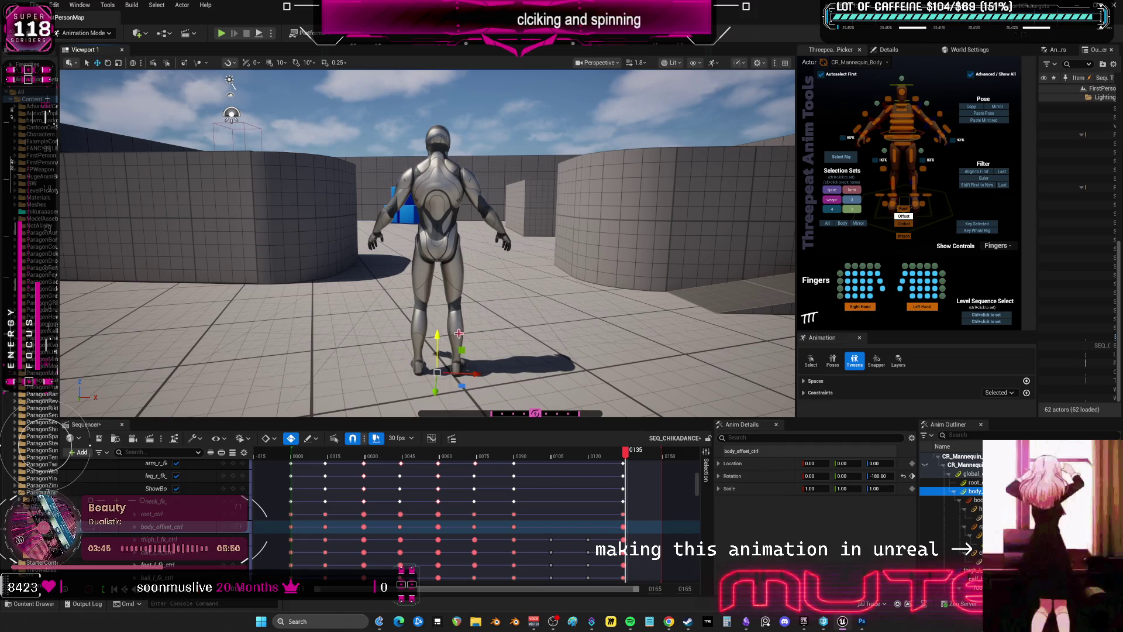
pyautogui.press('r')
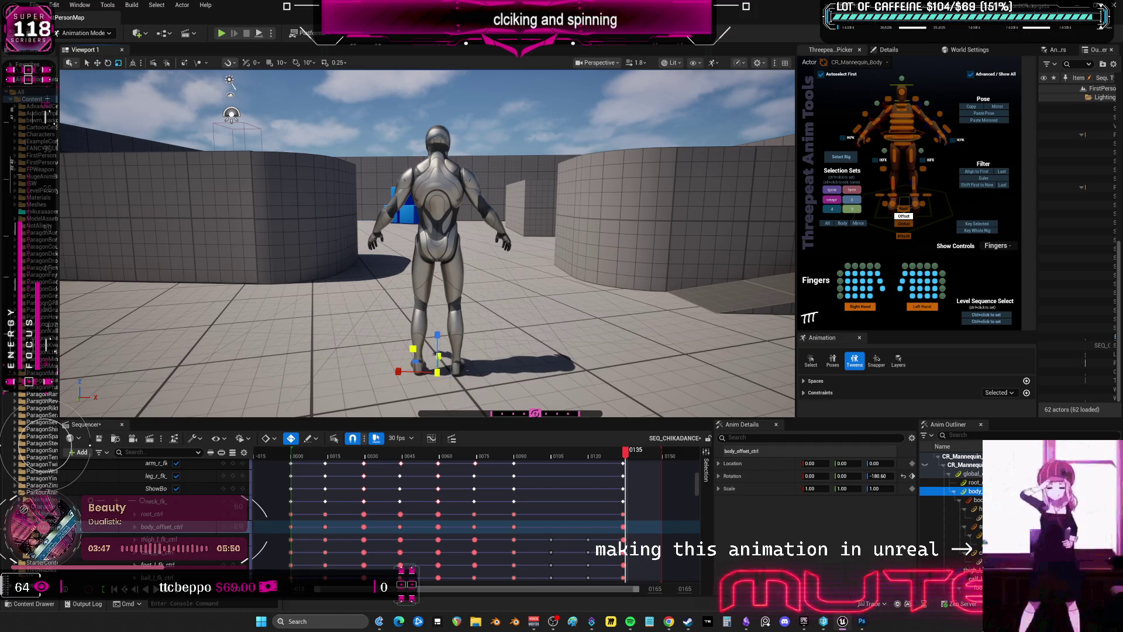
# Select all rig controls with the picker's All button, then pick the right knee pole
pyautogui.click(397, 352)
pyautogui.click(418, 311)
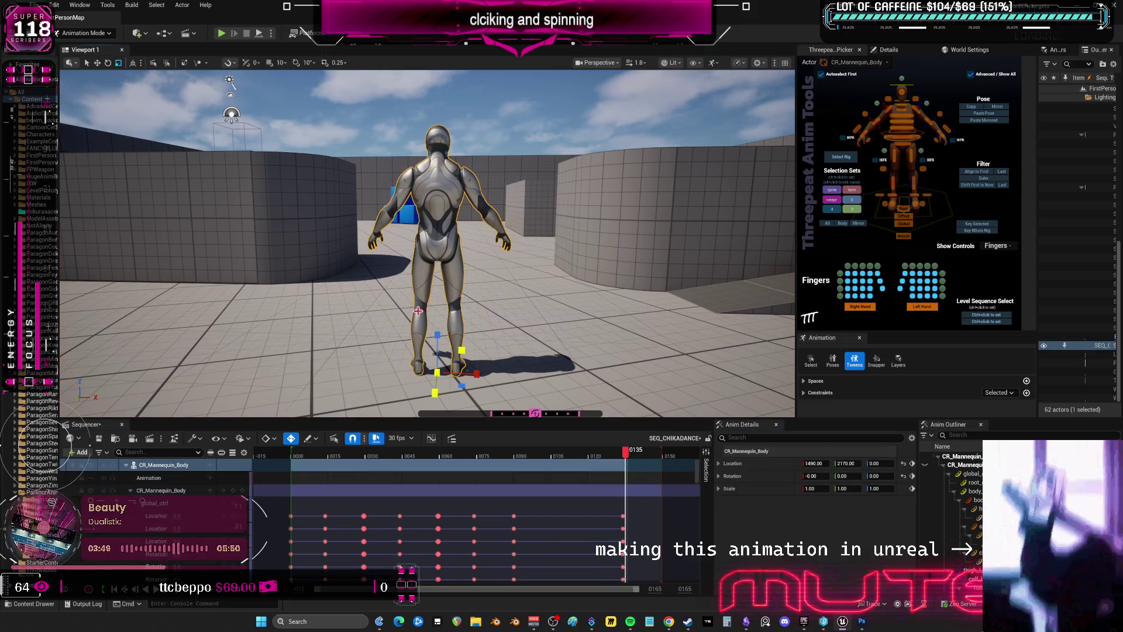
pyautogui.click(169, 502)
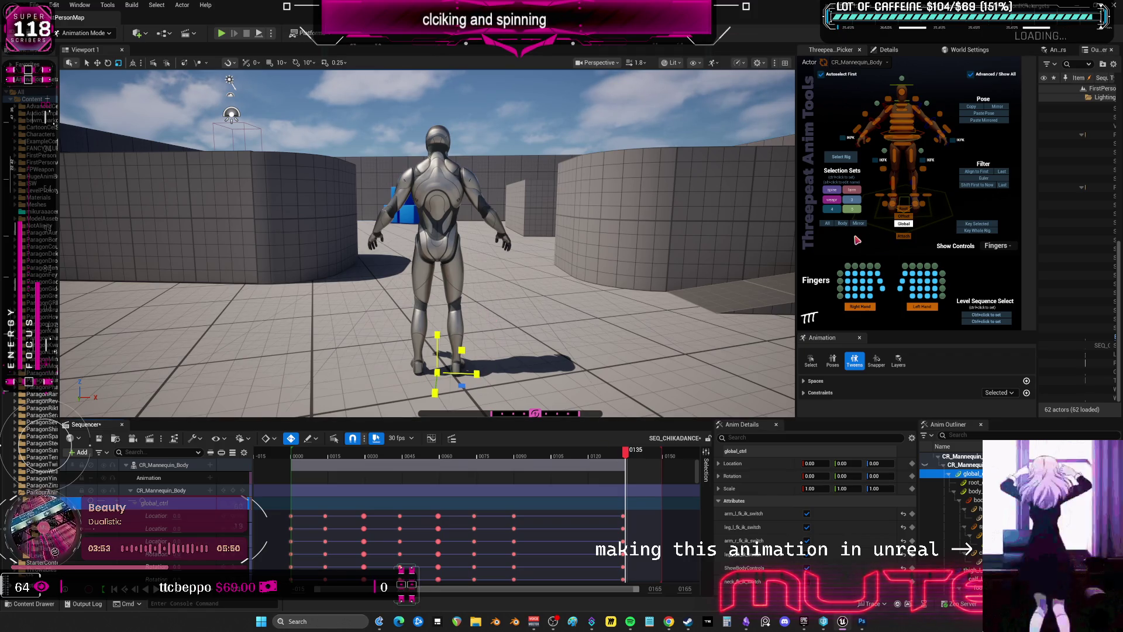
pyautogui.click(827, 224)
pyautogui.scroll(5, 427, 243)
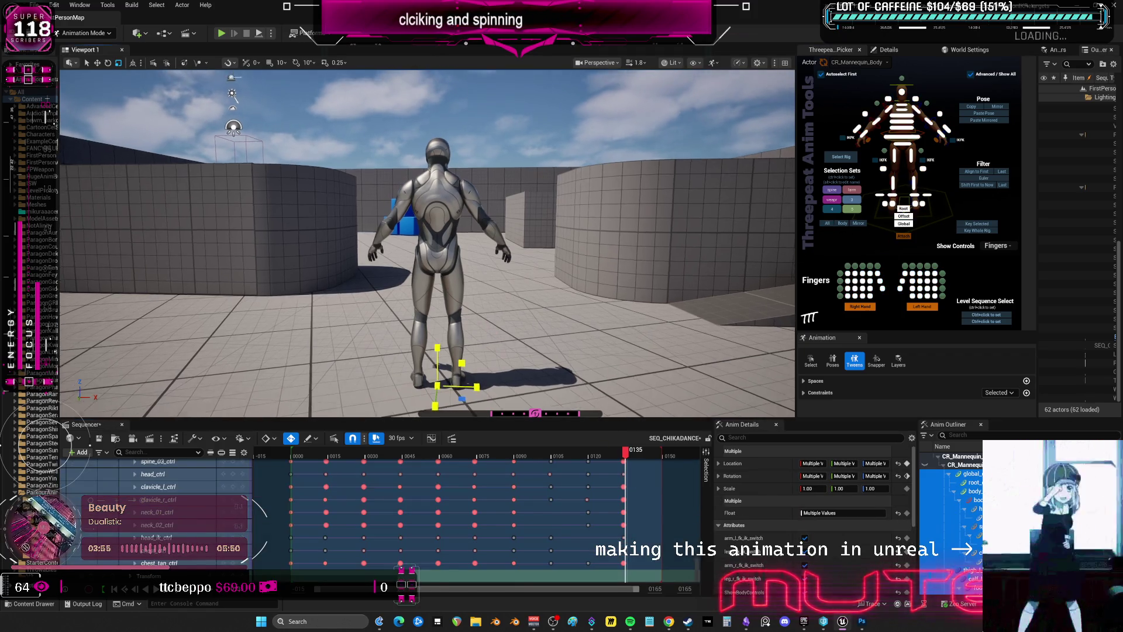
pyautogui.scroll(5, 482, 337)
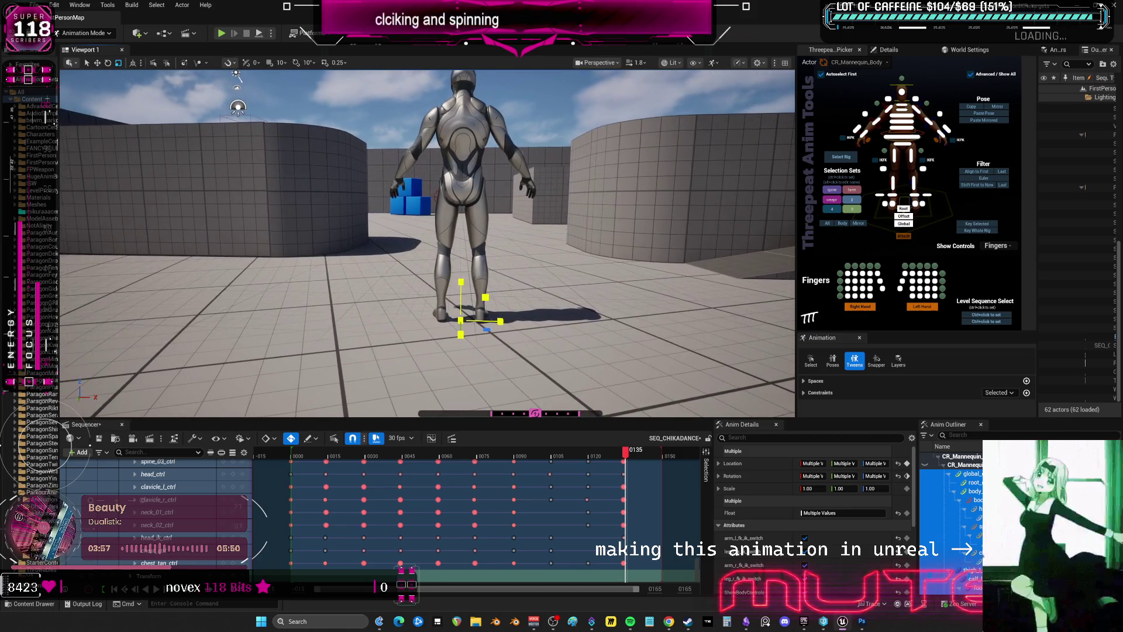
pyautogui.click(470, 334)
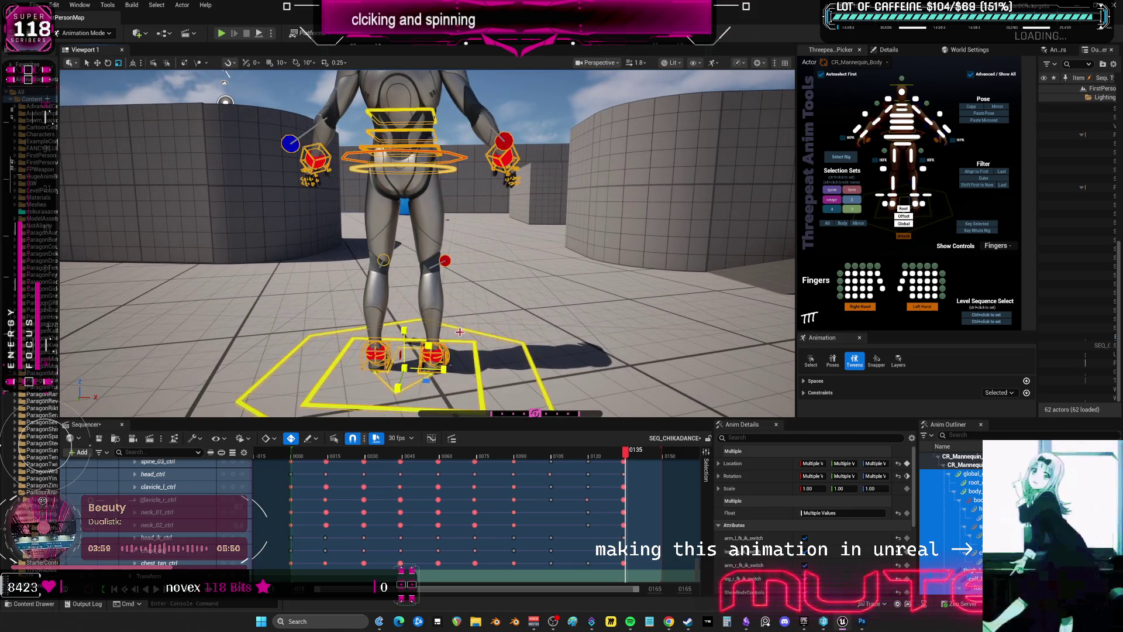
pyautogui.click(444, 261)
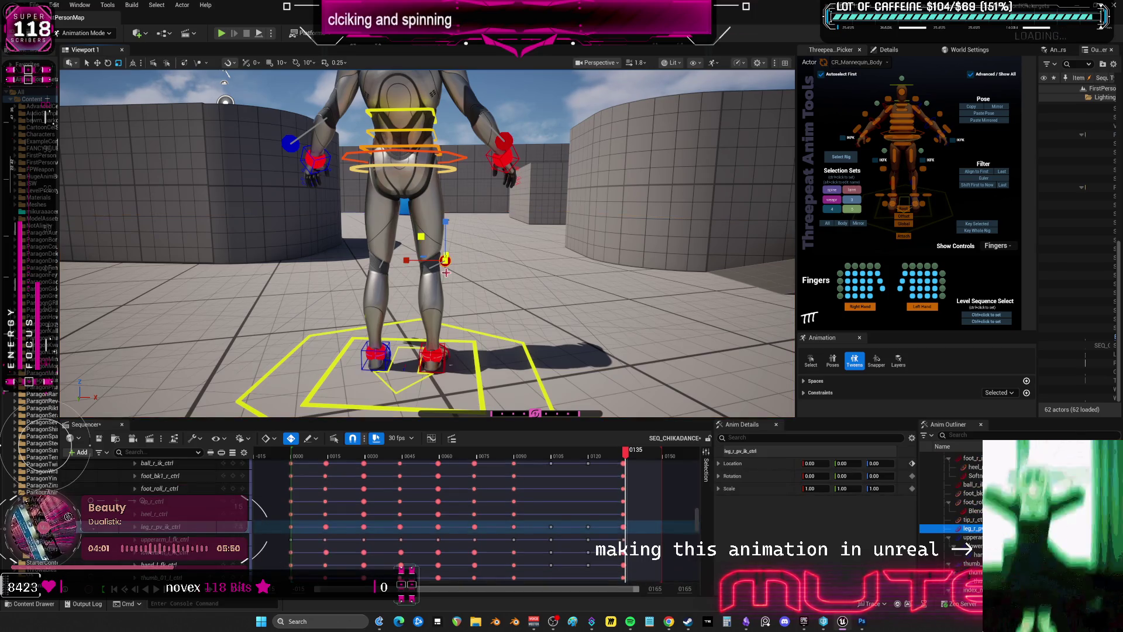
# Move the right knee pole left and the left knee pole right, and rotate the left foot
pyautogui.moveTo(481, 266); pyautogui.dragTo(381, 260)
pyautogui.click(381, 265)
pyautogui.press('f')
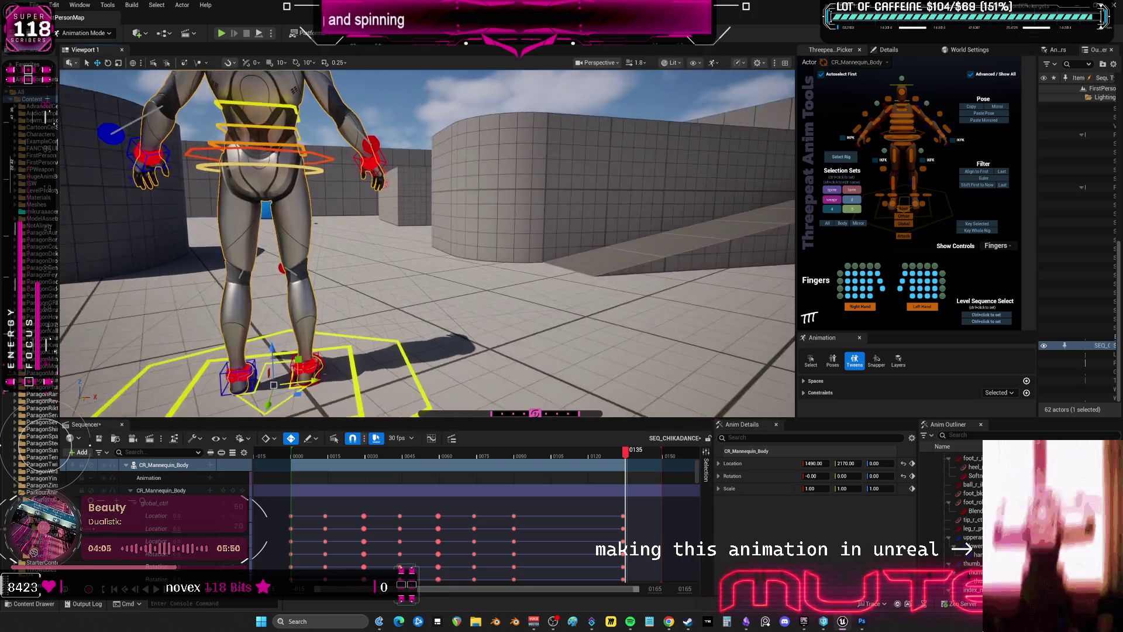
pyautogui.moveTo(383, 213)
pyautogui.mouseDown()
pyautogui.moveTo(400, 212)
pyautogui.moveTo(437, 242)
pyautogui.moveTo(404, 245)
pyautogui.moveTo(448, 313)
pyautogui.moveTo(421, 319)
pyautogui.moveTo(417, 308)
pyautogui.mouseUp()
pyautogui.click(404, 325)
pyautogui.press('e')
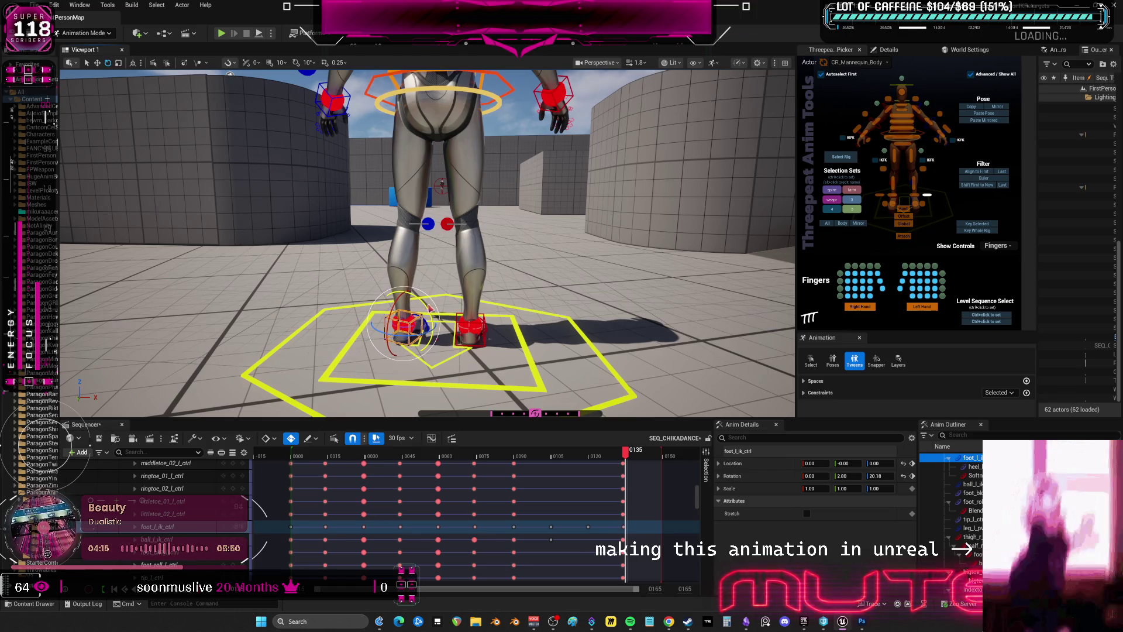
pyautogui.click(471, 327)
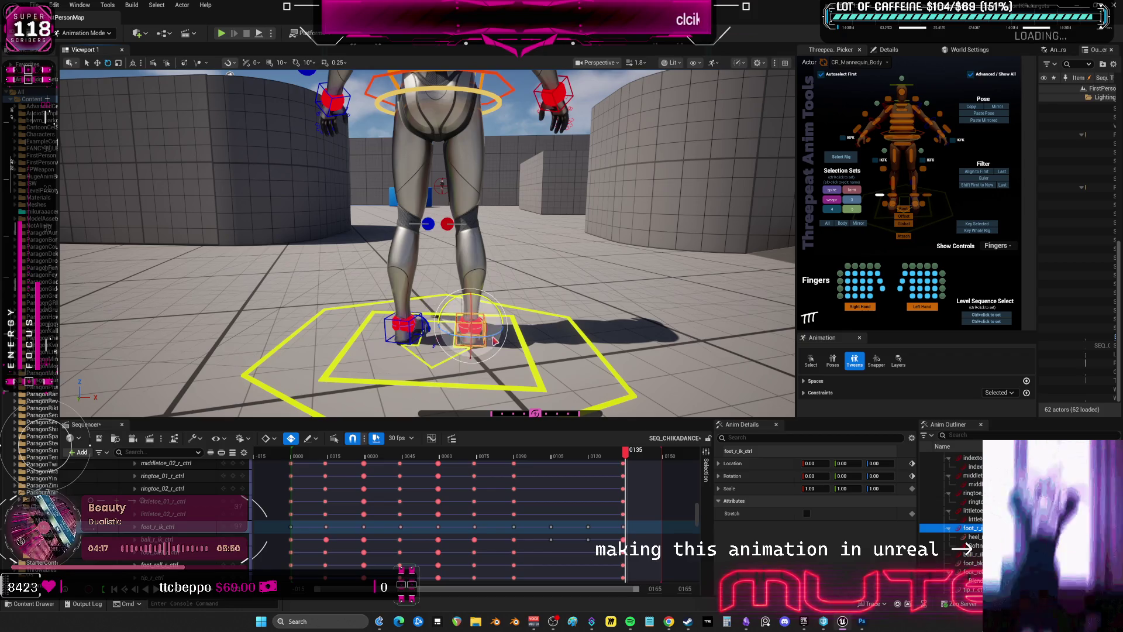
pyautogui.click(428, 224)
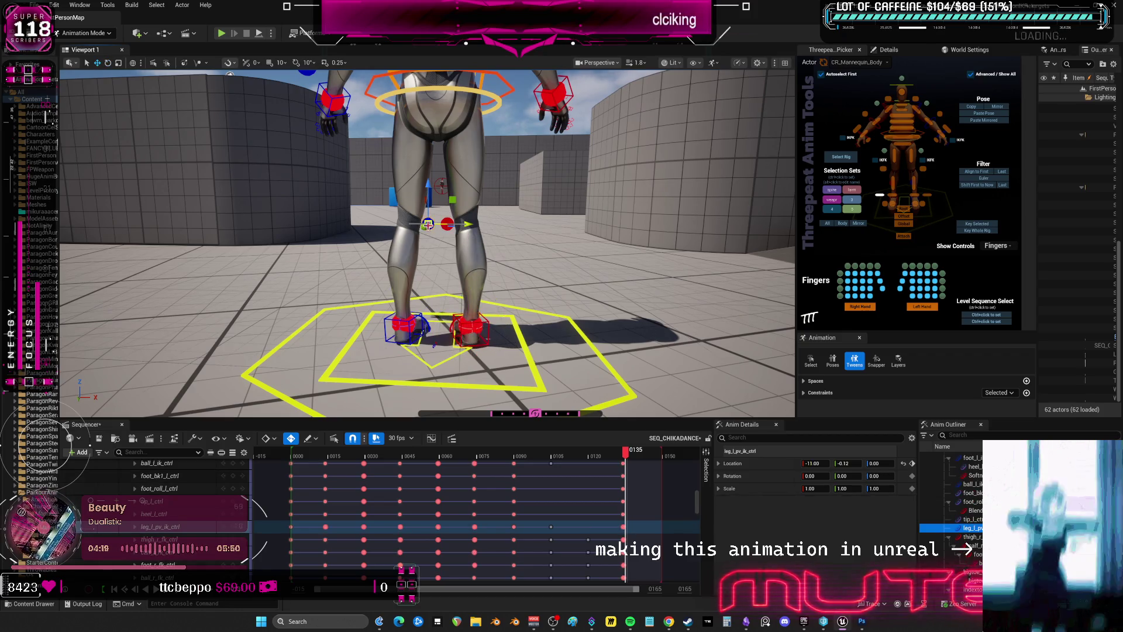
pyautogui.click(408, 223)
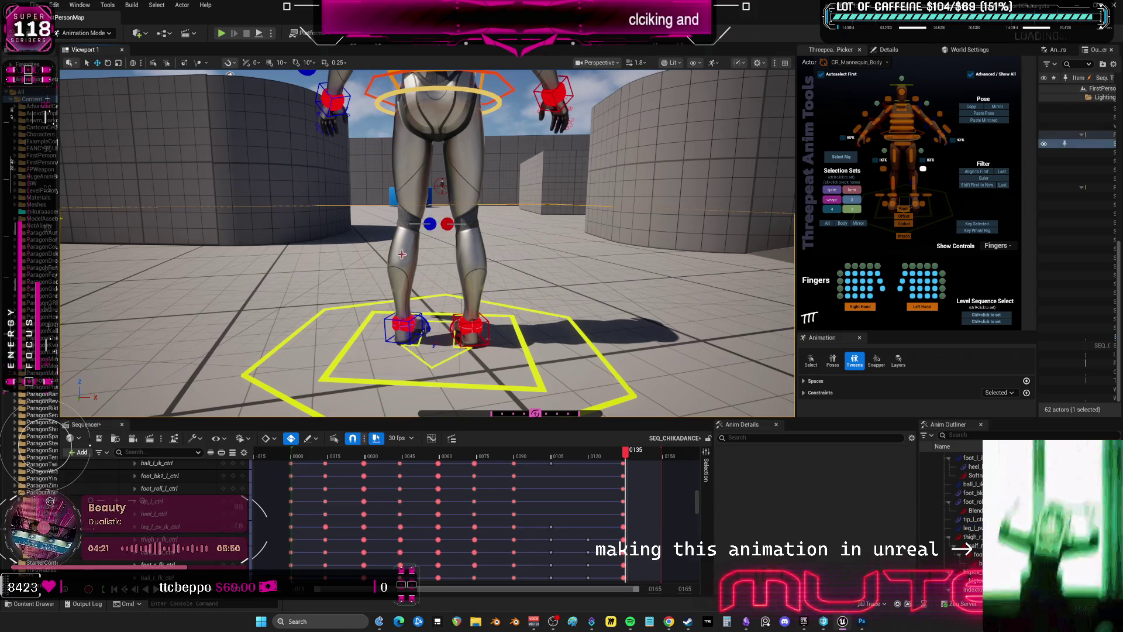
pyautogui.press('f')
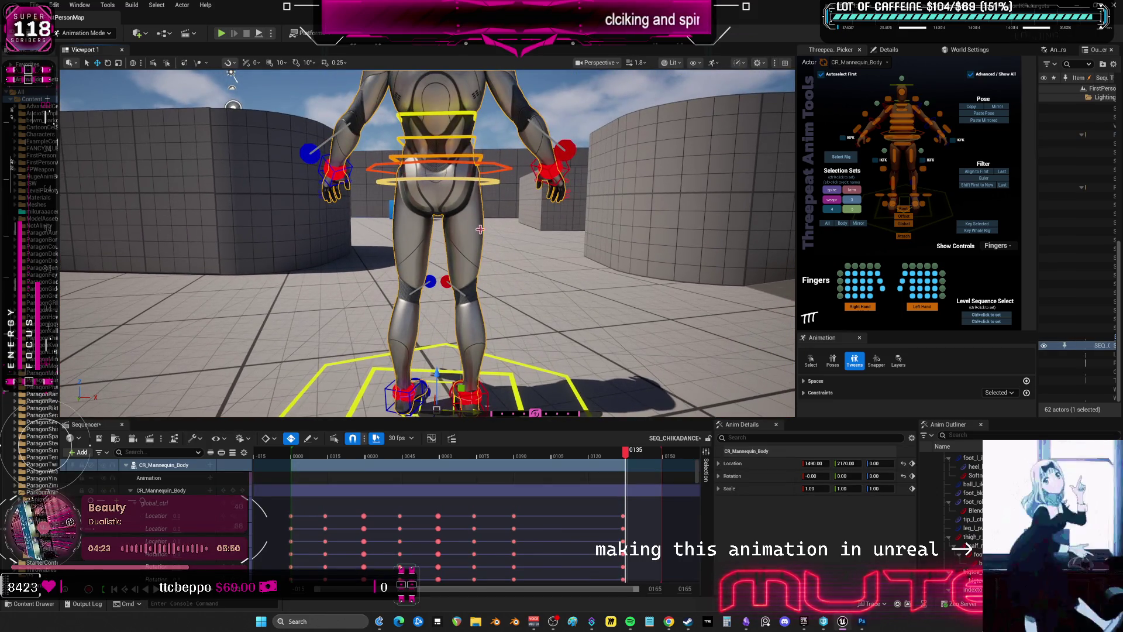
# Lower the hips slightly by moving body_ctrl down
pyautogui.click(498, 168)
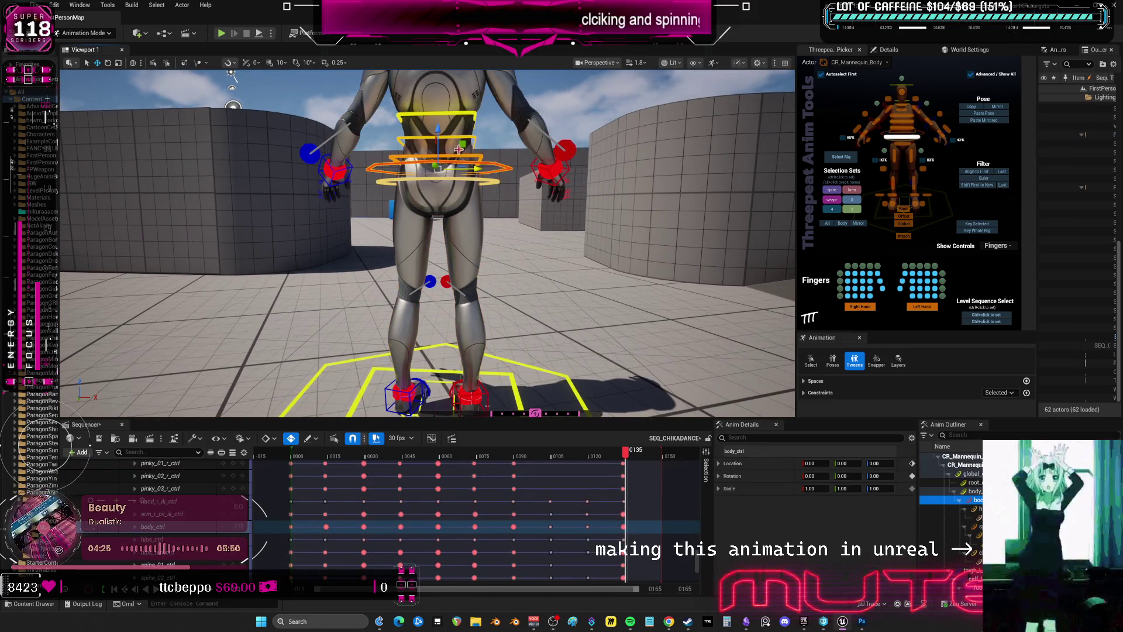
pyautogui.moveTo(437, 135); pyautogui.dragTo(468, 281)
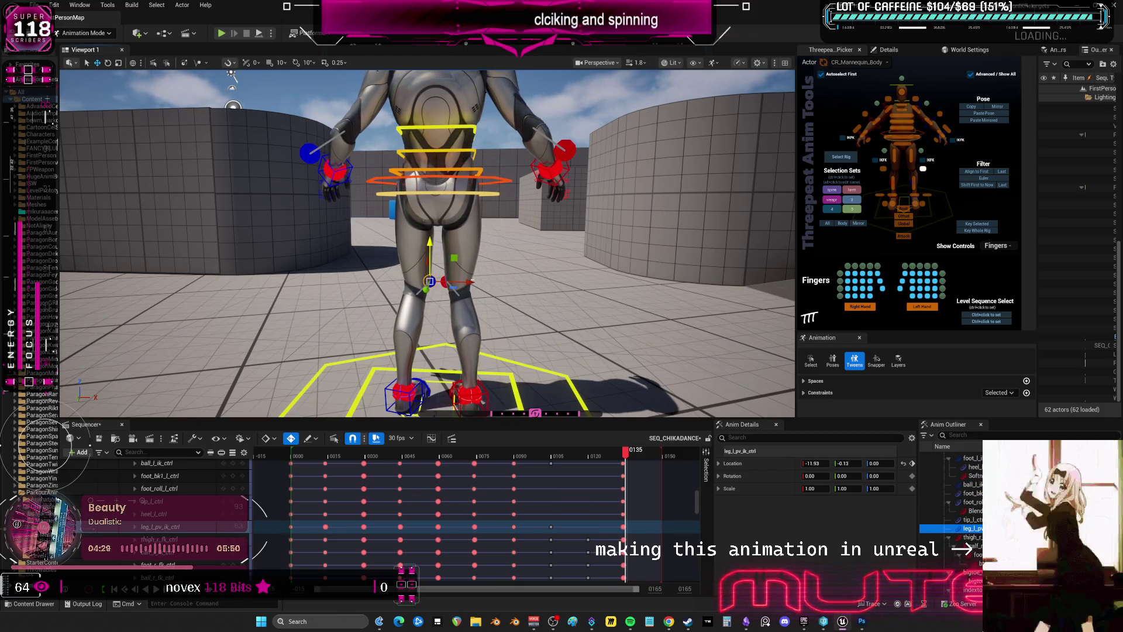
pyautogui.click(460, 279)
# Shift both knee pole controls further to the left
pyautogui.click(433, 282)
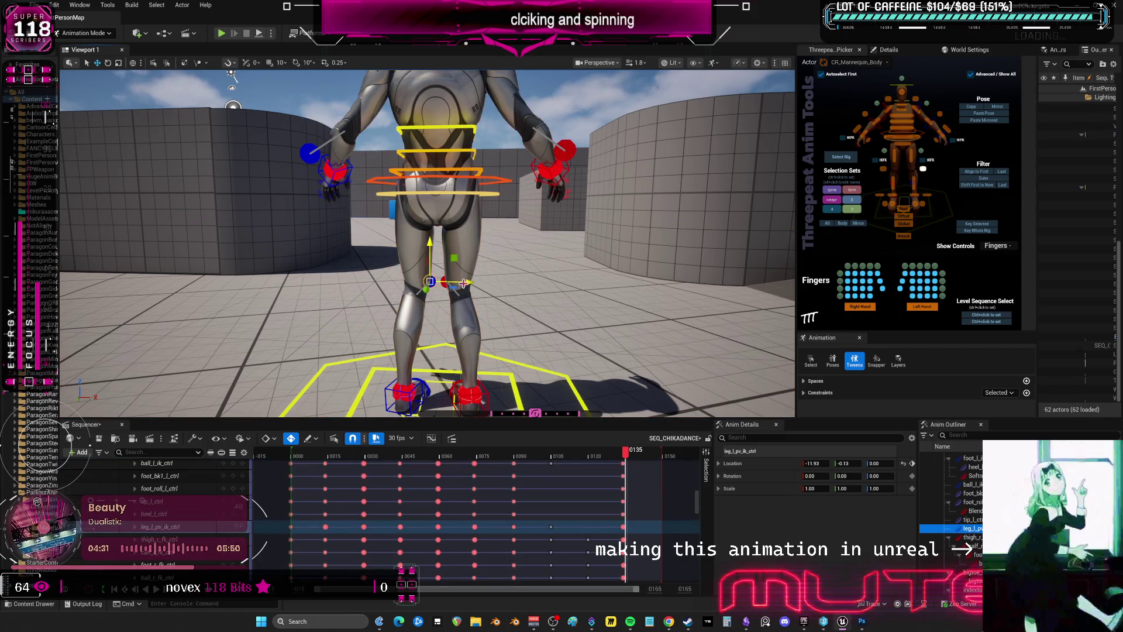
pyautogui.click(447, 281)
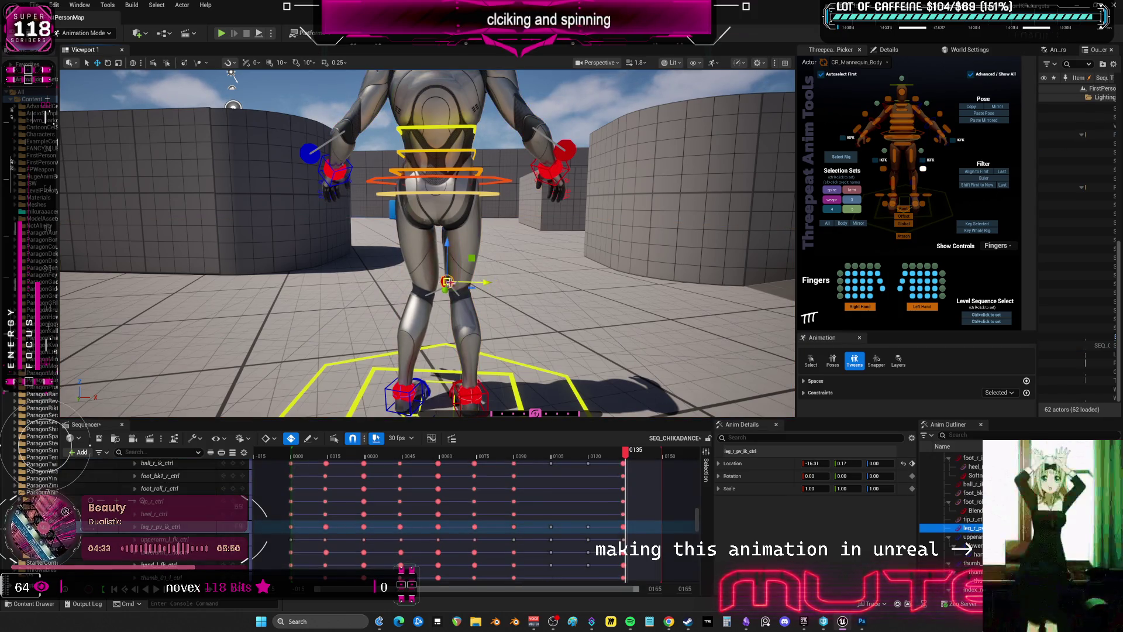
pyautogui.moveTo(487, 284); pyautogui.dragTo(461, 284)
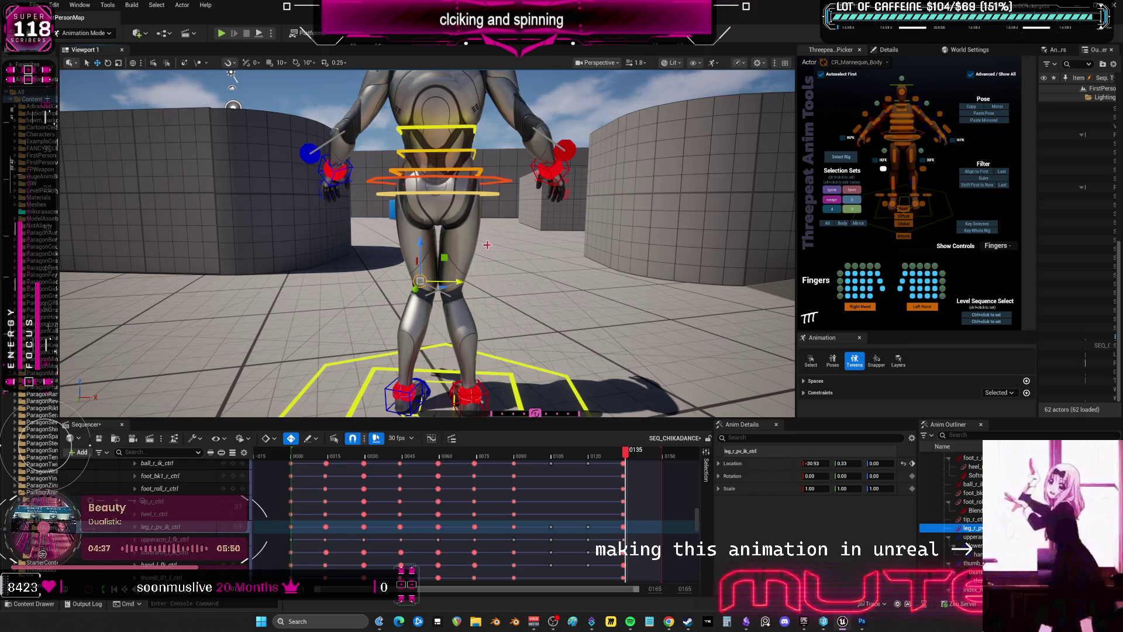
pyautogui.moveTo(456, 279); pyautogui.dragTo(554, 305, button='right')
pyautogui.keyDown('ctrl'); pyautogui.click(533, 298); pyautogui.keyUp('ctrl')
pyautogui.moveTo(520, 300); pyautogui.dragTo(438, 314)
pyautogui.click(542, 299)
pyautogui.moveTo(542, 299); pyautogui.dragTo(485, 339, button='right')
# Slide the right foot IK control sideways and turn it to about -4.45°
pyautogui.click(462, 353)
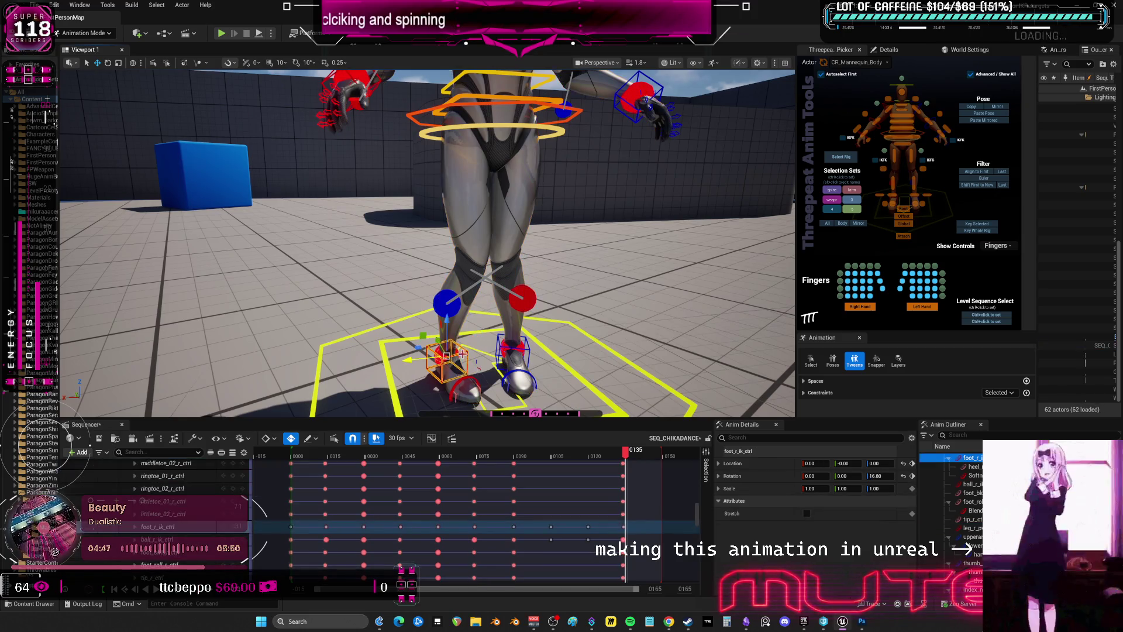
pyautogui.moveTo(407, 362)
pyautogui.mouseDown()
pyautogui.moveTo(425, 359)
pyautogui.moveTo(468, 386)
pyautogui.mouseUp()
pyautogui.press('e')
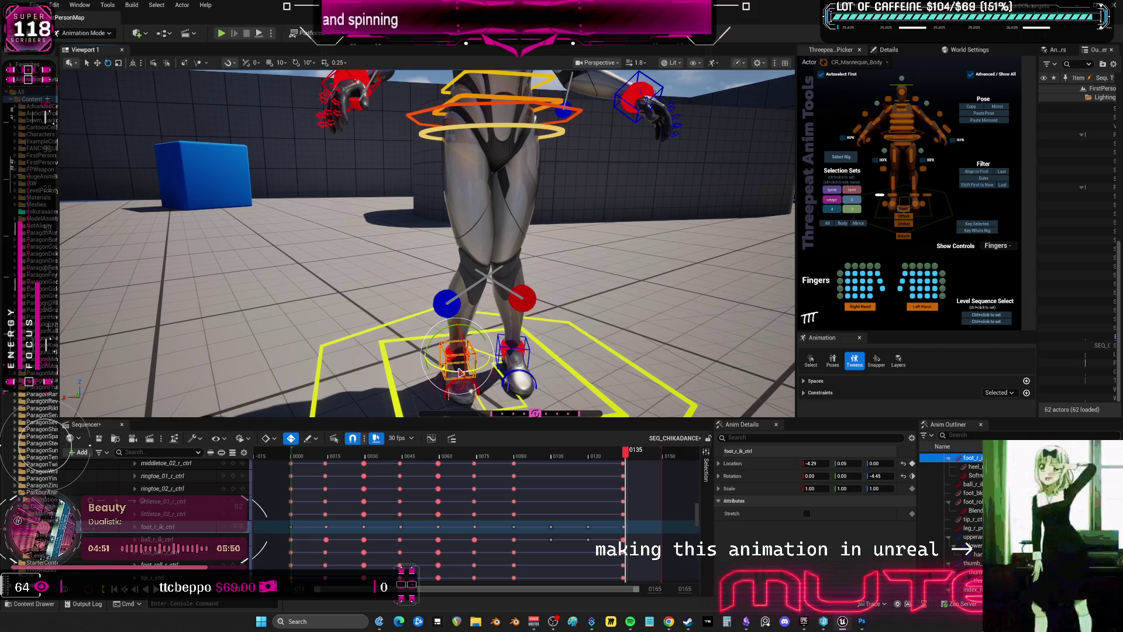
pyautogui.moveTo(467, 386); pyautogui.dragTo(444, 380, button='right')
pyautogui.keyDown('alt'); pyautogui.moveTo(445, 380); pyautogui.dragTo(612, 301); pyautogui.keyUp('alt')
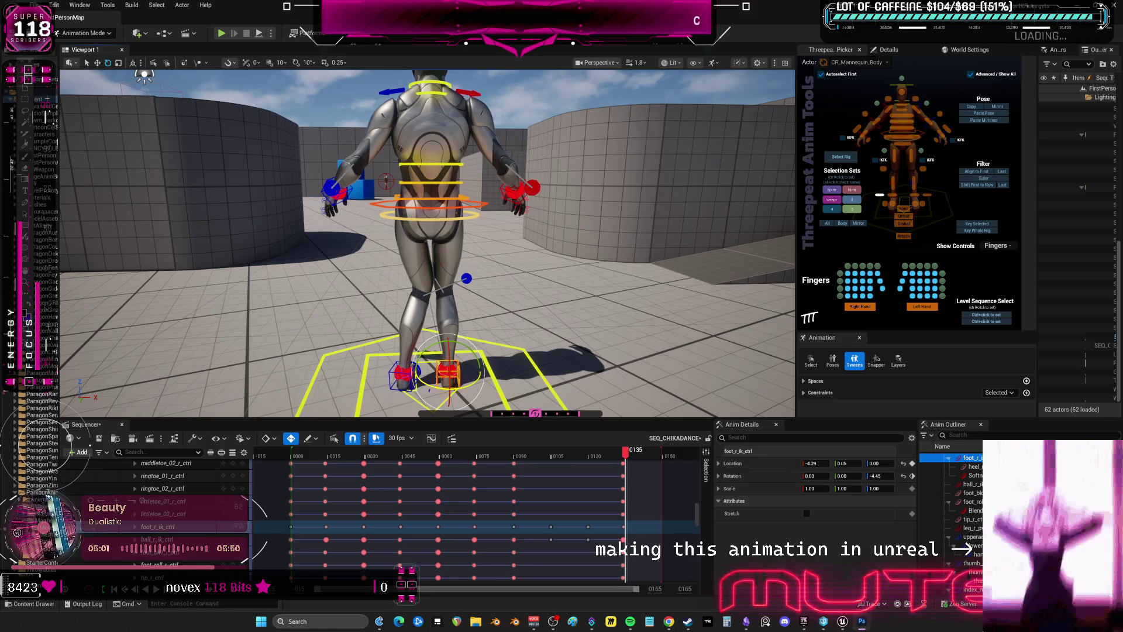
# Tilt the hips with body_ctrl and twist the chest with spine_03_ctrl
pyautogui.click(498, 262)
pyautogui.moveTo(505, 223); pyautogui.dragTo(410, 245, button='right')
pyautogui.click(388, 264)
pyautogui.moveTo(336, 237); pyautogui.dragTo(341, 246)
pyautogui.moveTo(362, 182); pyautogui.dragTo(377, 237, button='right')
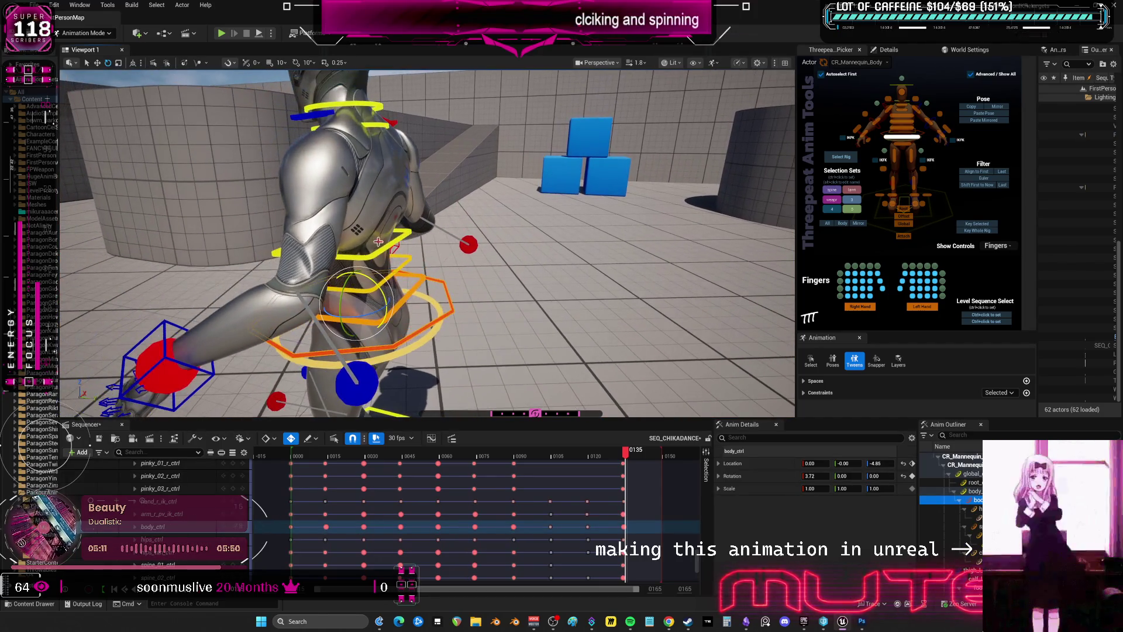
pyautogui.click(377, 236)
pyautogui.moveTo(377, 236); pyautogui.dragTo(368, 251)
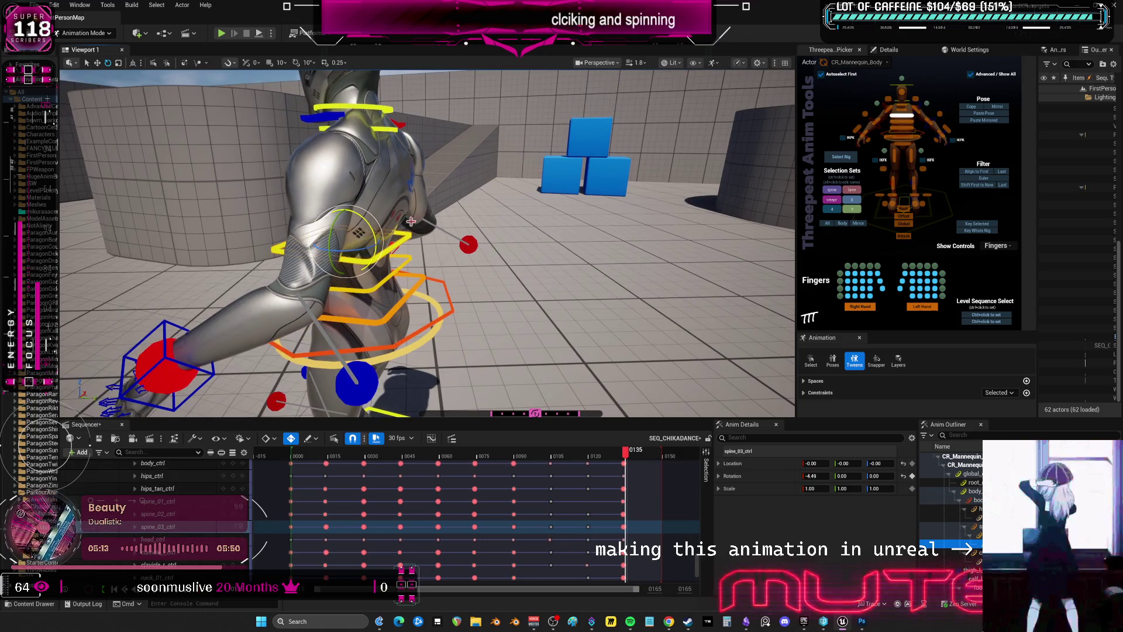
# Raise the left hand IK control up toward the head and switch it to rotation
pyautogui.click(169, 363)
pyautogui.moveTo(169, 335)
pyautogui.mouseDown()
pyautogui.moveTo(287, 126)
pyautogui.moveTo(322, 208)
pyautogui.mouseUp()
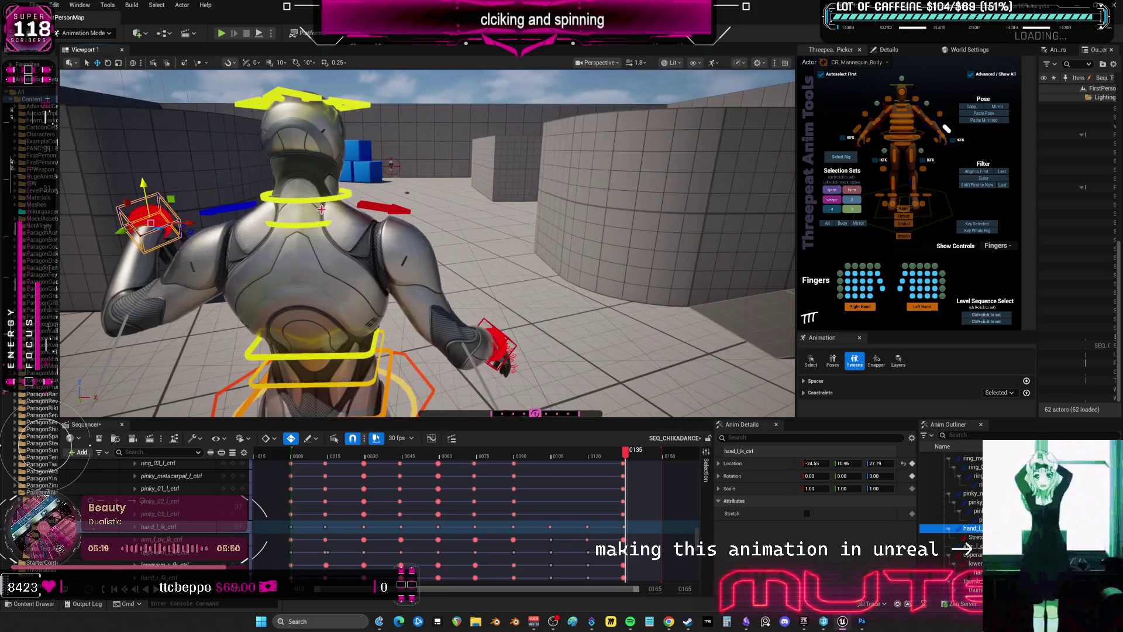
pyautogui.moveTo(143, 186)
pyautogui.mouseDown()
pyautogui.moveTo(123, 141)
pyautogui.moveTo(196, 136)
pyautogui.moveTo(197, 125)
pyautogui.moveTo(180, 163)
pyautogui.moveTo(175, 148)
pyautogui.mouseUp()
pyautogui.press('e')
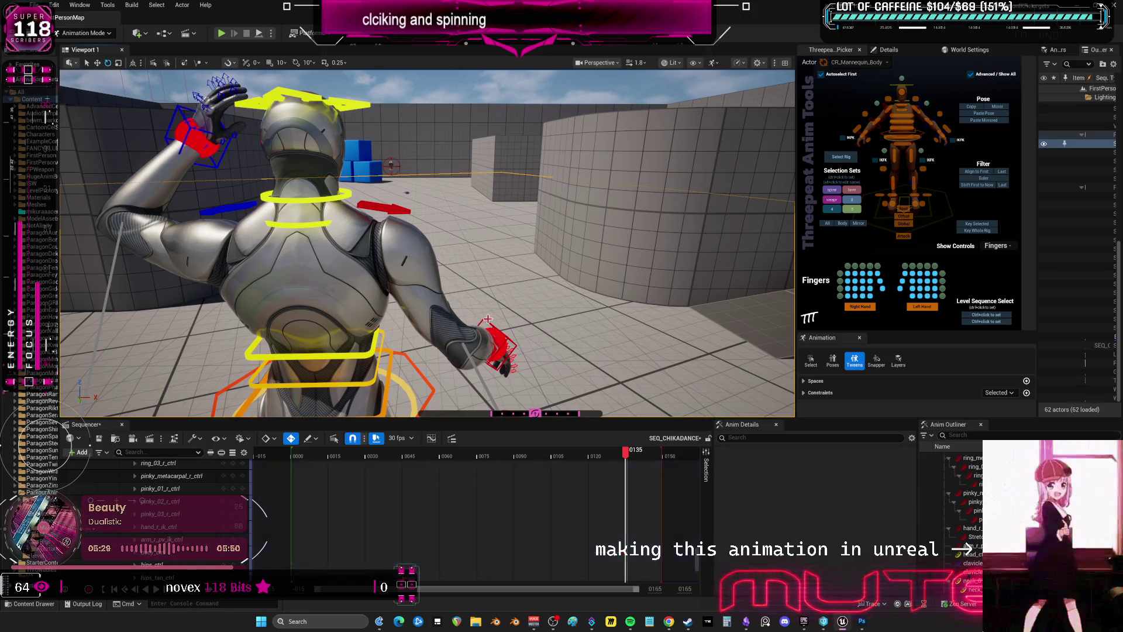
# Raise the right hand IK control to head height, rotate it, and lift it slightly higher
pyautogui.click(493, 336)
pyautogui.press('w')
pyautogui.moveTo(495, 324)
pyautogui.mouseDown()
pyautogui.moveTo(508, 140)
pyautogui.moveTo(455, 141)
pyautogui.mouseUp()
pyautogui.moveTo(493, 161); pyautogui.dragTo(465, 173, button='right')
pyautogui.moveTo(332, 232); pyautogui.dragTo(296, 213)
pyautogui.moveTo(296, 213); pyautogui.dragTo(338, 217, button='right')
pyautogui.press('e')
pyautogui.moveTo(494, 193)
pyautogui.mouseDown()
pyautogui.moveTo(527, 256)
pyautogui.moveTo(457, 229)
pyautogui.mouseUp()
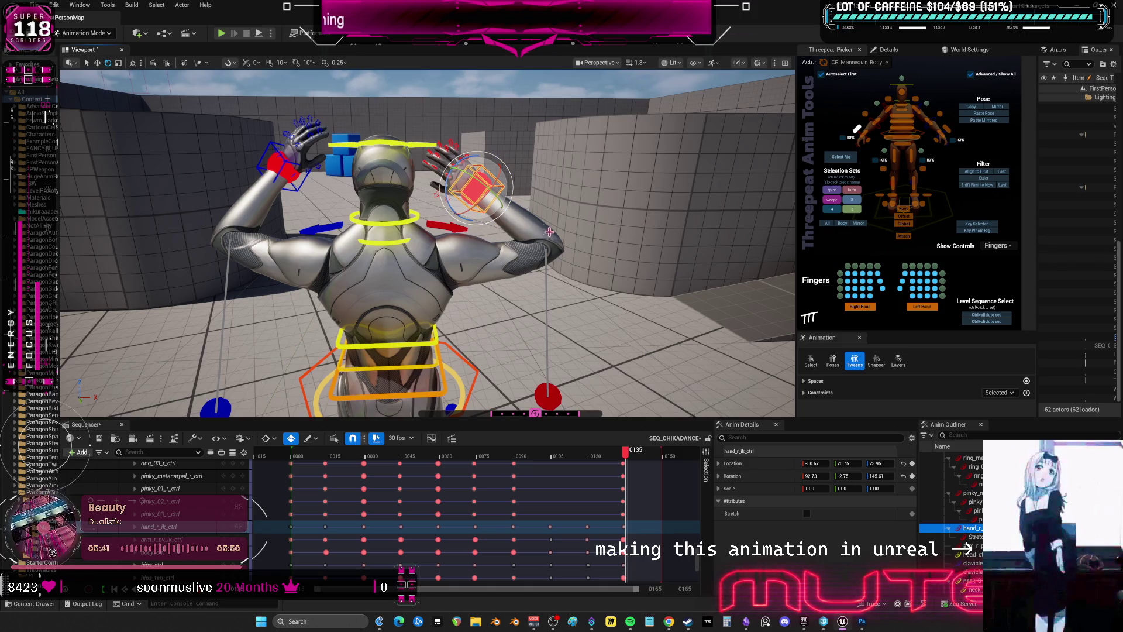
pyautogui.press('w')
pyautogui.moveTo(476, 153); pyautogui.dragTo(475, 140)
# Reselect the left hand control for rotation, then pick the left elbow pole
pyautogui.click(280, 163)
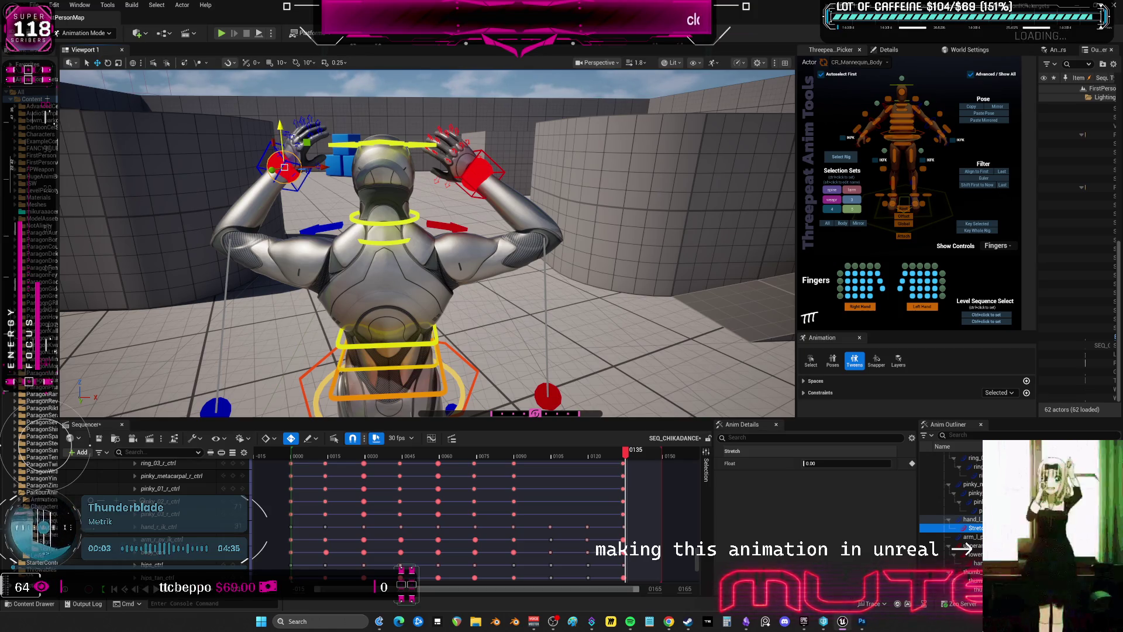
pyautogui.click(298, 170)
pyautogui.press('e')
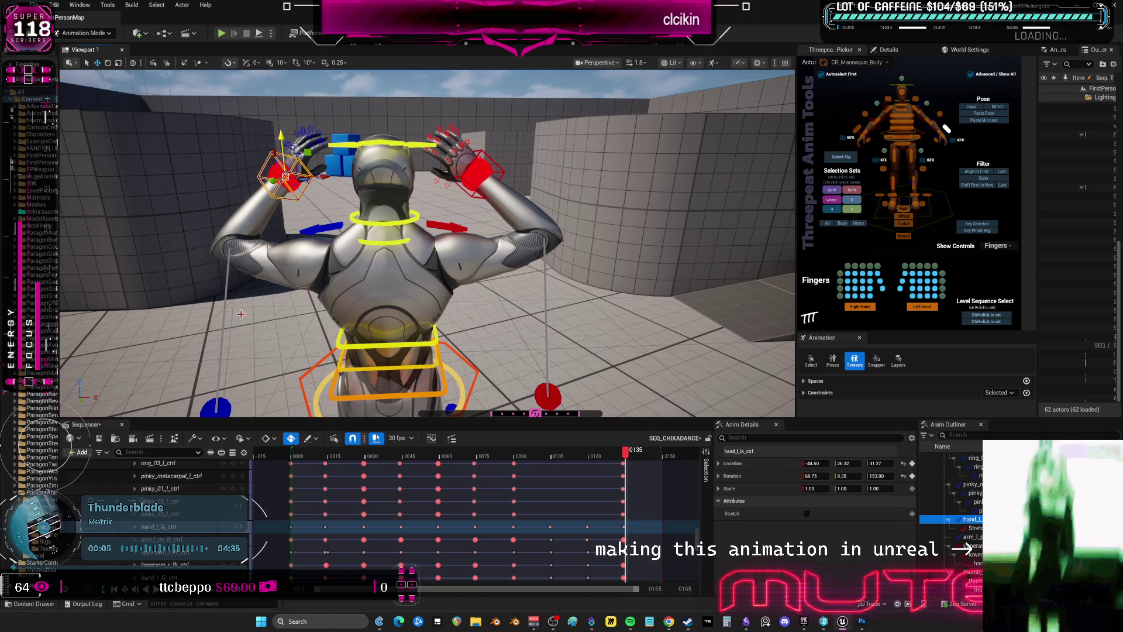
pyautogui.click(217, 405)
# Rotate the right clavicle control to a new angle
pyautogui.scroll(-3, 375, 274)
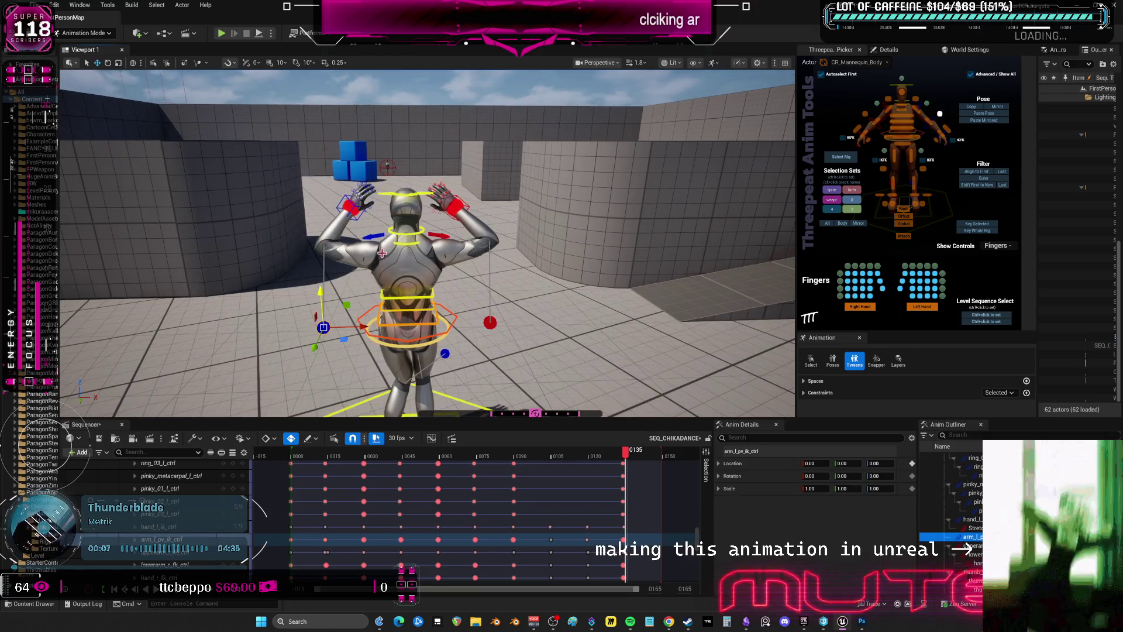
pyautogui.scroll(3, 381, 254)
pyautogui.click(373, 237)
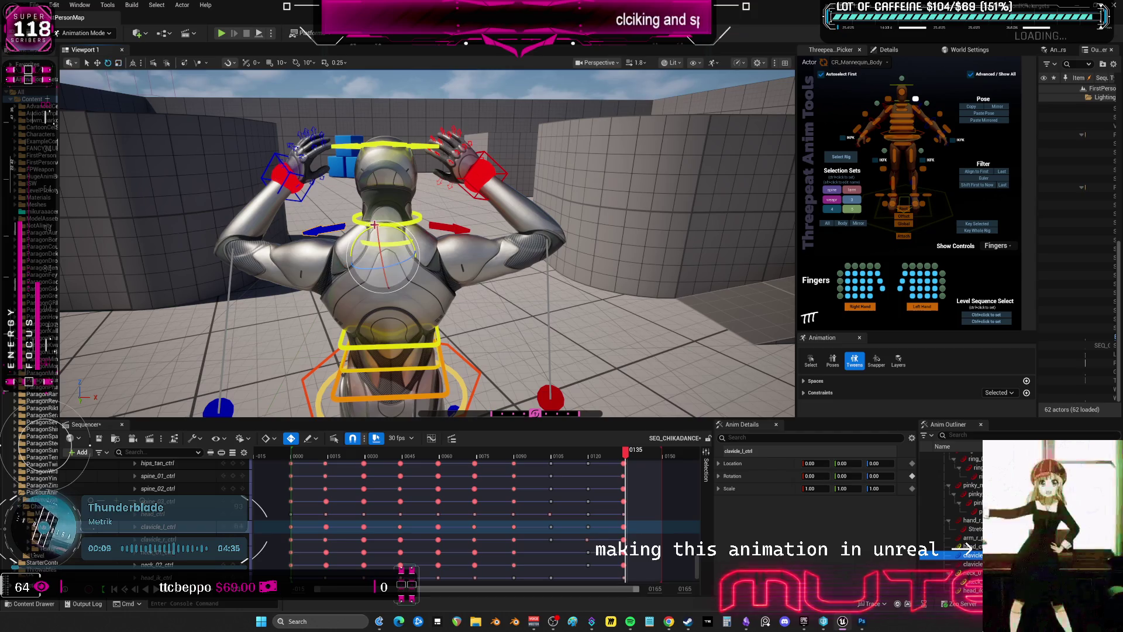
pyautogui.click(419, 237)
pyautogui.moveTo(419, 237); pyautogui.dragTo(428, 230)
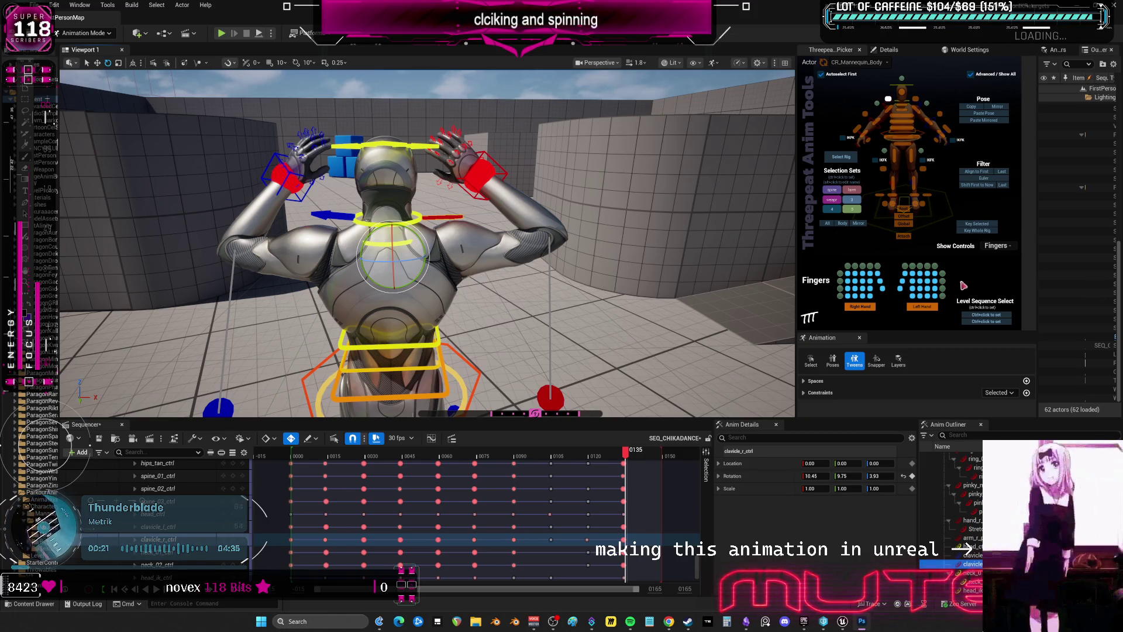
# Turn the torso slightly using body_ctrl
pyautogui.scroll(-5, 603, 253)
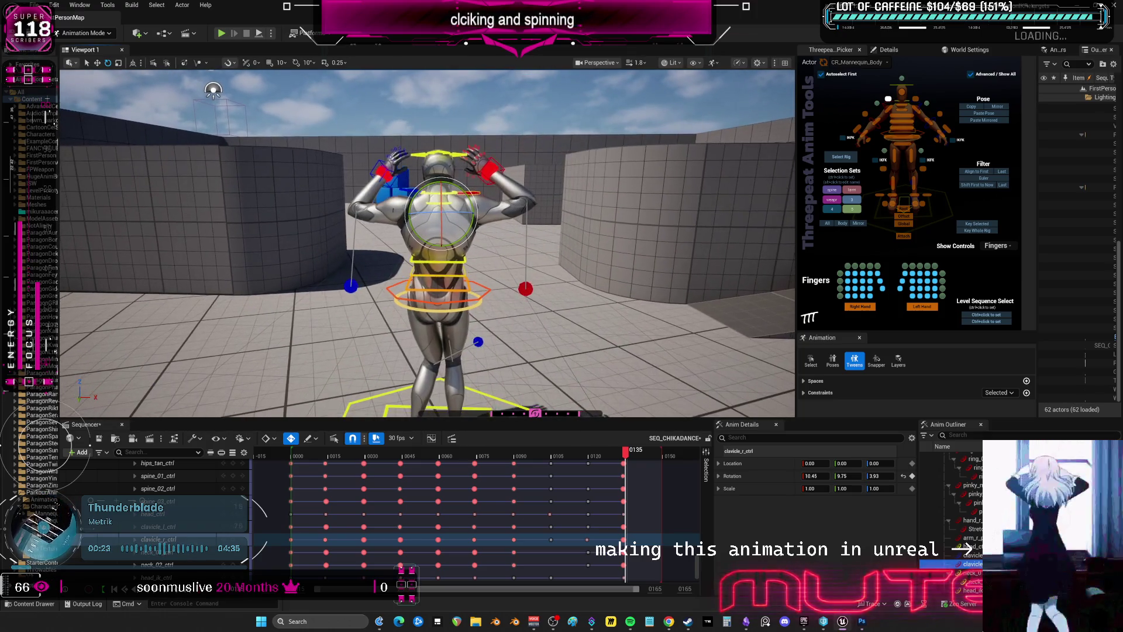
pyautogui.click(486, 303)
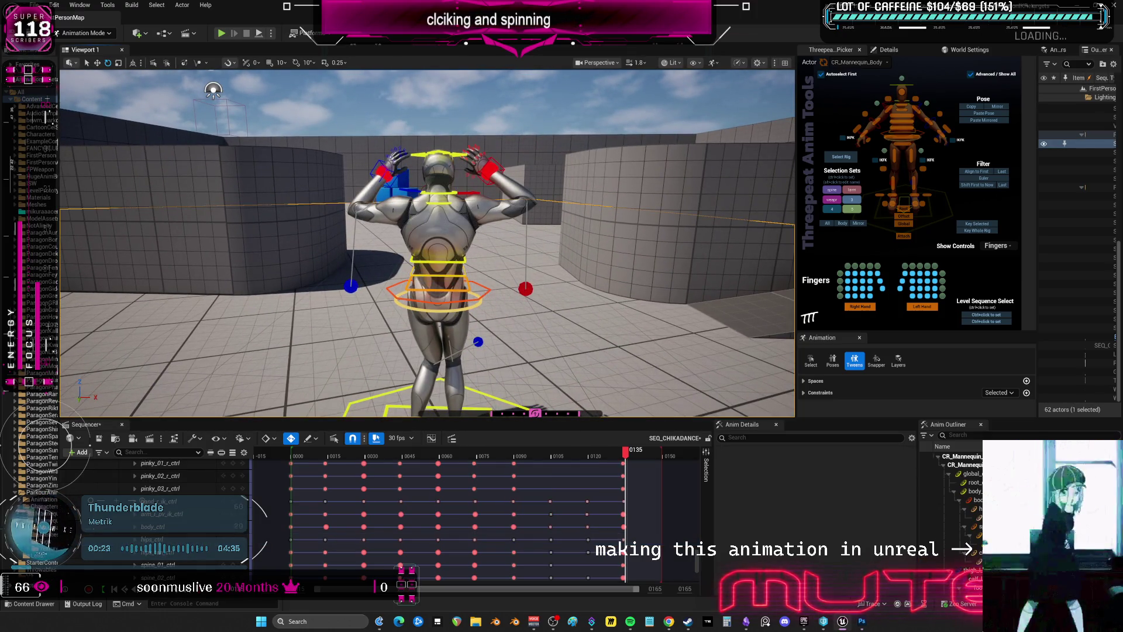
pyautogui.click(462, 297)
pyautogui.moveTo(462, 297); pyautogui.dragTo(452, 301)
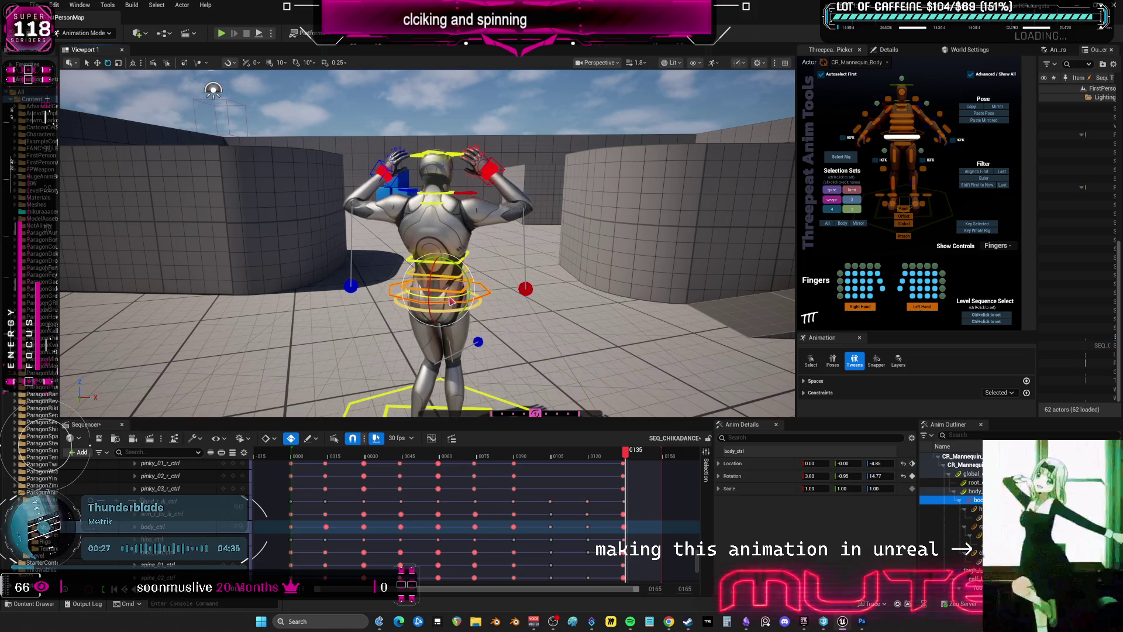
# Raise the left elbow pole up-left and shift the right elbow pole slightly
pyautogui.keyDown('alt'); pyautogui.moveTo(384, 214); pyautogui.dragTo(450, 271); pyautogui.keyUp('alt')
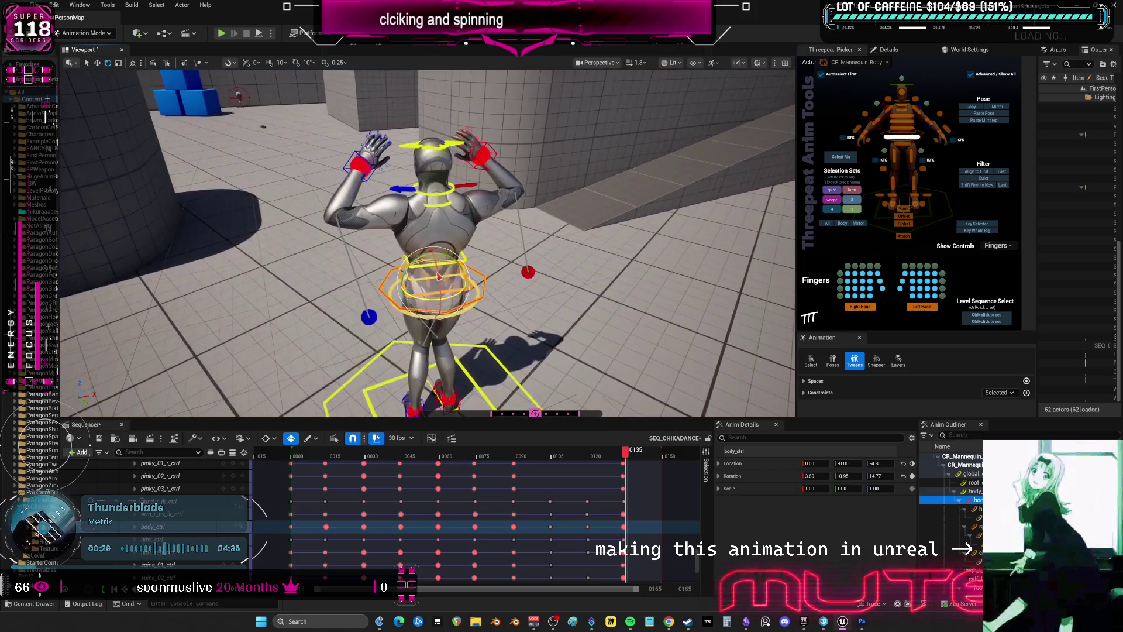
pyautogui.click(361, 314)
pyautogui.moveTo(361, 314); pyautogui.dragTo(351, 304)
pyautogui.click(528, 272)
pyautogui.moveTo(552, 293); pyautogui.dragTo(514, 272)
# Rotate the upper spine control
pyautogui.moveTo(516, 209); pyautogui.dragTo(528, 257, button='right')
pyautogui.click(511, 240)
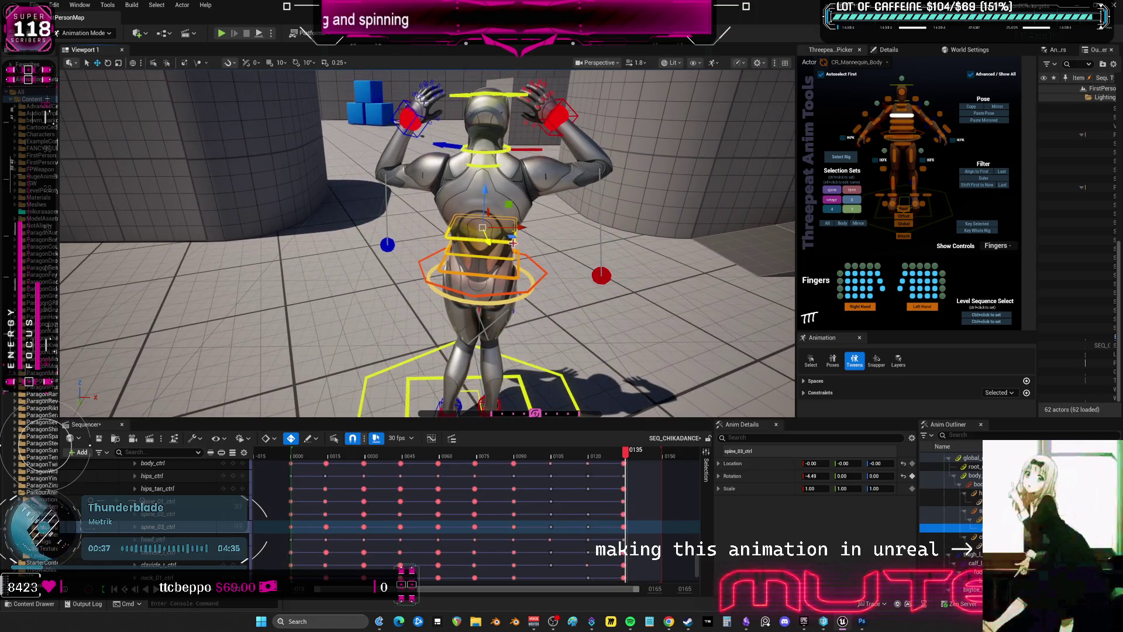
pyautogui.press('e')
pyautogui.moveTo(509, 245)
pyautogui.mouseDown()
pyautogui.moveTo(510, 229)
pyautogui.moveTo(507, 251)
pyautogui.mouseUp()
pyautogui.click(508, 262)
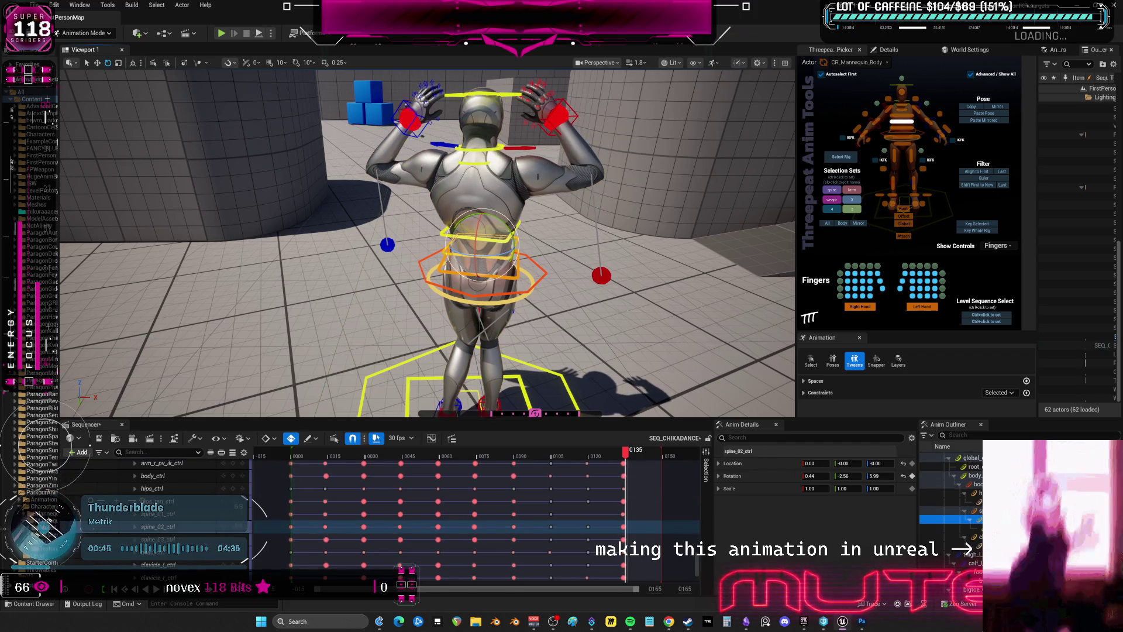
# Turn the head control to a new angle
pyautogui.click(493, 150)
pyautogui.click(493, 146)
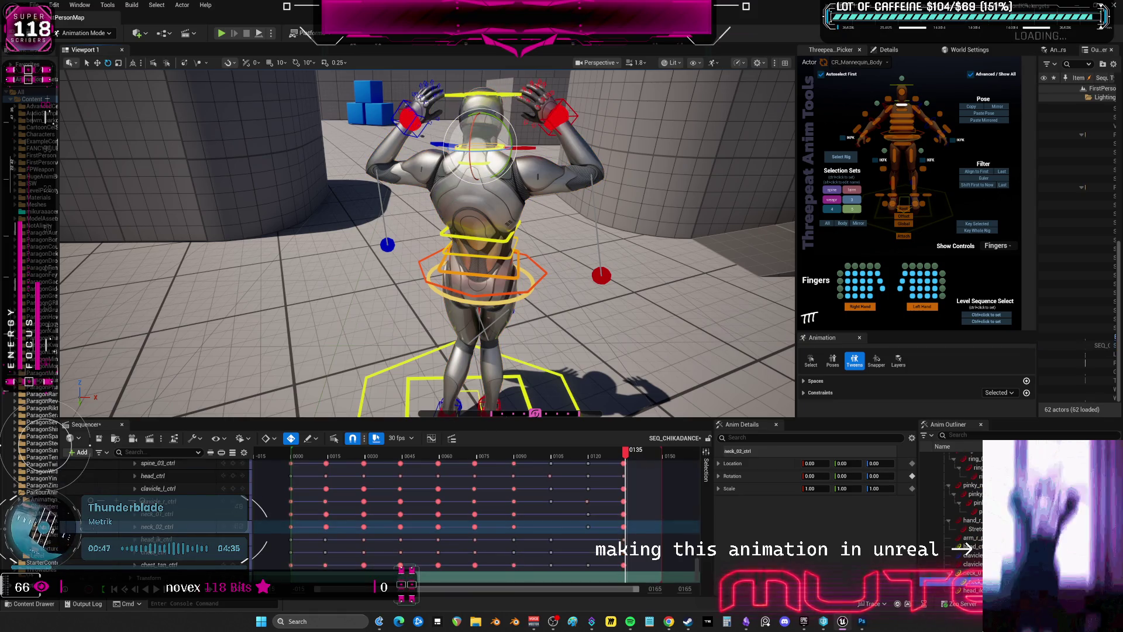
pyautogui.click(497, 130)
pyautogui.moveTo(497, 130); pyautogui.dragTo(497, 147)
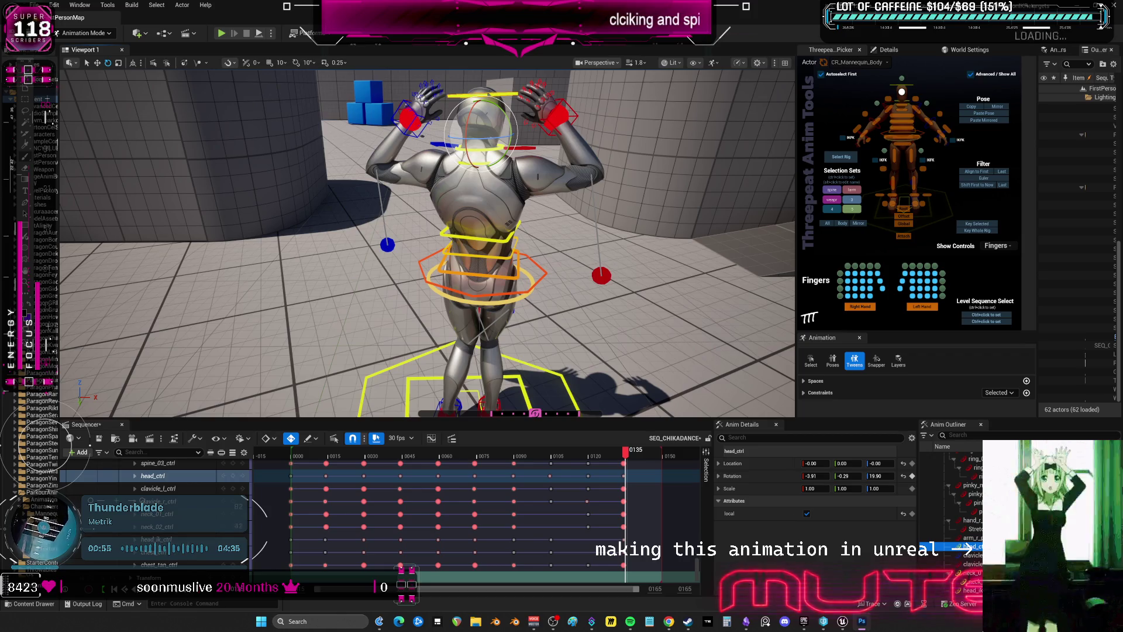
# Twist the upper spine again, undoing once and using a smaller rotation
pyautogui.click(494, 239)
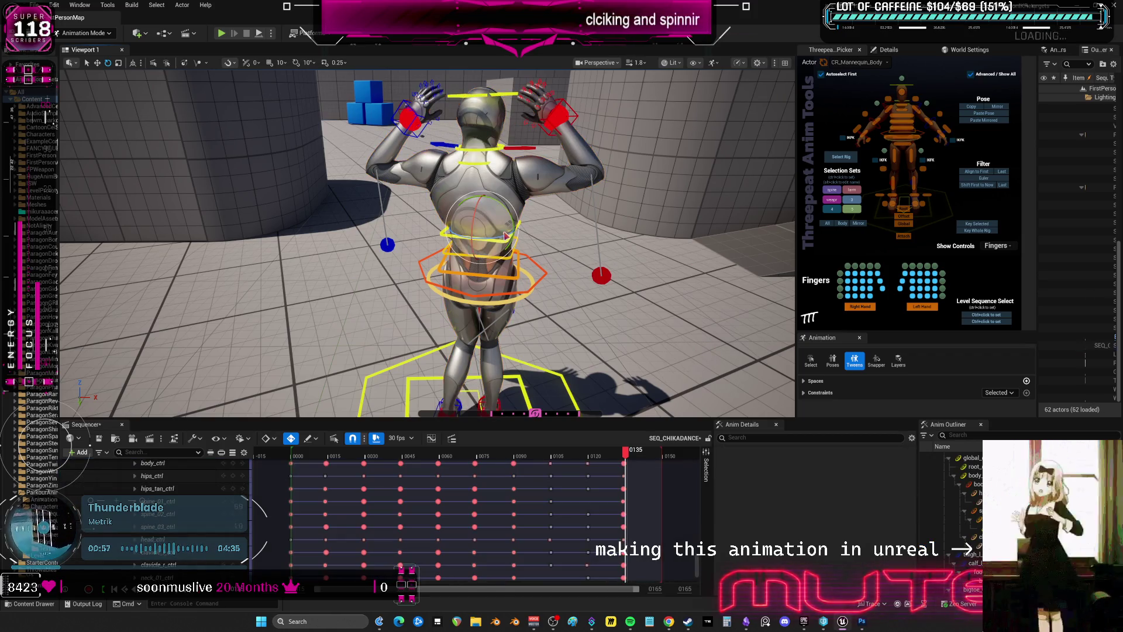
pyautogui.moveTo(502, 239); pyautogui.dragTo(539, 238, button='right')
pyautogui.click(531, 219)
pyautogui.press('w')
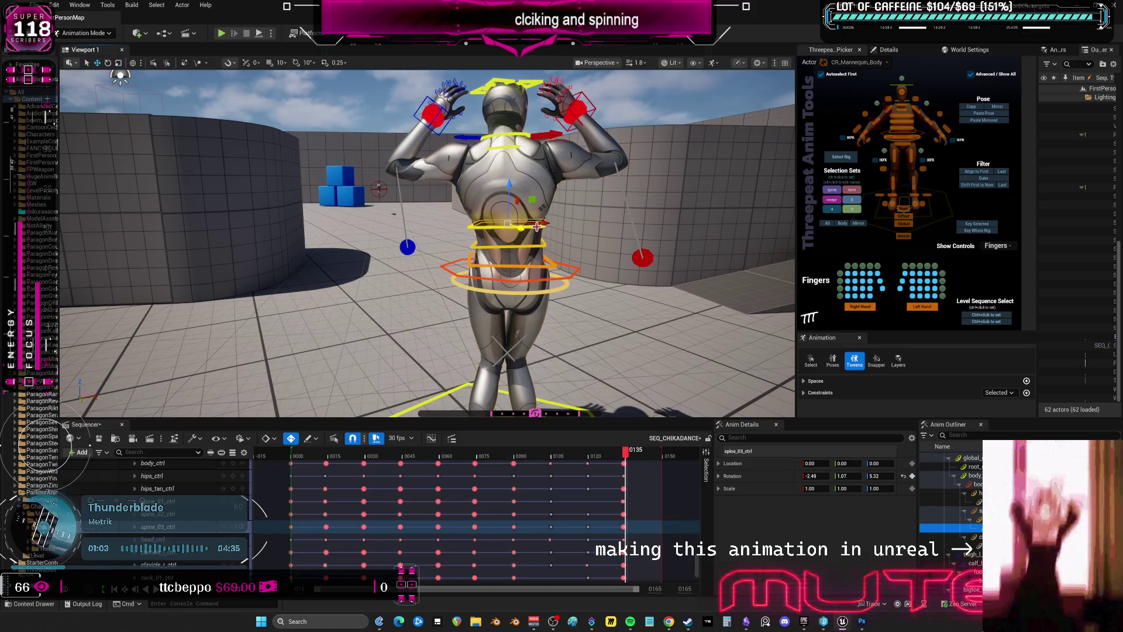
pyautogui.press('e')
pyautogui.moveTo(533, 224); pyautogui.dragTo(529, 219)
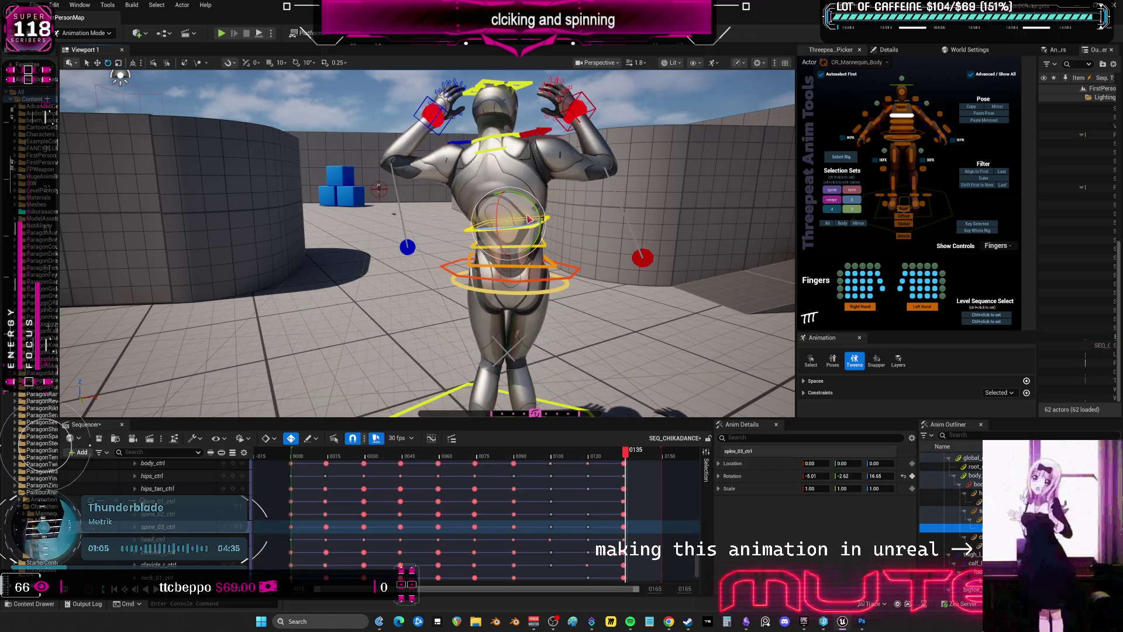
pyautogui.hotkey('ctrl', 'z')
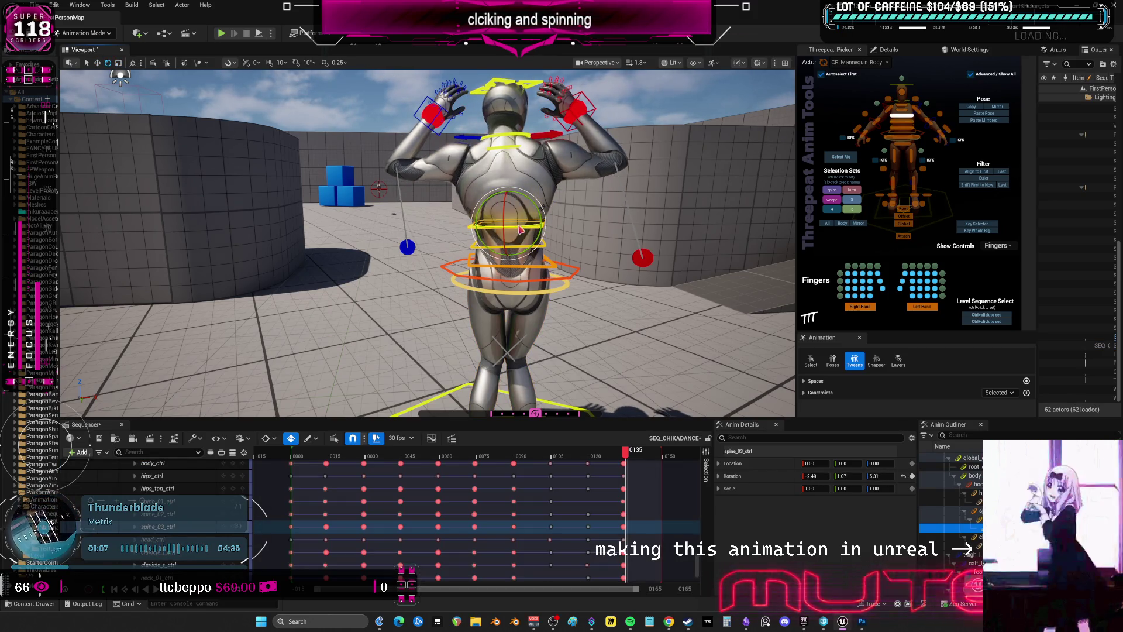
pyautogui.moveTo(520, 230); pyautogui.dragTo(529, 237)
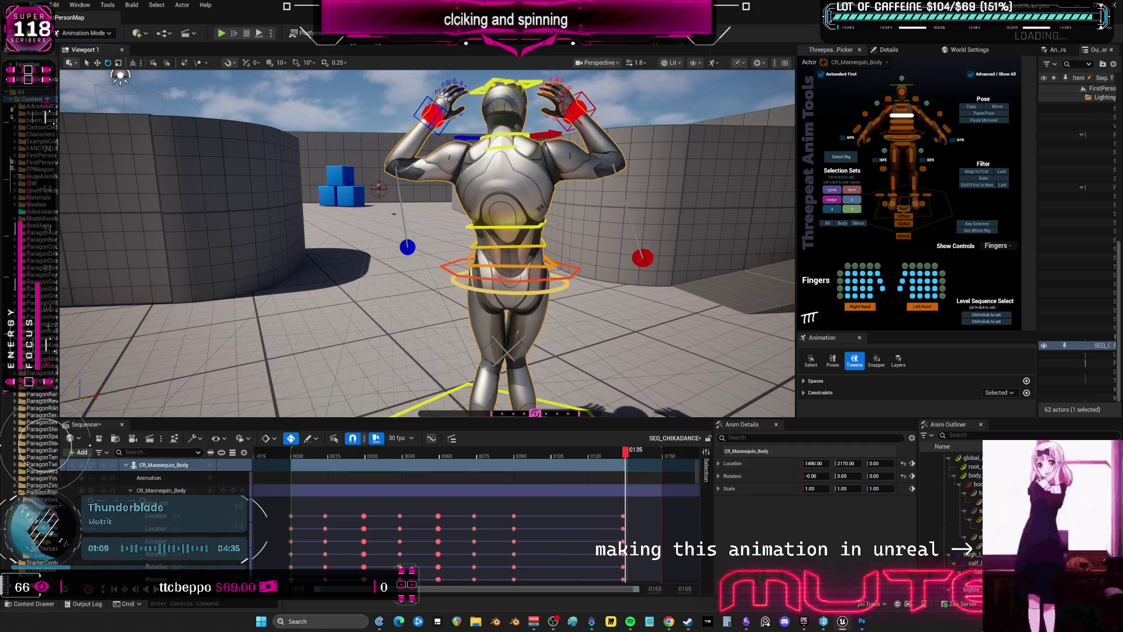
# Rotate the hips a little more with body_ctrl
pyautogui.click(571, 275)
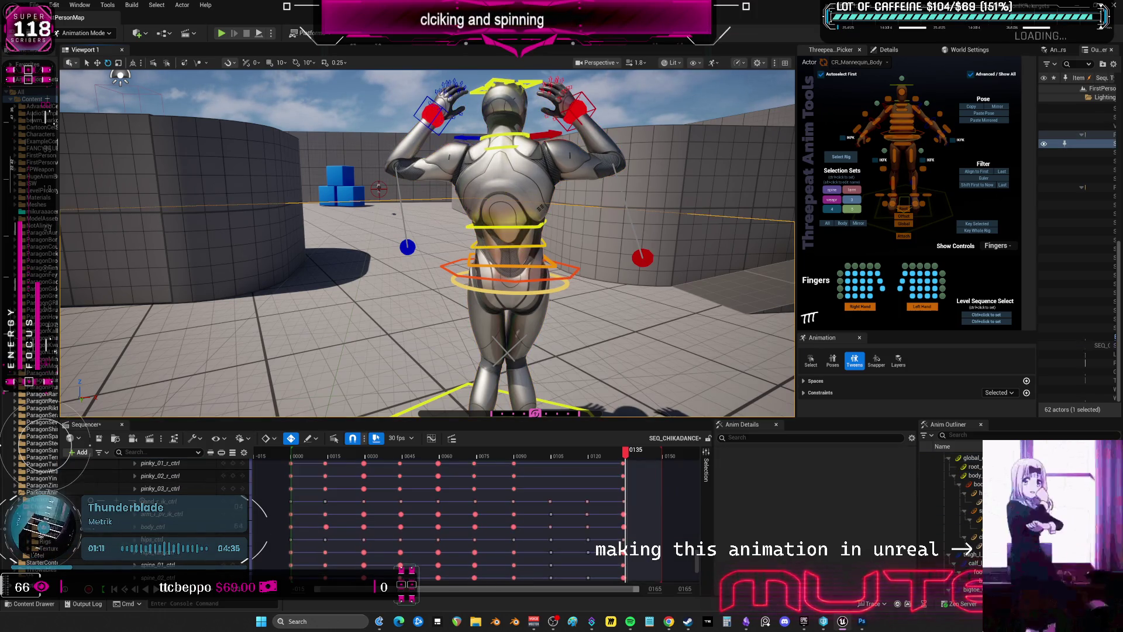
pyautogui.click(525, 276)
pyautogui.moveTo(525, 276); pyautogui.dragTo(519, 275)
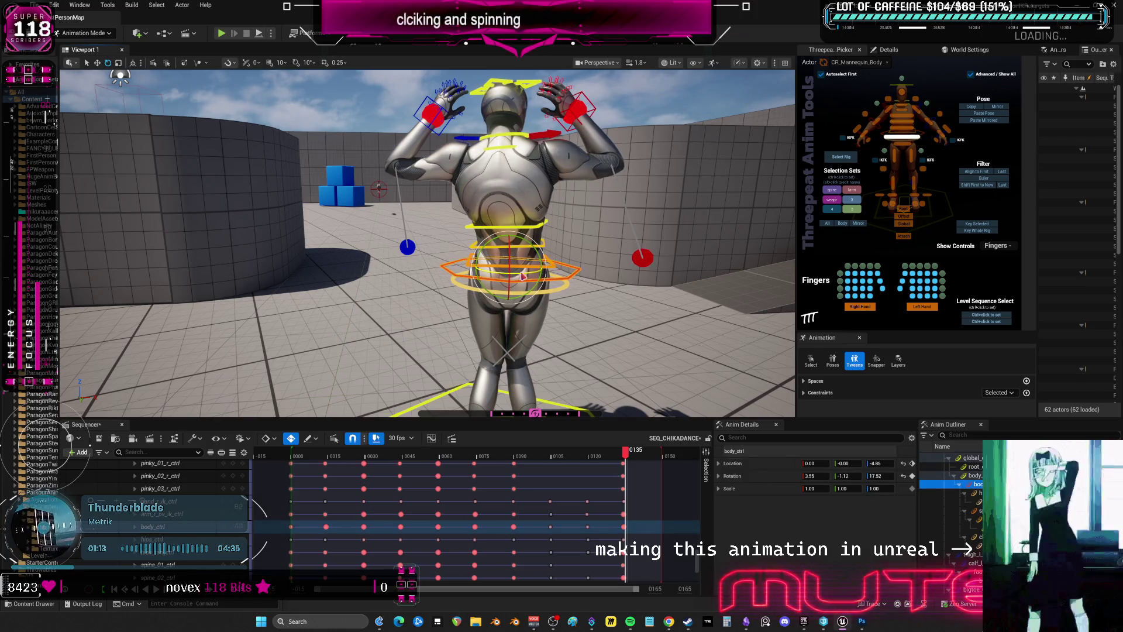
pyautogui.moveTo(552, 356)
pyautogui.mouseDown(button='right')
pyautogui.moveTo(234, 351)
pyautogui.moveTo(230, 166)
pyautogui.mouseUp(button='right')
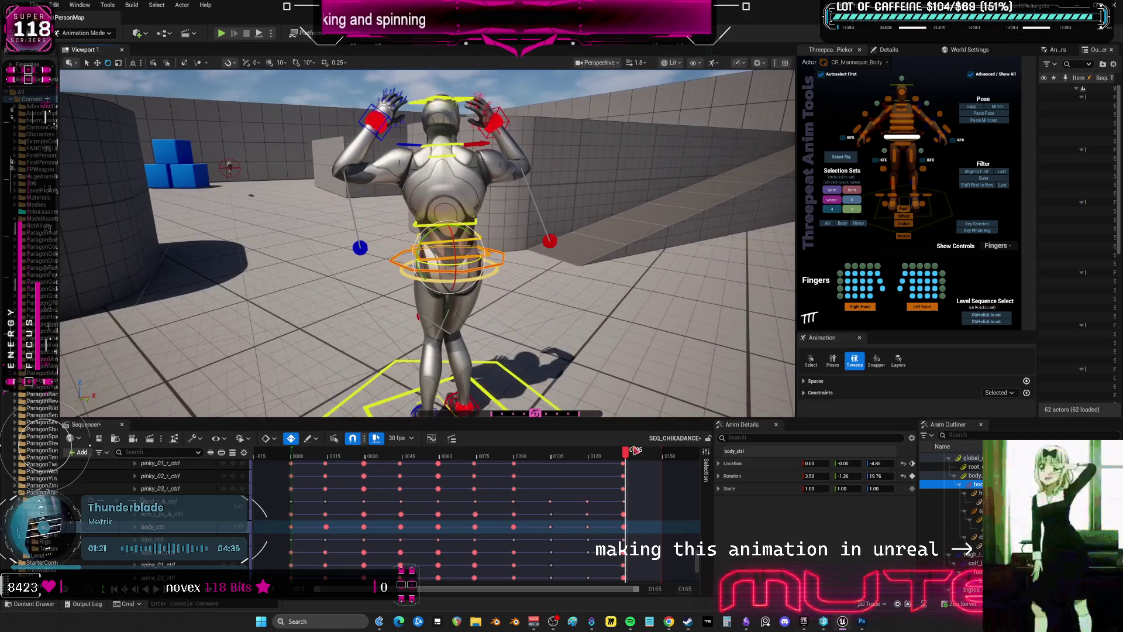
# Preview past frame 135, move the playhead to frame 146, and select all rig controls
pyautogui.moveTo(625, 451); pyautogui.dragTo(656, 454)
pyautogui.scroll(5, 533, 266)
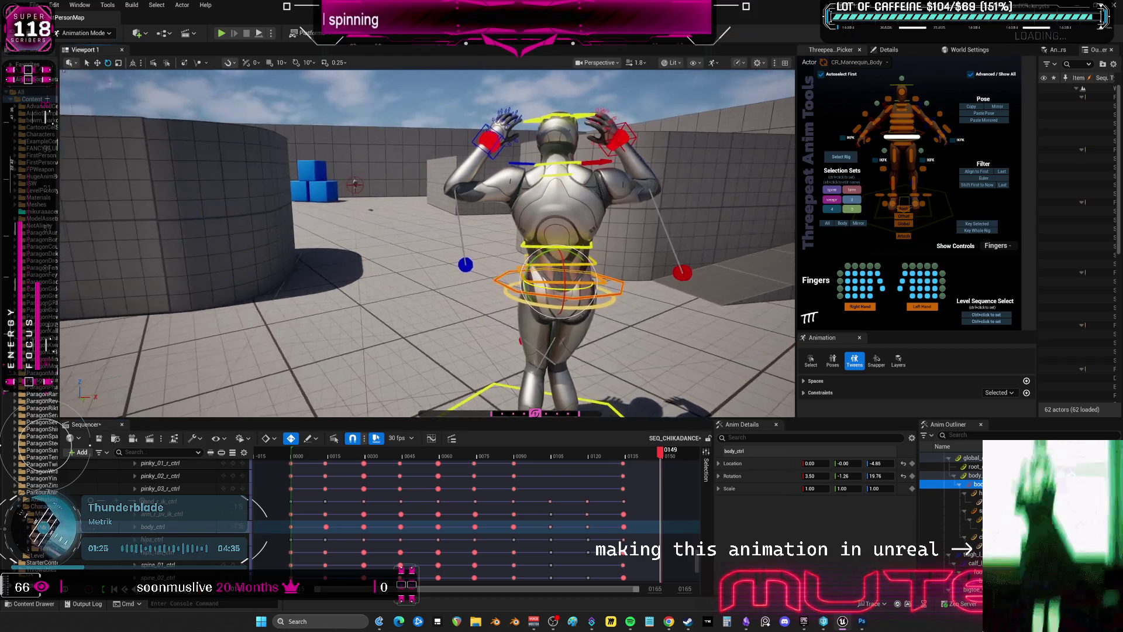
pyautogui.click(626, 454)
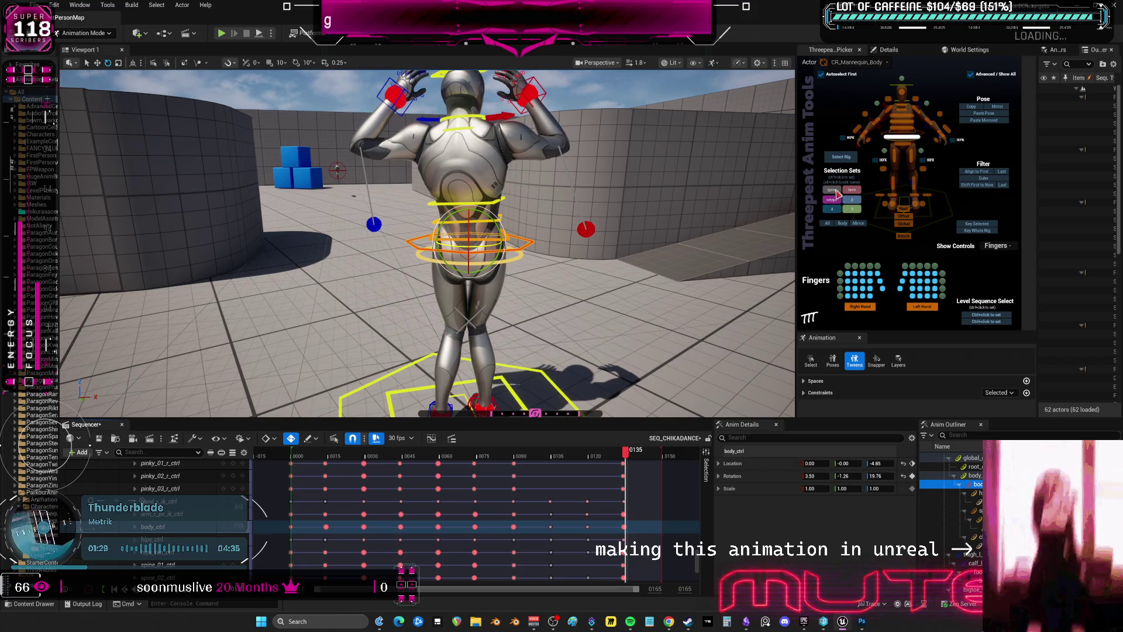
pyautogui.click(842, 156)
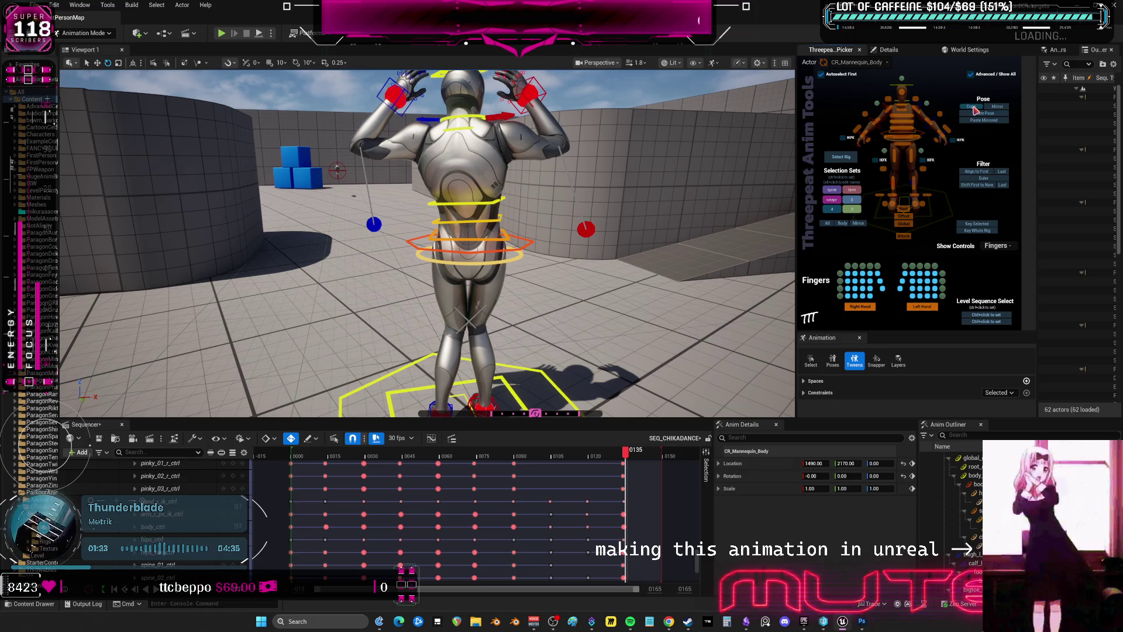
pyautogui.click(656, 458)
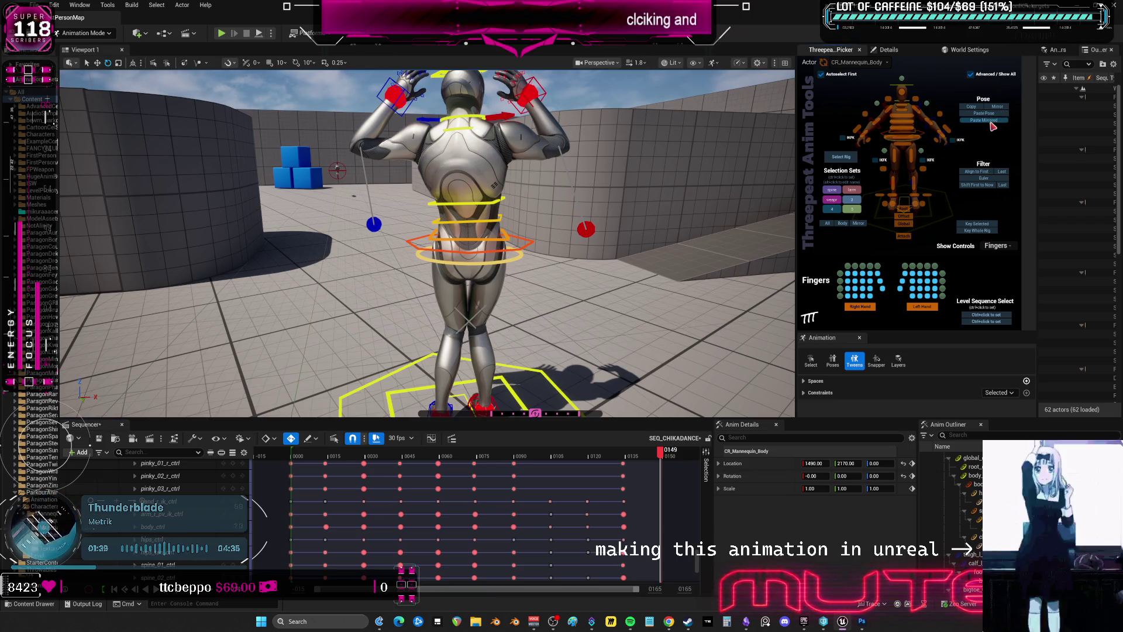
pyautogui.keyDown('alt'); pyautogui.moveTo(683, 237); pyautogui.dragTo(490, 272); pyautogui.keyUp('alt')
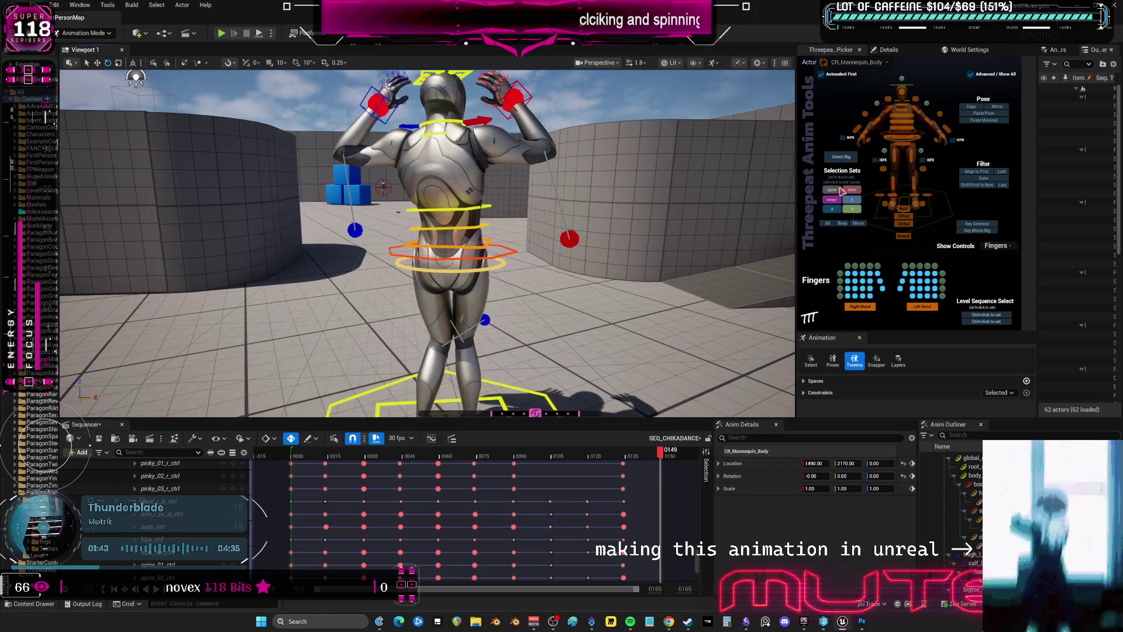
pyautogui.click(825, 223)
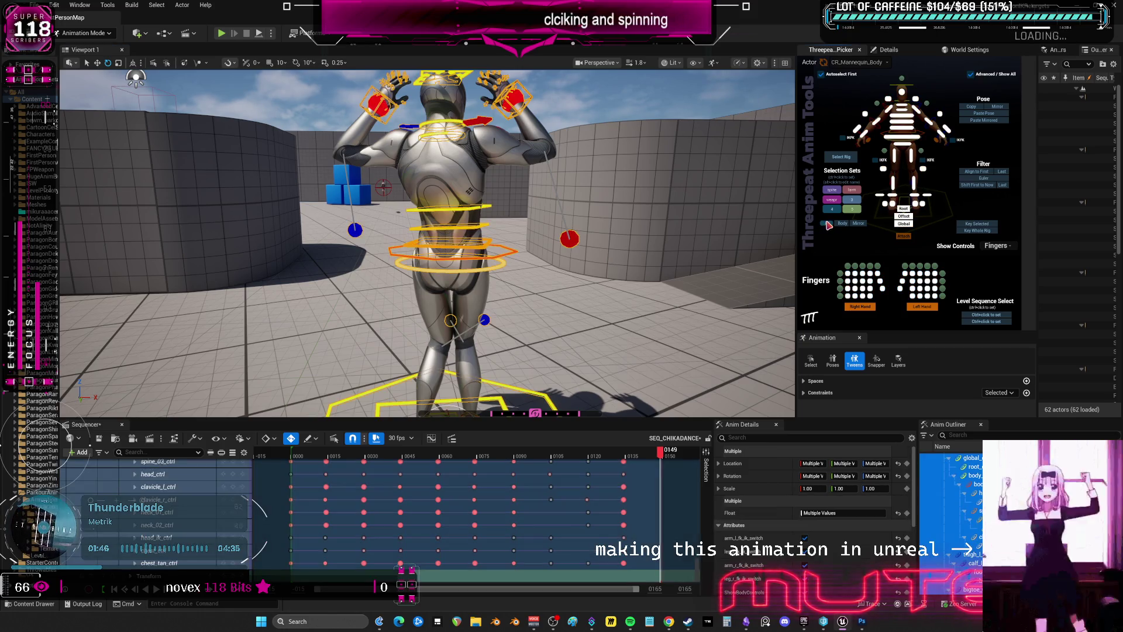
# Paste the whole-body pose as a new key and nudge the right hand up and out
pyautogui.click(984, 120)
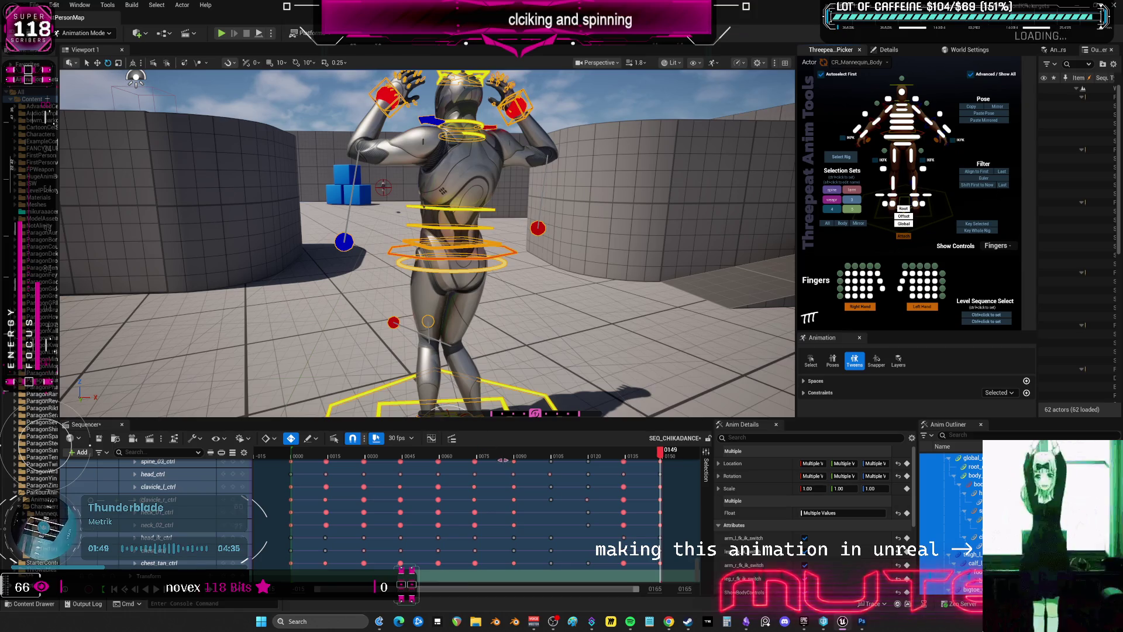
pyautogui.moveTo(661, 453)
pyautogui.mouseDown()
pyautogui.moveTo(657, 464)
pyautogui.moveTo(666, 430)
pyautogui.mouseUp()
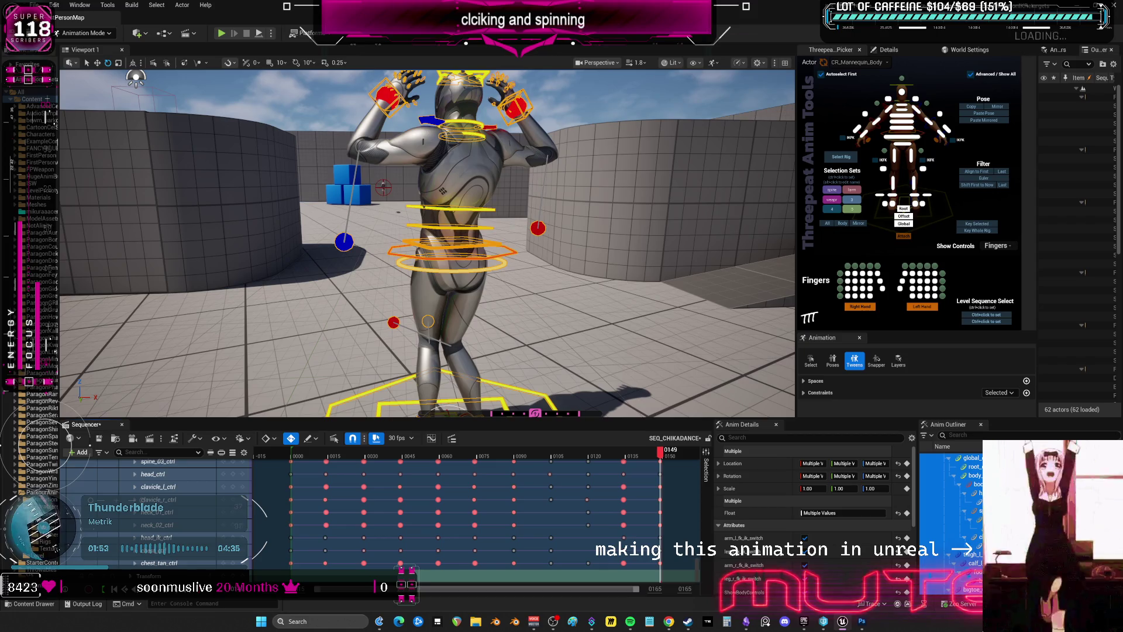
pyautogui.click(396, 110)
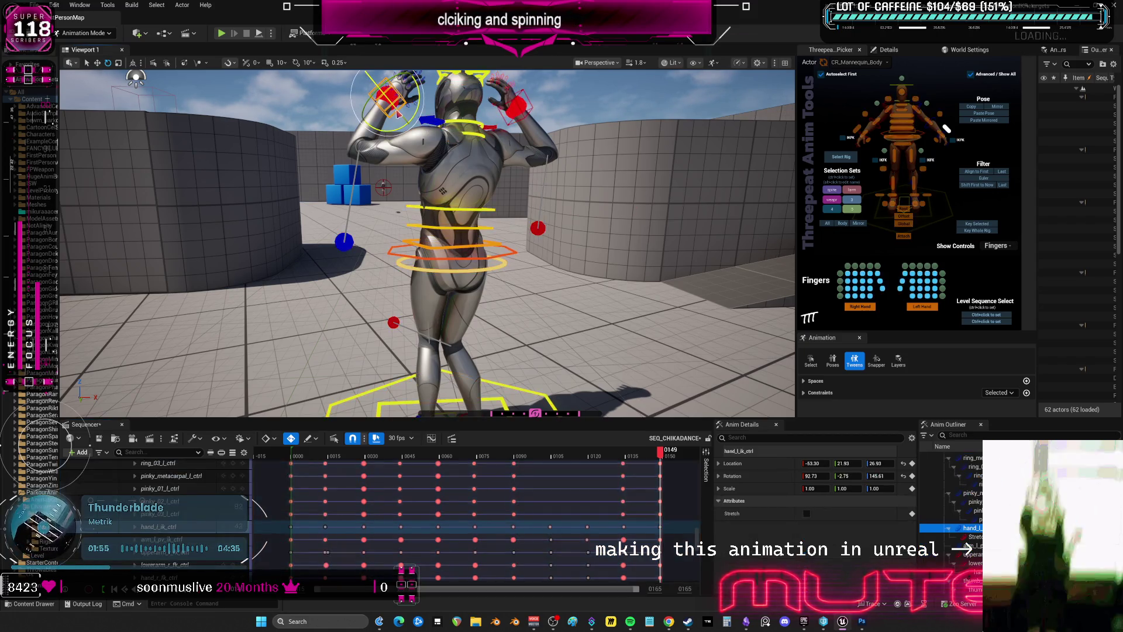
pyautogui.keyDown('alt'); pyautogui.moveTo(396, 110); pyautogui.dragTo(373, 115); pyautogui.keyUp('alt')
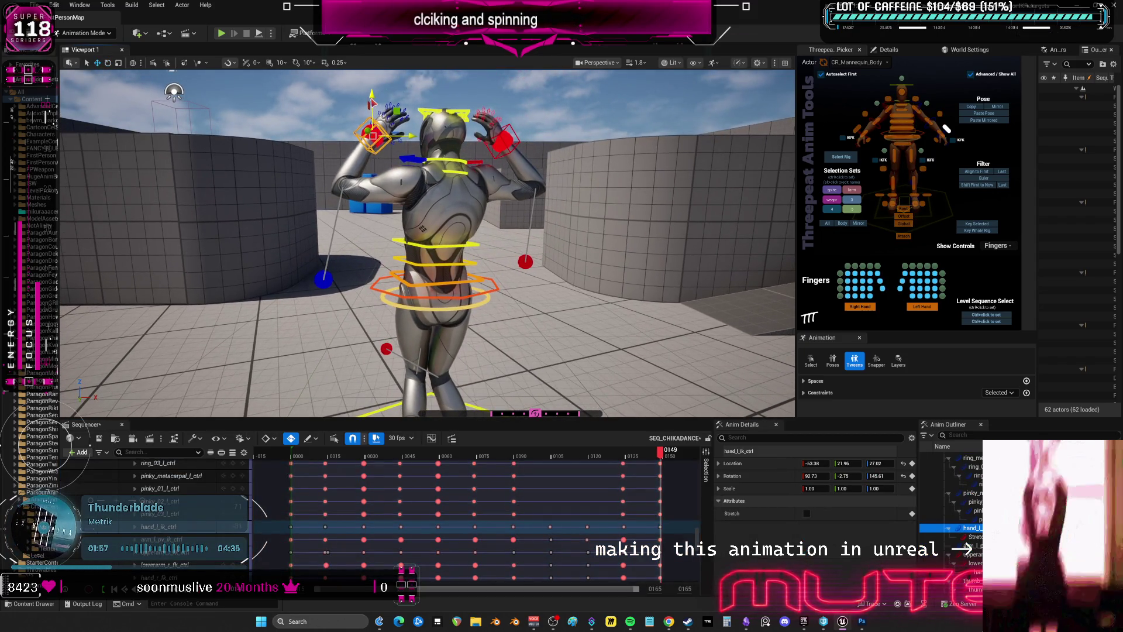
pyautogui.click(509, 127)
pyautogui.moveTo(503, 113); pyautogui.dragTo(502, 101)
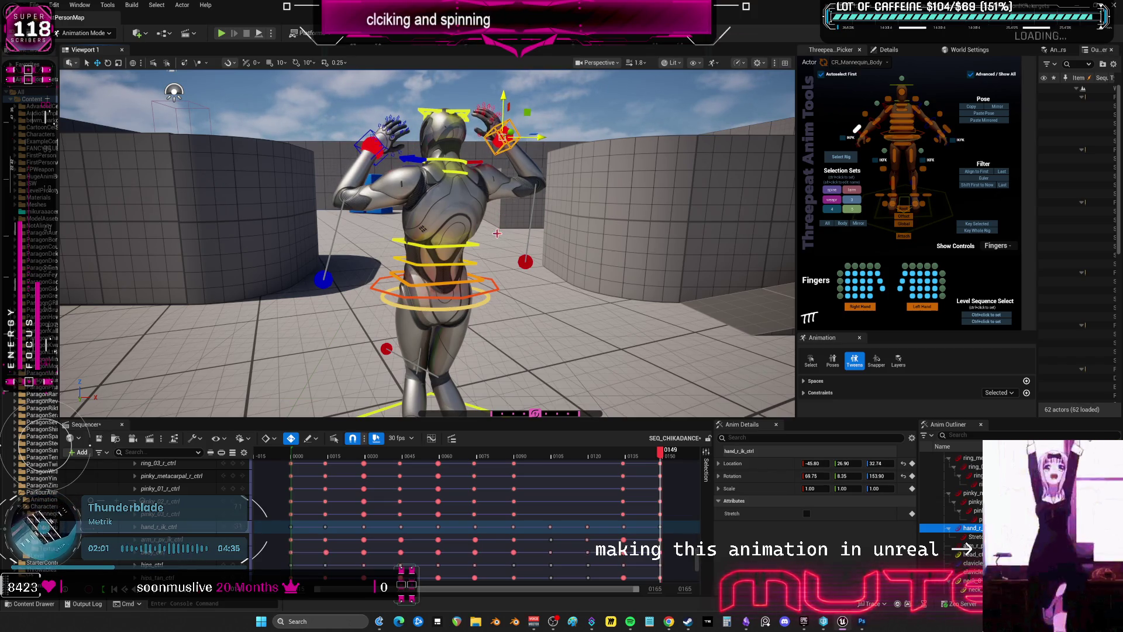
# Check frame 134, zoom out the Sequencer timeline and play the dance from the start
pyautogui.moveTo(659, 453)
pyautogui.mouseDown()
pyautogui.moveTo(624, 468)
pyautogui.moveTo(656, 467)
pyautogui.mouseUp()
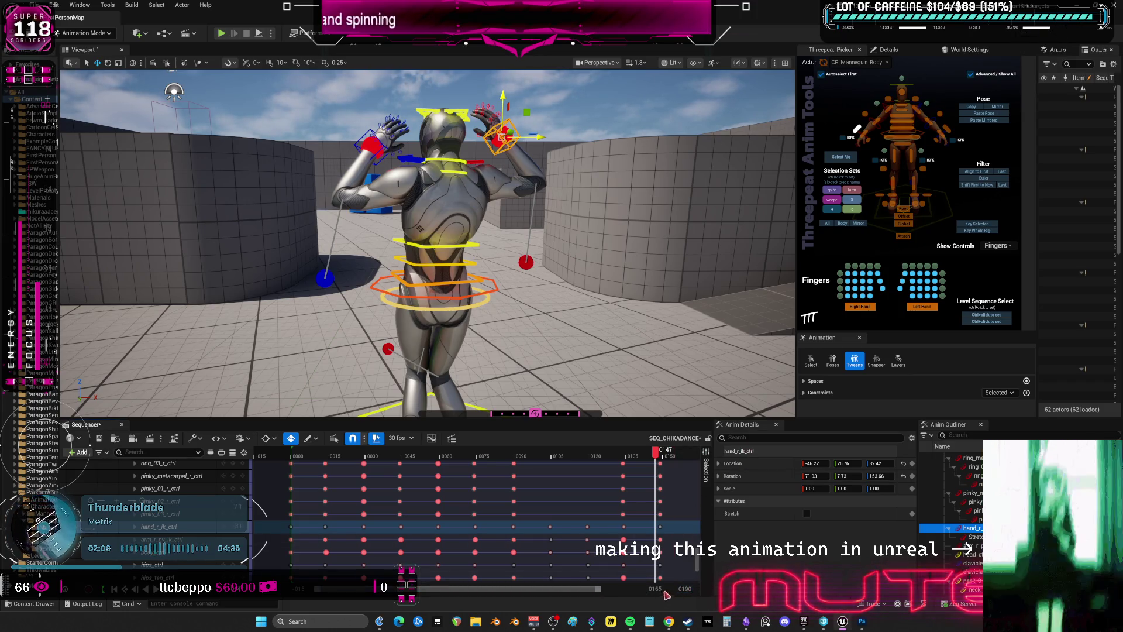
pyautogui.moveTo(600, 588); pyautogui.dragTo(637, 588)
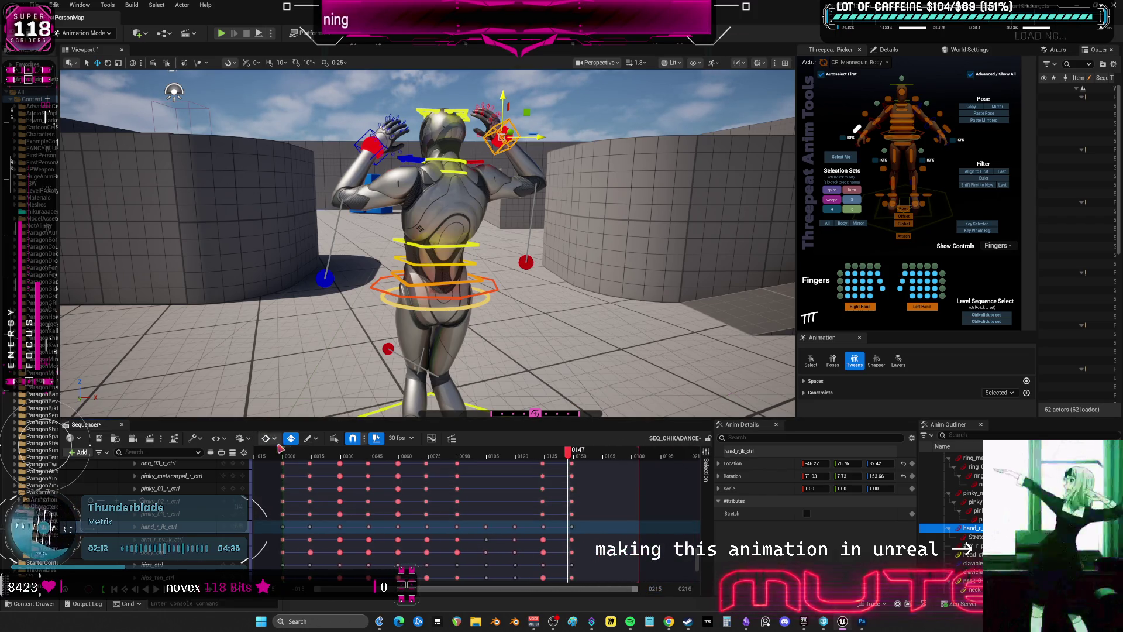
pyautogui.press('space')
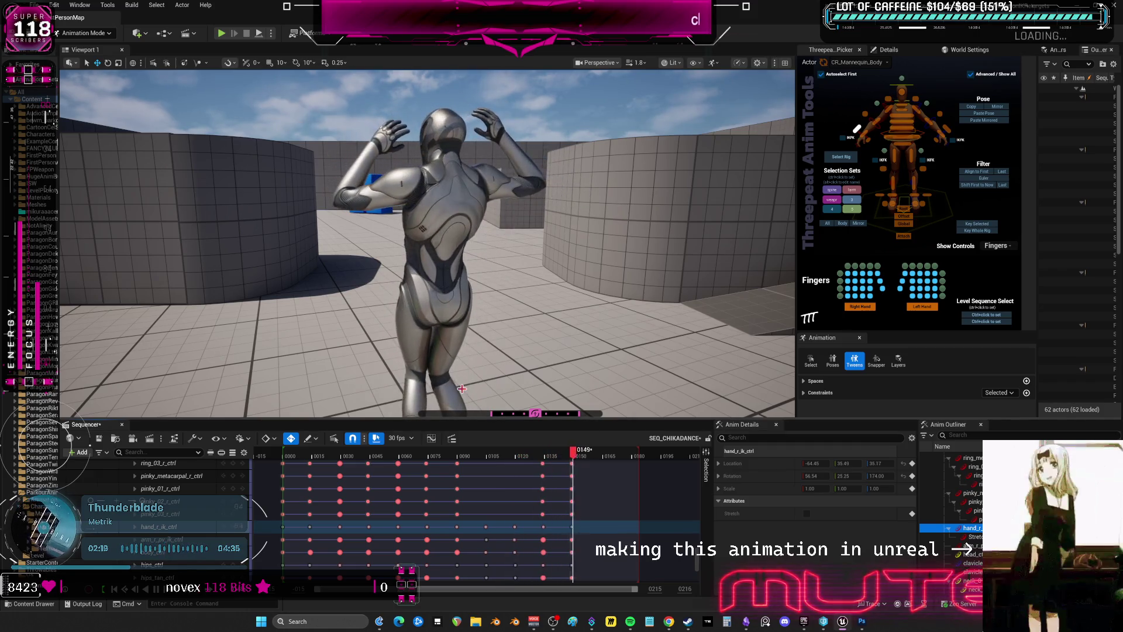
# Stop playback and move the right elbow pole control down-left around frame 79-89
pyautogui.press('space')
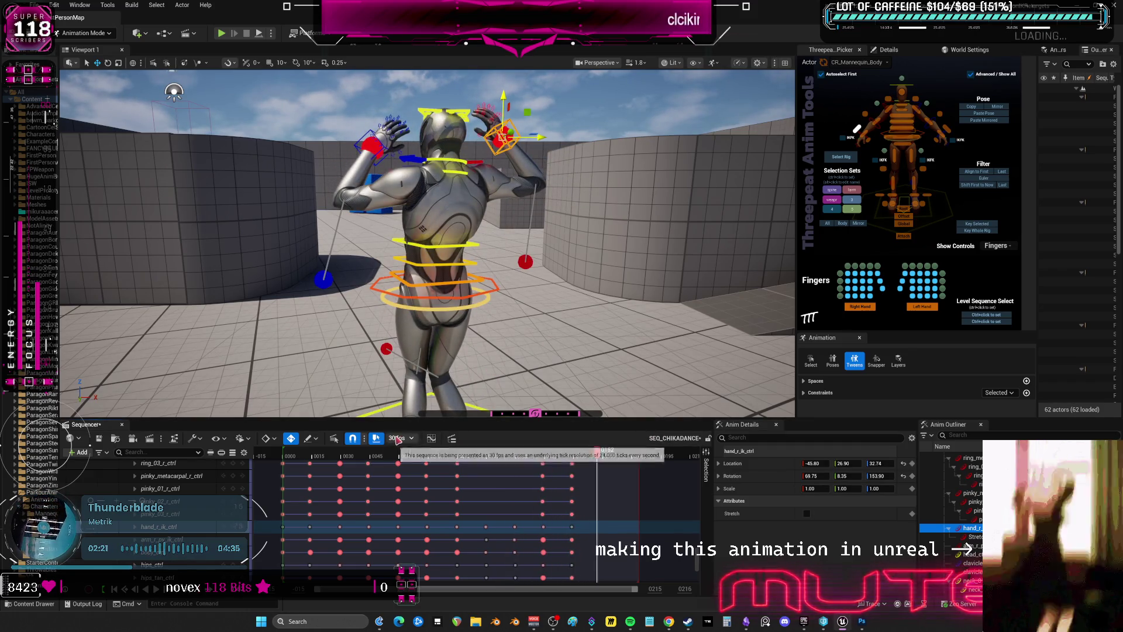
pyautogui.moveTo(378, 455)
pyautogui.mouseDown()
pyautogui.moveTo(293, 456)
pyautogui.moveTo(455, 452)
pyautogui.mouseUp()
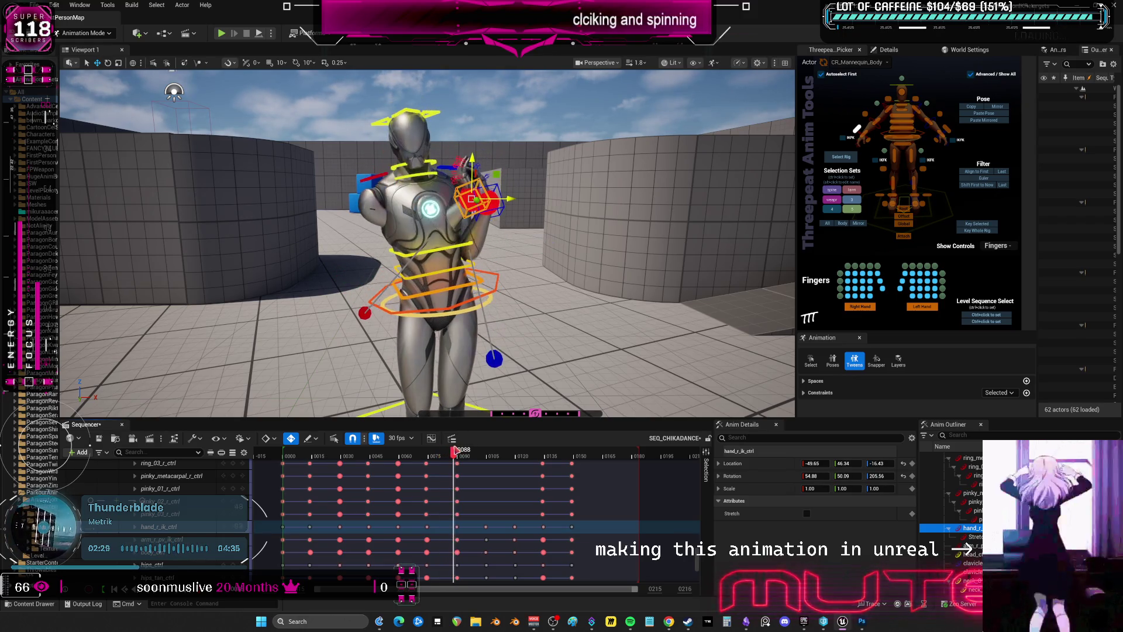
pyautogui.click(366, 316)
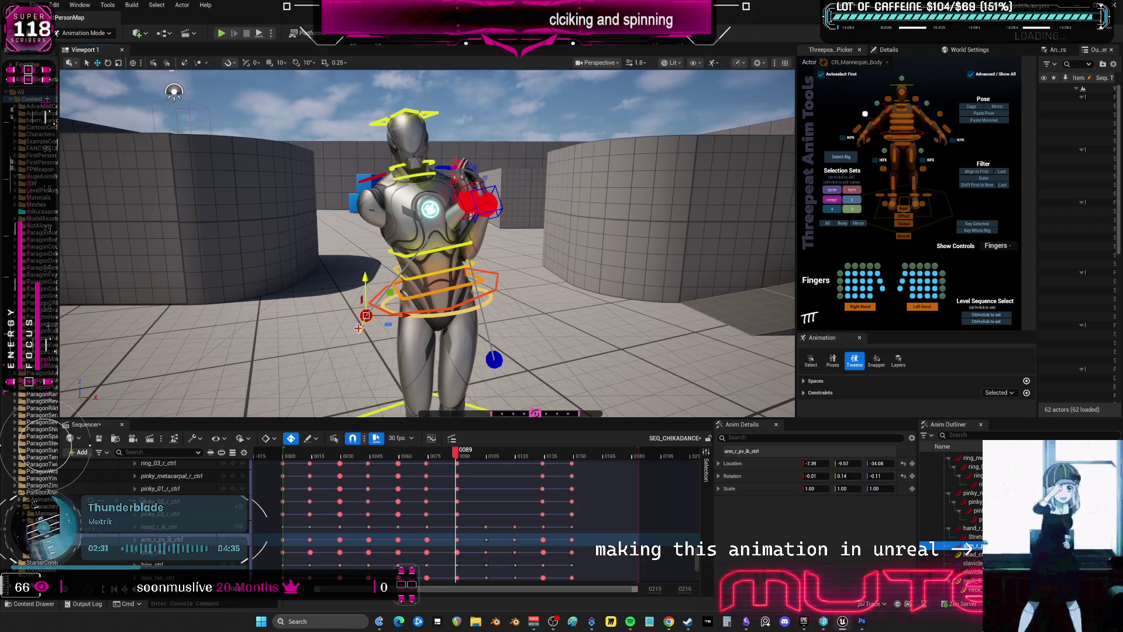
pyautogui.moveTo(347, 354)
pyautogui.mouseDown()
pyautogui.moveTo(334, 380)
pyautogui.moveTo(316, 379)
pyautogui.moveTo(317, 316)
pyautogui.mouseUp()
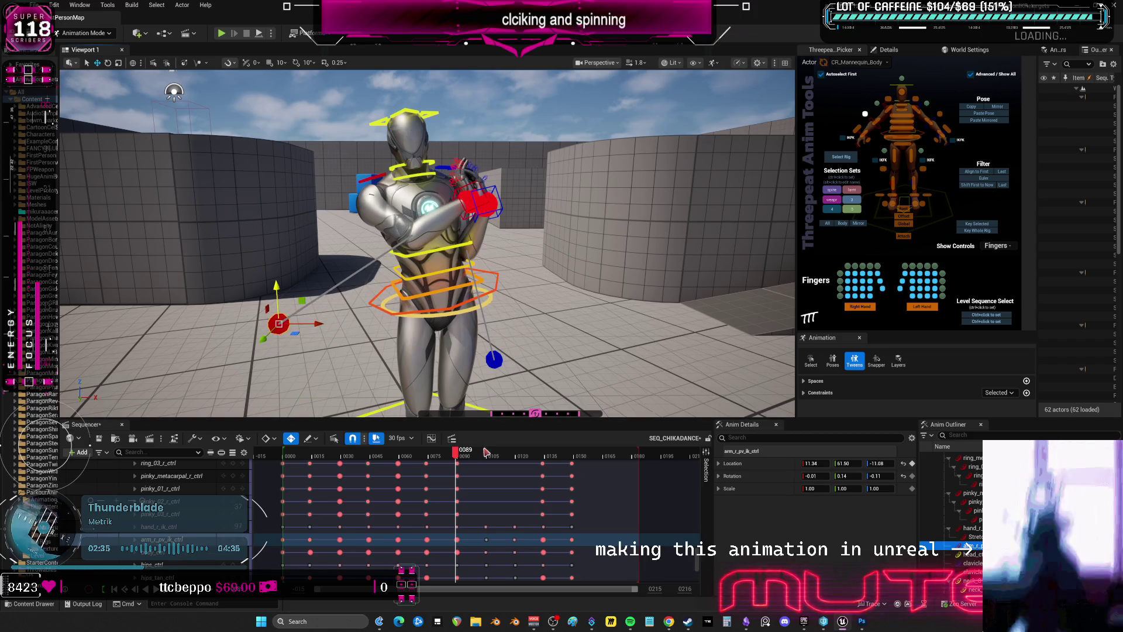
# Scrub from frame 74 through frame 150 to review the arm motion
pyautogui.click(424, 457)
pyautogui.moveTo(424, 457); pyautogui.dragTo(580, 448)
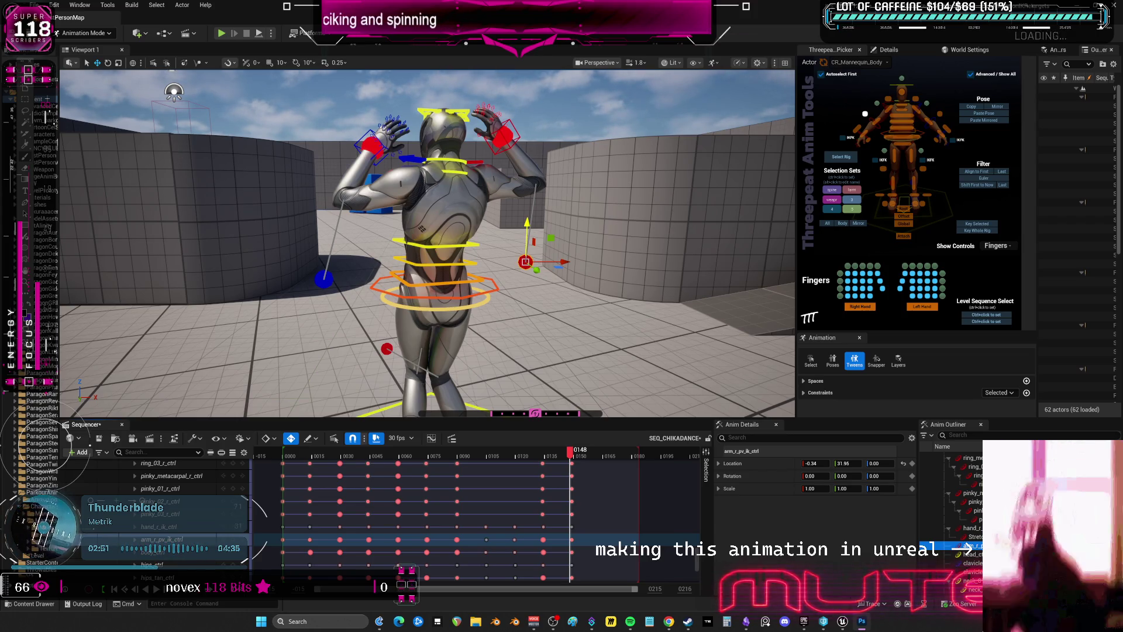
pyautogui.click(574, 455)
pyautogui.moveTo(577, 456)
pyautogui.mouseDown()
pyautogui.moveTo(588, 457)
pyautogui.moveTo(550, 459)
pyautogui.moveTo(575, 471)
pyautogui.mouseUp()
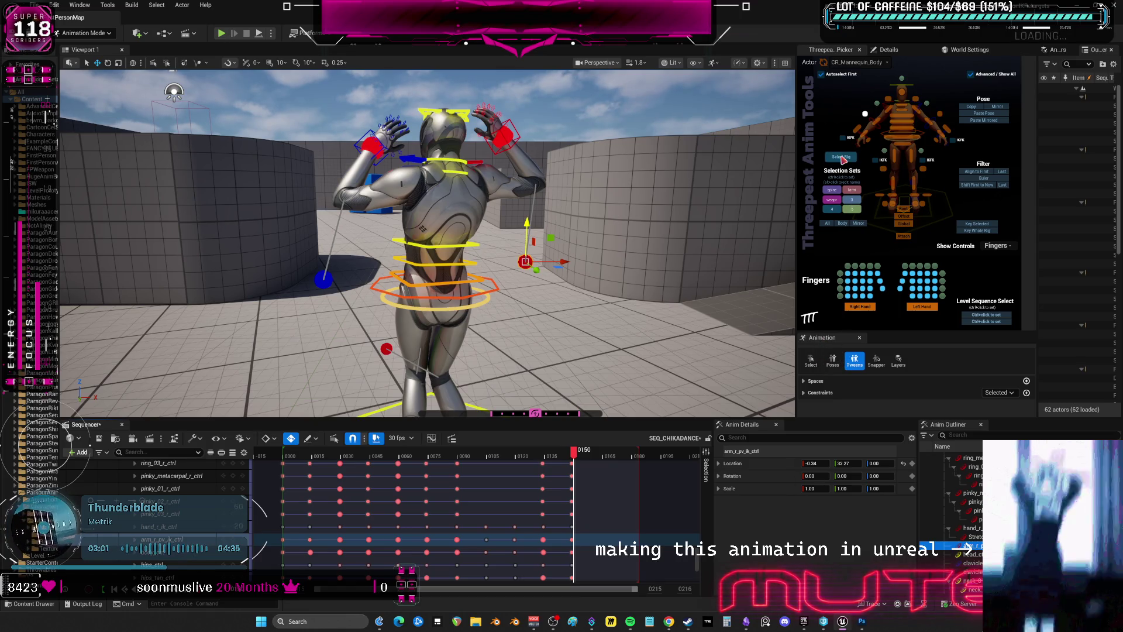
# Select all rig controls in the picker and apply Reset Pose at frame 150
pyautogui.click(828, 224)
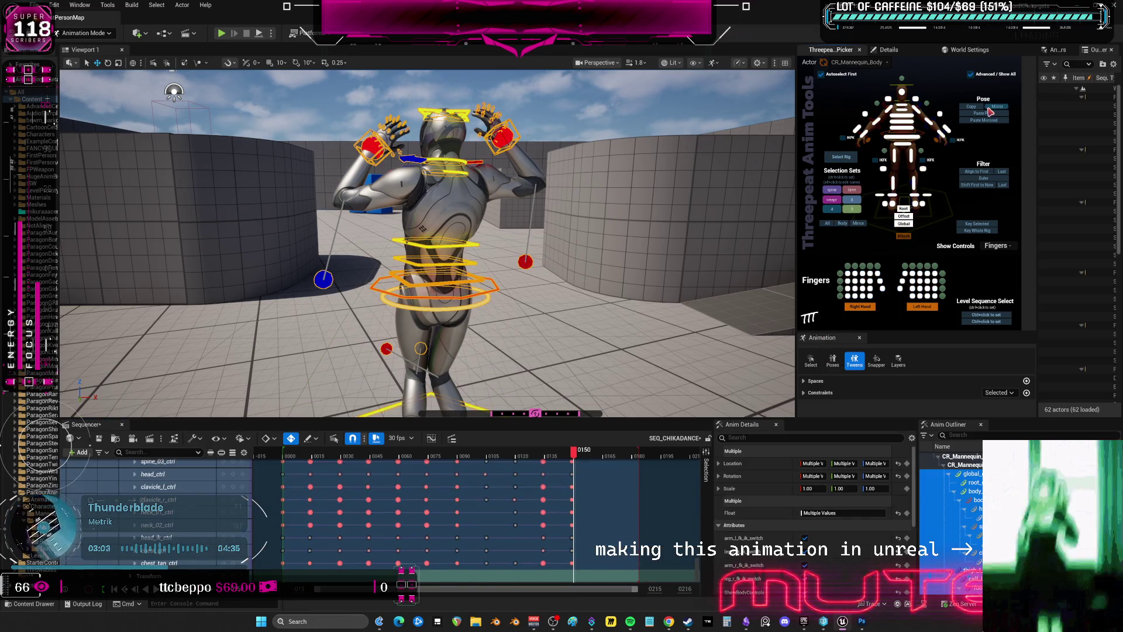
pyautogui.click(898, 476)
pyautogui.click(898, 463)
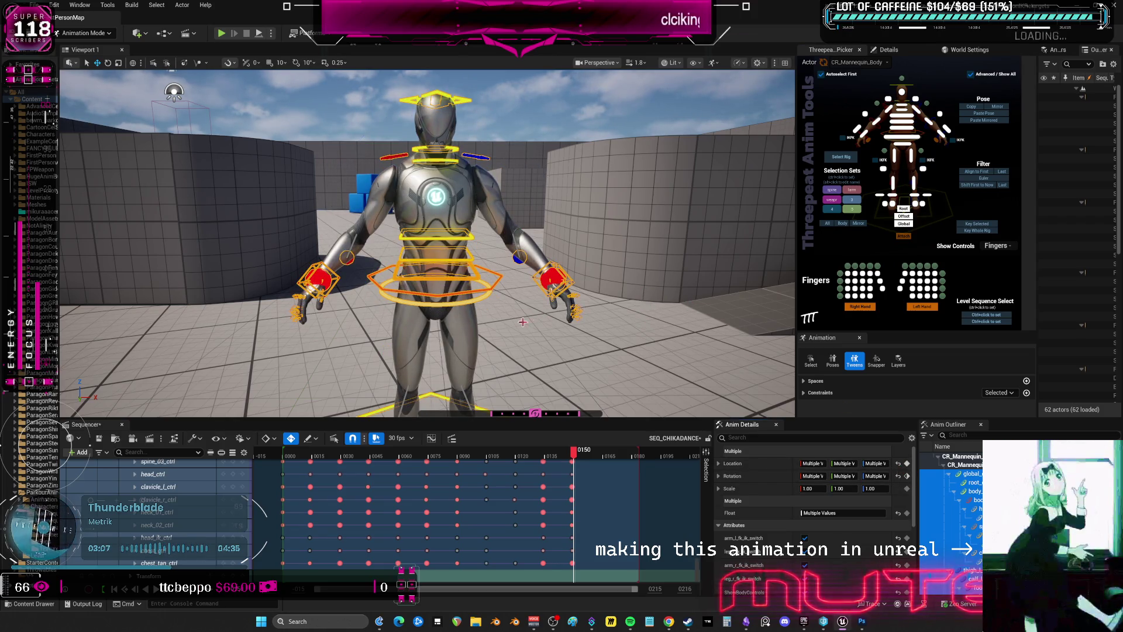
# Push both knee pole-vector controls outward and lower the pelvis with body_ctrl
pyautogui.moveTo(479, 308); pyautogui.dragTo(382, 283, button='middle')
pyautogui.click(364, 268)
pyautogui.moveTo(407, 269)
pyautogui.mouseDown()
pyautogui.moveTo(509, 269)
pyautogui.moveTo(491, 269)
pyautogui.mouseUp()
pyautogui.click(483, 266)
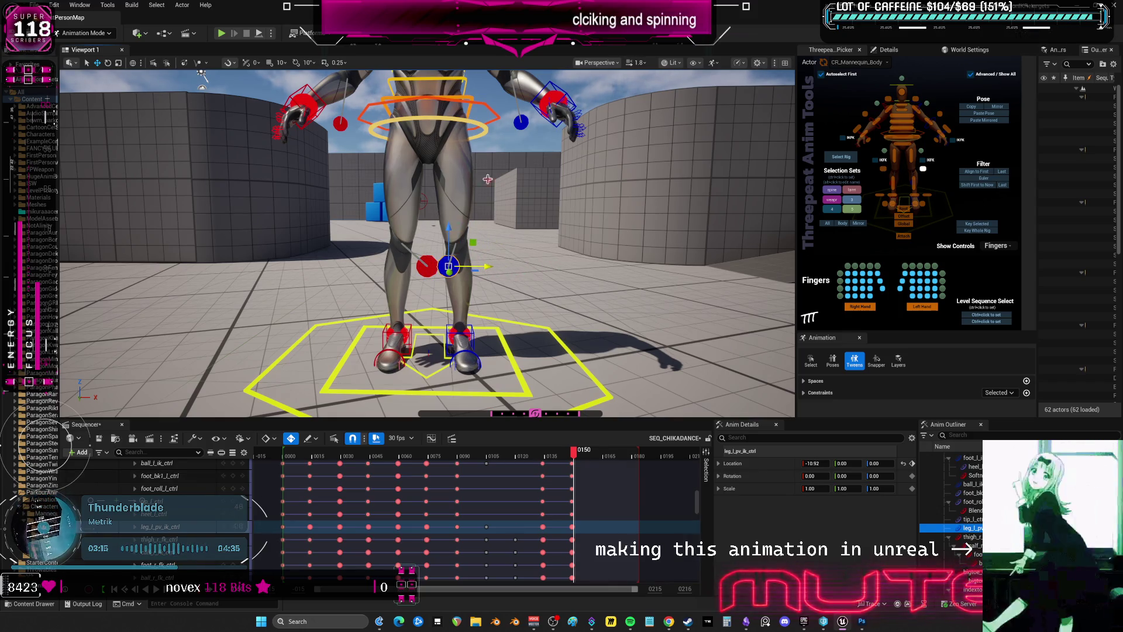
pyautogui.click(494, 121)
pyautogui.moveTo(431, 88); pyautogui.dragTo(450, 143)
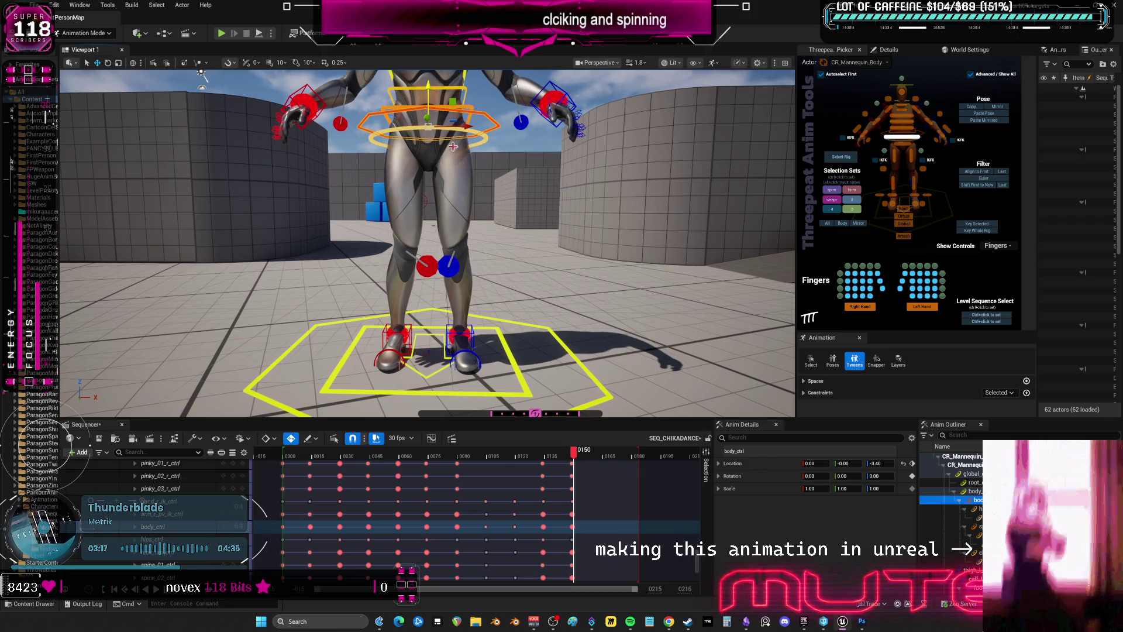
pyautogui.click(451, 266)
pyautogui.moveTo(468, 268); pyautogui.dragTo(447, 268)
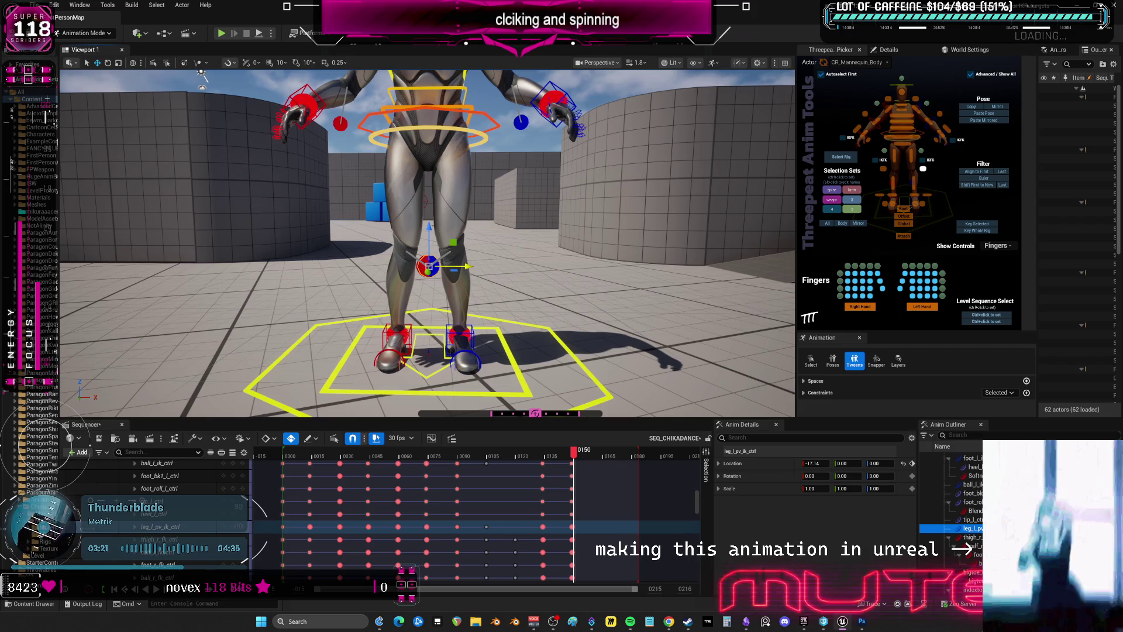
# Slide both foot IK controls outward, sink the body into a squat, and widen the knees more
pyautogui.click(408, 338)
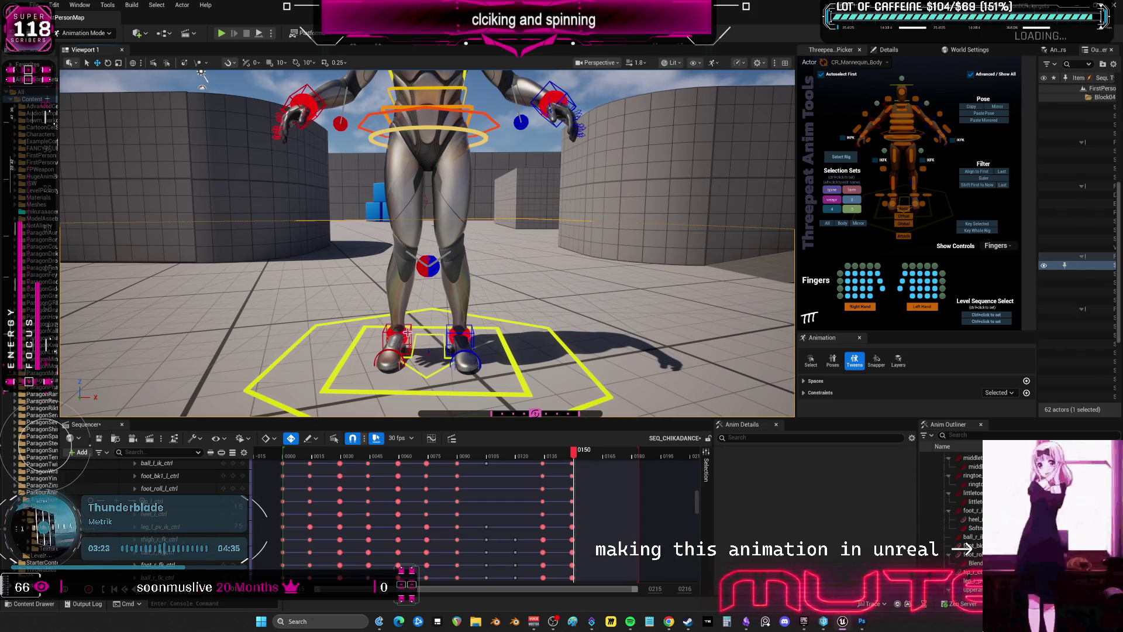
pyautogui.click(407, 332)
pyautogui.moveTo(408, 331); pyautogui.dragTo(414, 334)
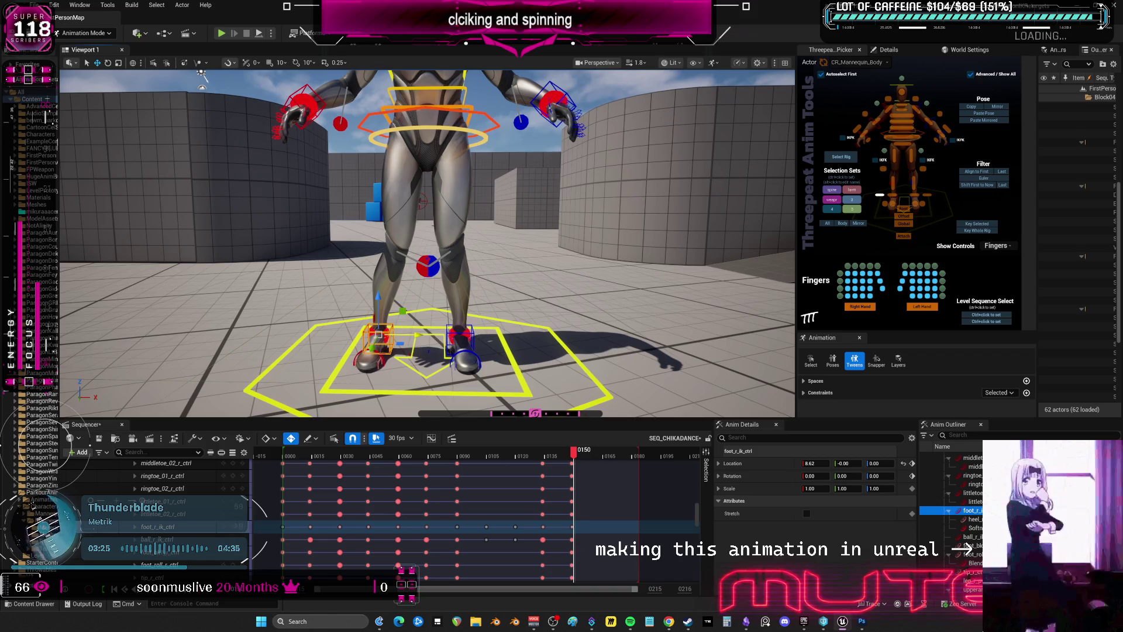
pyautogui.click(473, 334)
pyautogui.moveTo(485, 335); pyautogui.dragTo(511, 329)
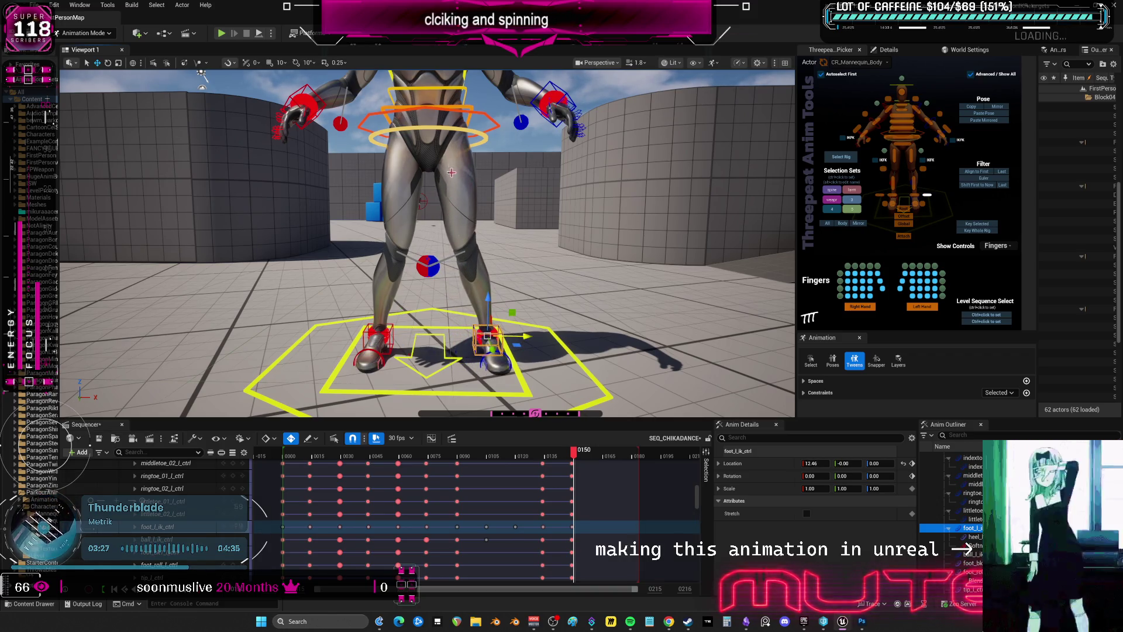
pyautogui.click(426, 93)
pyautogui.moveTo(426, 93); pyautogui.dragTo(424, 100)
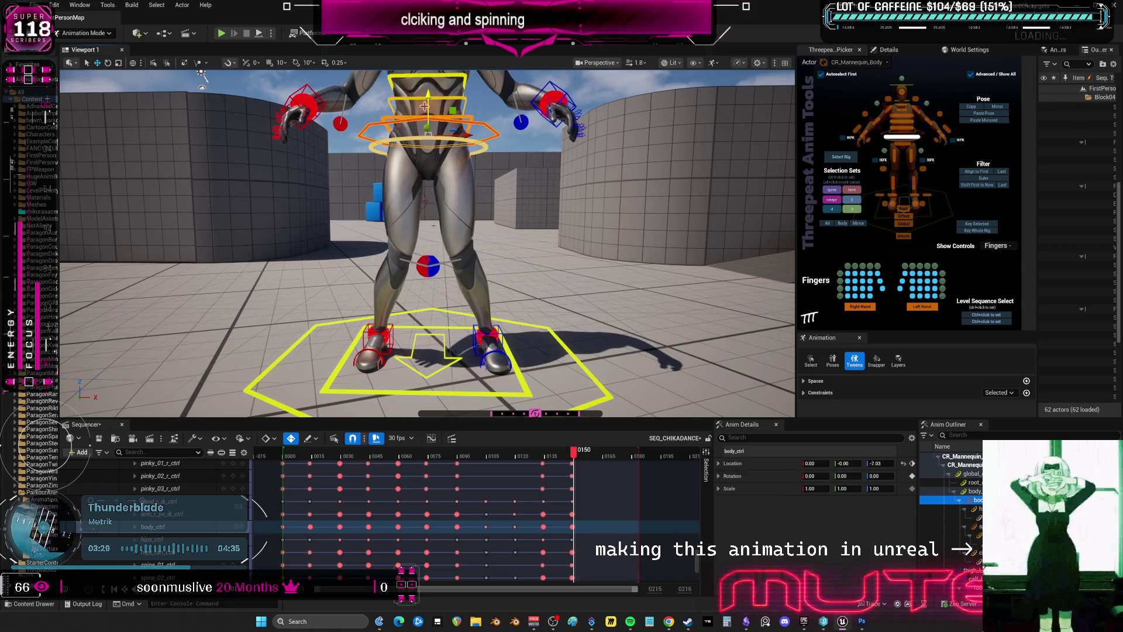
pyautogui.moveTo(427, 266)
pyautogui.mouseDown()
pyautogui.moveTo(454, 265)
pyautogui.moveTo(340, 266)
pyautogui.mouseUp()
pyautogui.click(429, 266)
# Try a rotation on the left foot control, undo it, then select the right foot control
pyautogui.moveTo(501, 292)
pyautogui.mouseDown(button='right')
pyautogui.moveTo(501, 275)
pyautogui.moveTo(431, 264)
pyautogui.moveTo(483, 355)
pyautogui.mouseUp(button='right')
pyautogui.click(529, 371)
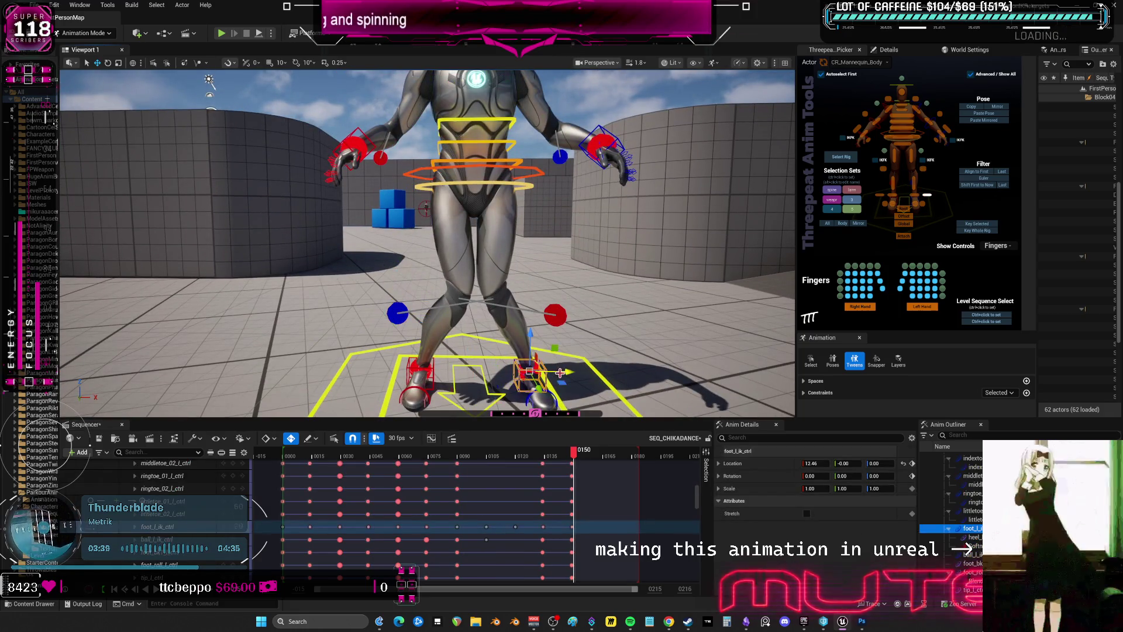
pyautogui.press('e')
pyautogui.moveTo(555, 378); pyautogui.dragTo(544, 388)
pyautogui.hotkey('ctrl', 'z')
pyautogui.click(433, 381)
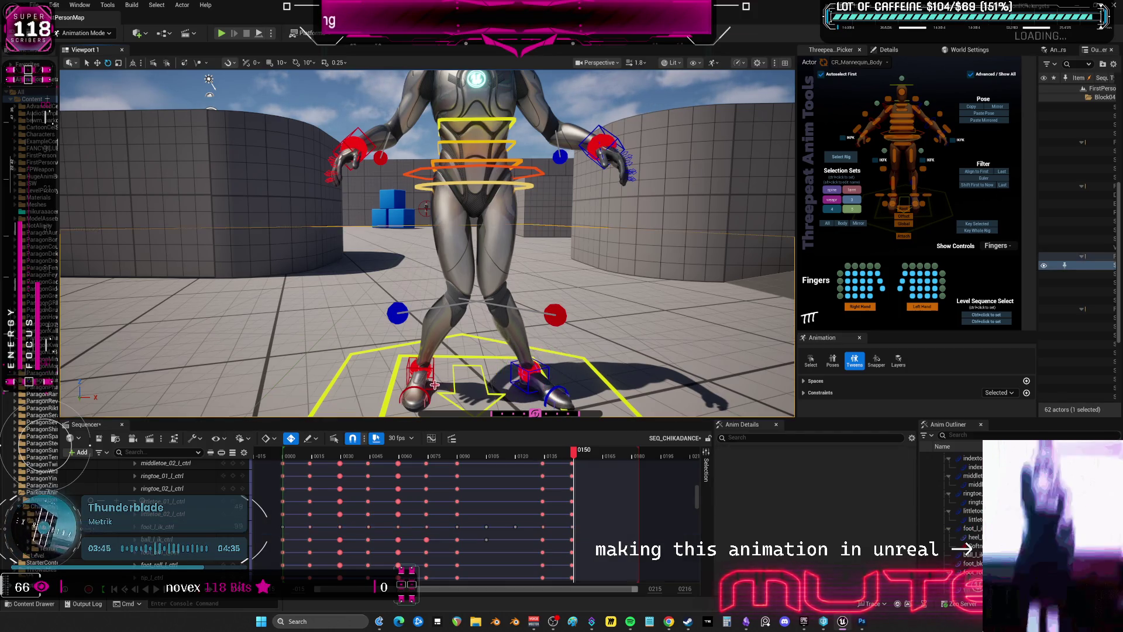
pyautogui.scroll(-5, 537, 295)
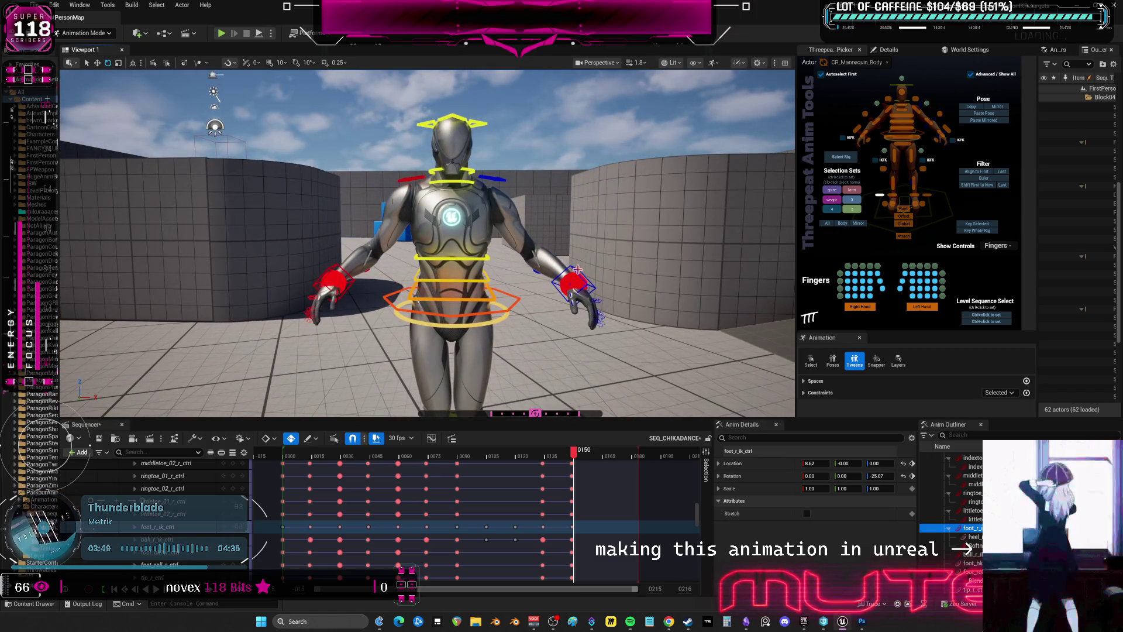
# Raise the left hand control to the head and rotate it against the head
pyautogui.click(573, 267)
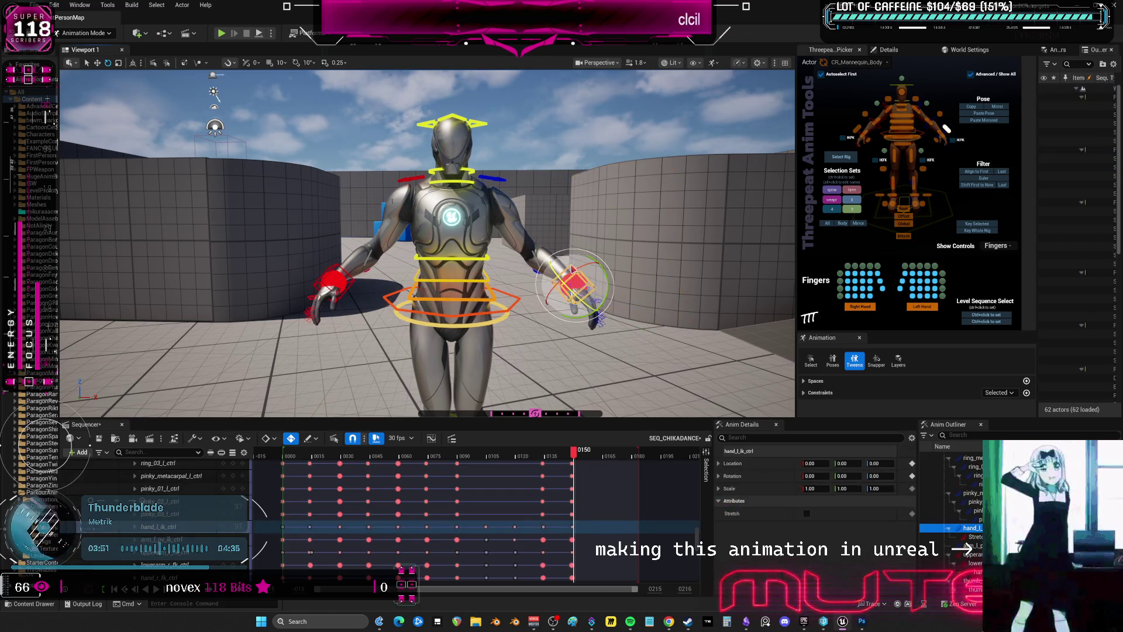
pyautogui.press('w')
pyautogui.moveTo(574, 217); pyautogui.dragTo(559, 125)
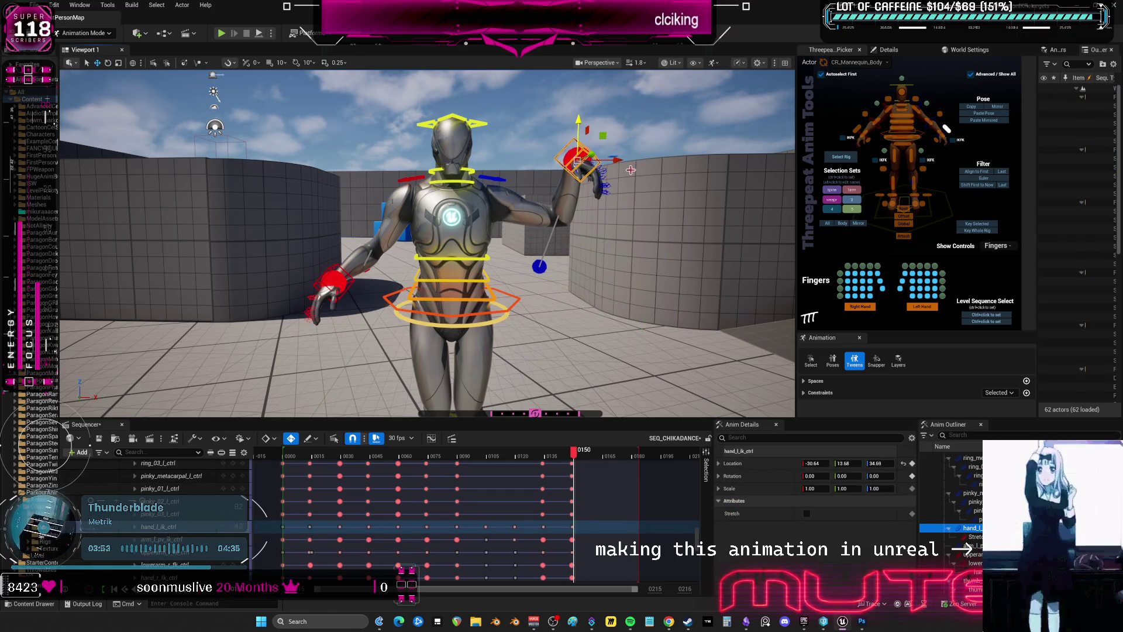
pyautogui.moveTo(618, 160)
pyautogui.mouseDown()
pyautogui.moveTo(532, 153)
pyautogui.moveTo(495, 120)
pyautogui.moveTo(540, 160)
pyautogui.mouseUp()
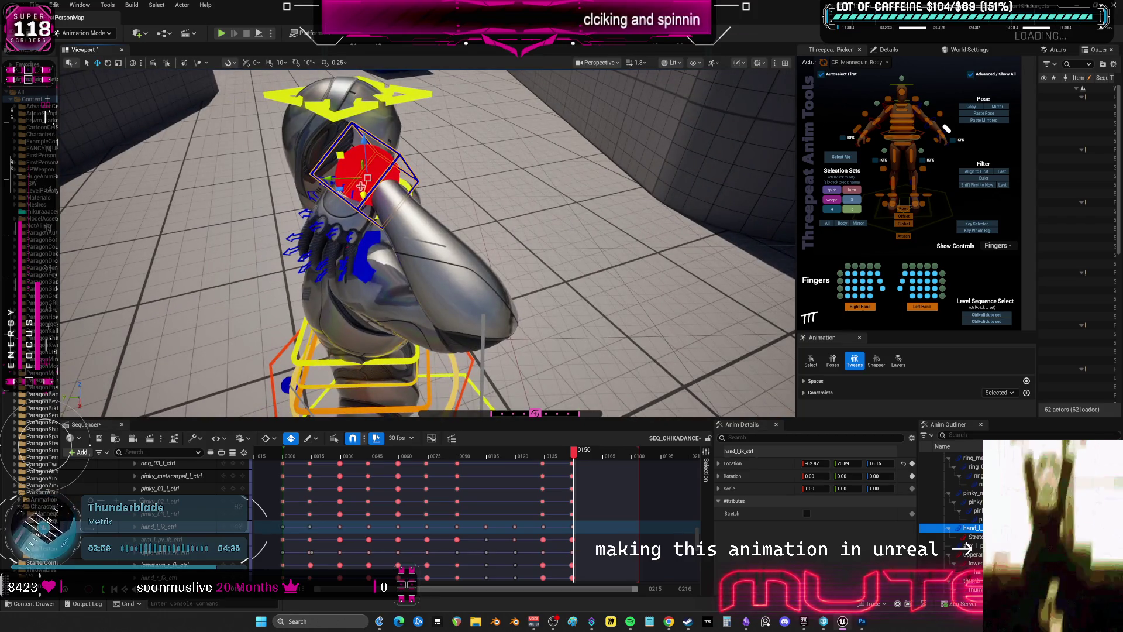
pyautogui.moveTo(323, 180)
pyautogui.mouseDown()
pyautogui.moveTo(255, 186)
pyautogui.moveTo(351, 211)
pyautogui.moveTo(404, 175)
pyautogui.mouseUp()
pyautogui.press('e')
pyautogui.moveTo(409, 134)
pyautogui.mouseDown()
pyautogui.moveTo(408, 151)
pyautogui.moveTo(401, 114)
pyautogui.moveTo(411, 150)
pyautogui.mouseUp()
pyautogui.keyDown('alt'); pyautogui.moveTo(460, 204); pyautogui.dragTo(394, 192); pyautogui.keyUp('alt')
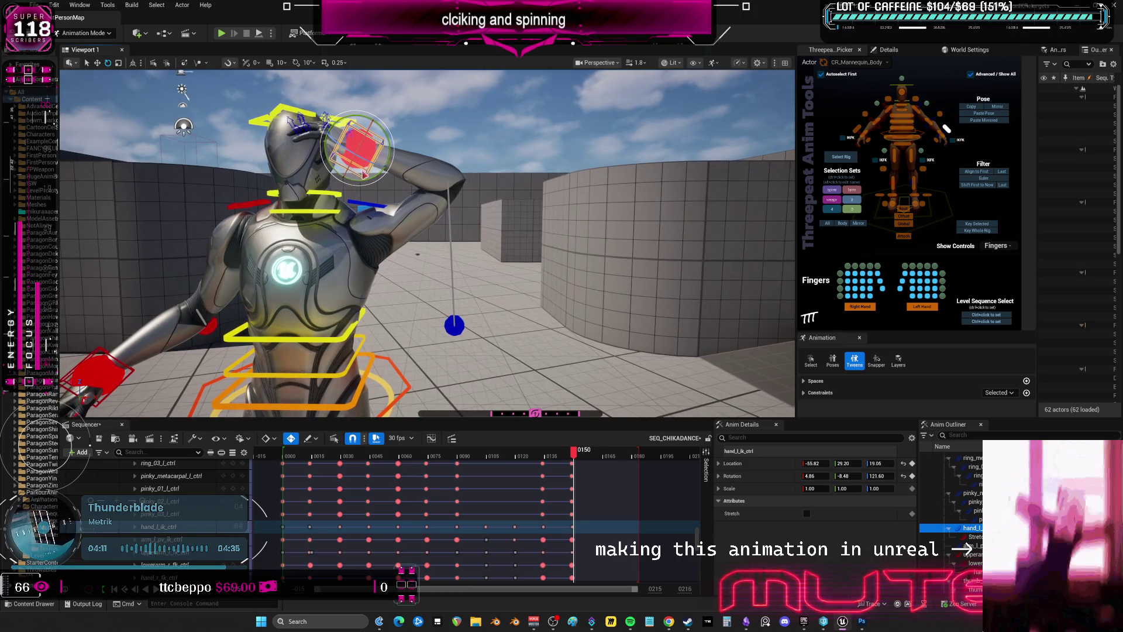
pyautogui.moveTo(356, 156)
pyautogui.mouseDown()
pyautogui.moveTo(378, 202)
pyautogui.moveTo(415, 195)
pyautogui.moveTo(323, 272)
pyautogui.mouseUp()
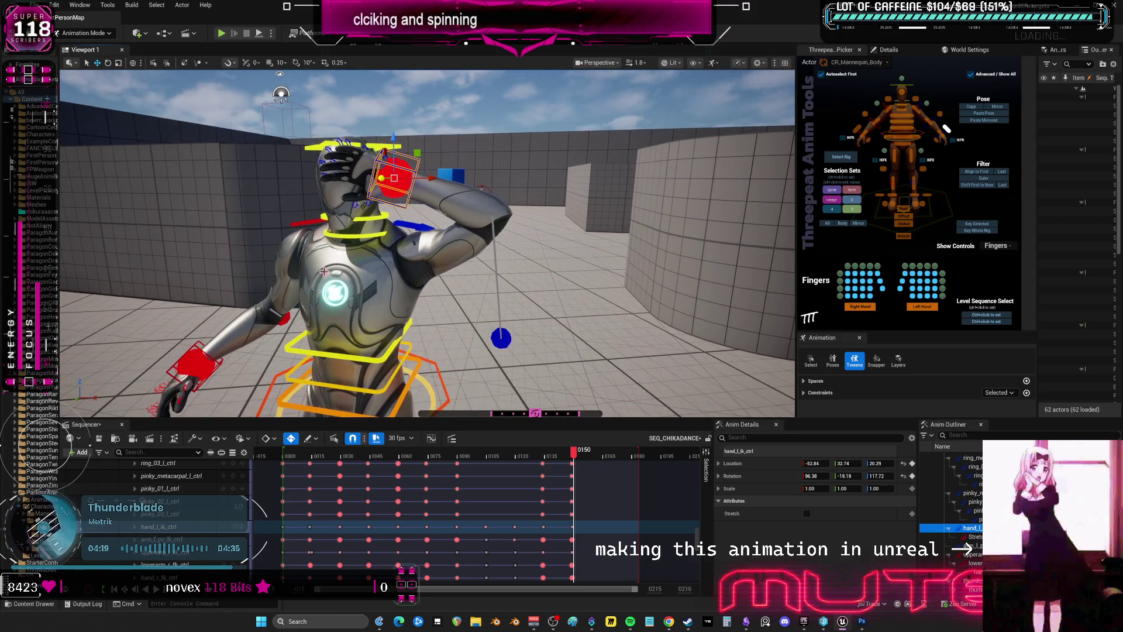
# Raise the right hand control up toward the head and rotate it
pyautogui.click(195, 361)
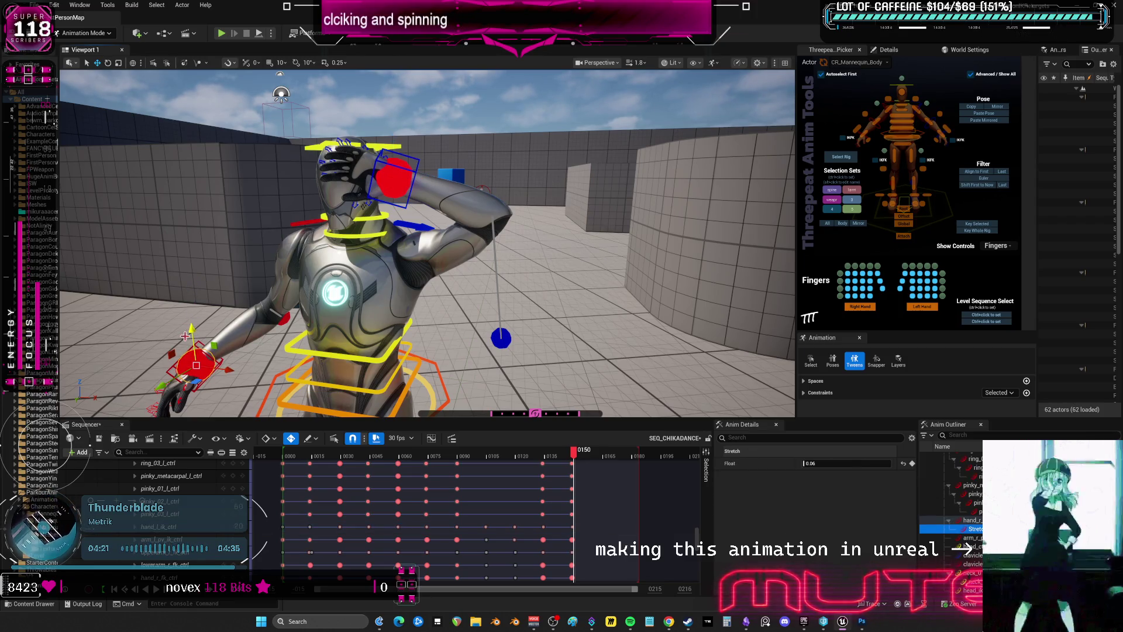
pyautogui.moveTo(215, 363)
pyautogui.mouseDown()
pyautogui.moveTo(199, 143)
pyautogui.moveTo(316, 193)
pyautogui.moveTo(339, 169)
pyautogui.moveTo(308, 189)
pyautogui.moveTo(319, 179)
pyautogui.moveTo(383, 215)
pyautogui.moveTo(352, 232)
pyautogui.moveTo(389, 222)
pyautogui.moveTo(388, 196)
pyautogui.mouseUp()
pyautogui.press('e')
pyautogui.press('w')
pyautogui.scroll(-5, 458, 289)
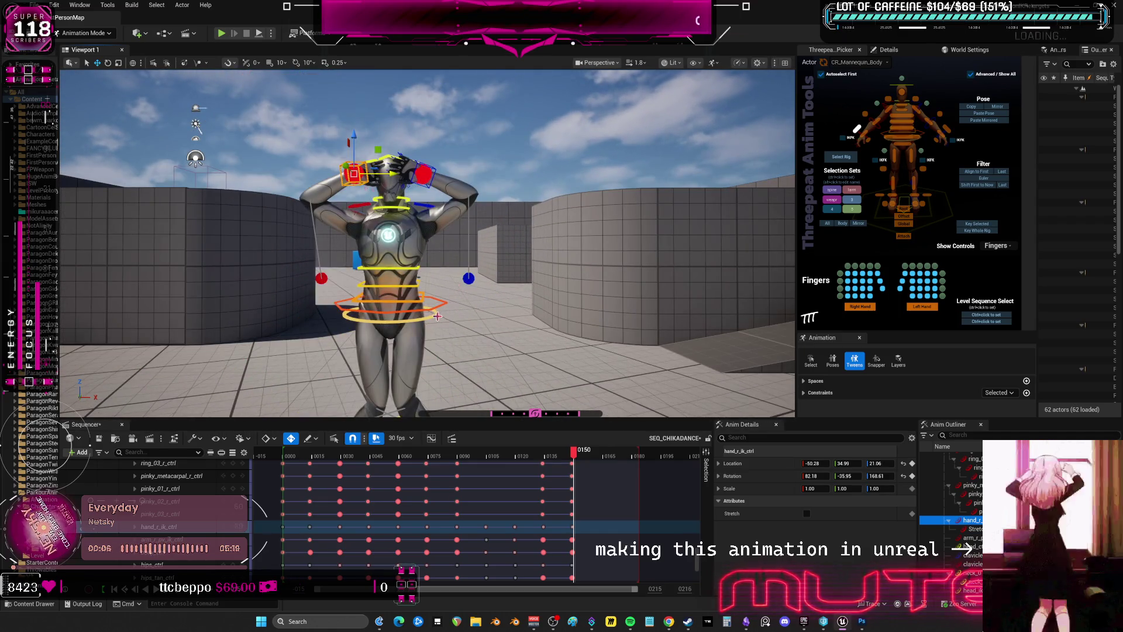
# Tilt the torso slightly with body_ctrl and shift it sideways
pyautogui.click(436, 305)
pyautogui.moveTo(421, 299); pyautogui.dragTo(412, 301)
pyautogui.moveTo(394, 227); pyautogui.dragTo(398, 242, button='right')
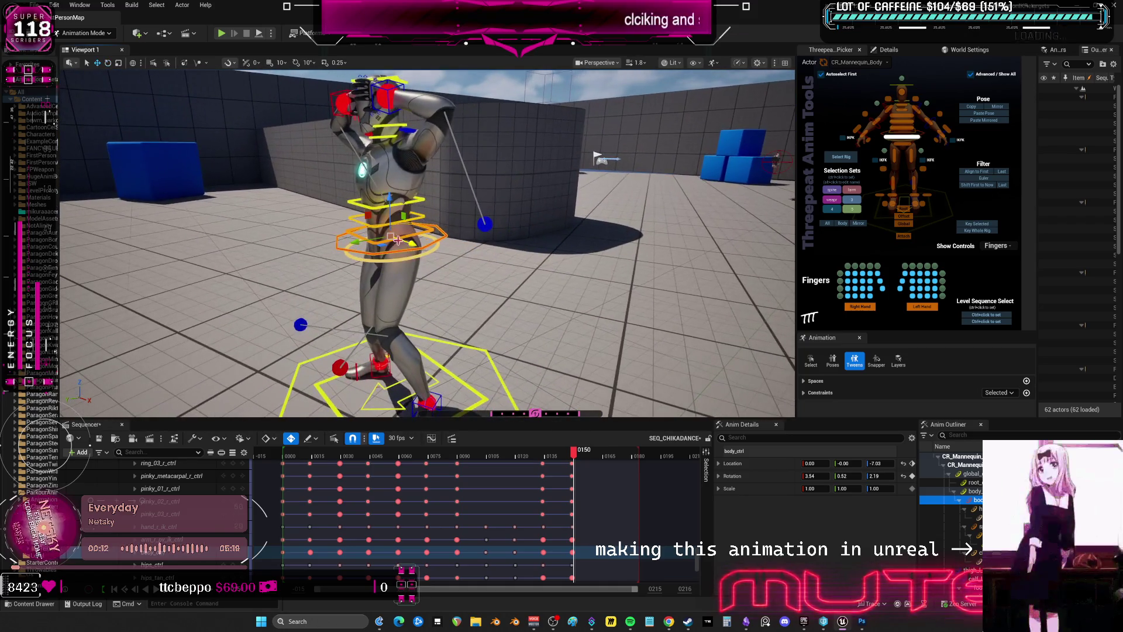
pyautogui.moveTo(372, 239); pyautogui.dragTo(364, 245)
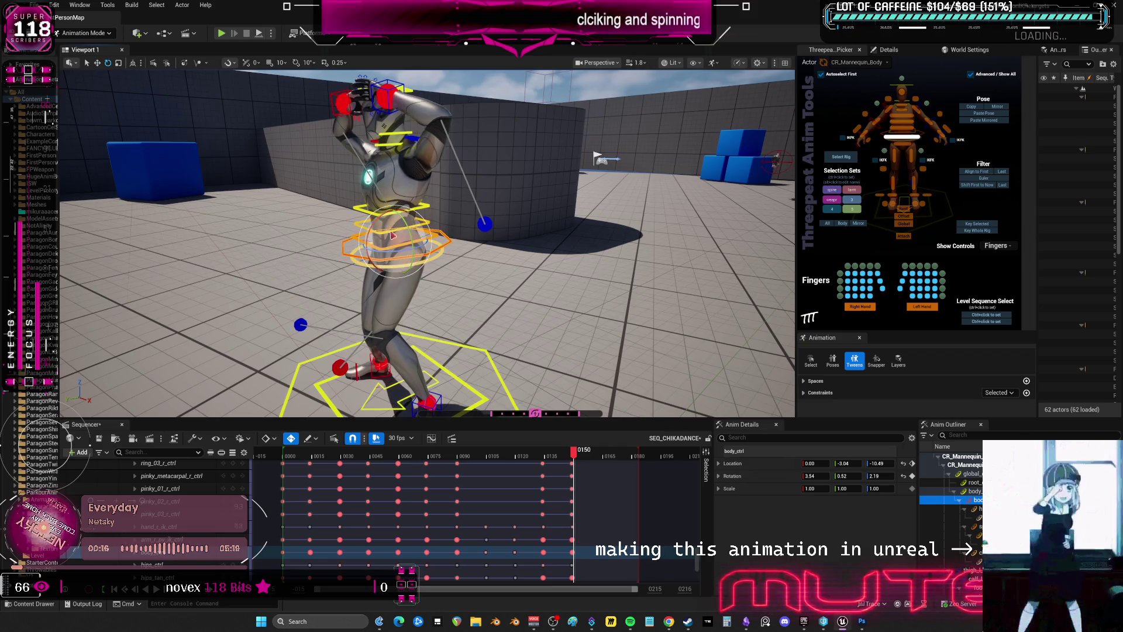
# Select both hand controls and move them together to the left
pyautogui.click(386, 98)
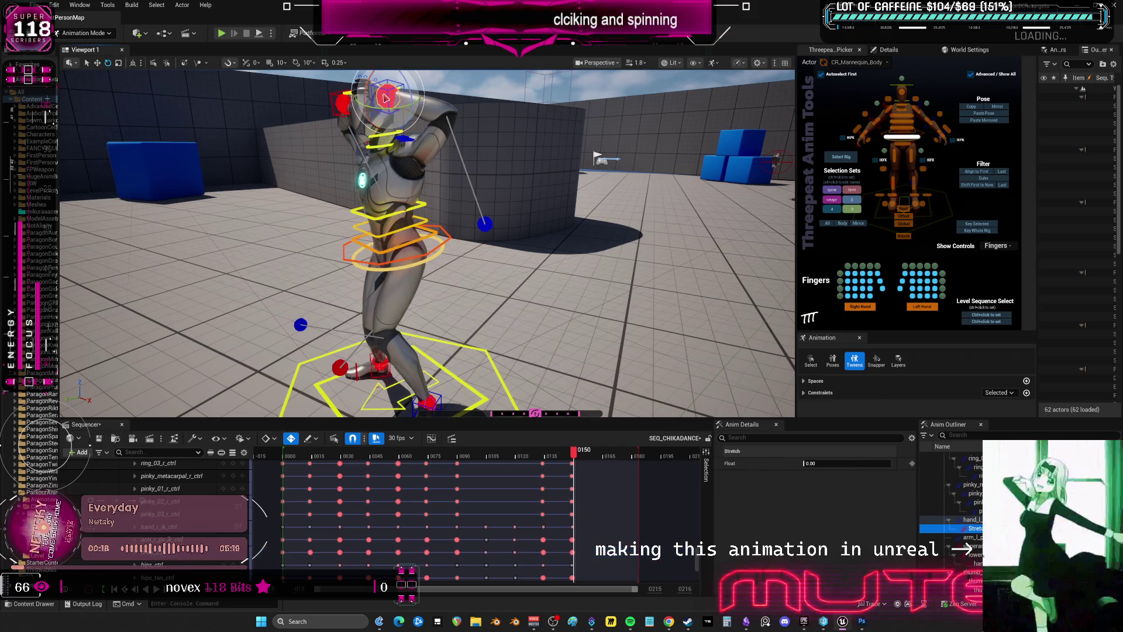
pyautogui.moveTo(386, 97)
pyautogui.keyDown('alt'); pyautogui.mouseDown()
pyautogui.moveTo(562, 159)
pyautogui.moveTo(496, 199)
pyautogui.mouseUp(); pyautogui.keyUp('alt')
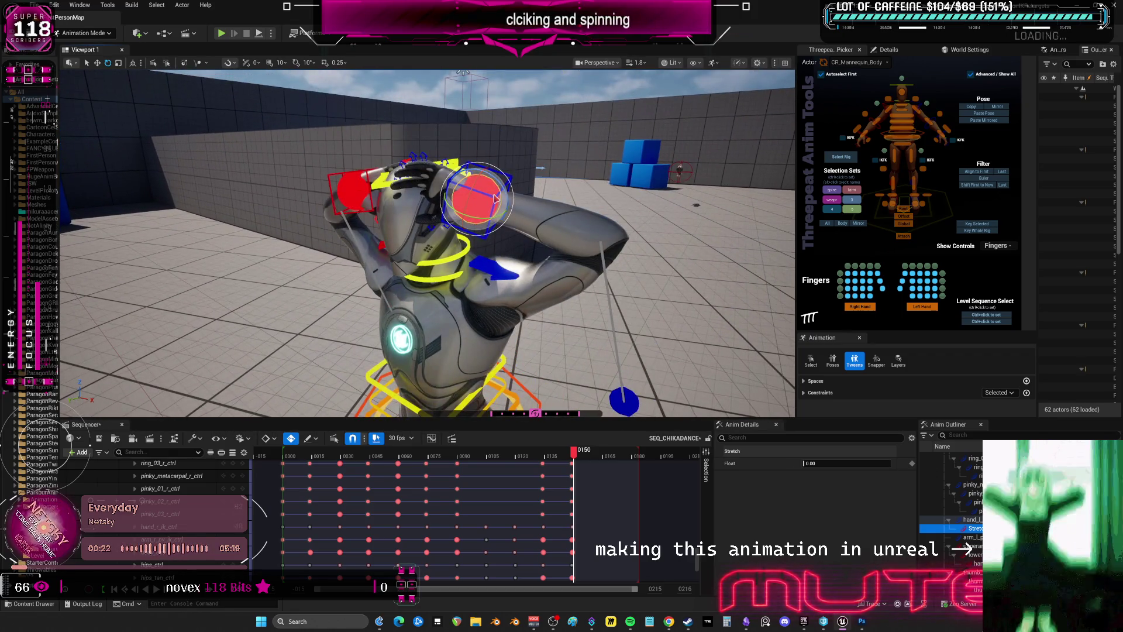
pyautogui.click(496, 199)
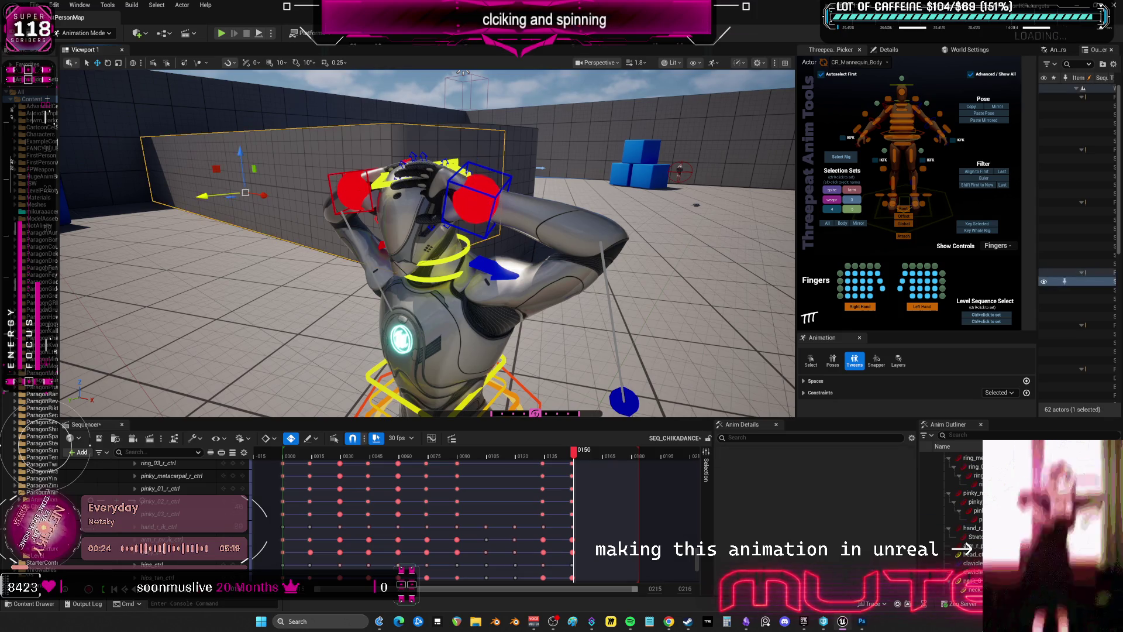
pyautogui.click(329, 178)
pyautogui.keyDown('ctrl'); pyautogui.click(496, 196); pyautogui.keyUp('ctrl')
pyautogui.moveTo(495, 196)
pyautogui.mouseDown()
pyautogui.moveTo(434, 215)
pyautogui.moveTo(526, 216)
pyautogui.moveTo(544, 193)
pyautogui.moveTo(408, 213)
pyautogui.moveTo(502, 216)
pyautogui.moveTo(445, 222)
pyautogui.moveTo(491, 193)
pyautogui.moveTo(577, 248)
pyautogui.mouseUp()
# Rotate both clavicle controls, then turn hand_r_ik_ctrl into its final pose on the head
pyautogui.click(439, 212)
pyautogui.press('e')
pyautogui.click(494, 217)
pyautogui.click(408, 274)
pyautogui.press('w')
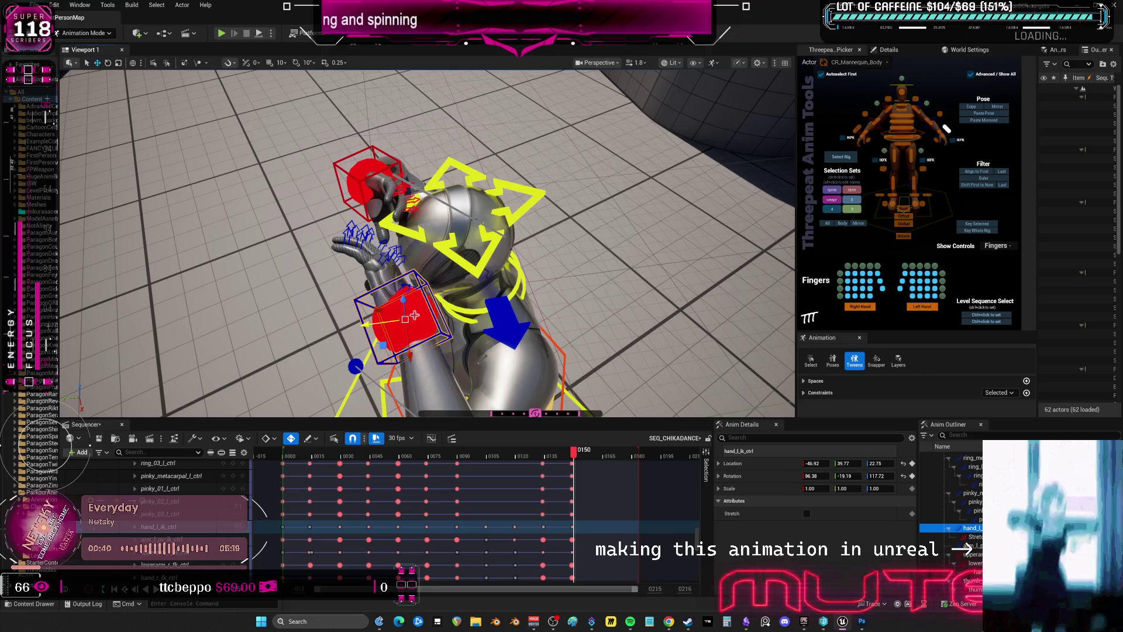
pyautogui.click(363, 184)
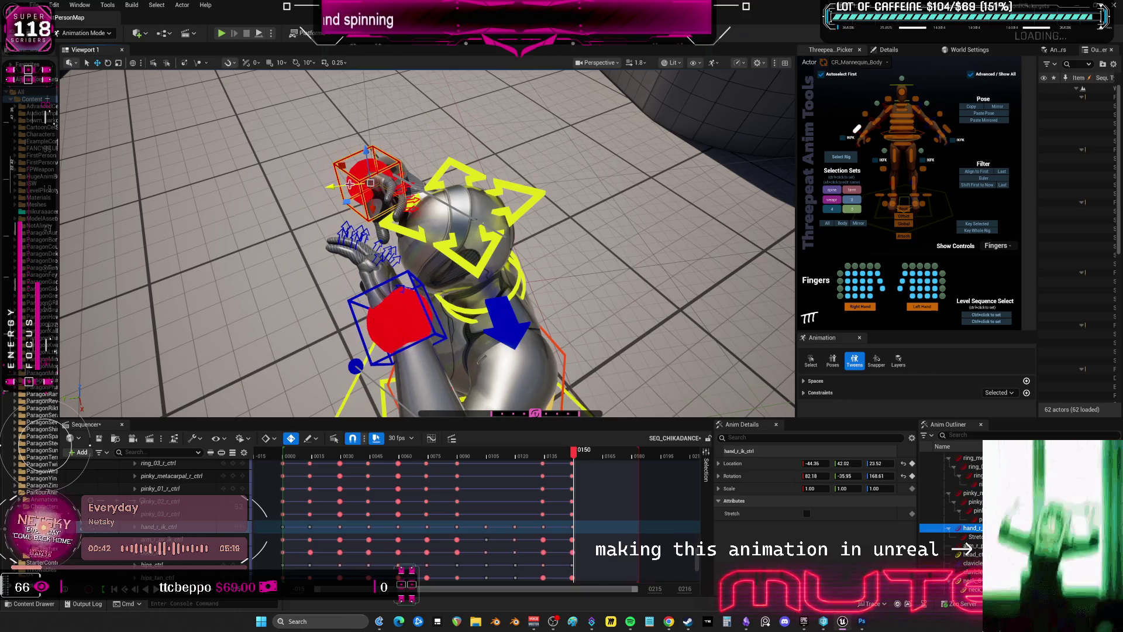
pyautogui.moveTo(378, 214)
pyautogui.mouseDown()
pyautogui.moveTo(363, 208)
pyautogui.moveTo(479, 258)
pyautogui.mouseUp()
pyautogui.keyDown('alt'); pyautogui.moveTo(409, 234); pyautogui.dragTo(390, 232); pyautogui.keyUp('alt')
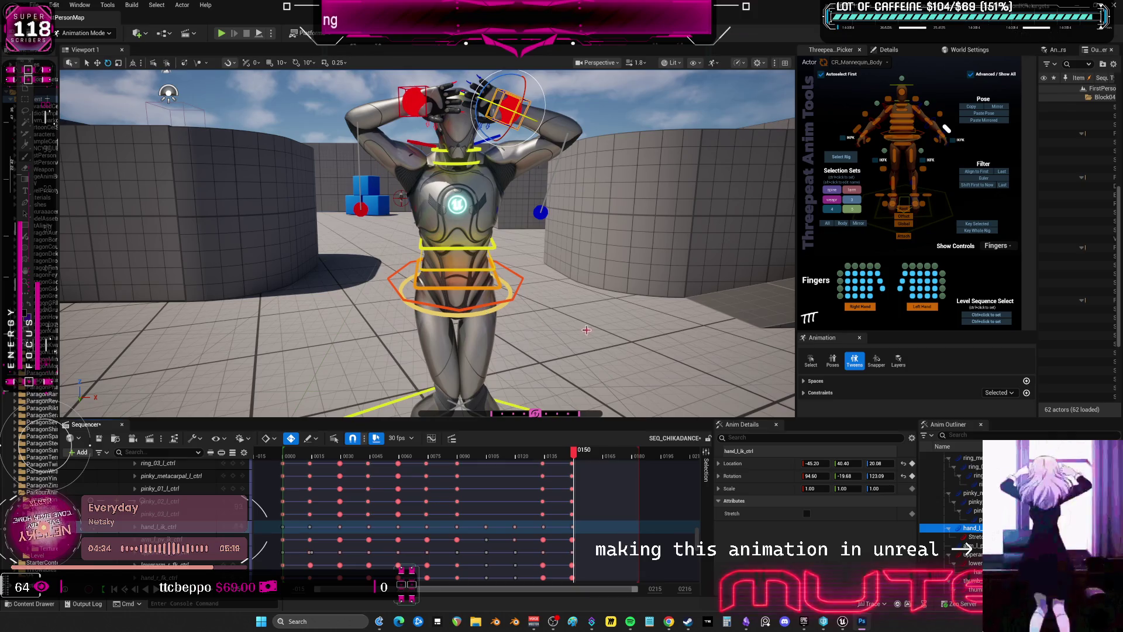
# At frame 164, rotate body_ctrl slightly to key the torso twist (about 6.49, -0.04, -3.63)
pyautogui.moveTo(576, 456); pyautogui.dragTo(601, 461)
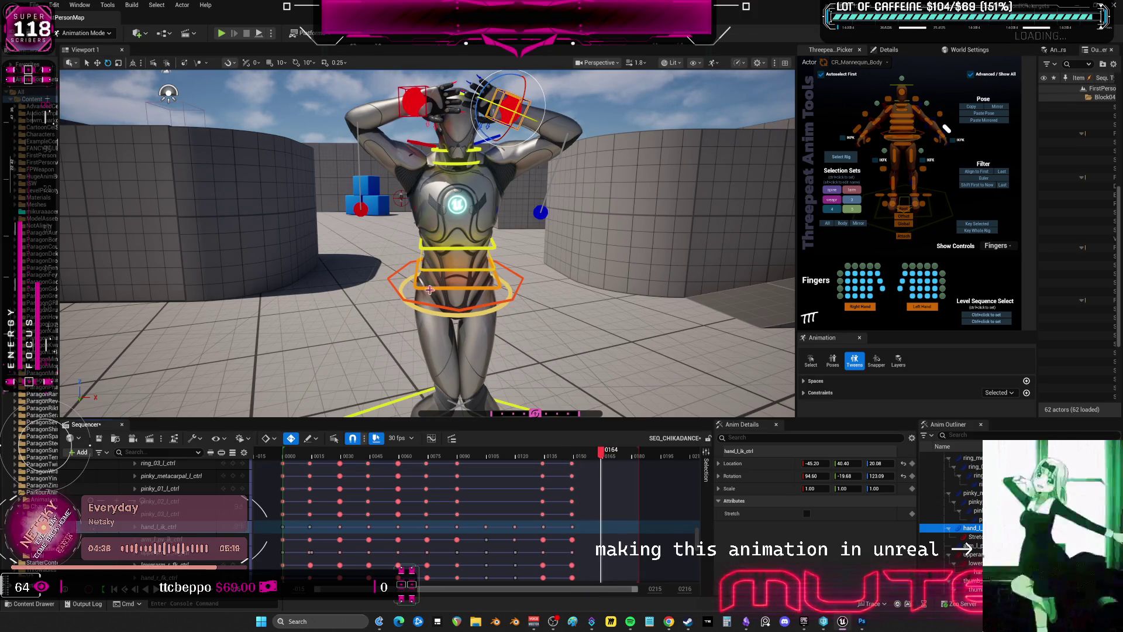
pyautogui.scroll(5, 506, 302)
pyautogui.click(495, 249)
pyautogui.moveTo(495, 249)
pyautogui.mouseDown()
pyautogui.moveTo(455, 238)
pyautogui.moveTo(497, 210)
pyautogui.mouseUp()
pyautogui.click(524, 385)
# Shift the right knee pole-vector target left and leg_l_pv_ik_ctrl right along X
pyautogui.press('w')
pyautogui.moveTo(524, 384); pyautogui.dragTo(477, 384)
pyautogui.click(351, 382)
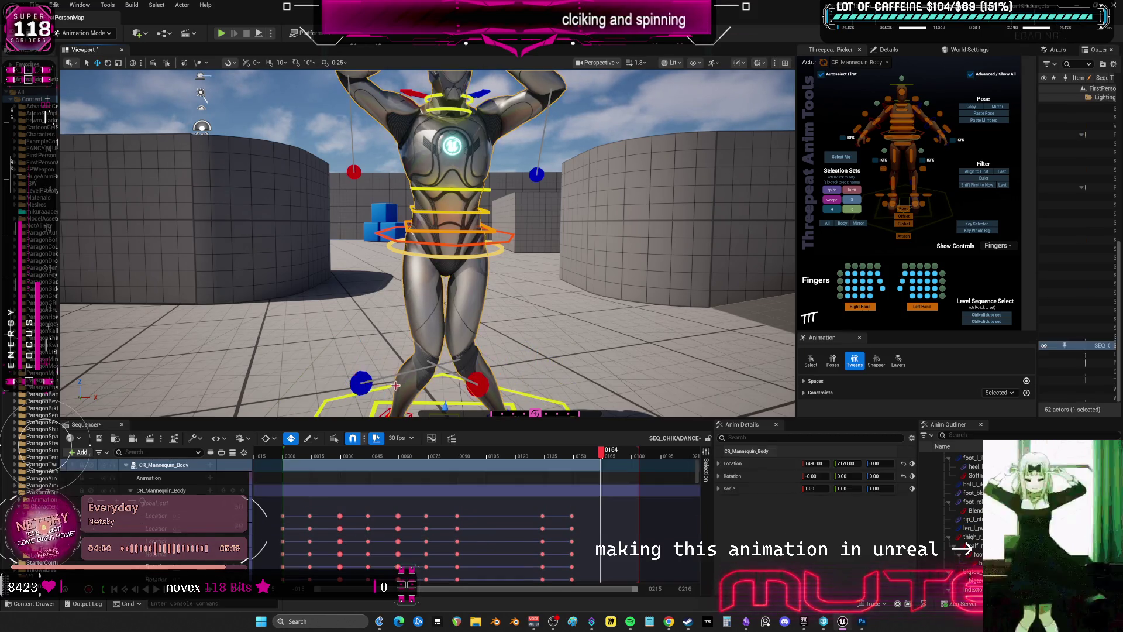
pyautogui.moveTo(400, 384); pyautogui.dragTo(445, 385)
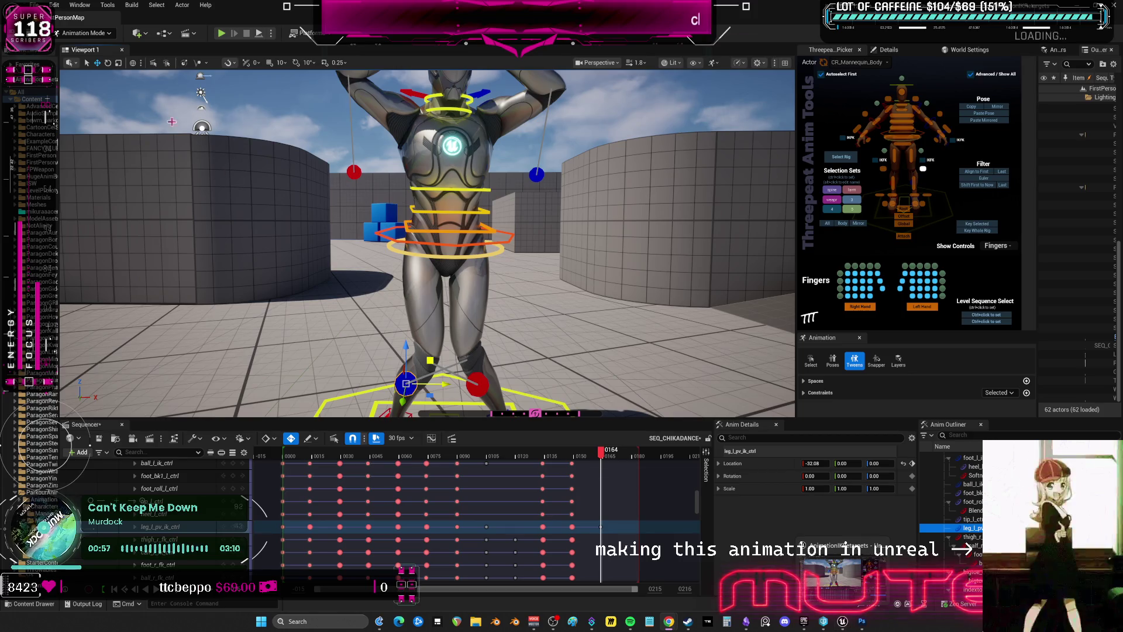
pyautogui.click(35, 5)
# Close the File menu without choosing any option
pyautogui.click(70, 132)
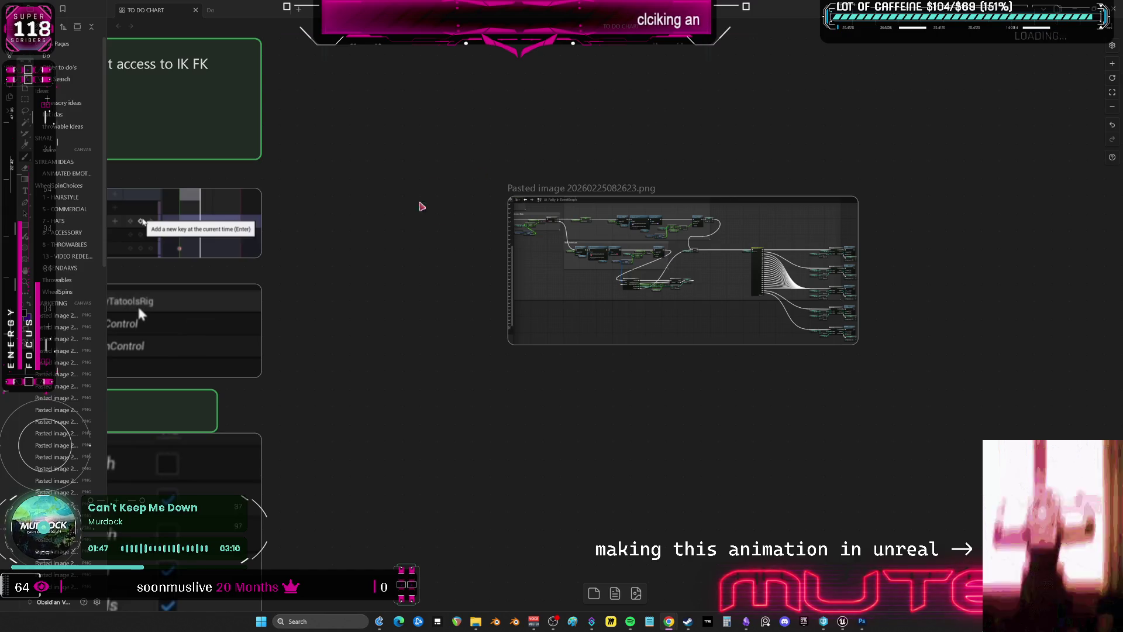
# Switch to the DemoMap_Multiplayer editor, set Number of Players to 3 and start Play
pyautogui.click(831, 622)
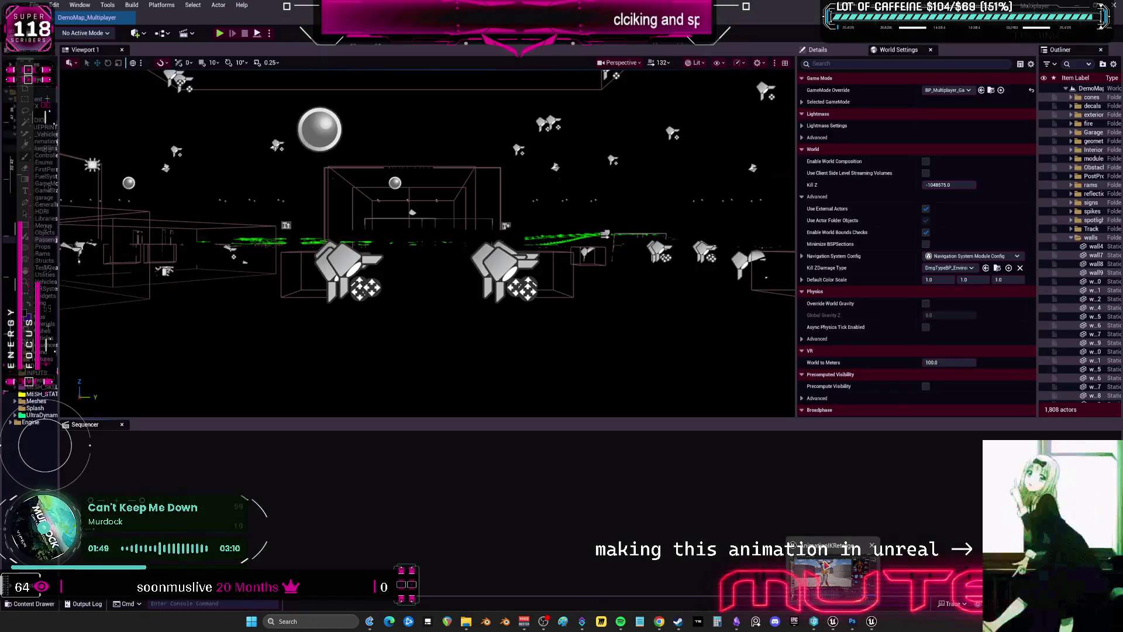
pyautogui.click(836, 620)
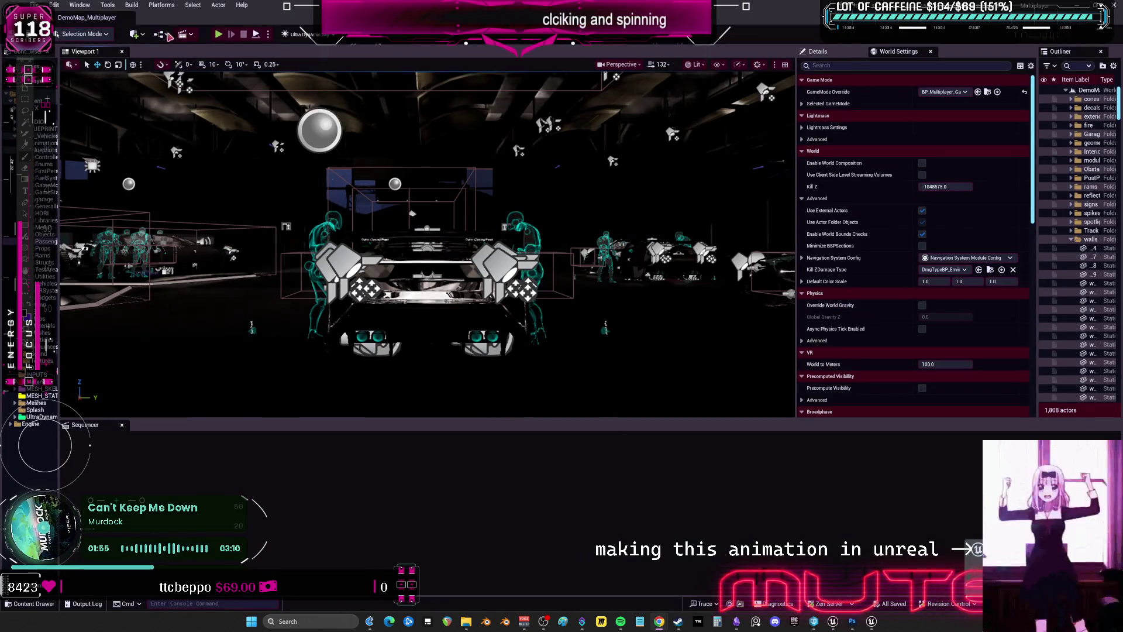
pyautogui.click(165, 34)
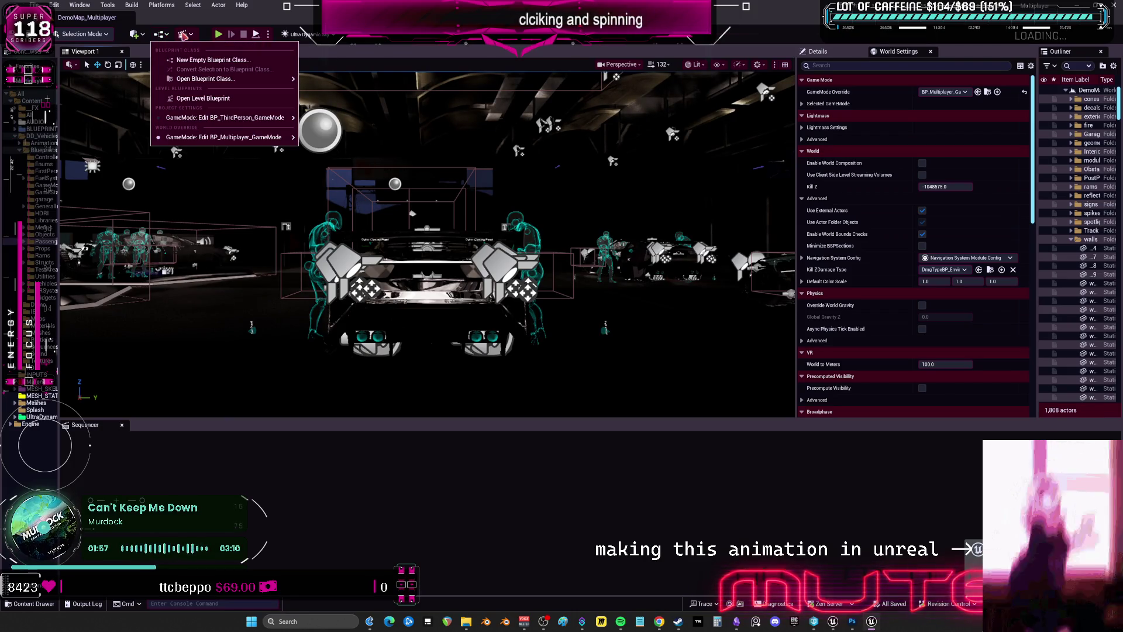
pyautogui.click(267, 34)
pyautogui.click(356, 202)
pyautogui.write('3')
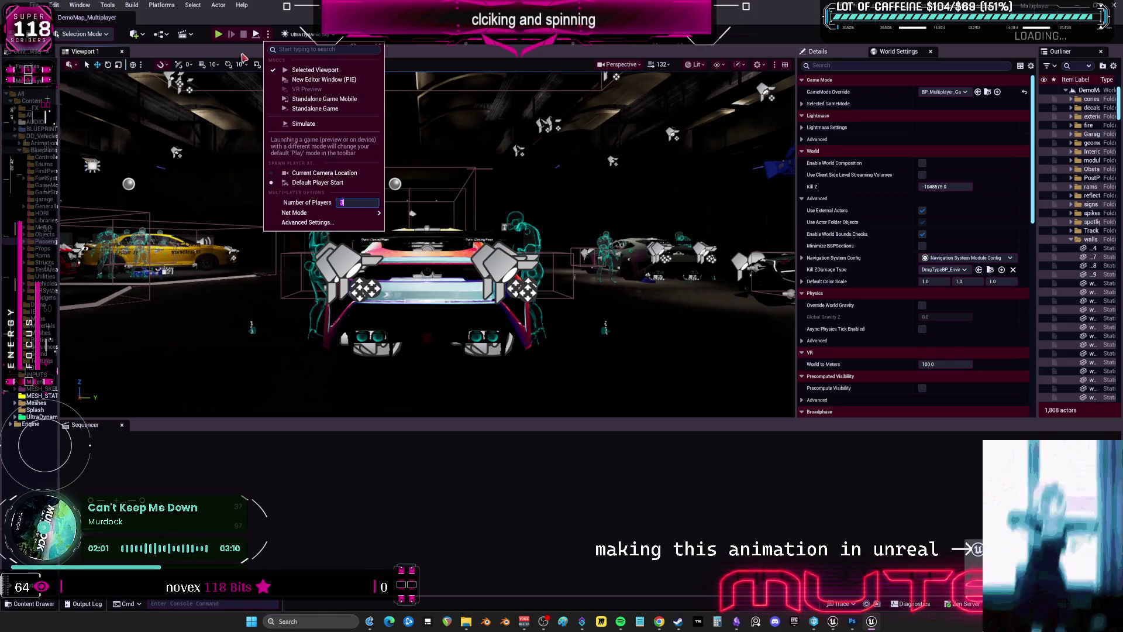
pyautogui.click(219, 34)
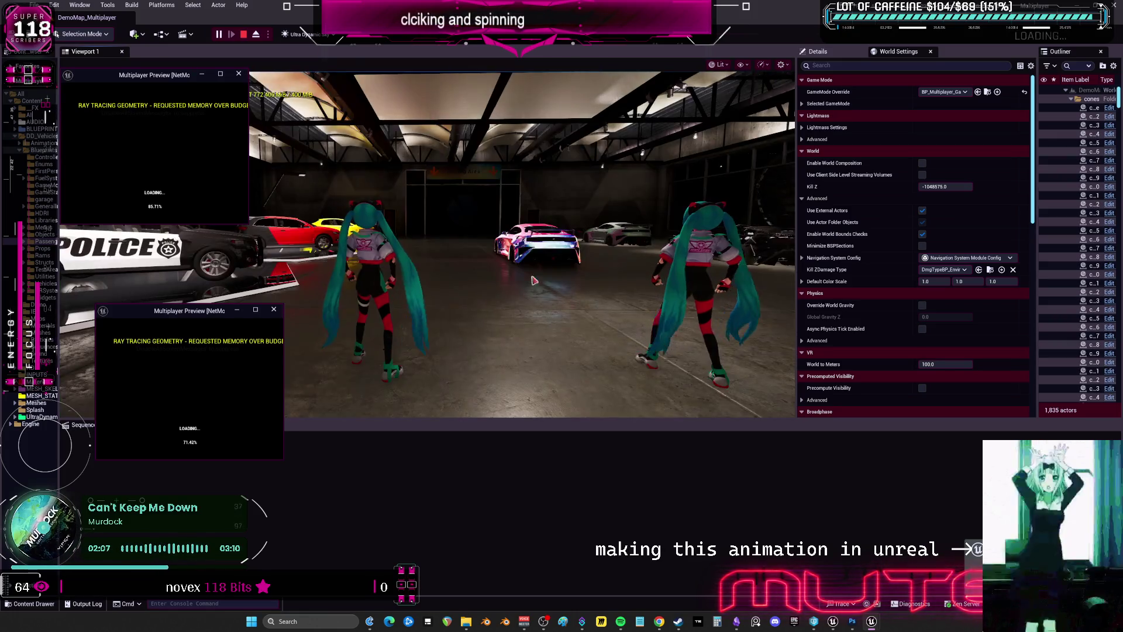
# Float Viewport 1 into its own window, enlarge it and move it right
pyautogui.moveTo(84, 52)
pyautogui.mouseDown()
pyautogui.moveTo(476, 148)
pyautogui.moveTo(632, 211)
pyautogui.mouseUp()
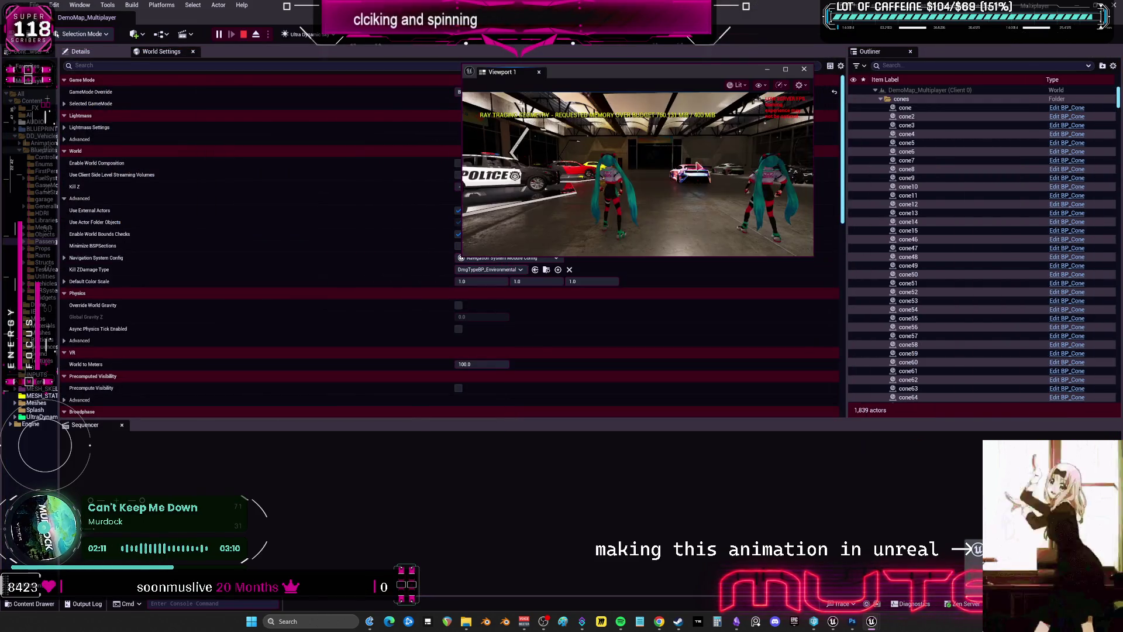
pyautogui.moveTo(813, 255)
pyautogui.mouseDown()
pyautogui.moveTo(893, 389)
pyautogui.moveTo(965, 464)
pyautogui.mouseUp()
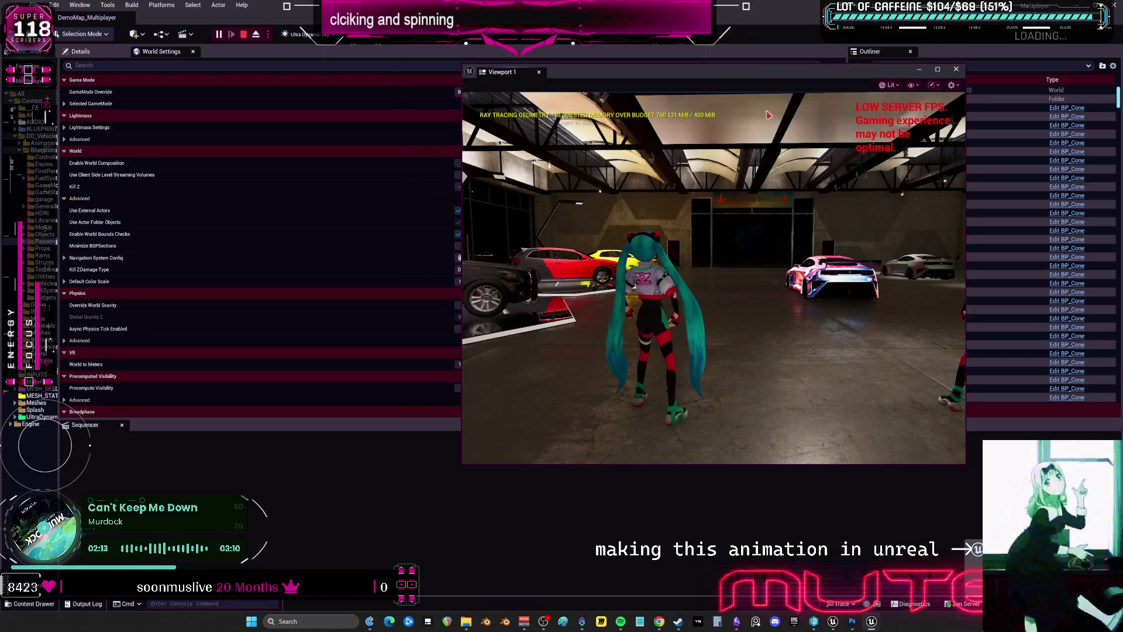
pyautogui.moveTo(760, 86); pyautogui.dragTo(837, 113)
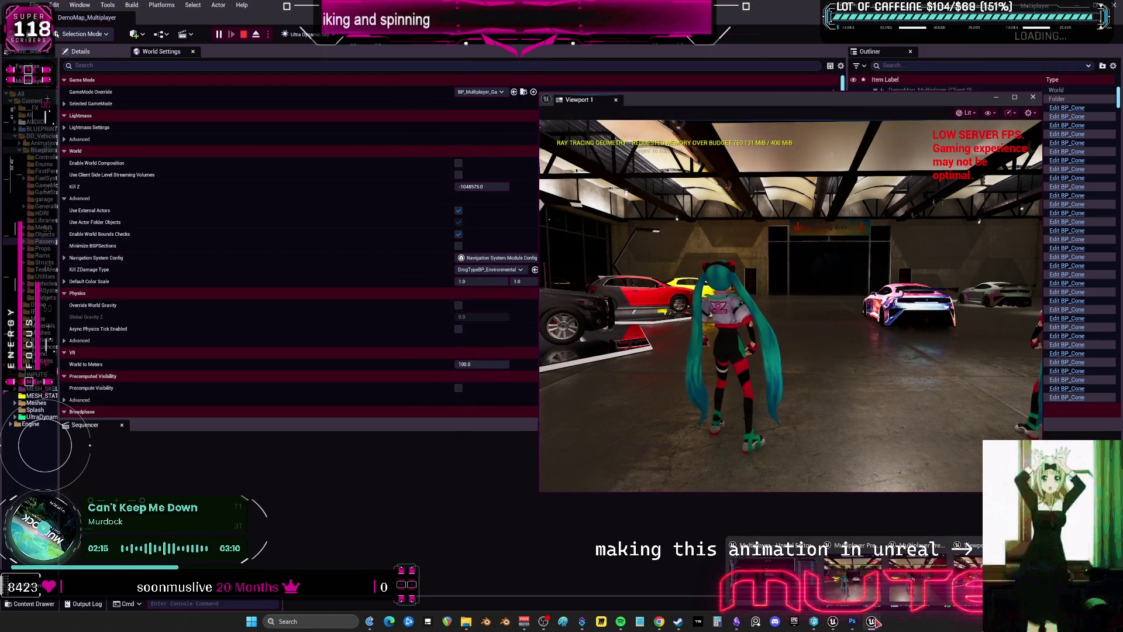
# Resize and position the two Multiplayer Preview client windows
pyautogui.click(854, 579)
pyautogui.moveTo(284, 304); pyautogui.dragTo(384, 240)
pyautogui.moveTo(384, 460); pyautogui.dragTo(454, 540)
pyautogui.moveTo(234, 238); pyautogui.dragTo(228, 293)
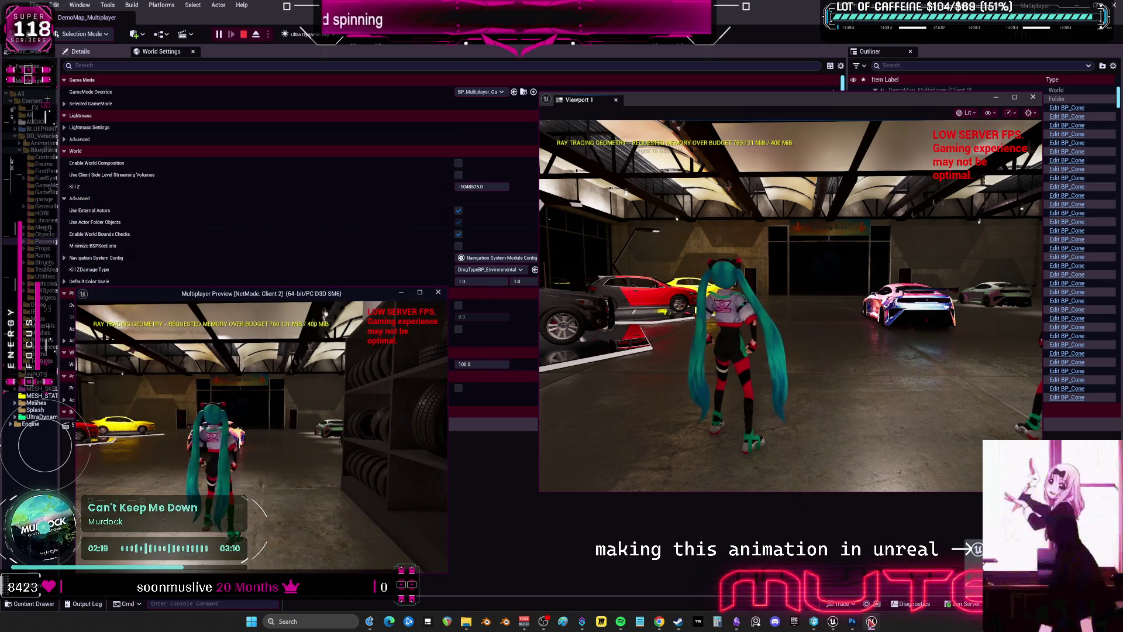
pyautogui.click(872, 621)
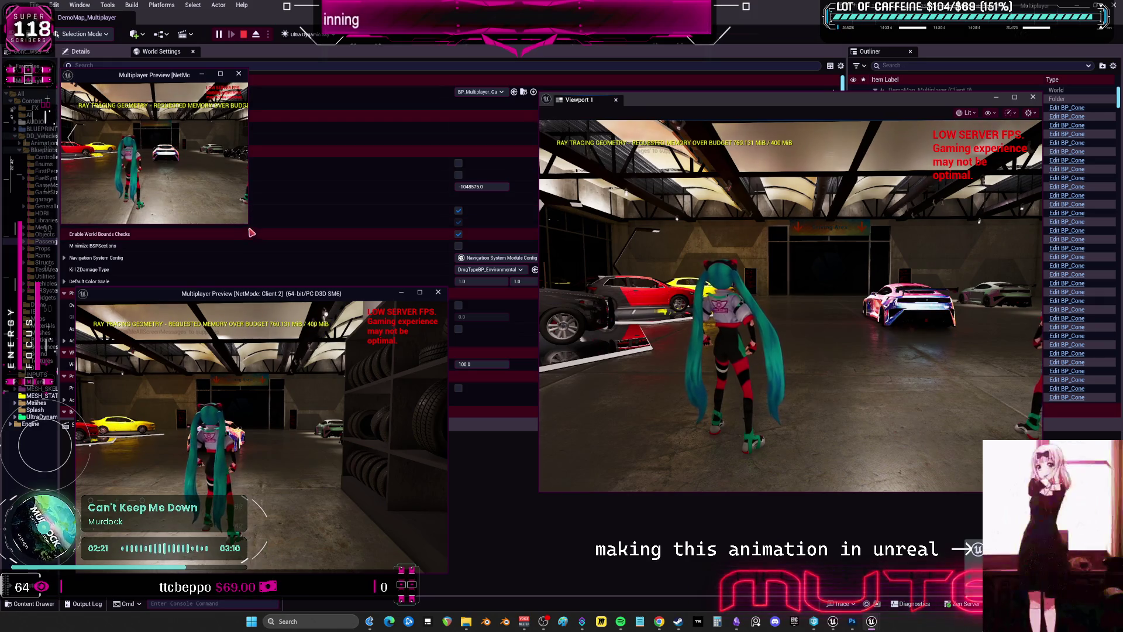
pyautogui.moveTo(248, 228)
pyautogui.mouseDown()
pyautogui.moveTo(280, 258)
pyautogui.moveTo(436, 299)
pyautogui.mouseUp()
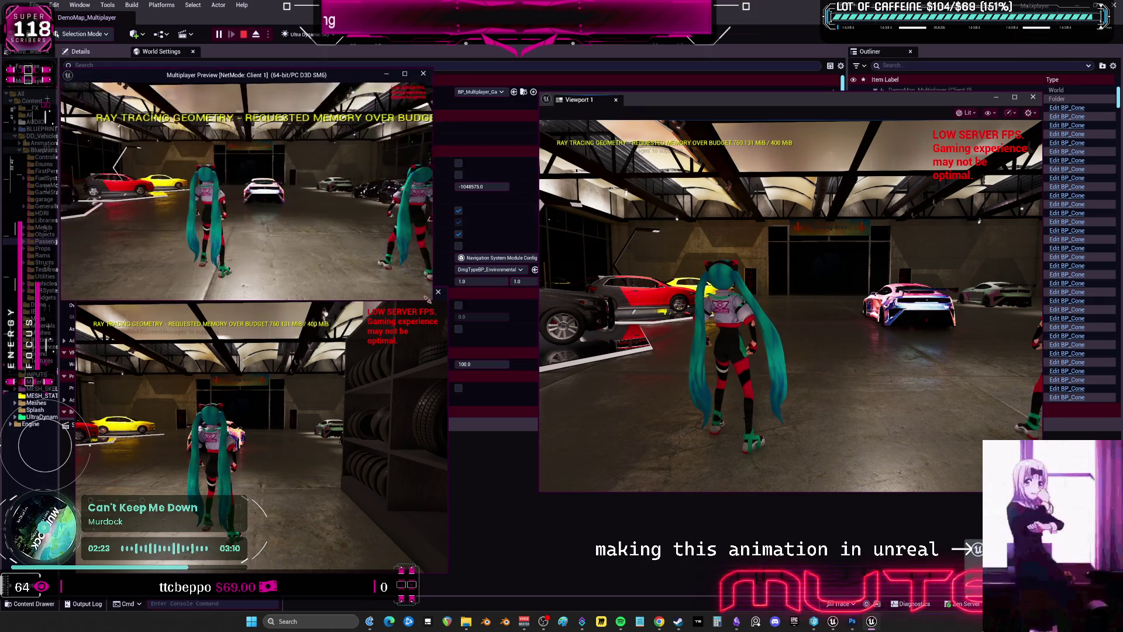
# Focus the game view and walk the character forward
pyautogui.click(761, 293)
pyautogui.press('w')
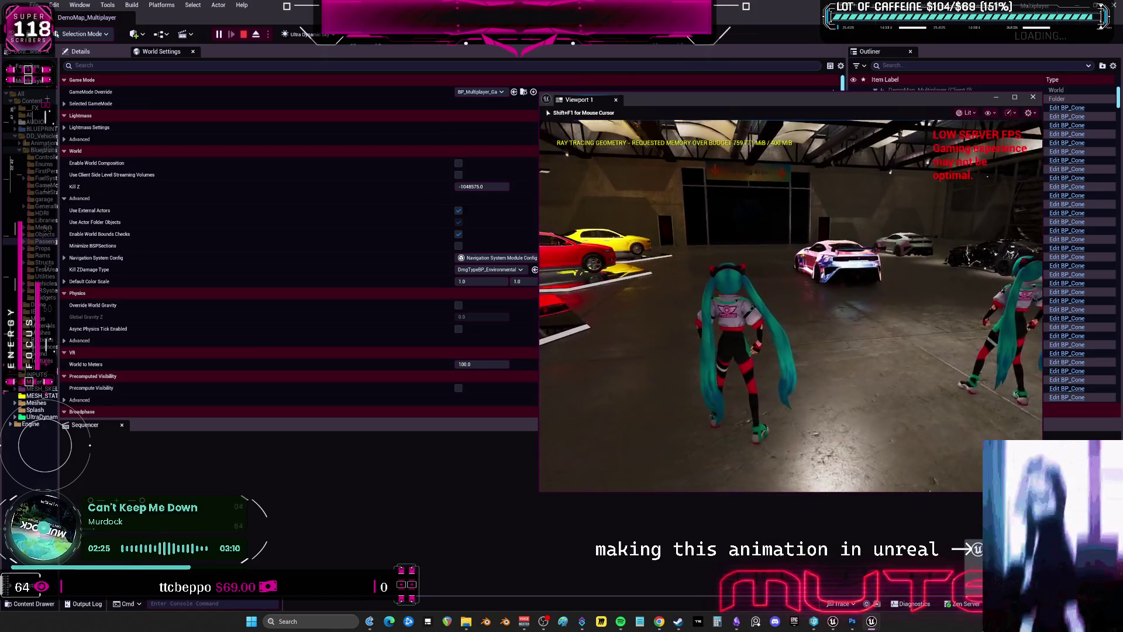
pyautogui.hotkey('shift', 'F1')
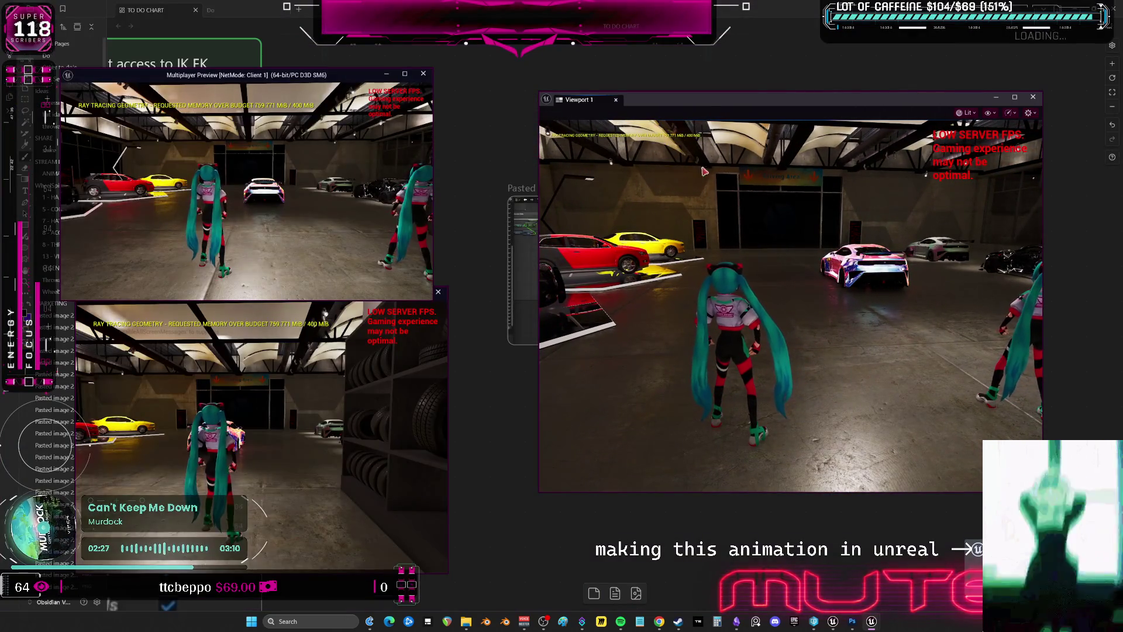
# Take control of Viewport 1, walk the character to a new spot and perform a spinning kick
pyautogui.click(687, 153)
pyautogui.press('w')
pyautogui.press('w')
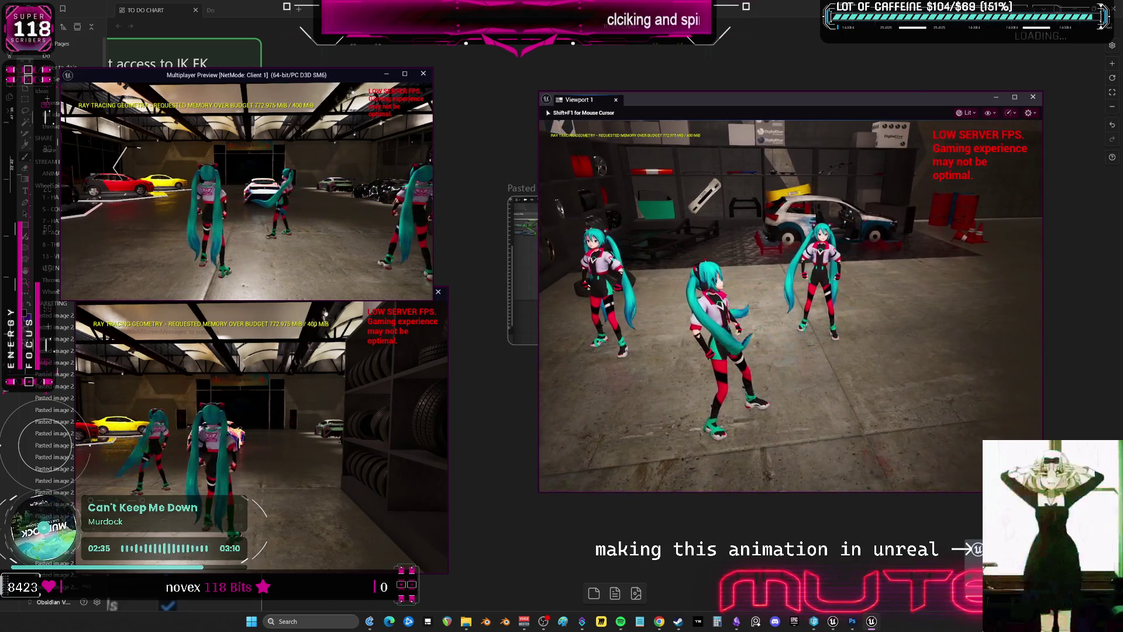
pyautogui.click(194, 245)
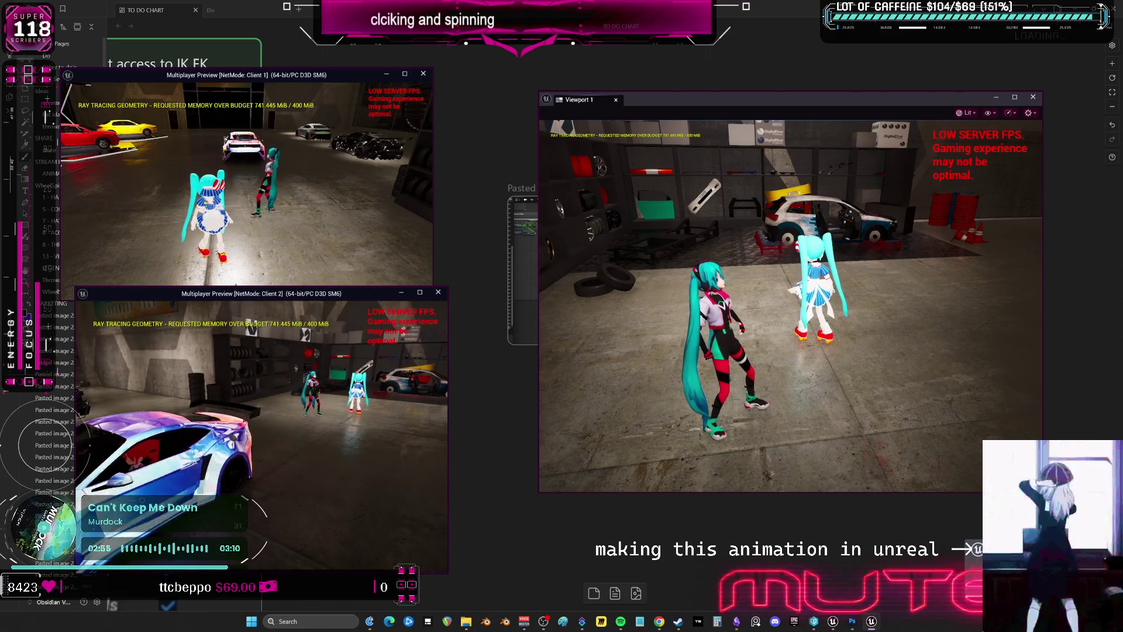
# As Client 2, enter the car, drive forward, brake and turn, then release control
pyautogui.press('e')
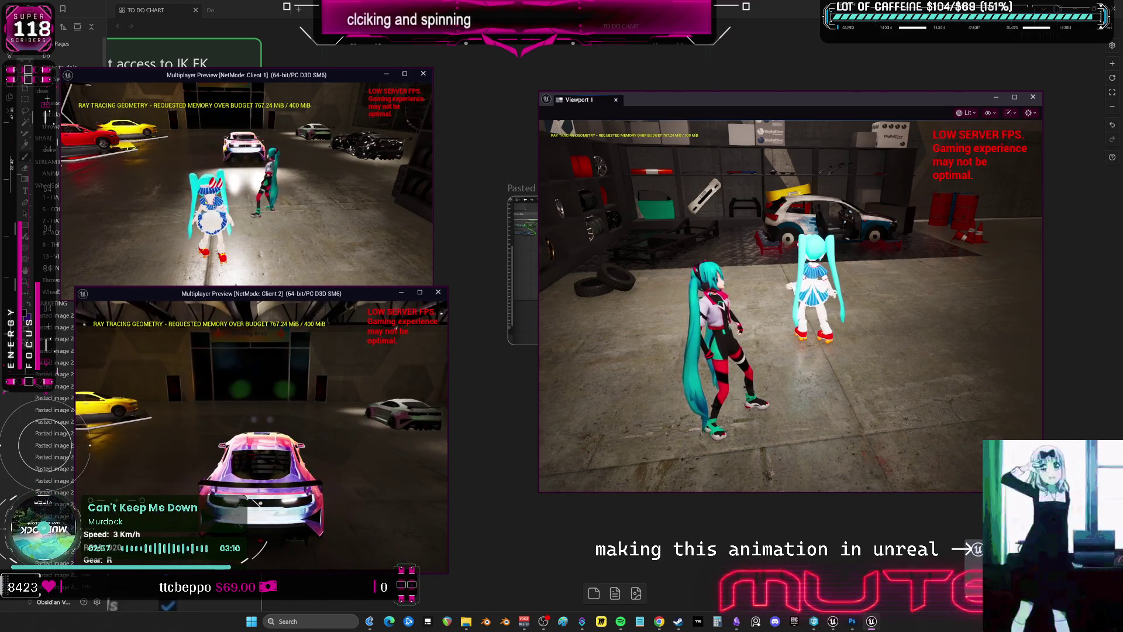
pyautogui.press('w')
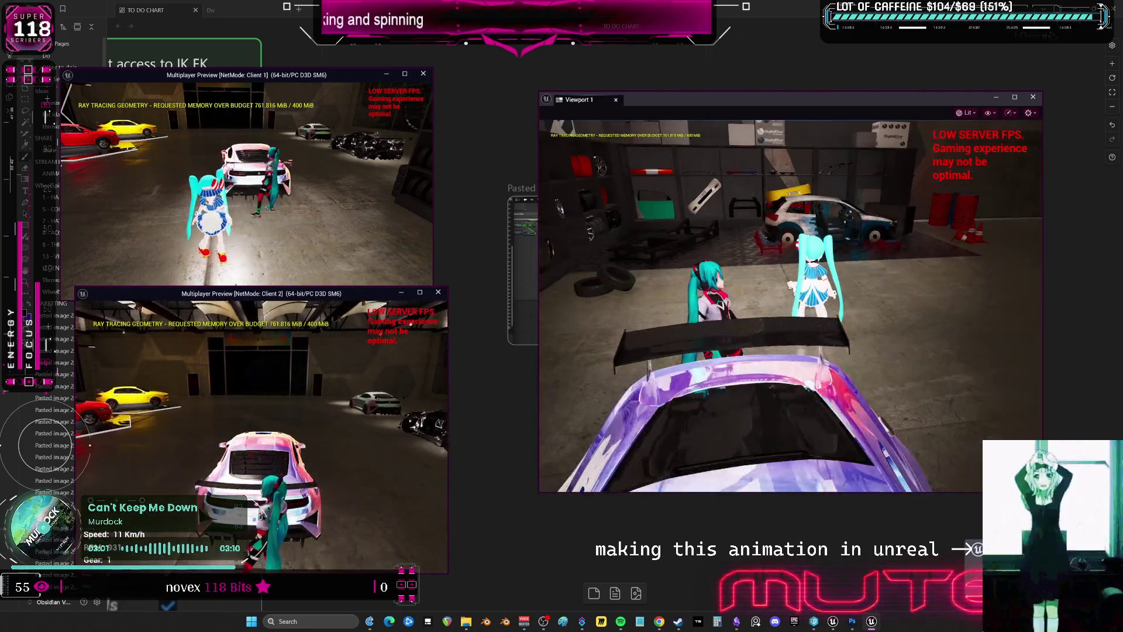
pyautogui.press('s')
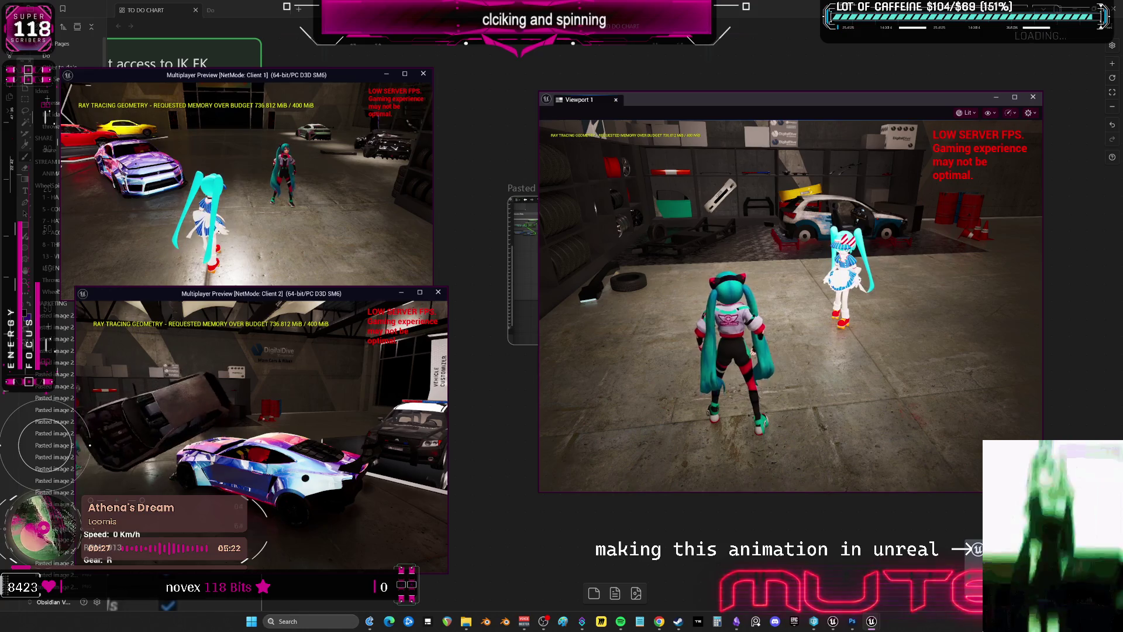
pyautogui.press('Escape')
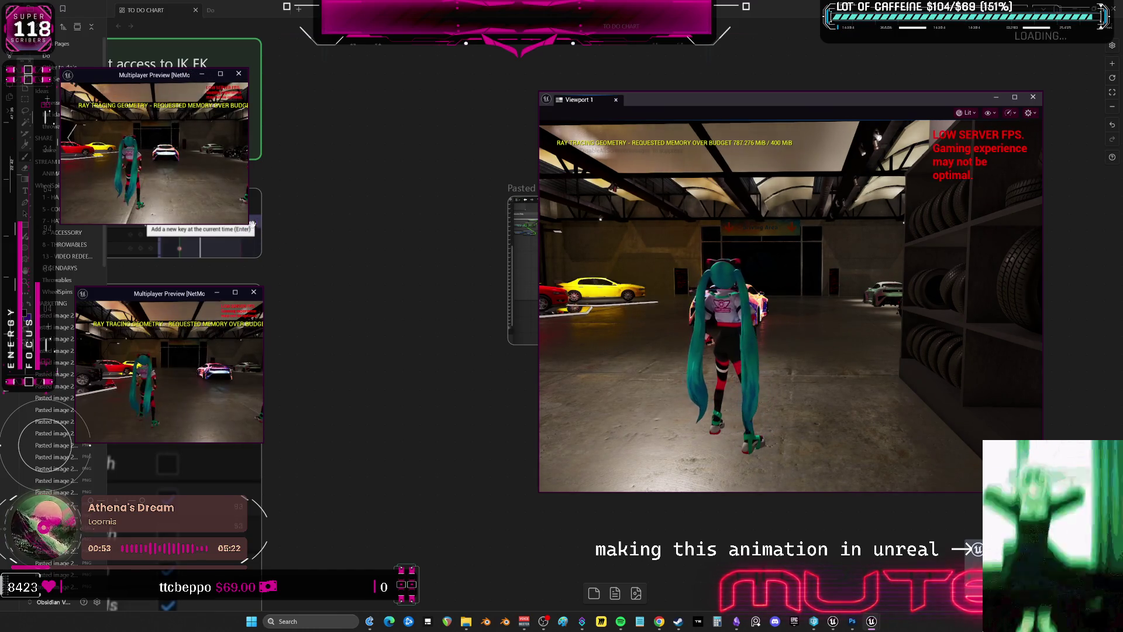
# Enlarge the Client 1 preview and reposition the Client 2 preview and Viewport 1 around it
pyautogui.moveTo(247, 224)
pyautogui.mouseDown()
pyautogui.moveTo(496, 371)
pyautogui.moveTo(571, 441)
pyautogui.mouseUp()
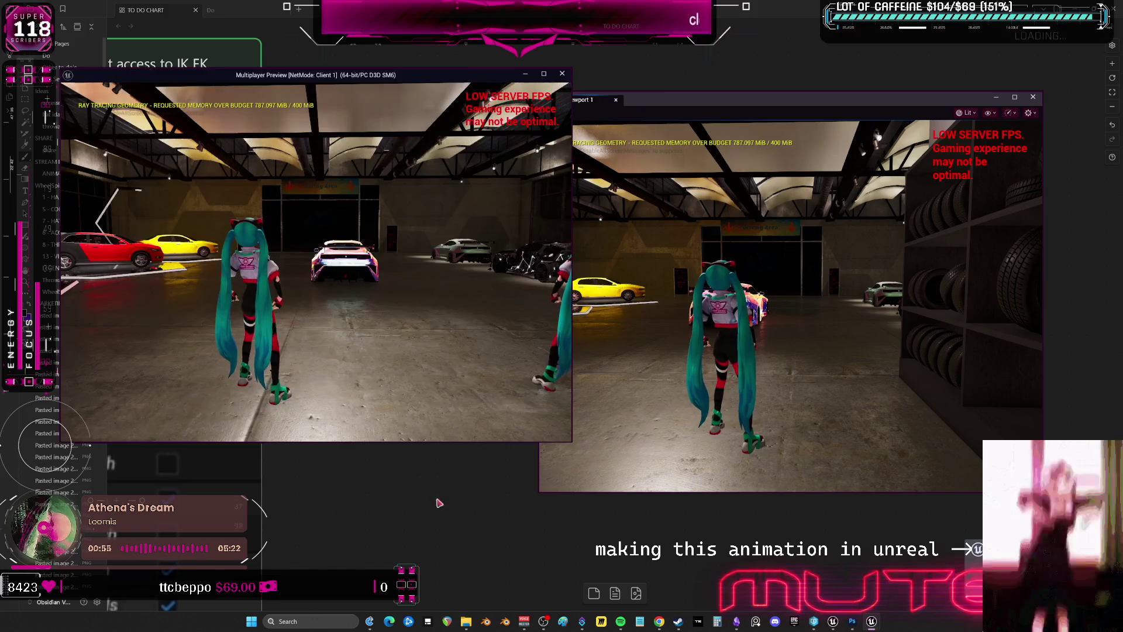
pyautogui.moveTo(724, 105); pyautogui.dragTo(780, 50)
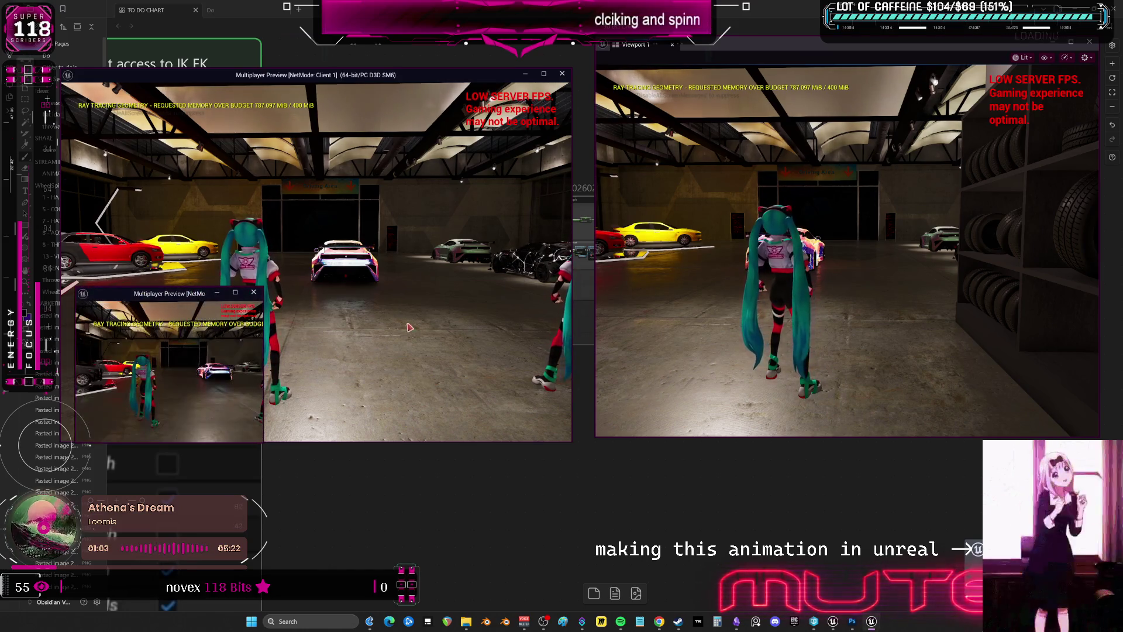
pyautogui.moveTo(216, 294)
pyautogui.mouseDown()
pyautogui.moveTo(295, 301)
pyautogui.moveTo(304, 426)
pyautogui.moveTo(588, 3)
pyautogui.moveTo(629, 9)
pyautogui.mouseUp()
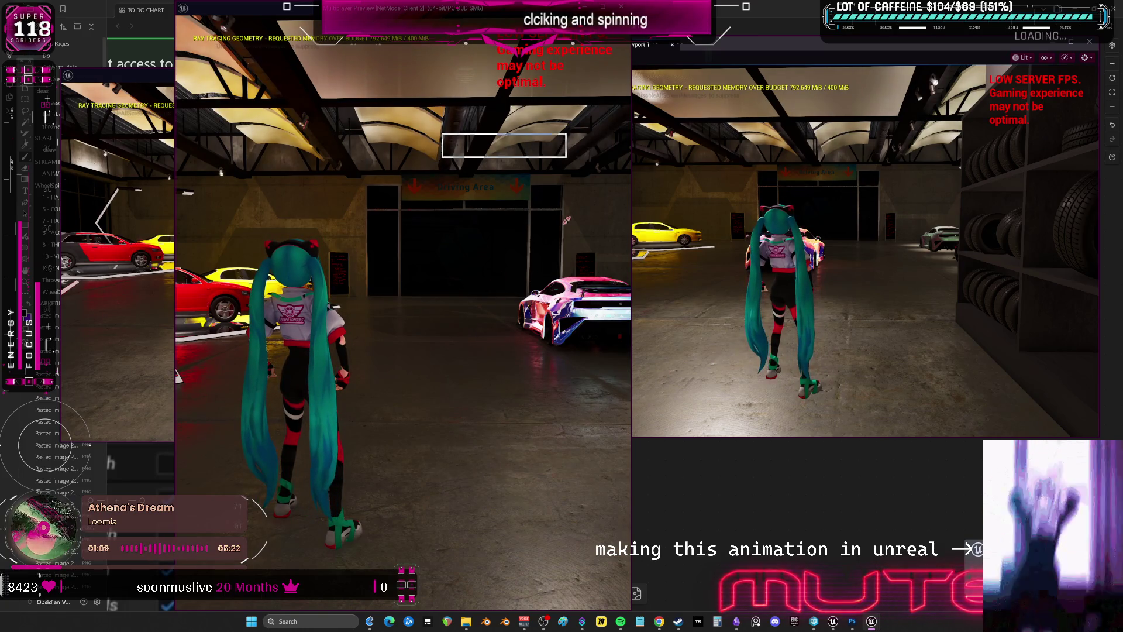
pyautogui.moveTo(450, 8); pyautogui.dragTo(451, 62)
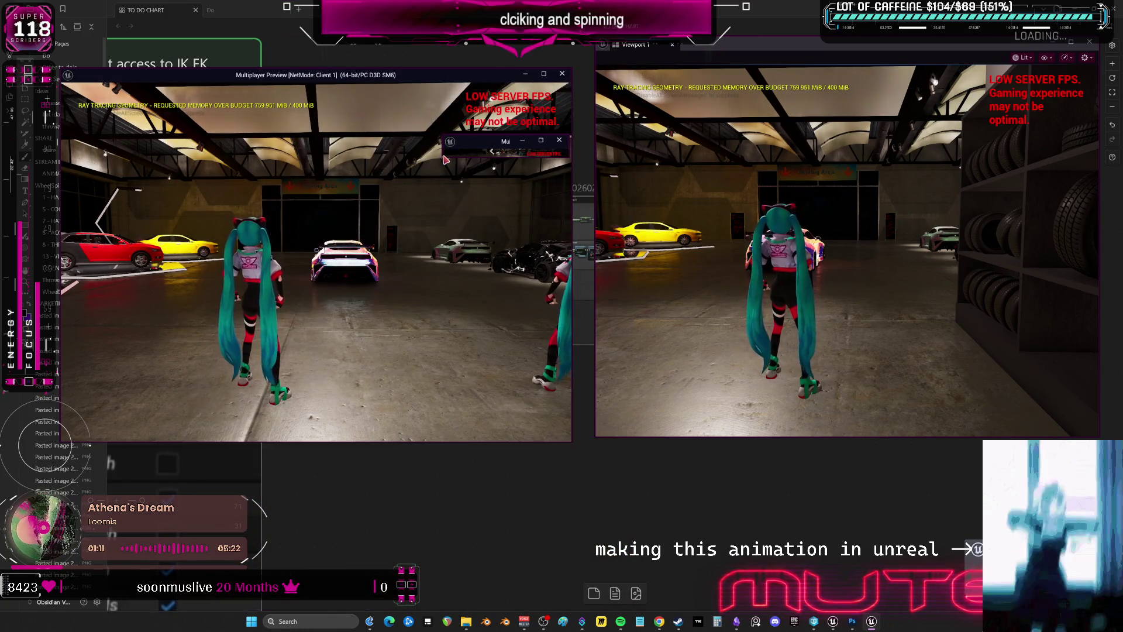
pyautogui.moveTo(441, 160); pyautogui.dragTo(153, 491)
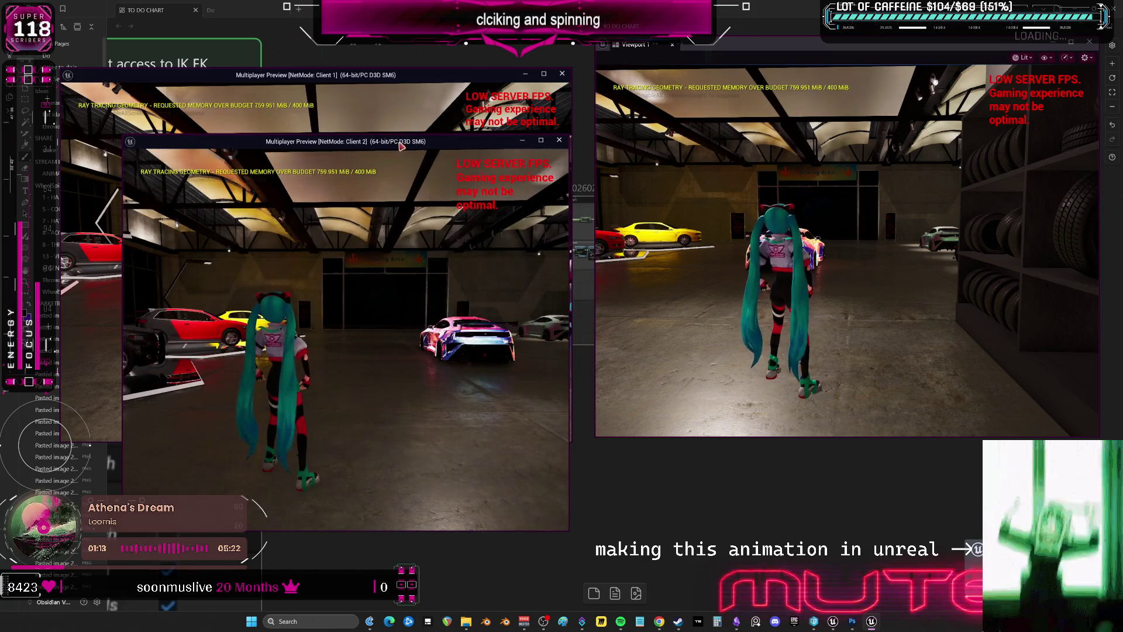
pyautogui.click(315, 75)
pyautogui.moveTo(316, 75); pyautogui.dragTo(349, 57)
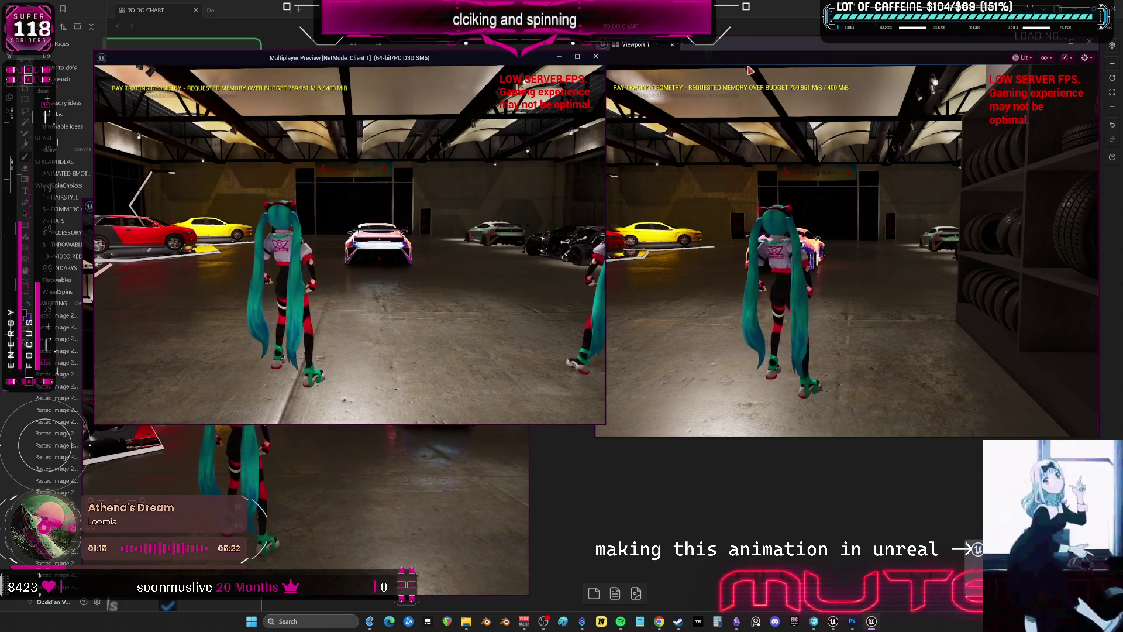
pyautogui.moveTo(702, 44); pyautogui.dragTo(725, 96)
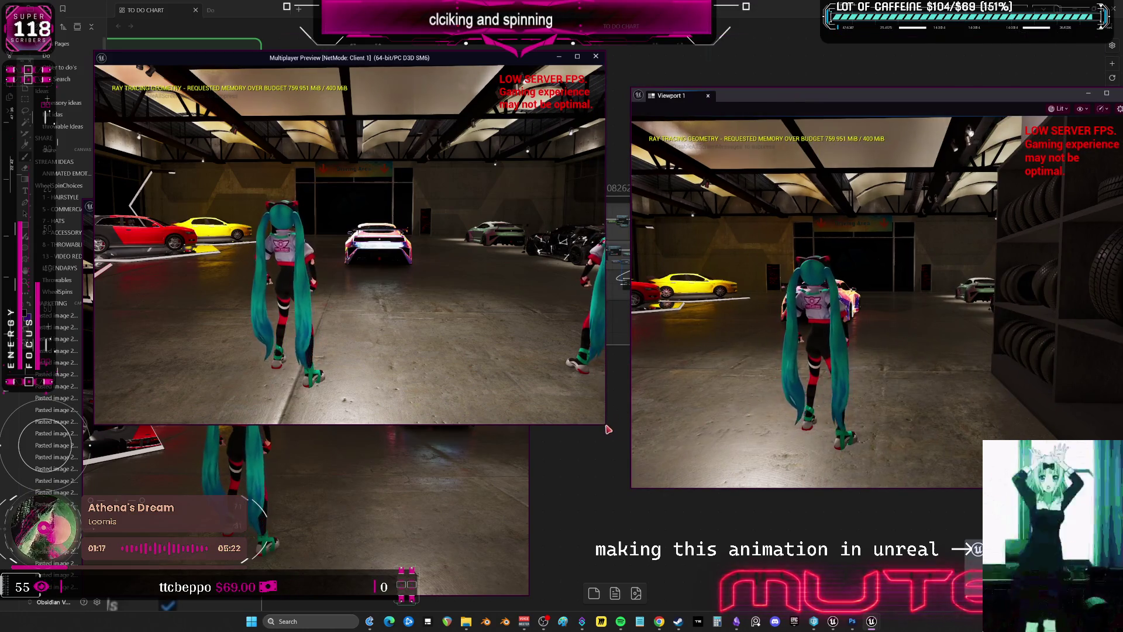
pyautogui.moveTo(603, 425)
pyautogui.mouseDown()
pyautogui.moveTo(519, 376)
pyautogui.moveTo(521, 328)
pyautogui.mouseUp()
# Run a player into the wrapped car, then swap the server character to the clown and run it
pyautogui.press('w')
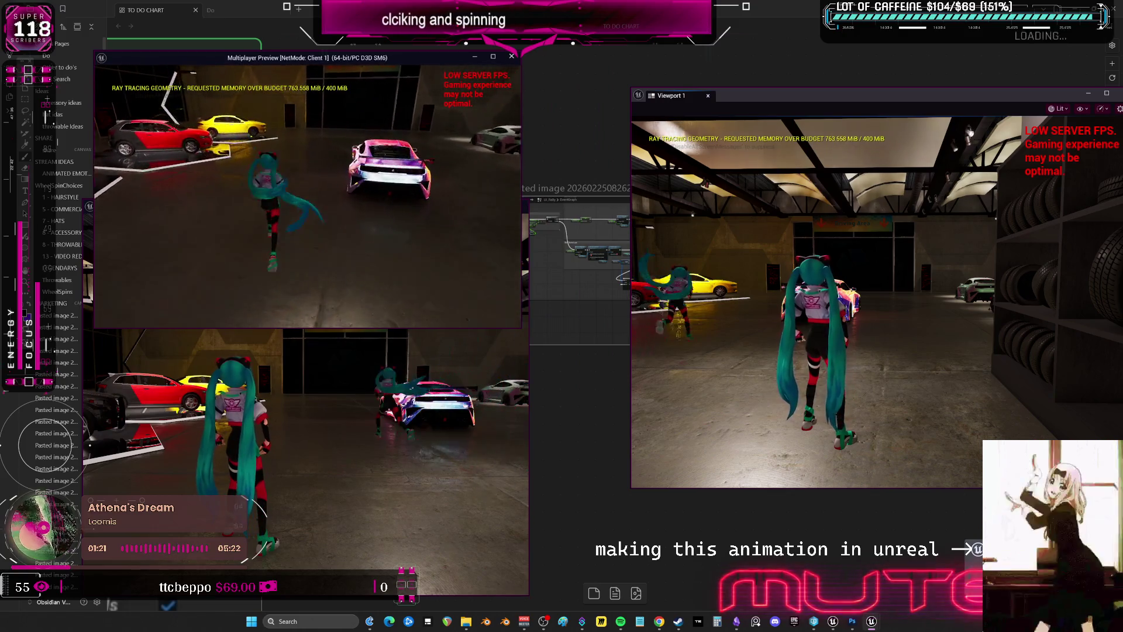
pyautogui.press('w')
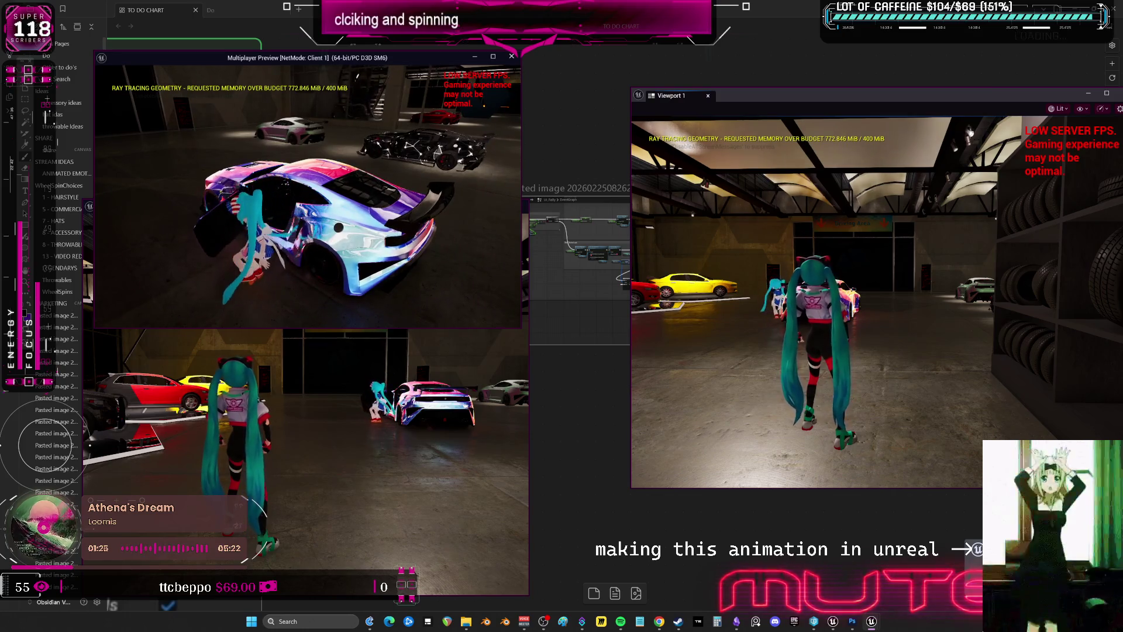
pyautogui.press('w')
pyautogui.press('w')
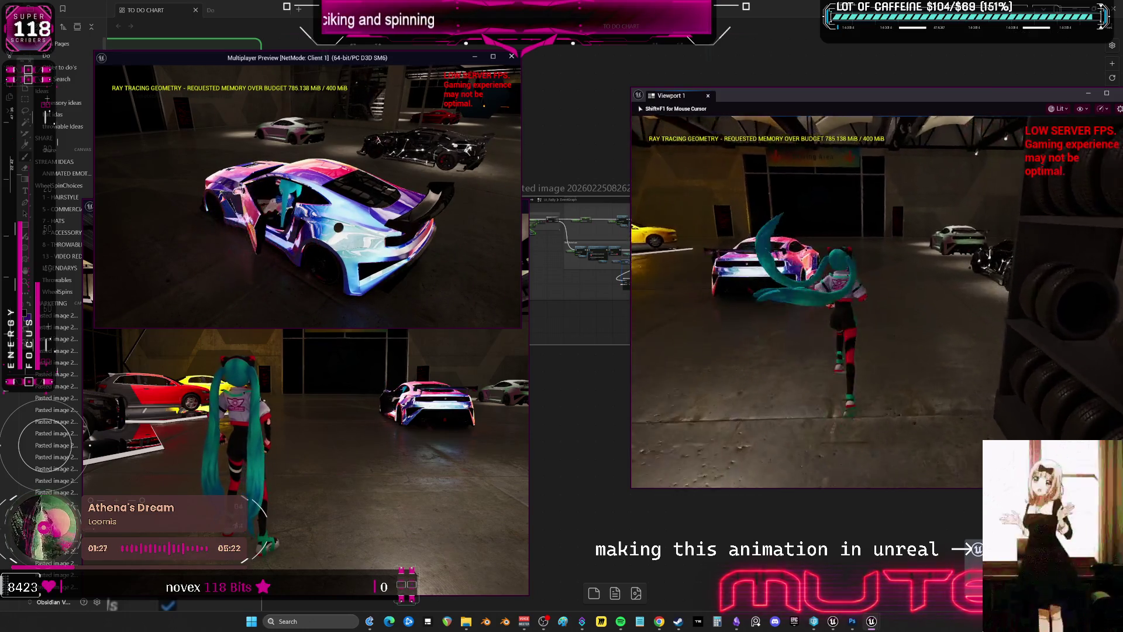
pyautogui.press('w')
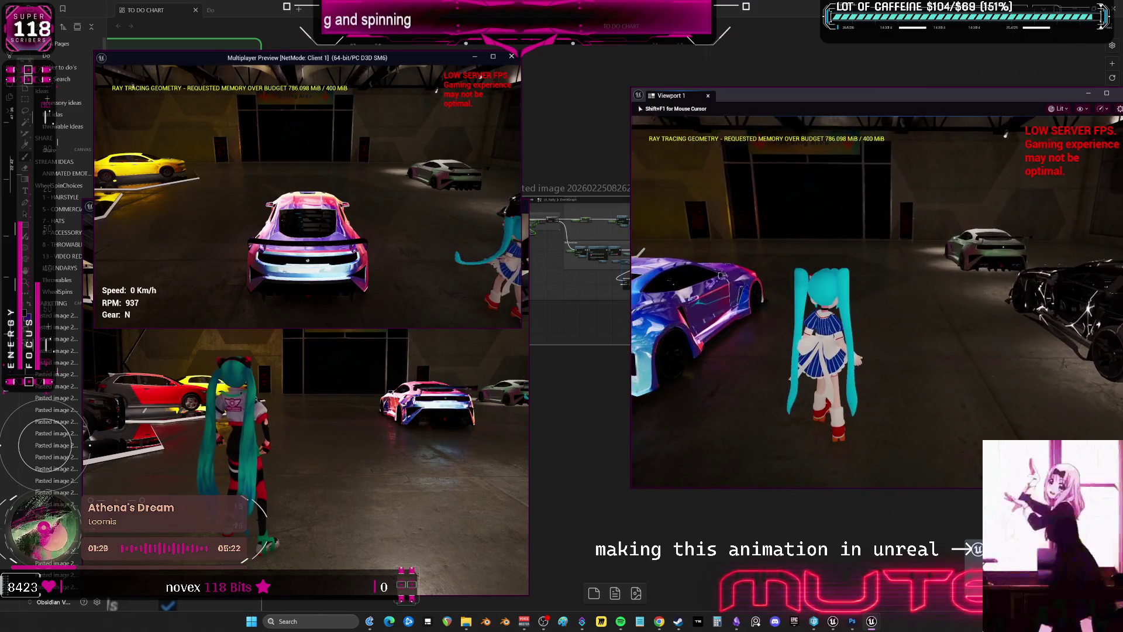
pyautogui.press('w')
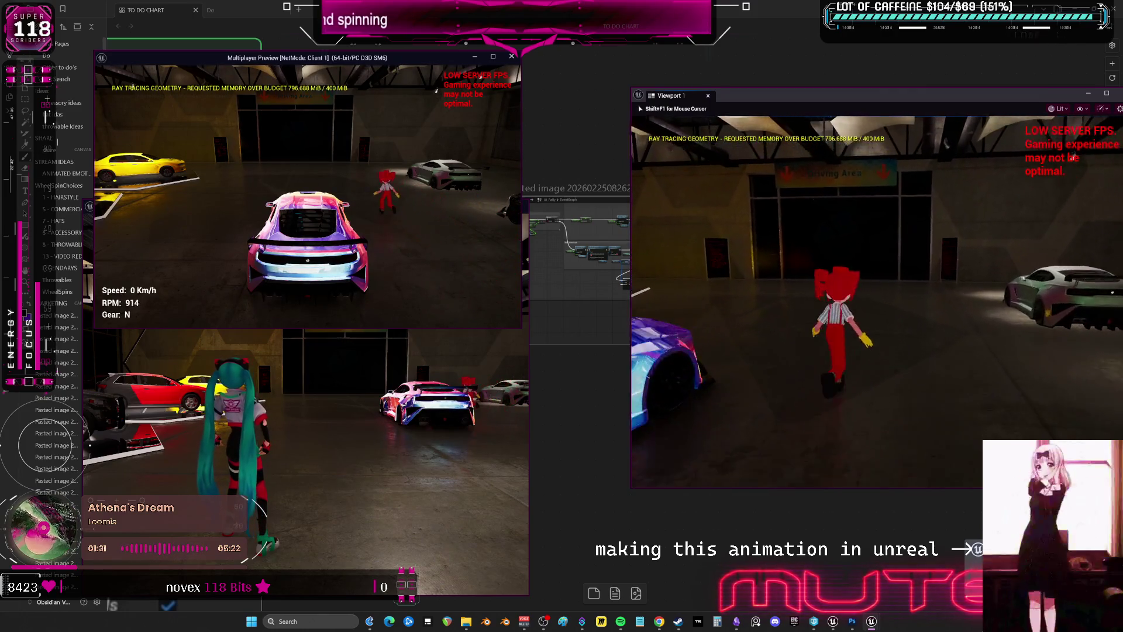
pyautogui.press('w')
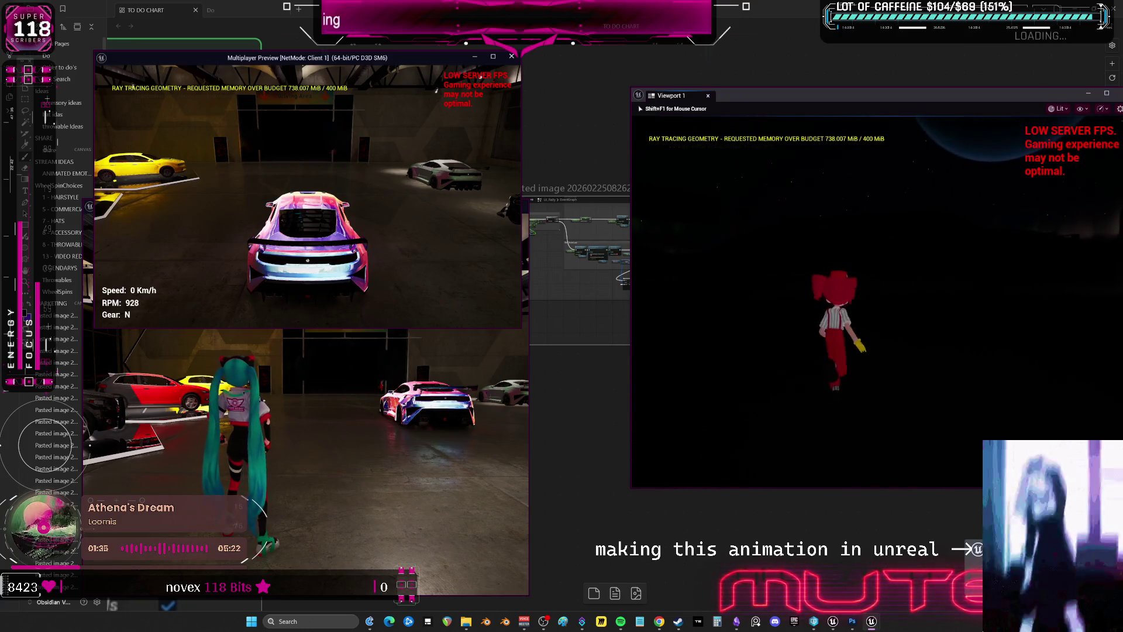
# Accelerate, brake and turn the client's car
pyautogui.hotkey('shift', 'F1')
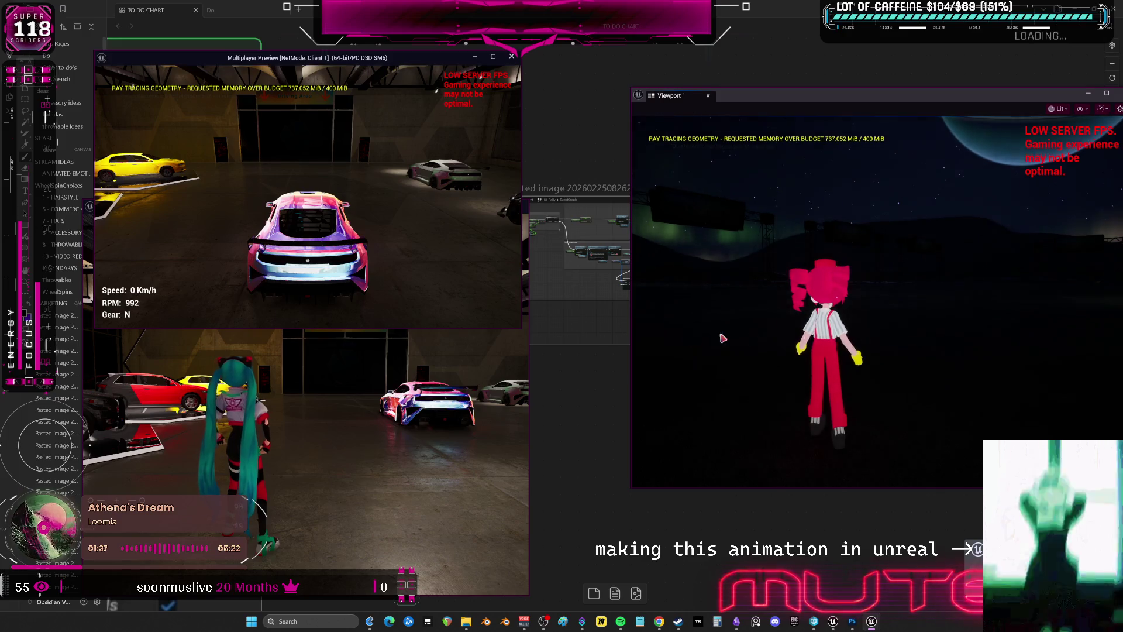
pyautogui.press('w')
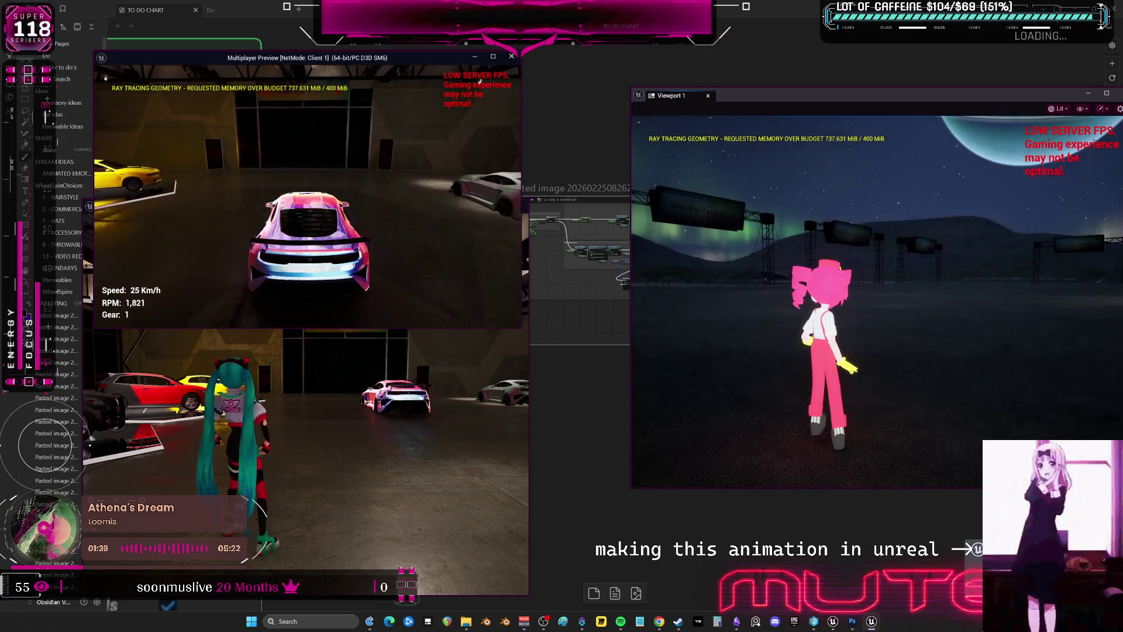
pyautogui.press('s')
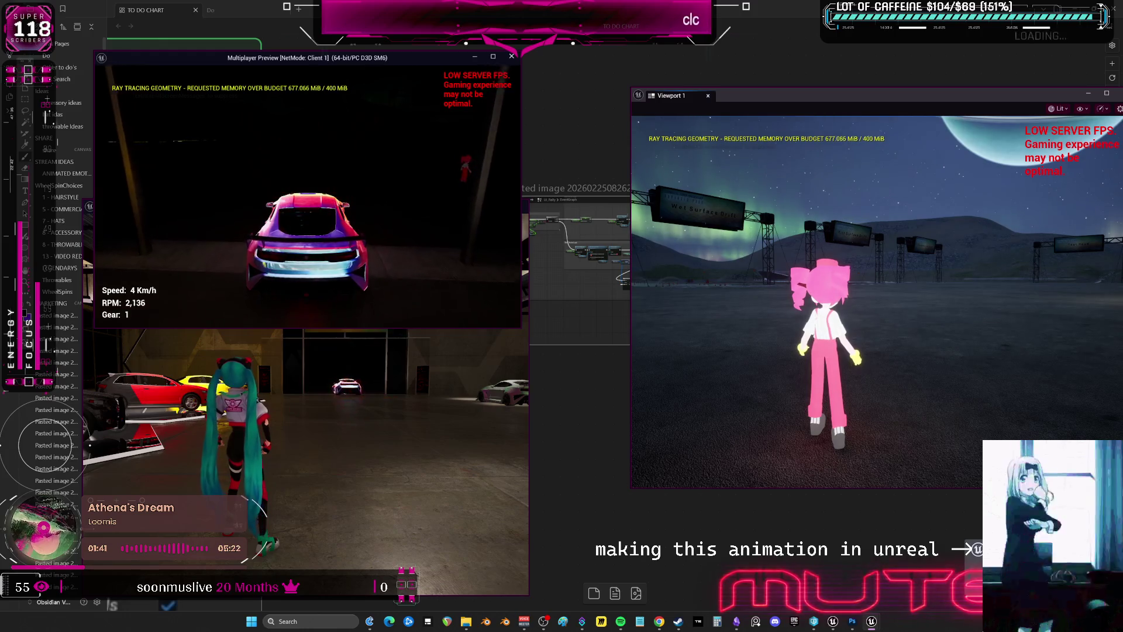
pyautogui.press('w')
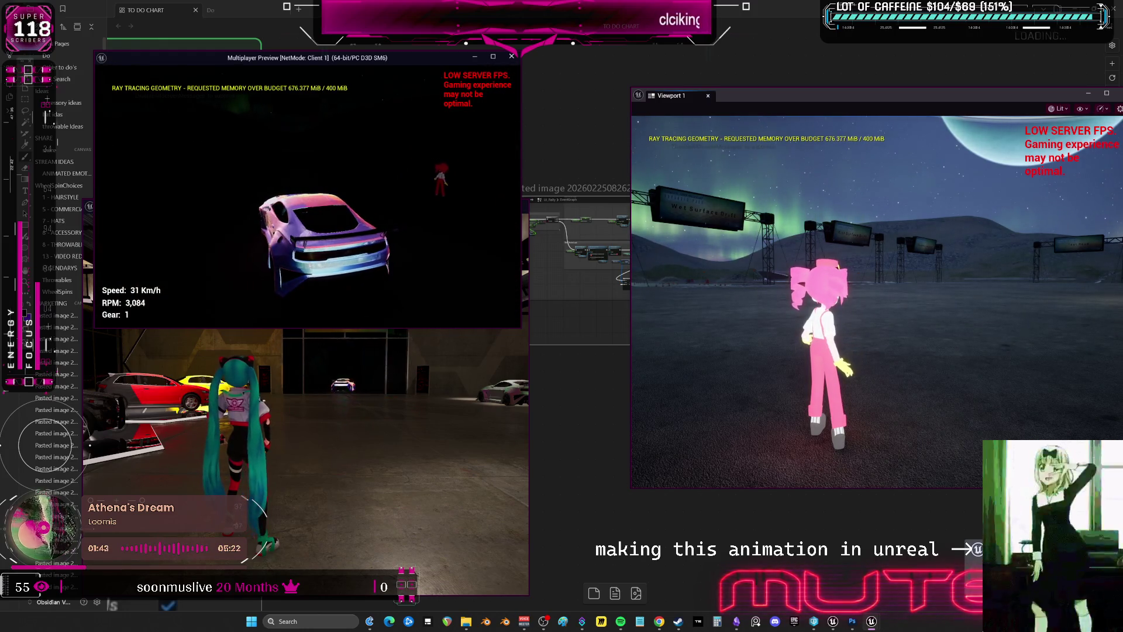
pyautogui.press('s')
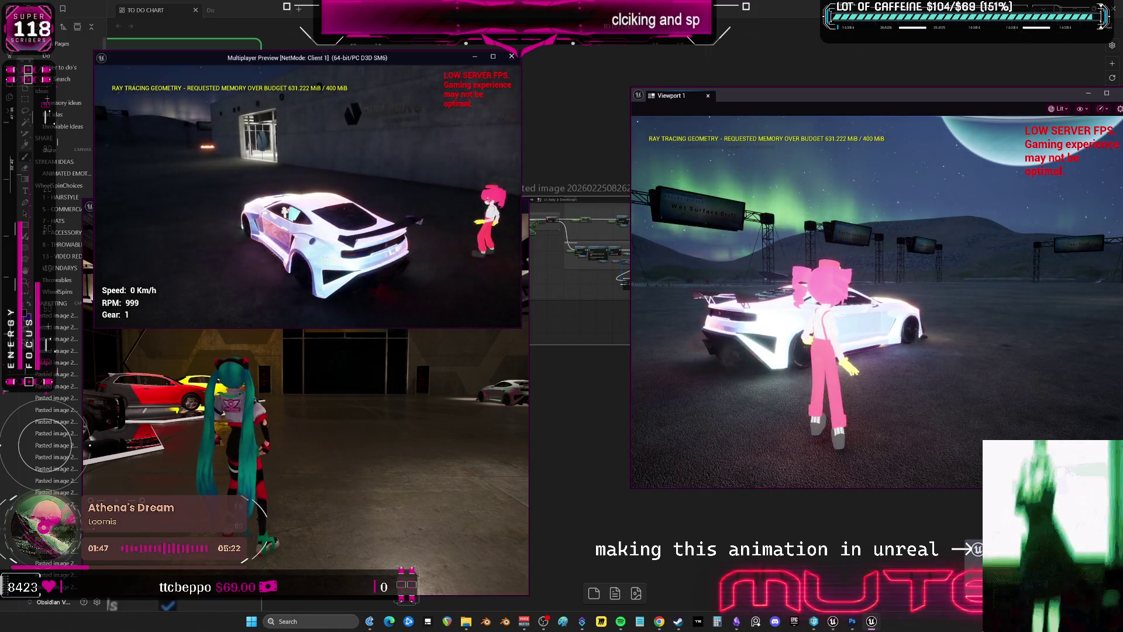
# Get the server character into the car's driver seat, drive off and spin out
pyautogui.click(905, 288)
pyautogui.press('w')
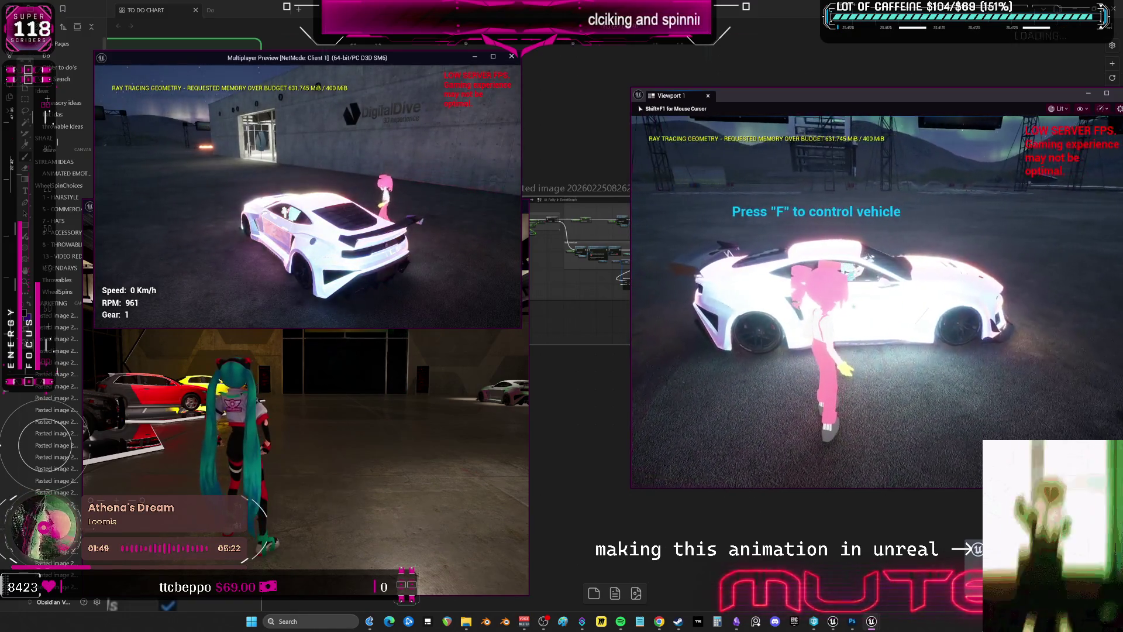
pyautogui.press('e')
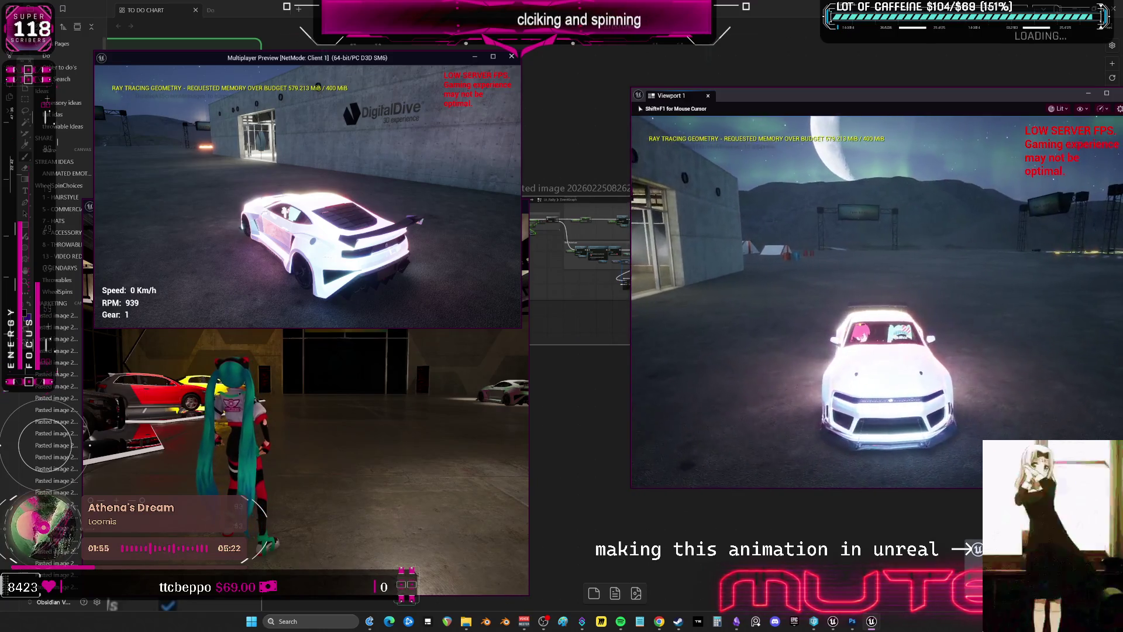
pyautogui.press('w')
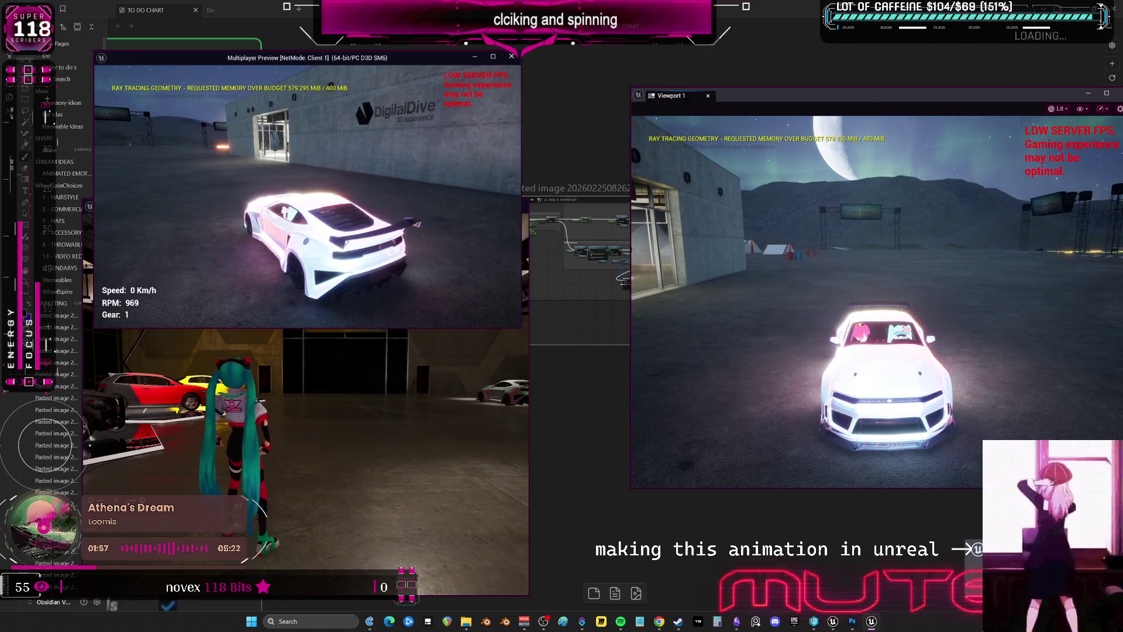
pyautogui.press('w')
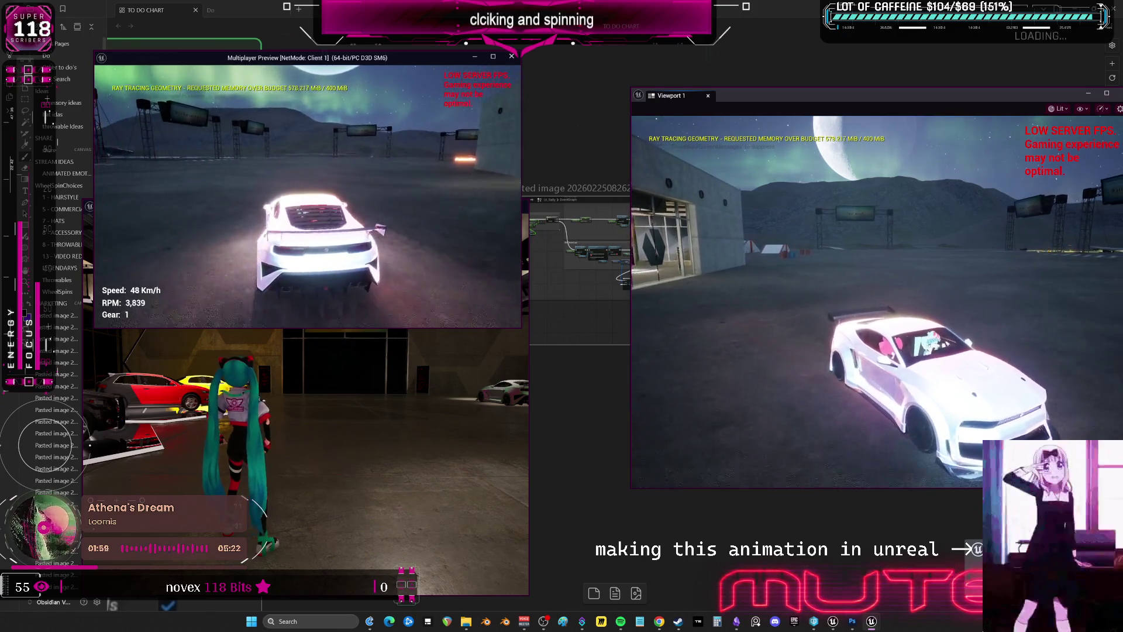
pyautogui.press('a')
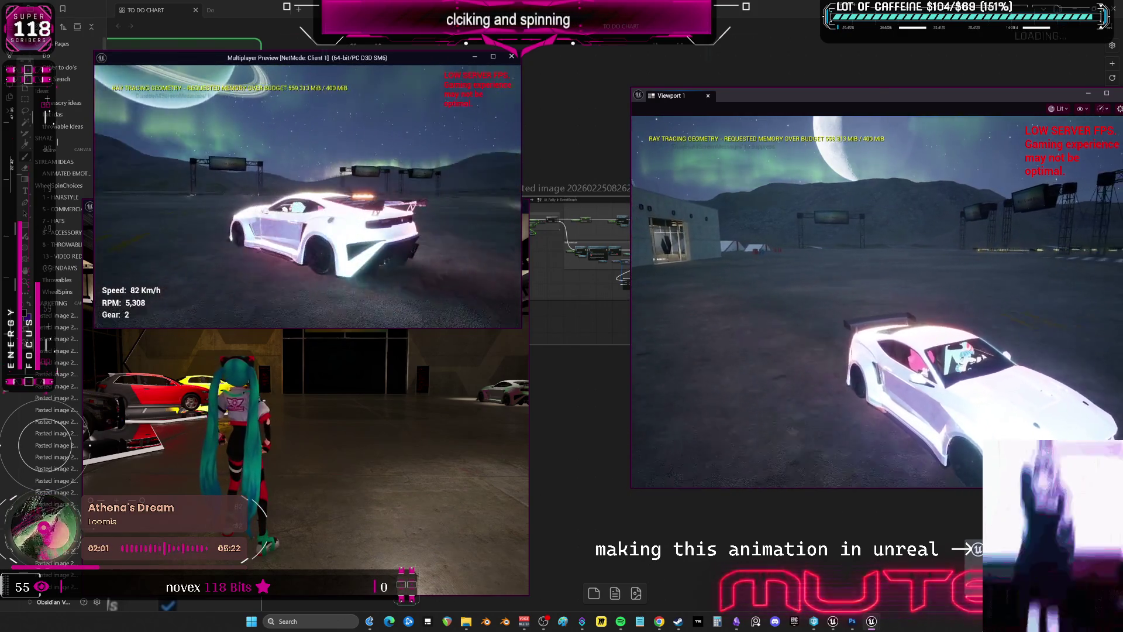
pyautogui.press('s')
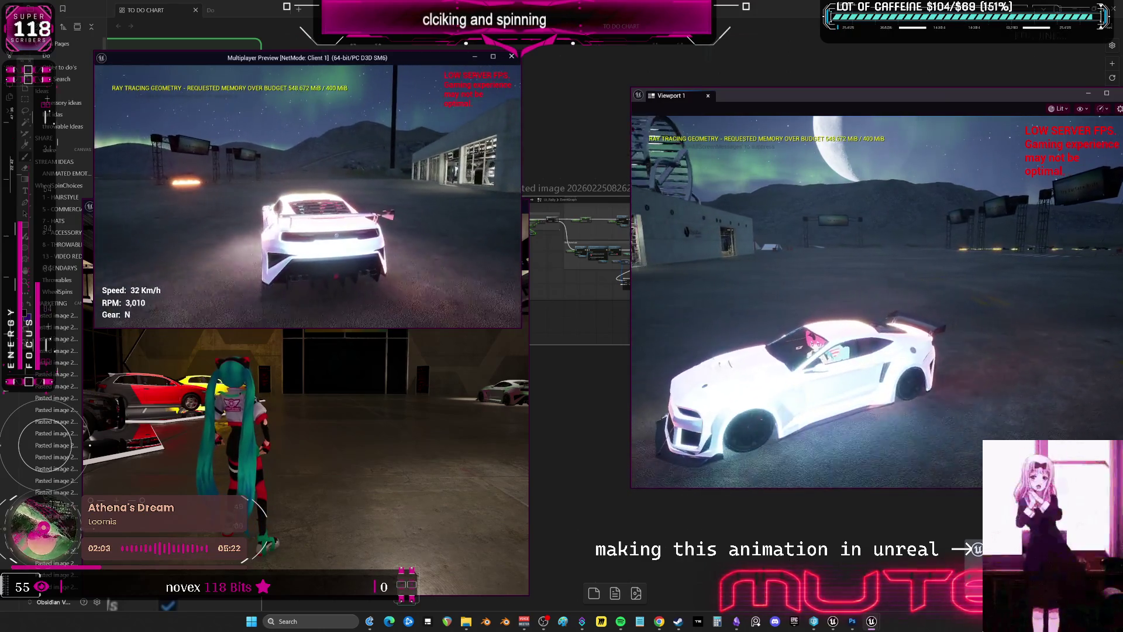
# Drive down the straight, past the gas station, and up and off the arch ramp
pyautogui.press('w')
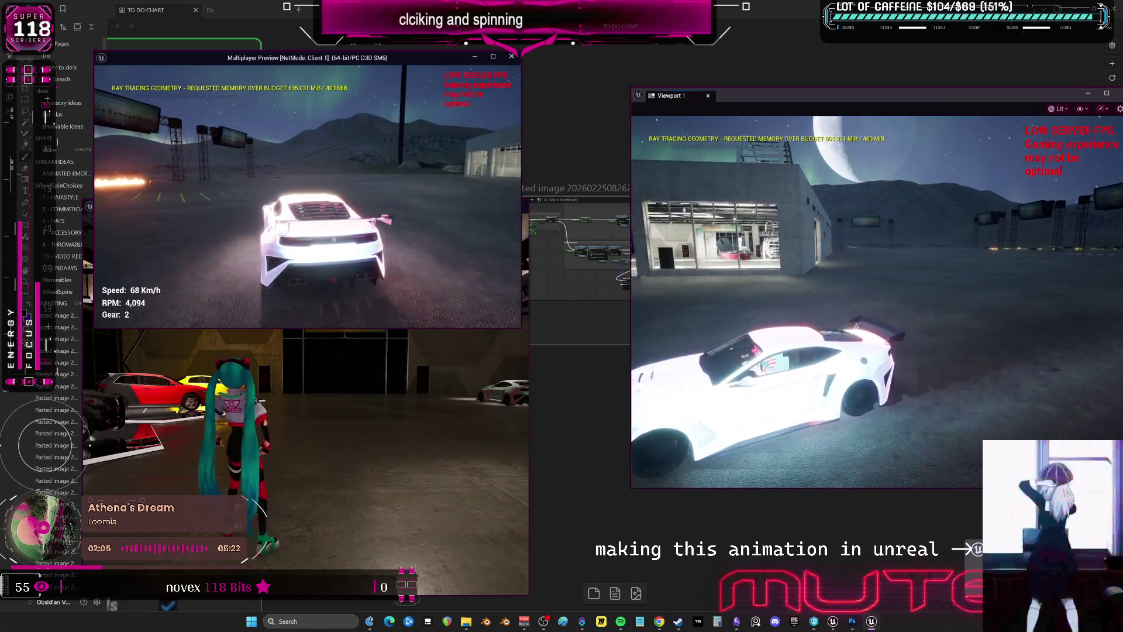
pyautogui.press('w')
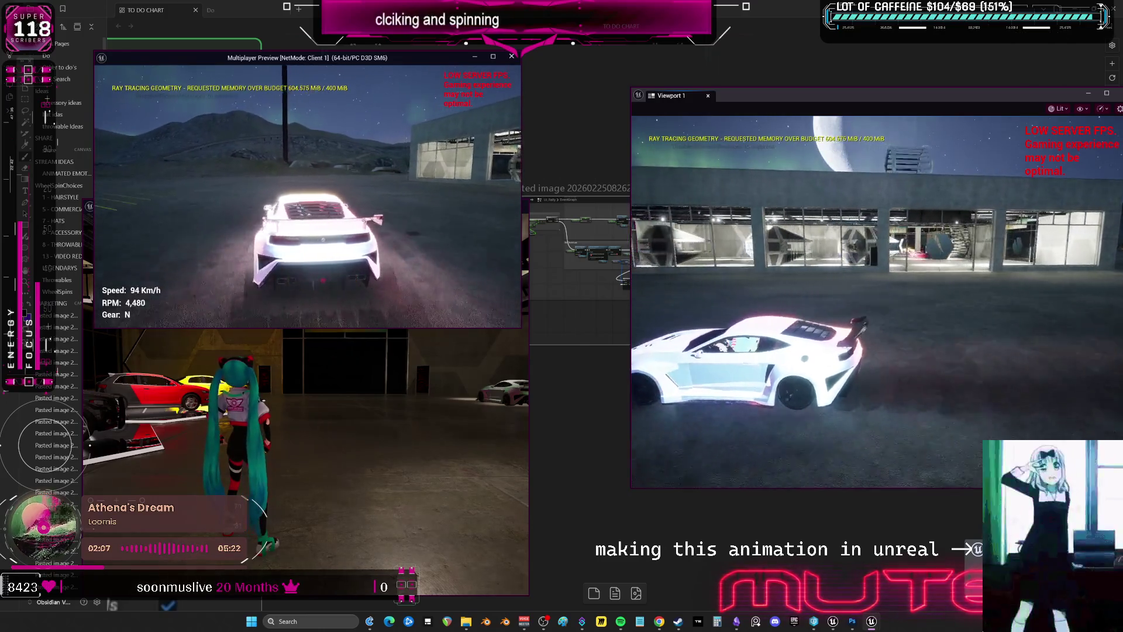
pyautogui.press('w')
pyautogui.press('d')
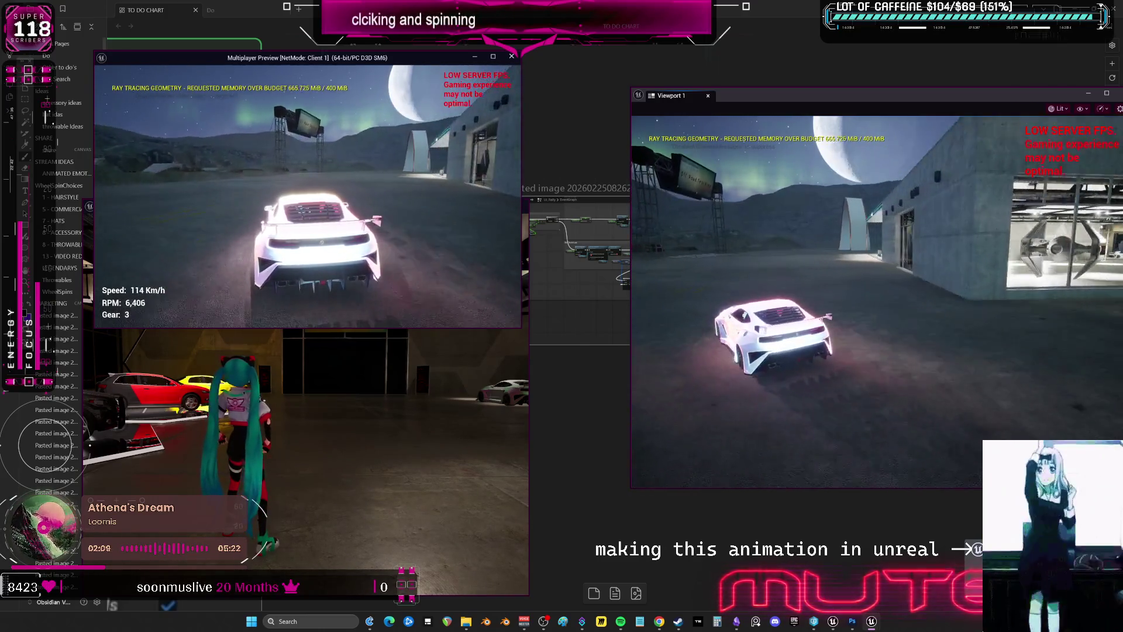
pyautogui.press('w')
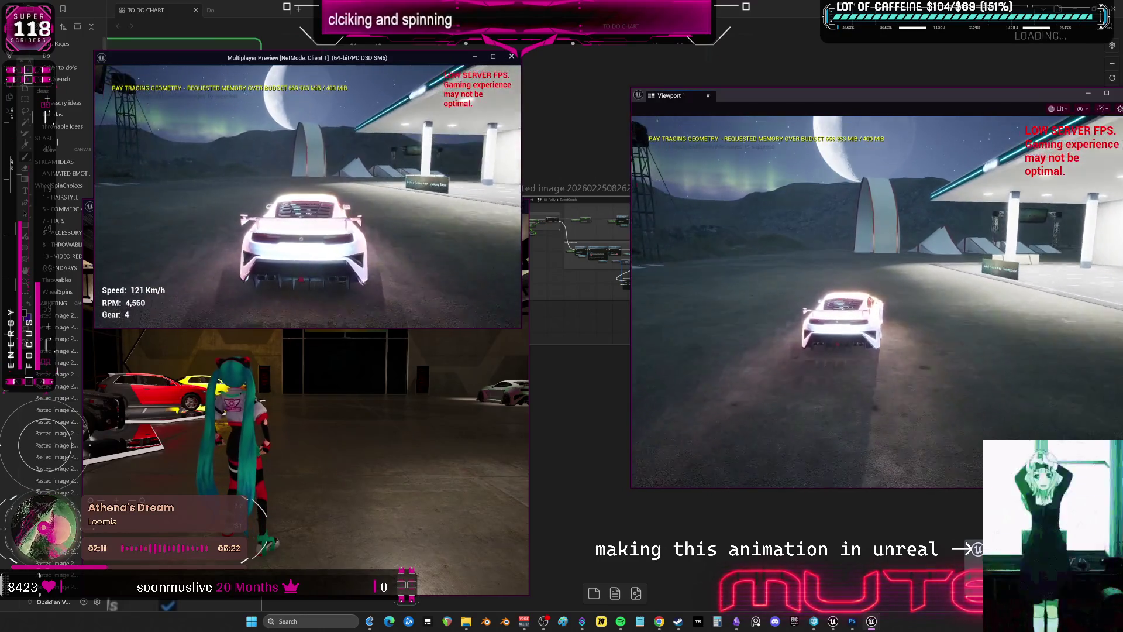
pyautogui.press('w')
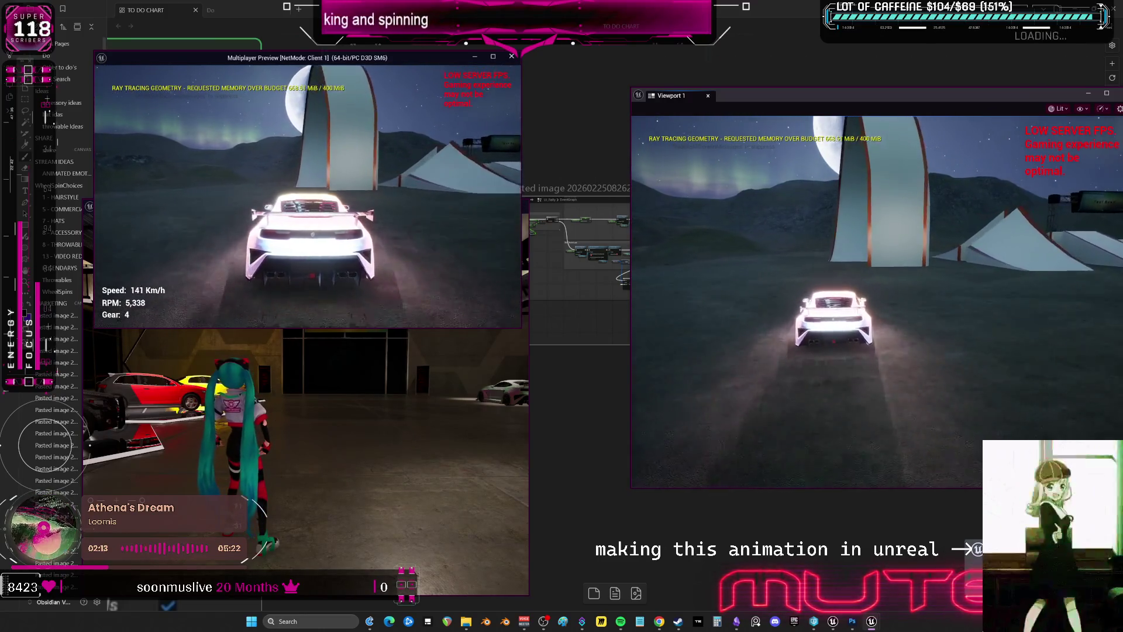
pyautogui.press('w')
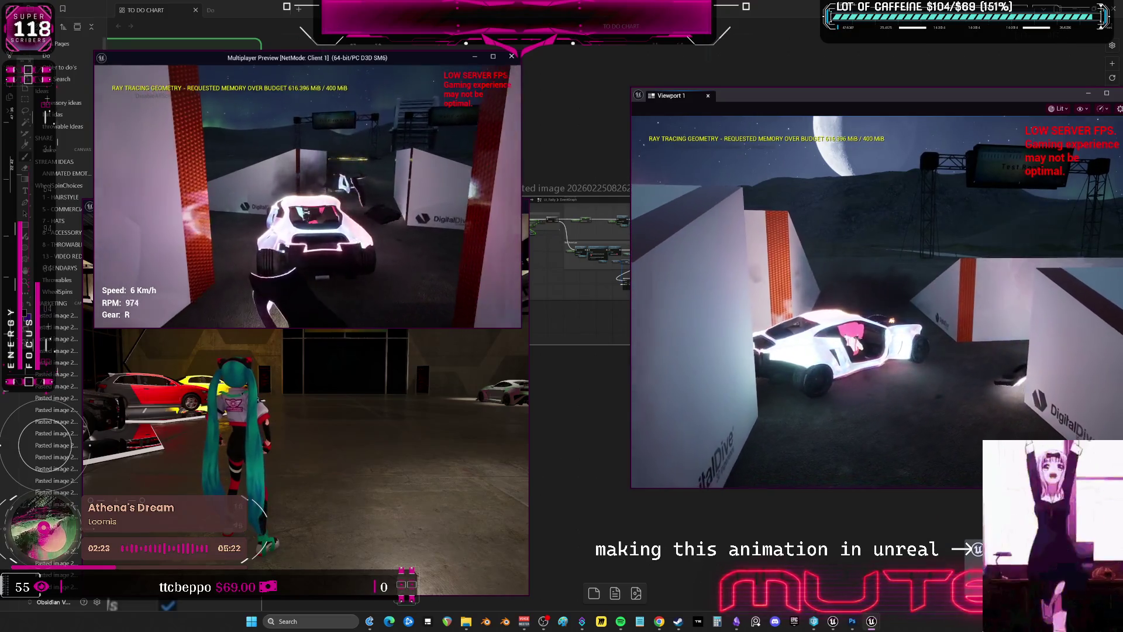
# Drive the car forward, slide it sideways, brake to a stop and exit the vehicle
pyautogui.press('w')
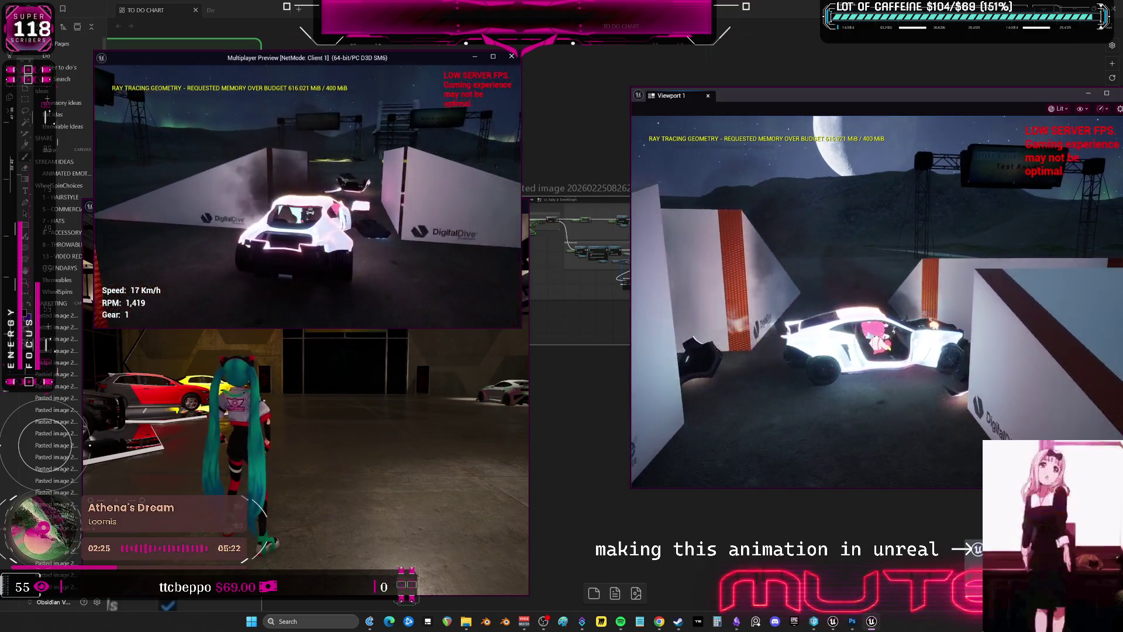
pyautogui.press('d')
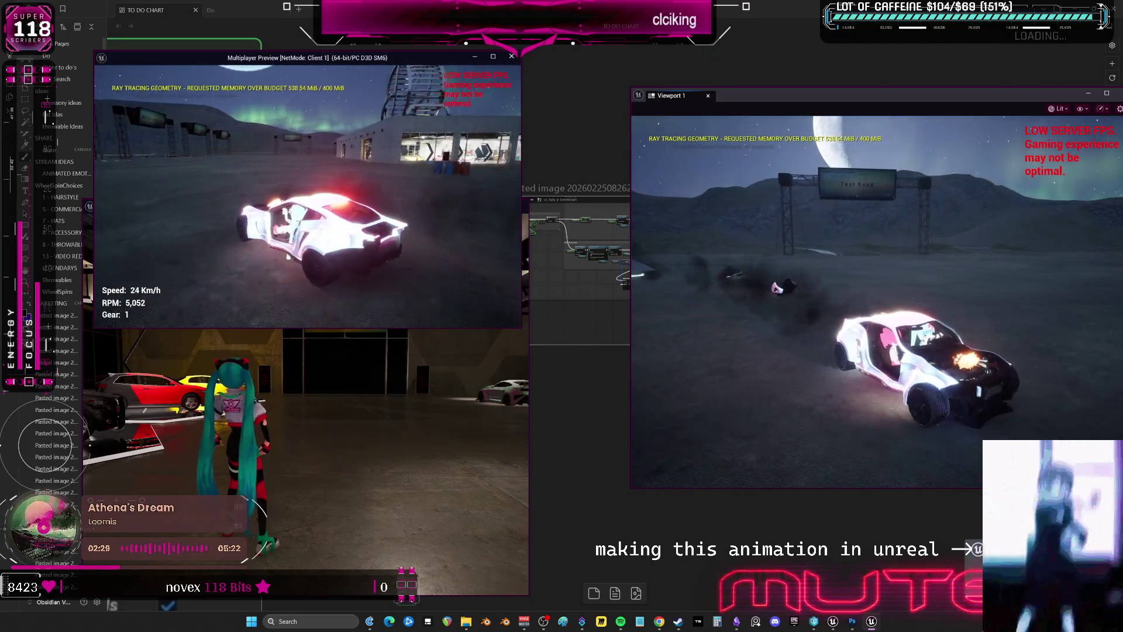
pyautogui.press('s')
pyautogui.press('f')
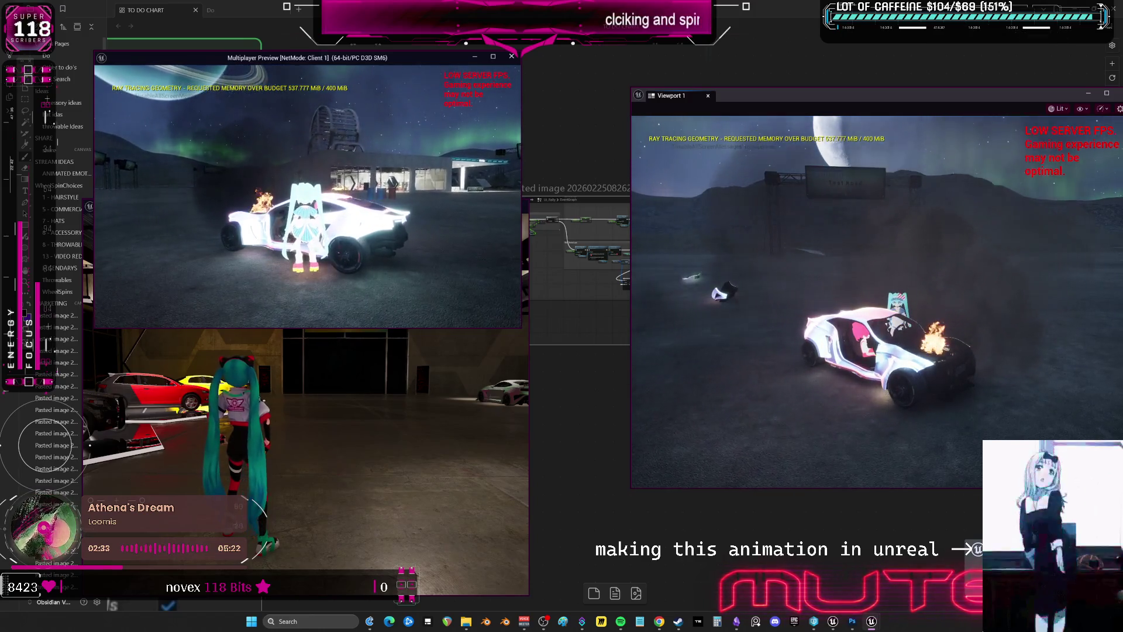
# Walk the character toward the gantries, then stop the Play In Editor session
pyautogui.press('w')
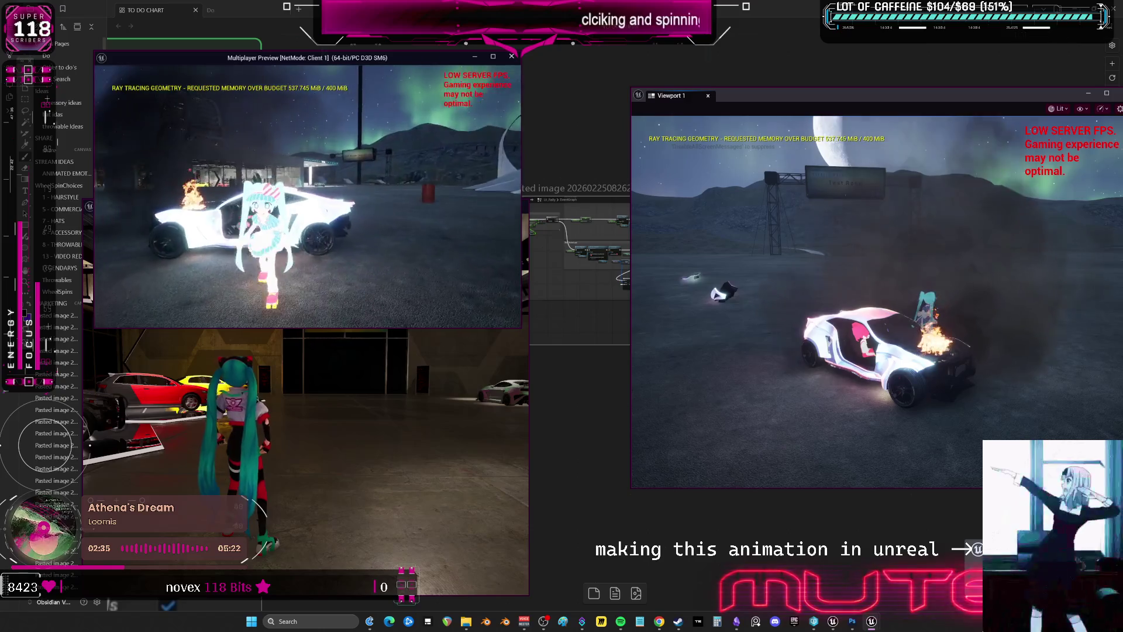
pyautogui.press('w')
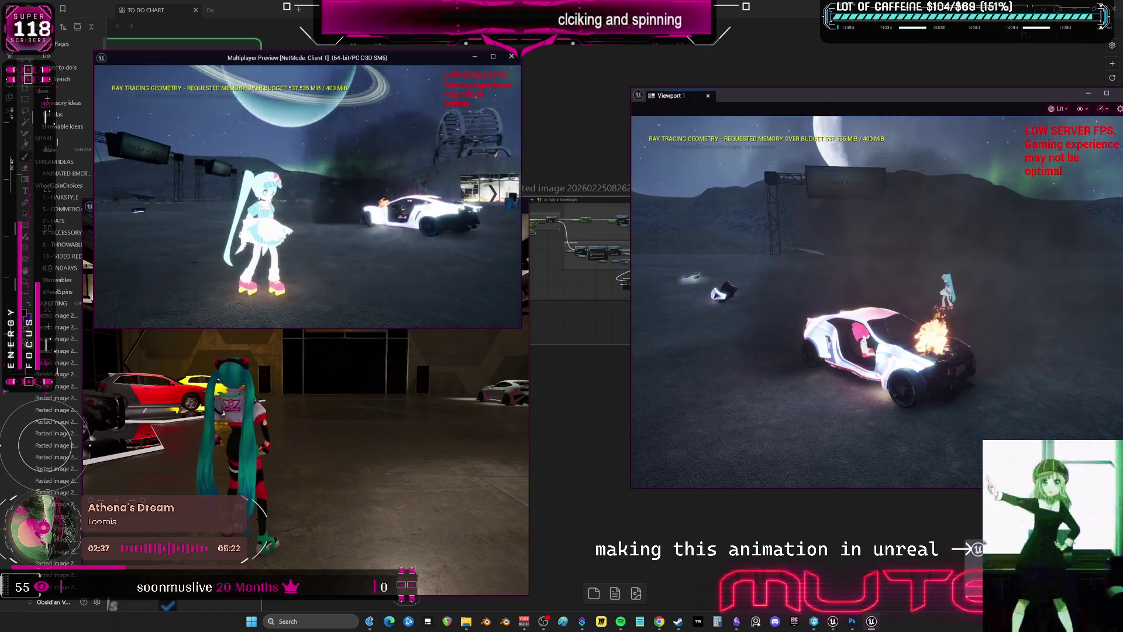
pyautogui.press('w')
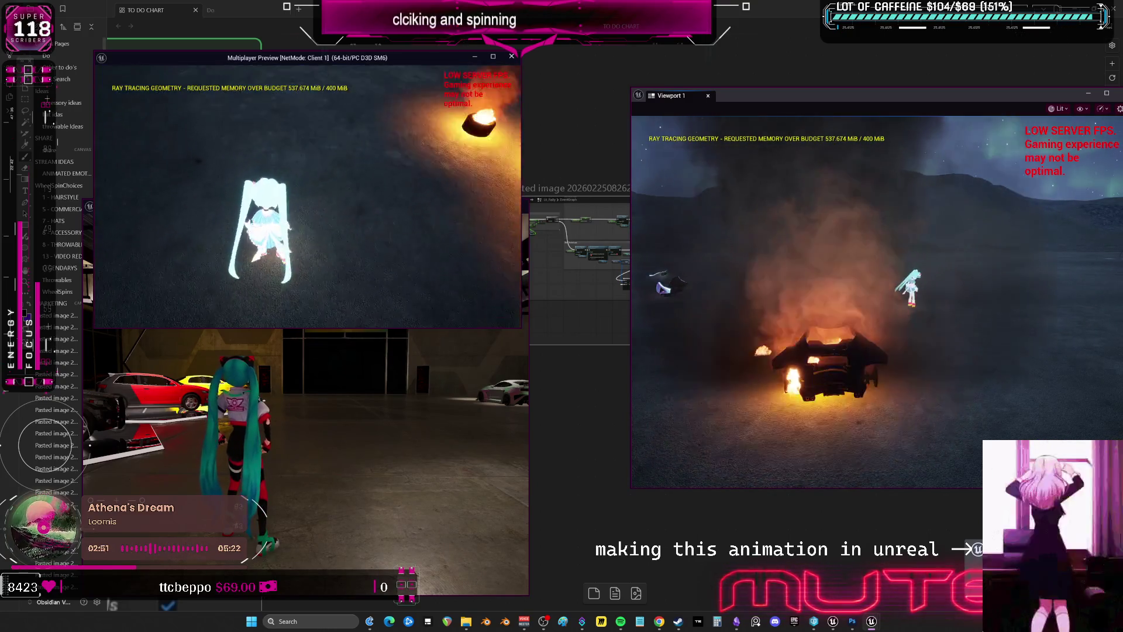
pyautogui.press('Escape')
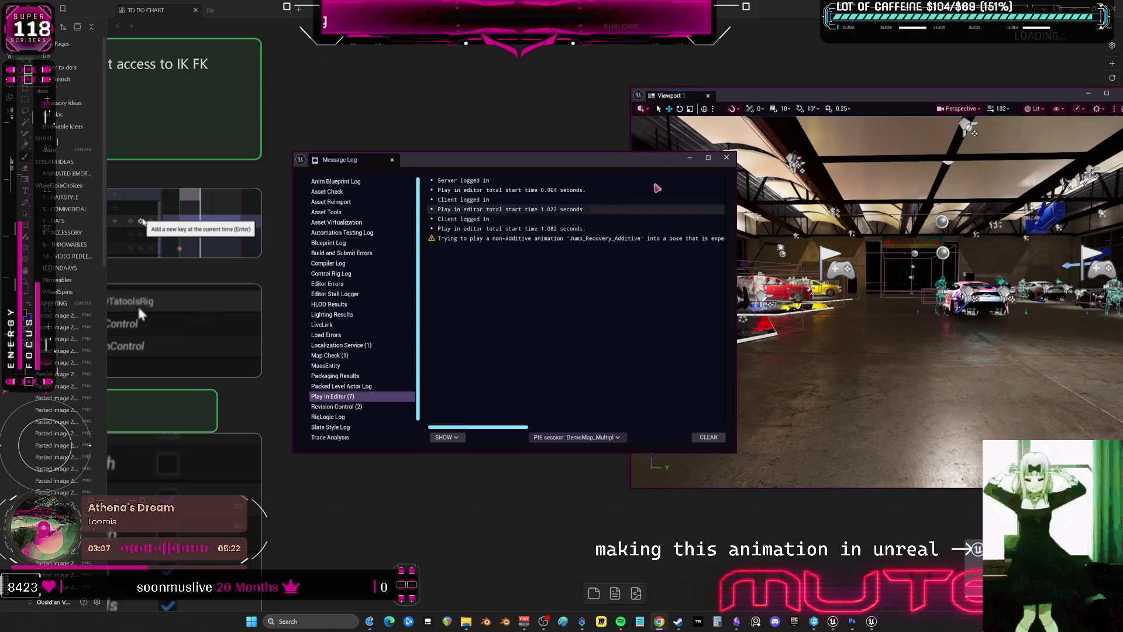
# Close the Message Log and the floating Viewport 1 window, then bring the Unreal Editor to the front
pyautogui.click(726, 157)
pyautogui.moveTo(805, 97); pyautogui.dragTo(457, 116)
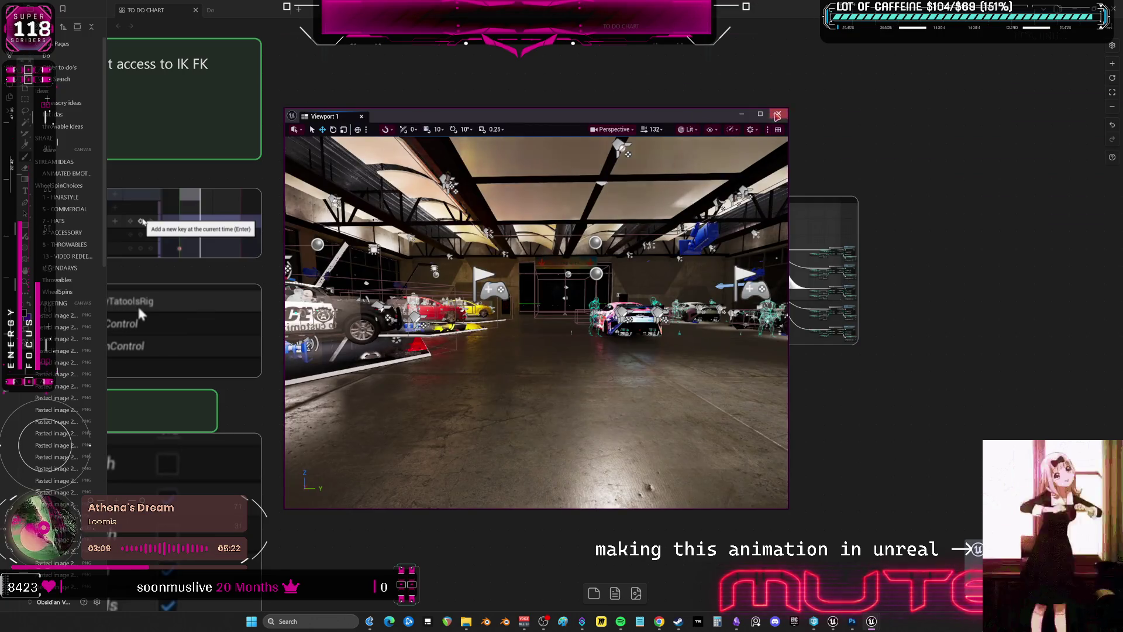
pyautogui.click(846, 553)
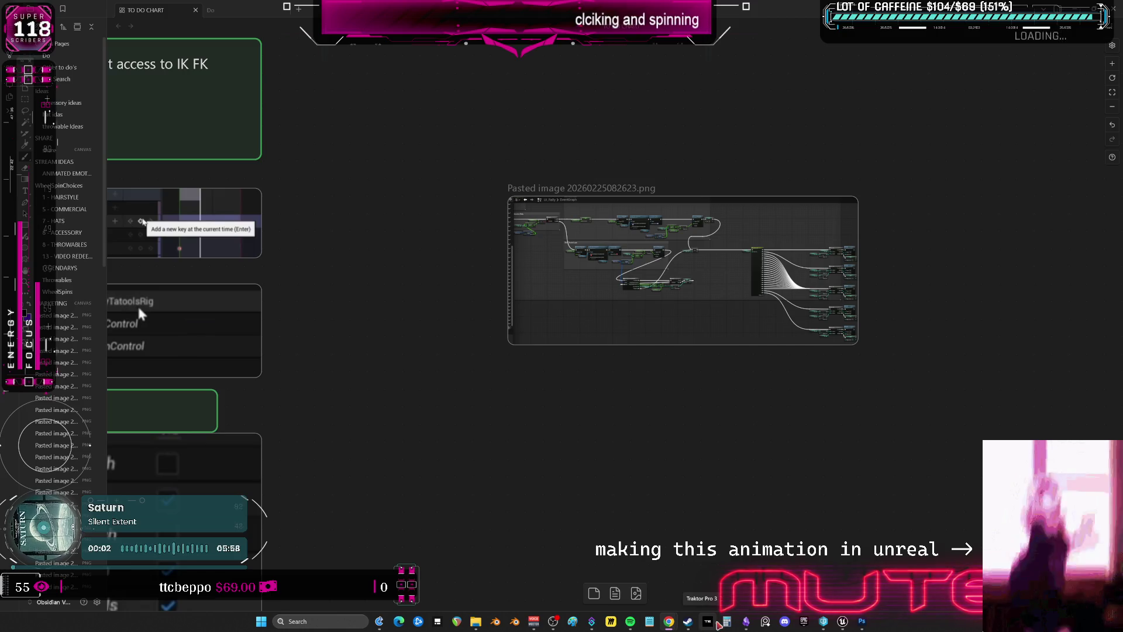
pyautogui.click(844, 622)
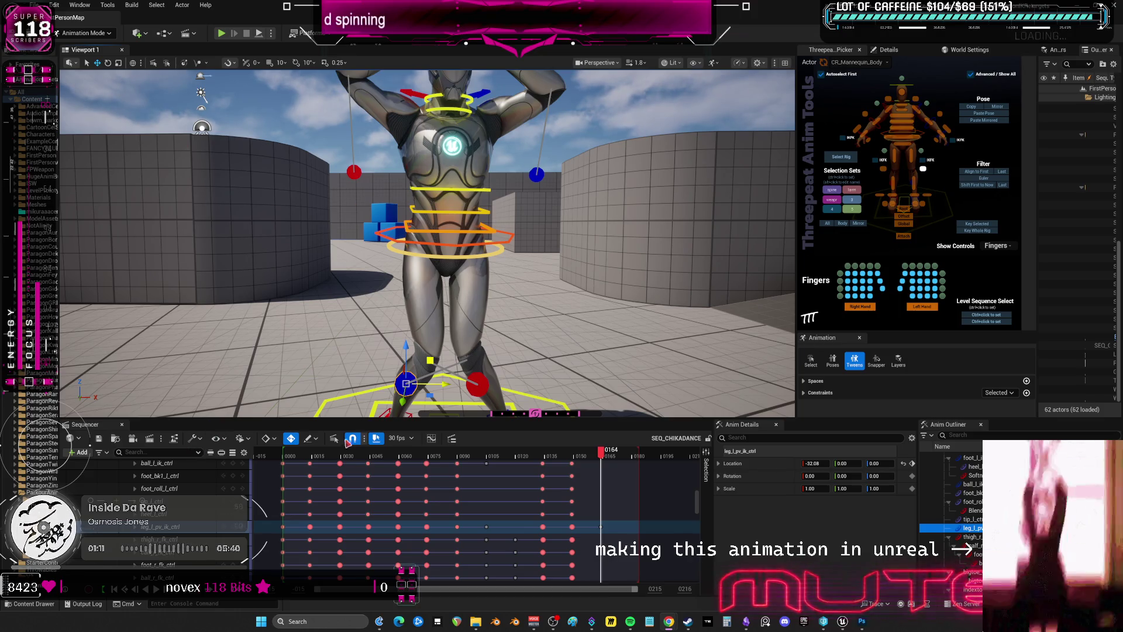
# Scrub through the dance, return to the start and play the animation
pyautogui.moveTo(293, 453)
pyautogui.mouseDown()
pyautogui.moveTo(587, 468)
pyautogui.moveTo(361, 481)
pyautogui.mouseUp()
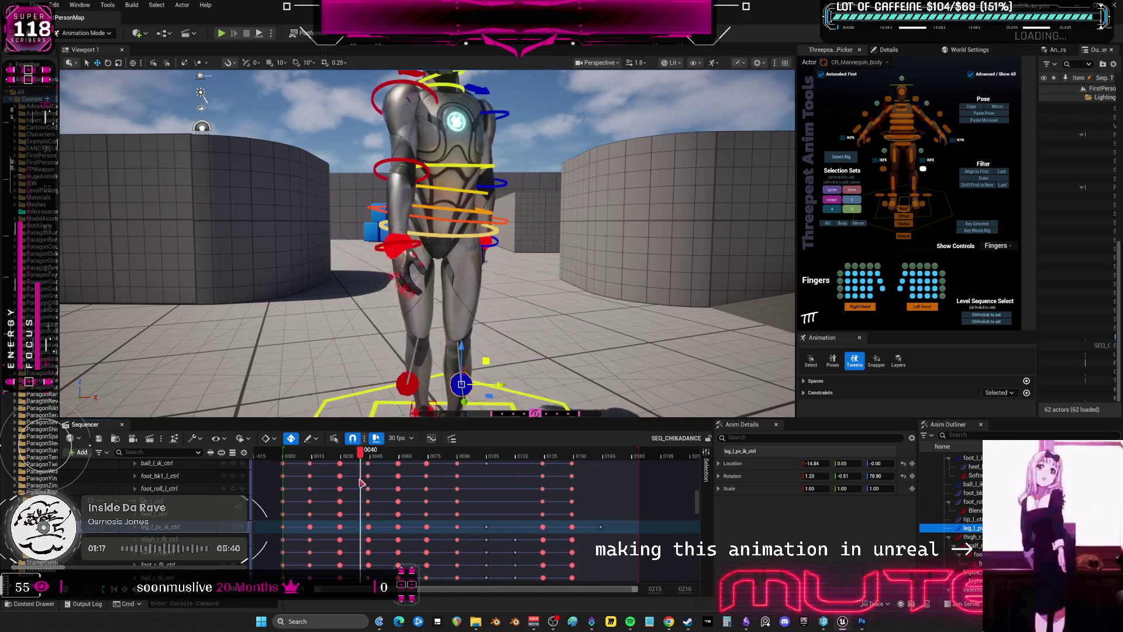
pyautogui.click(300, 455)
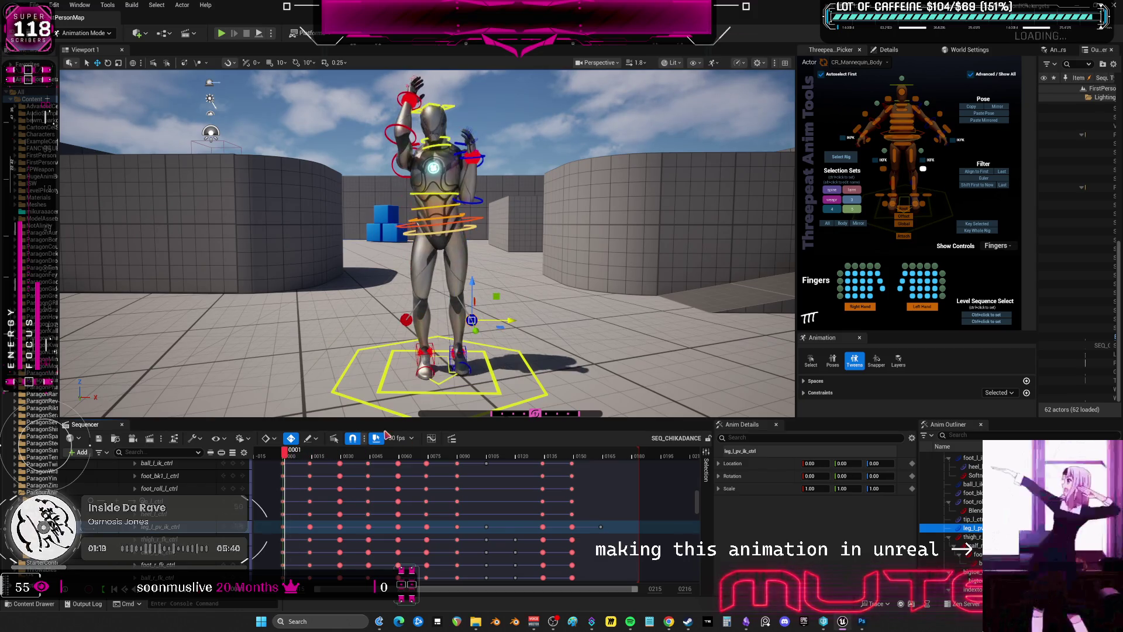
pyautogui.press('space')
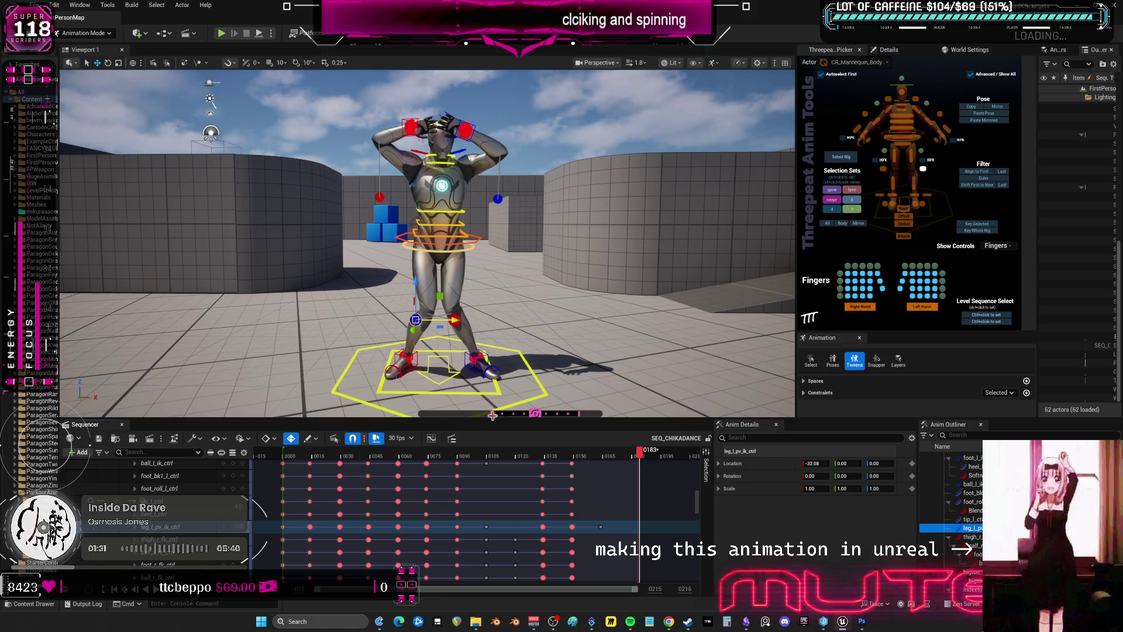
# Blend an in-between key at frame 8 and switch the tween mode to Push / Pull
pyautogui.click(298, 454)
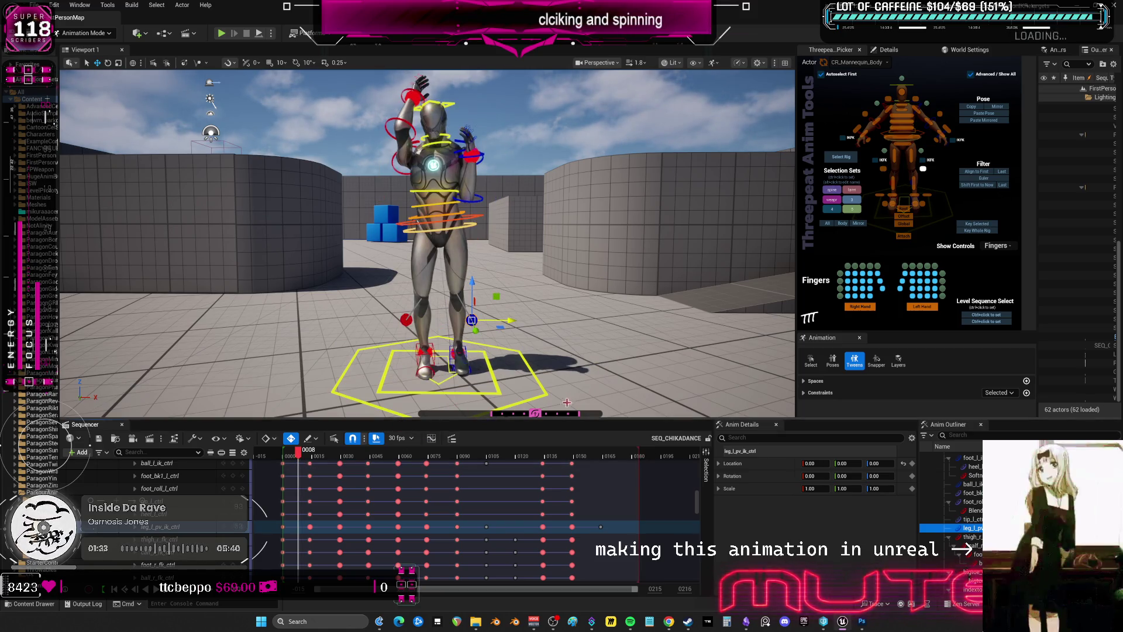
pyautogui.moveTo(543, 381); pyautogui.dragTo(494, 386)
pyautogui.click(487, 382)
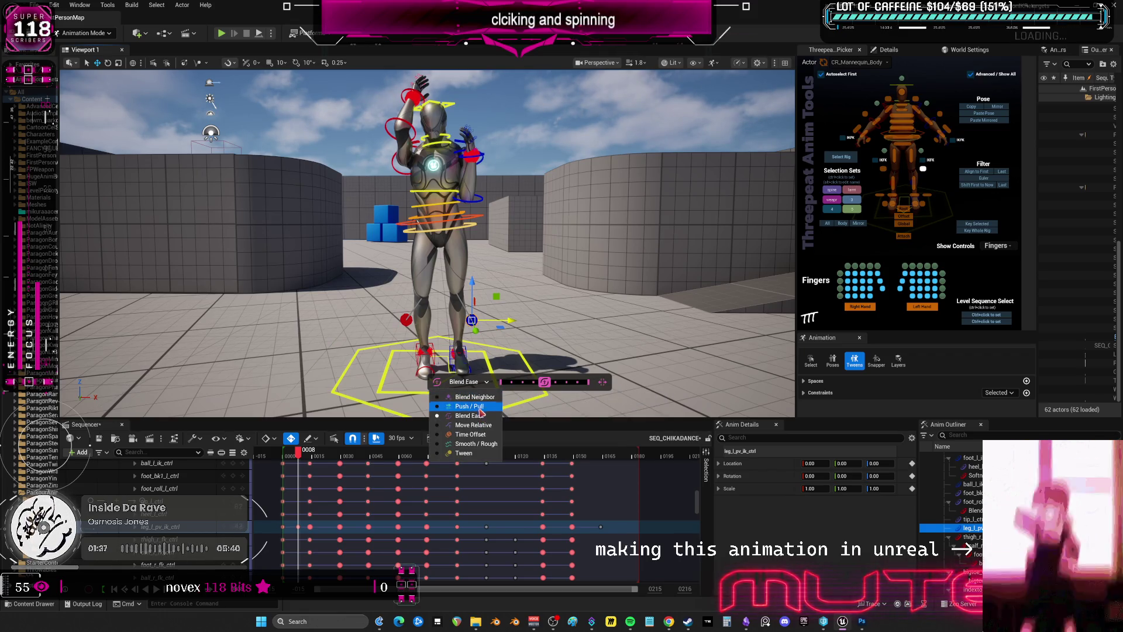
pyautogui.click(476, 407)
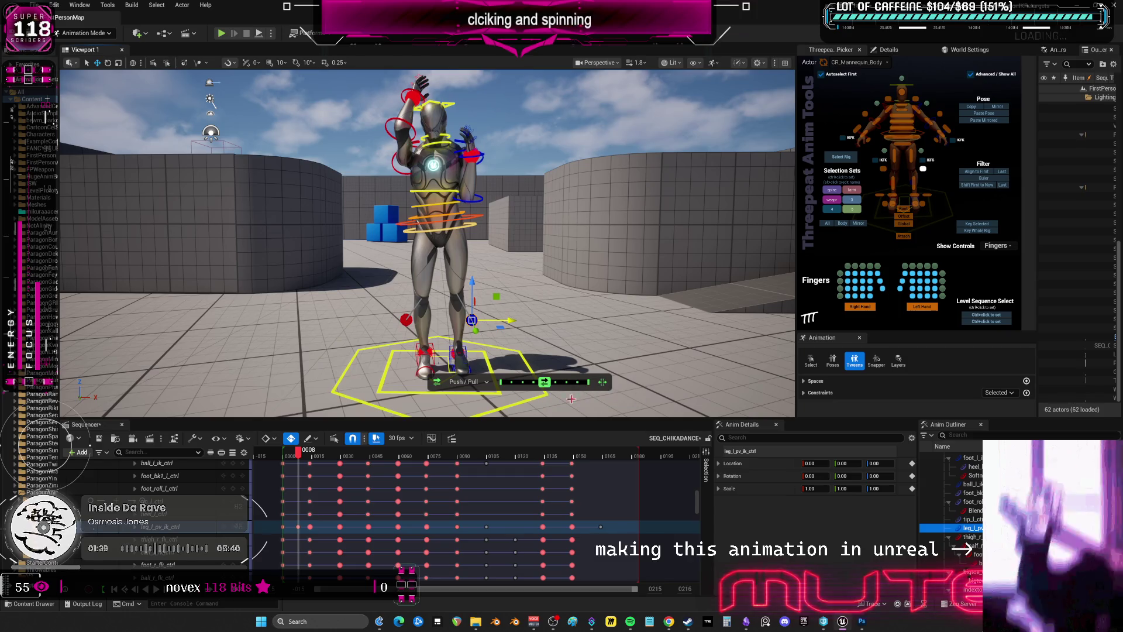
pyautogui.moveTo(309, 459)
pyautogui.mouseDown()
pyautogui.moveTo(285, 459)
pyautogui.moveTo(331, 459)
pyautogui.moveTo(306, 463)
pyautogui.moveTo(307, 521)
pyautogui.moveTo(309, 471)
pyautogui.moveTo(290, 466)
pyautogui.moveTo(319, 461)
pyautogui.mouseUp()
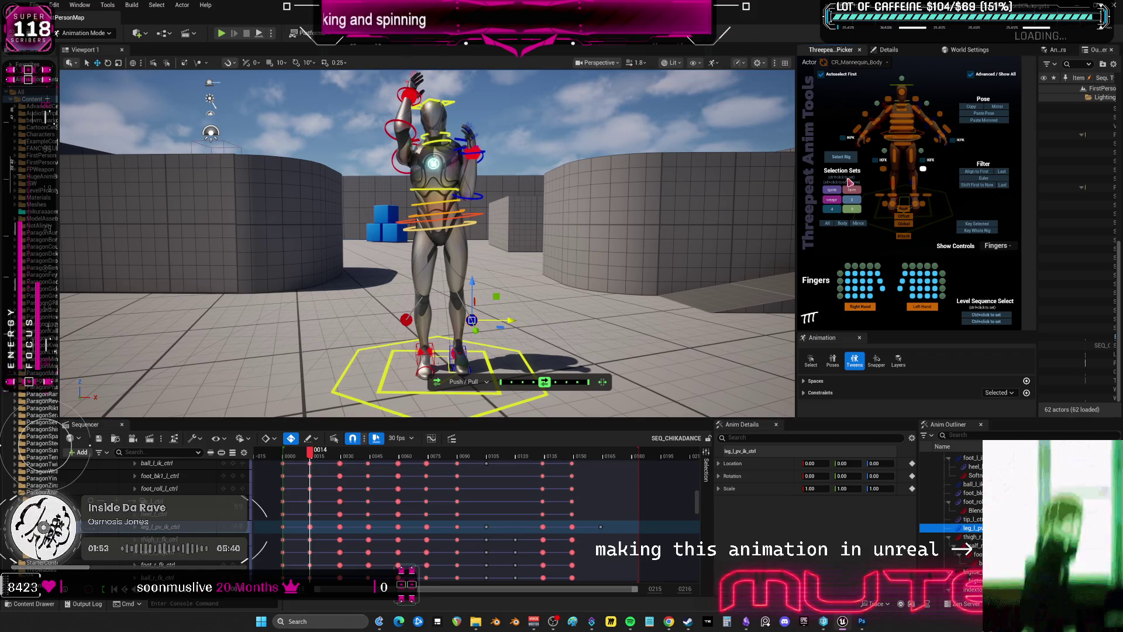
# Select all rig controls, paste the mirrored pose at frame 13, and pull the arms back about 0.39
pyautogui.click(841, 157)
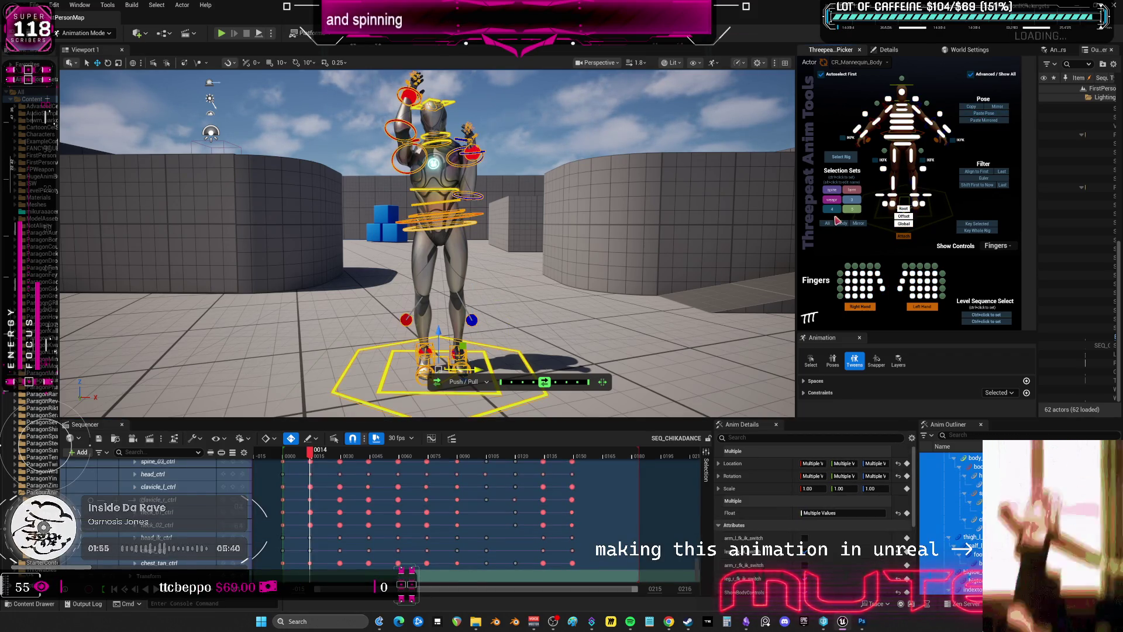
pyautogui.click(308, 456)
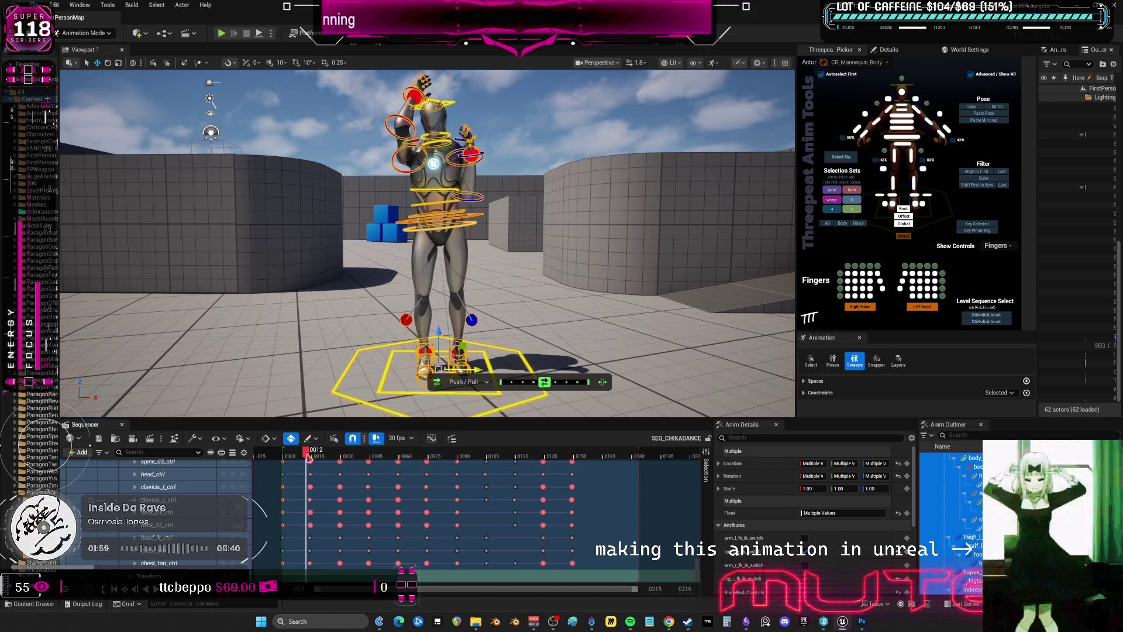
pyautogui.click(982, 121)
pyautogui.moveTo(545, 382)
pyautogui.mouseDown()
pyautogui.moveTo(559, 384)
pyautogui.moveTo(537, 387)
pyautogui.moveTo(581, 389)
pyautogui.mouseUp()
pyautogui.moveTo(307, 451)
pyautogui.mouseDown()
pyautogui.moveTo(292, 452)
pyautogui.moveTo(318, 452)
pyautogui.moveTo(291, 451)
pyautogui.moveTo(308, 460)
pyautogui.mouseUp()
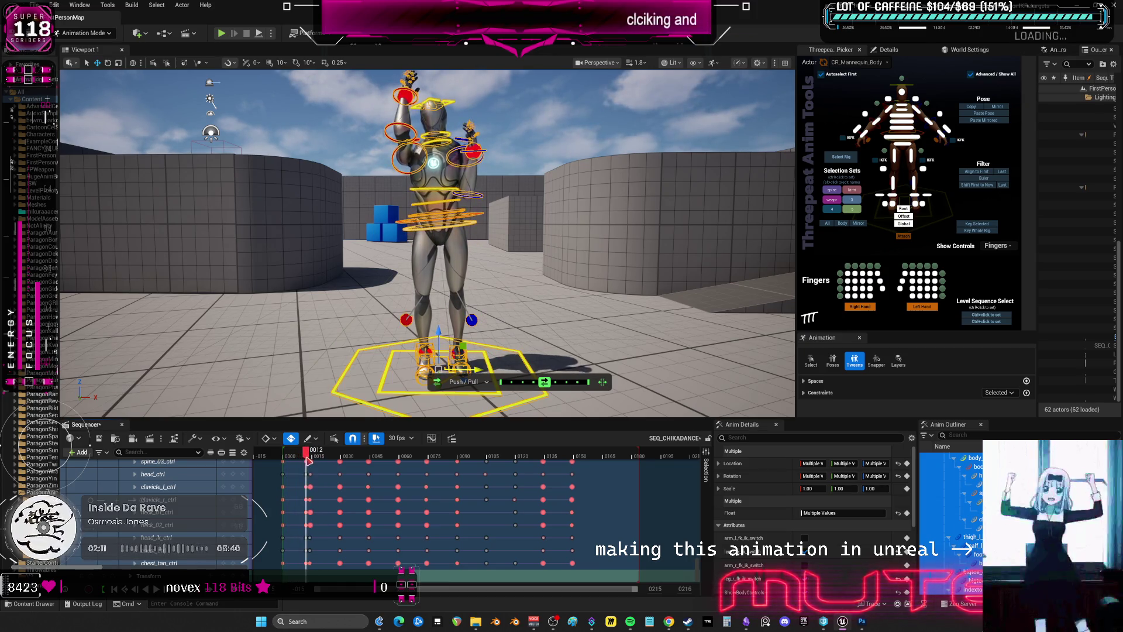
# Refine the in-between arm pose with Push/Pull blends around frames 18–20
pyautogui.moveTo(552, 400); pyautogui.dragTo(576, 392)
pyautogui.moveTo(294, 457)
pyautogui.mouseDown()
pyautogui.moveTo(324, 457)
pyautogui.moveTo(306, 456)
pyautogui.mouseUp()
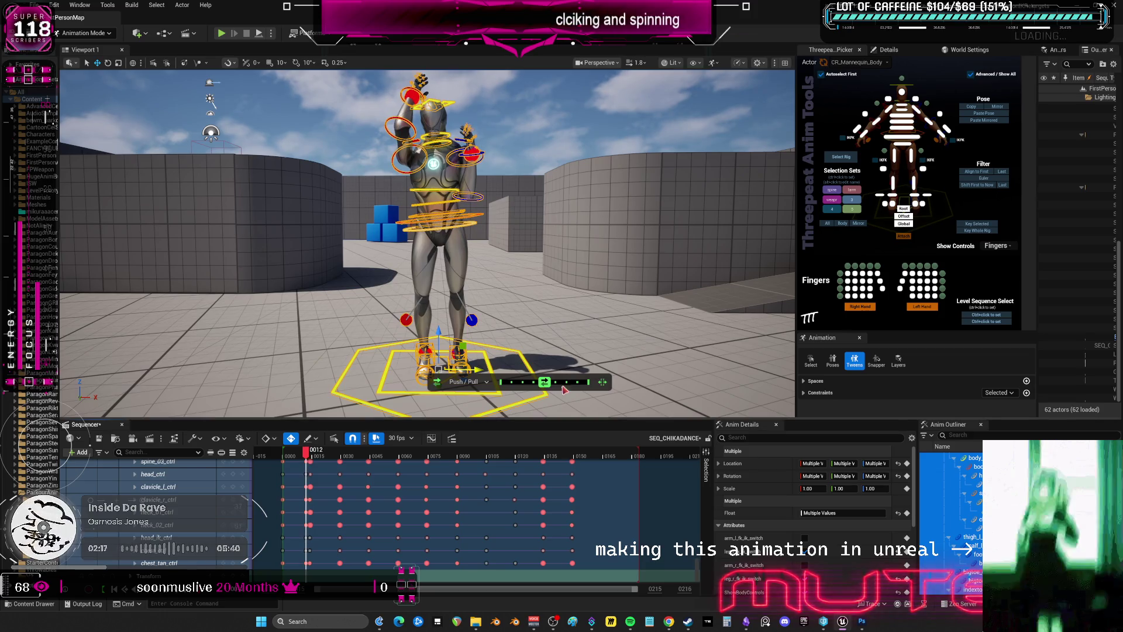
pyautogui.moveTo(550, 386); pyautogui.dragTo(585, 386)
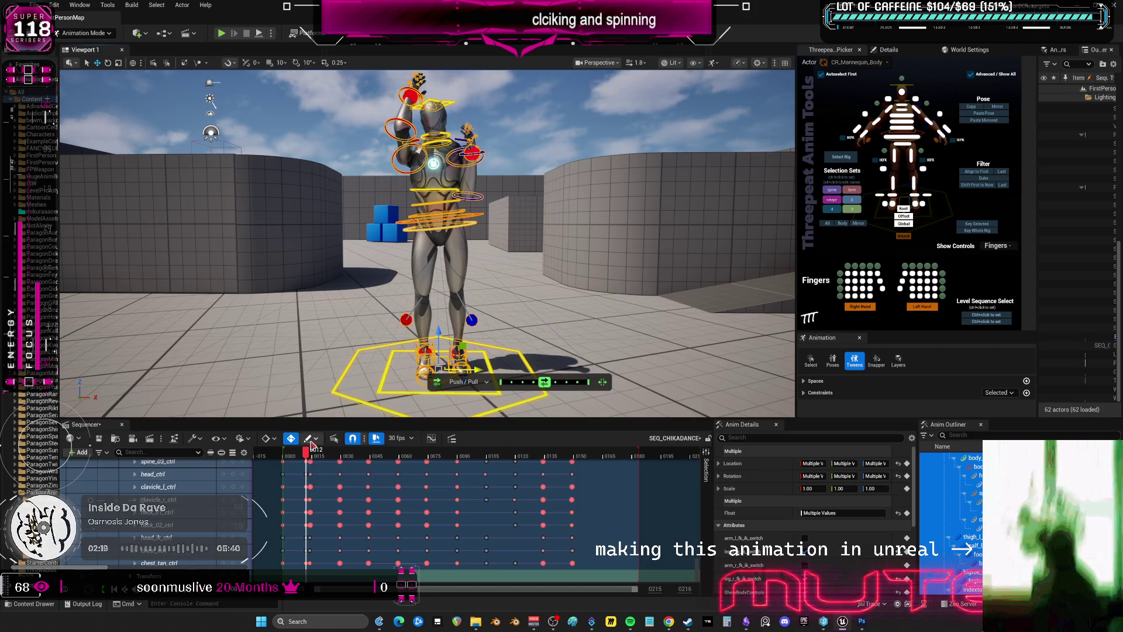
pyautogui.moveTo(309, 458); pyautogui.dragTo(342, 459)
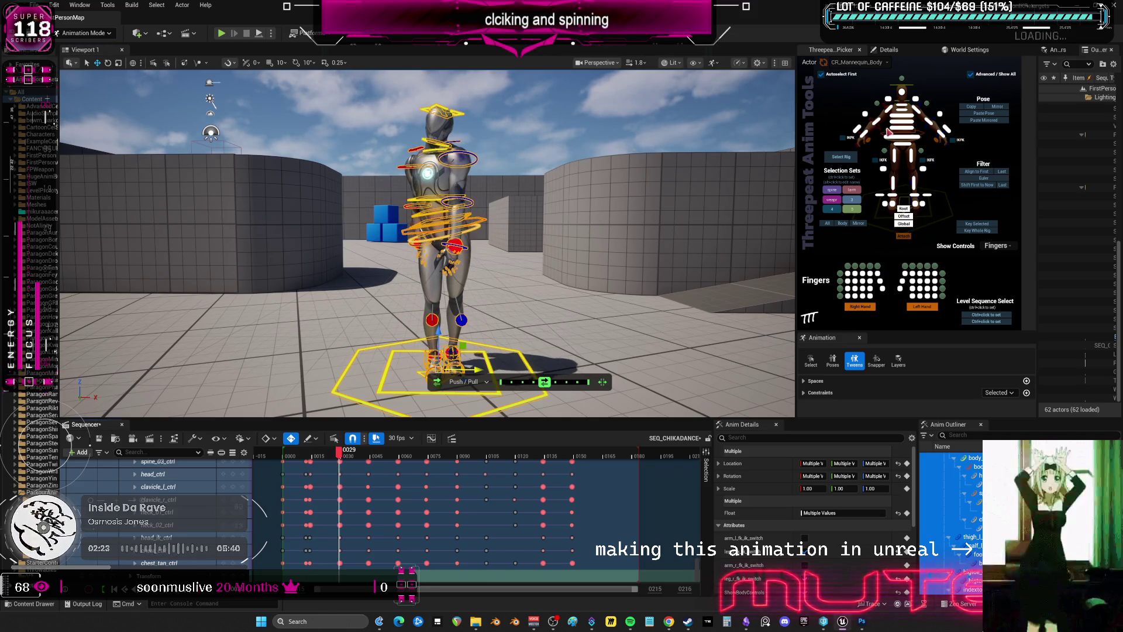
# Select the global and root controls and exaggerate the frame-28 pose by about 0.69
pyautogui.click(831, 223)
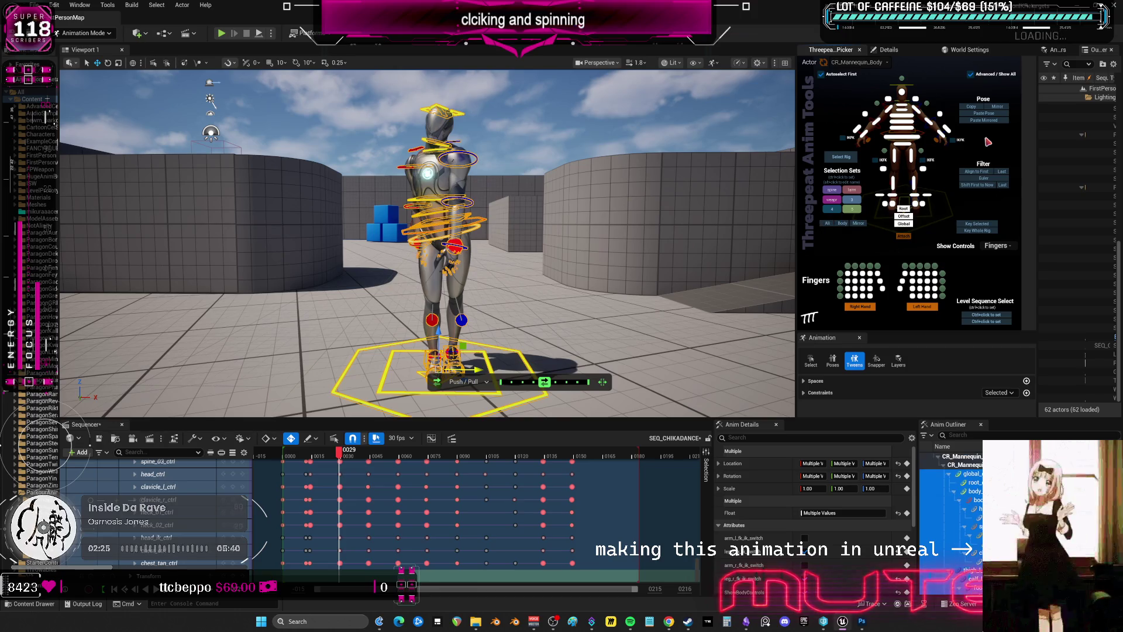
pyautogui.moveTo(345, 461); pyautogui.dragTo(335, 461)
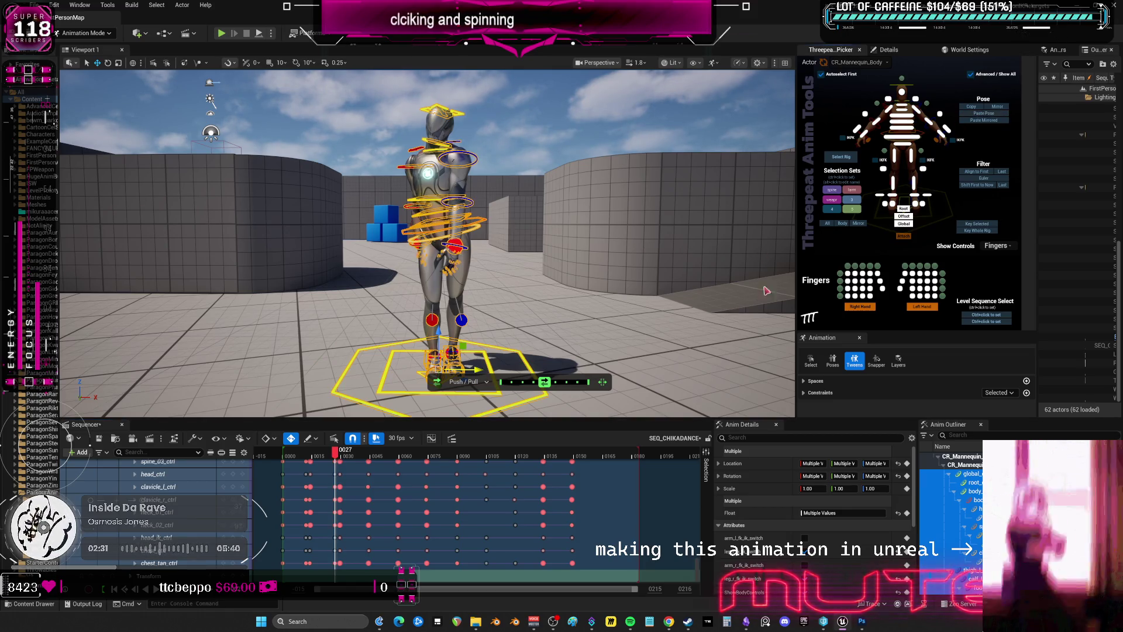
pyautogui.moveTo(546, 384); pyautogui.dragTo(583, 388)
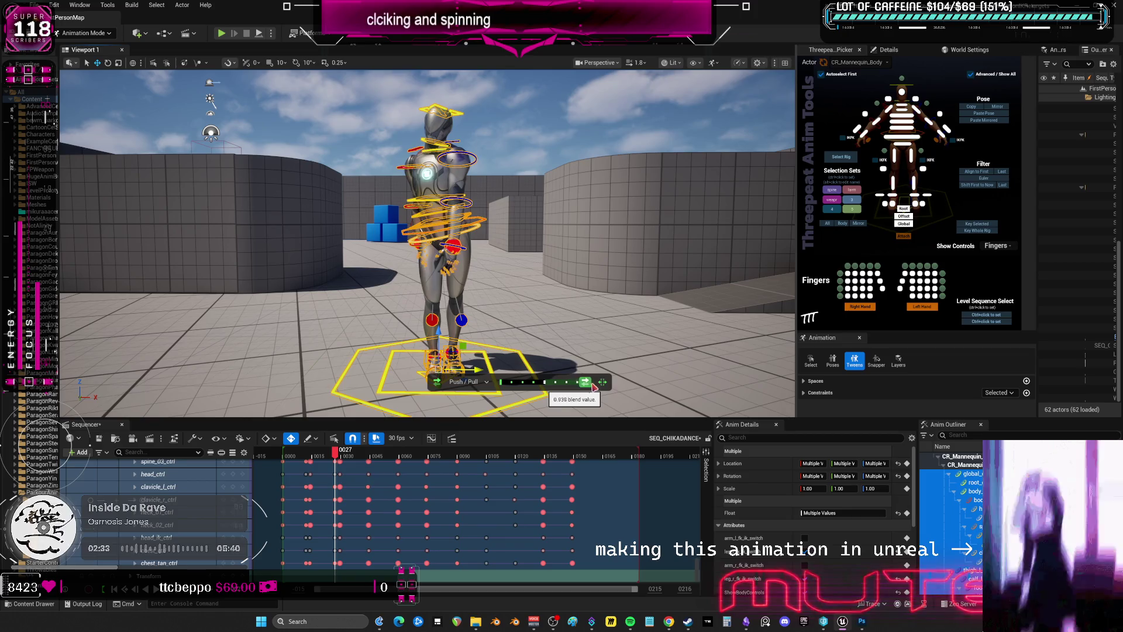
pyautogui.moveTo(335, 460); pyautogui.dragTo(368, 460)
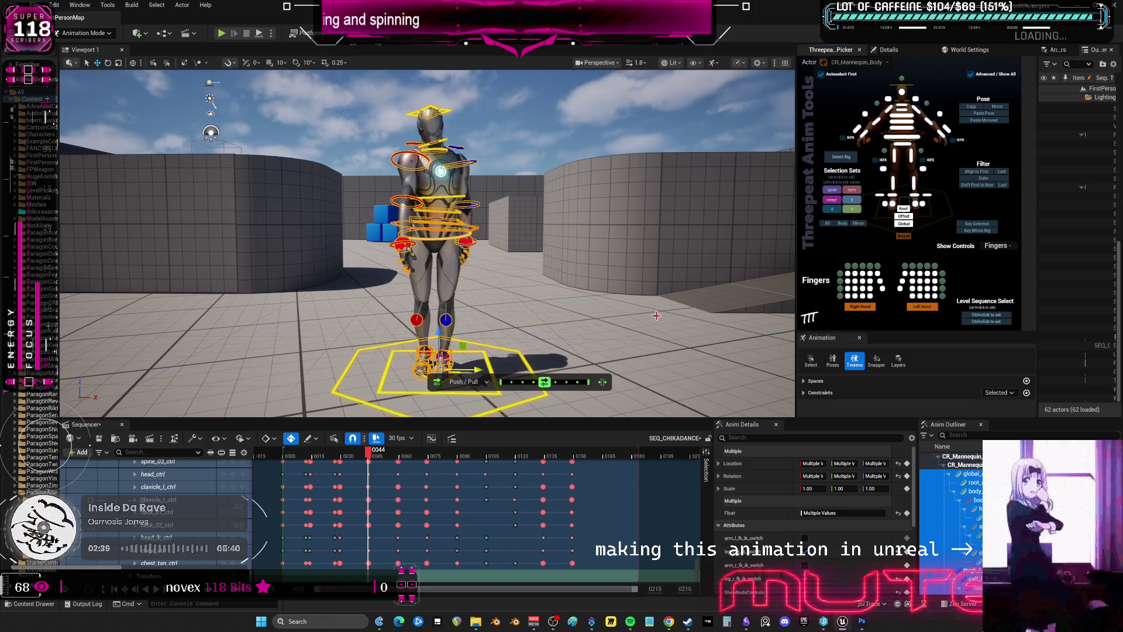
# Exaggerate the torso and head pose at frame 42 with the Push/Pull slider
pyautogui.moveTo(376, 453); pyautogui.dragTo(368, 452)
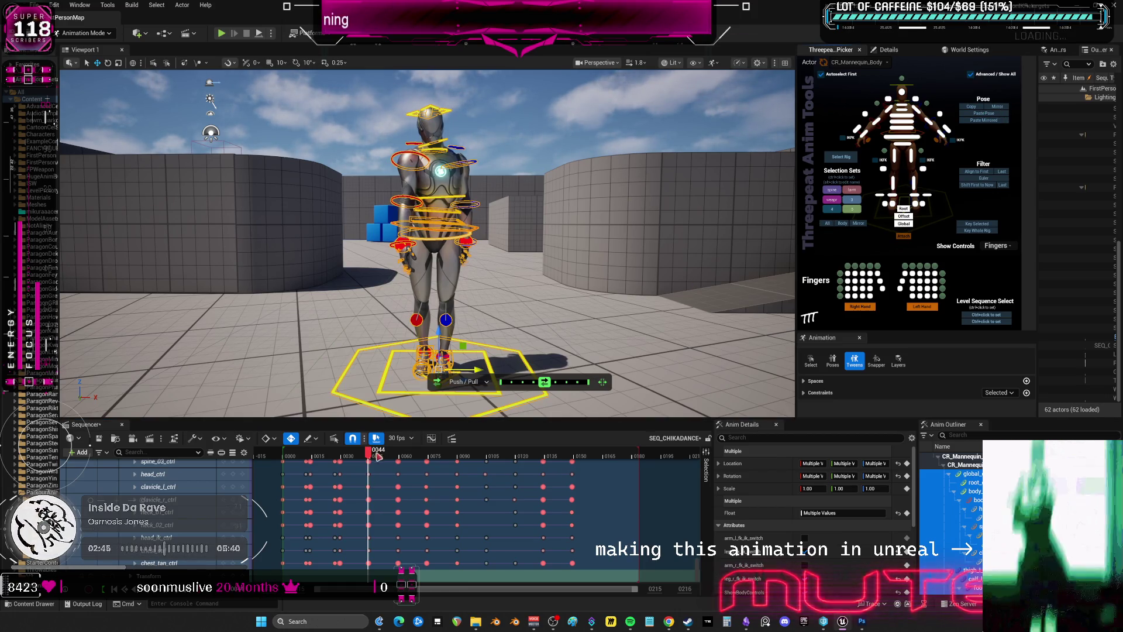
pyautogui.moveTo(369, 453); pyautogui.dragTo(367, 456)
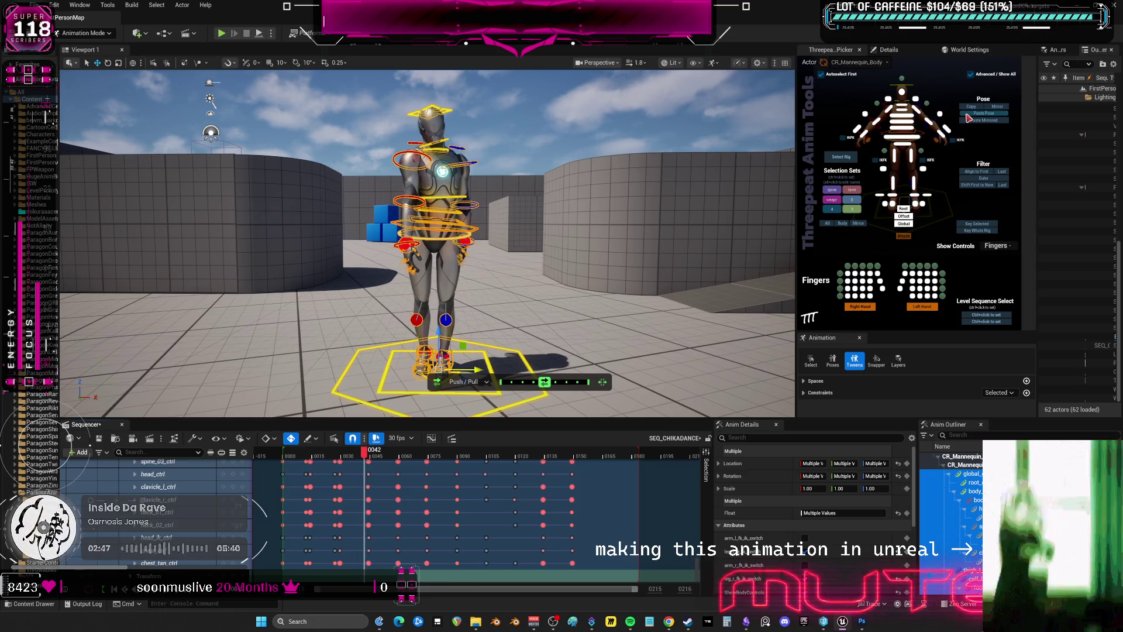
pyautogui.moveTo(544, 381); pyautogui.dragTo(571, 381)
pyautogui.moveTo(375, 462); pyautogui.dragTo(399, 464)
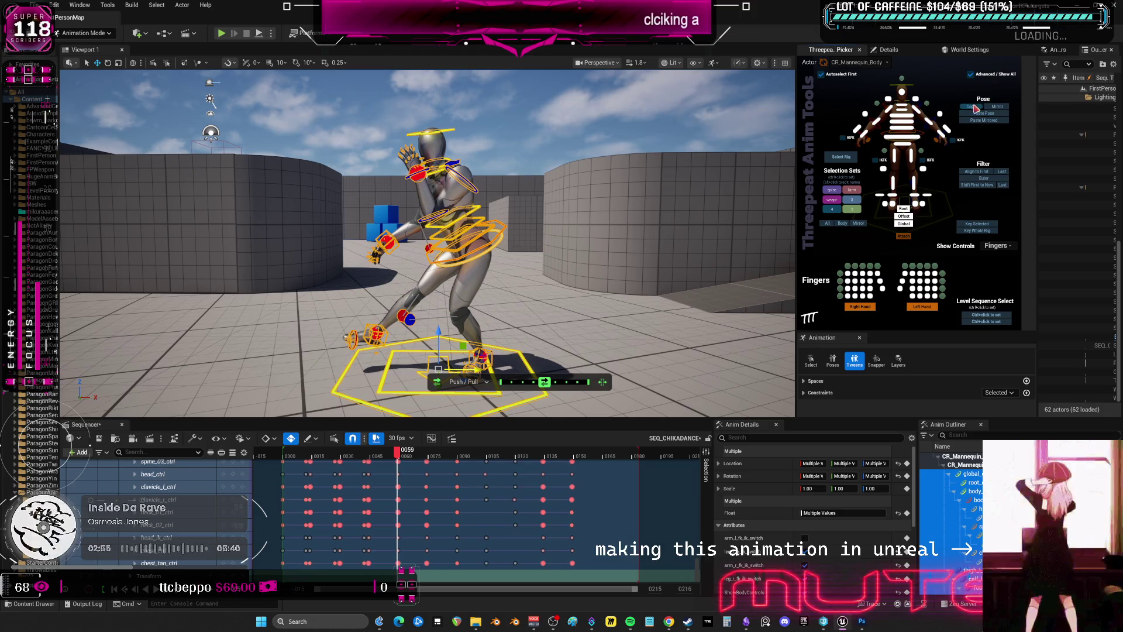
# Play the dance from the start and stop playback
pyautogui.press('Left')
pyautogui.press('Left')
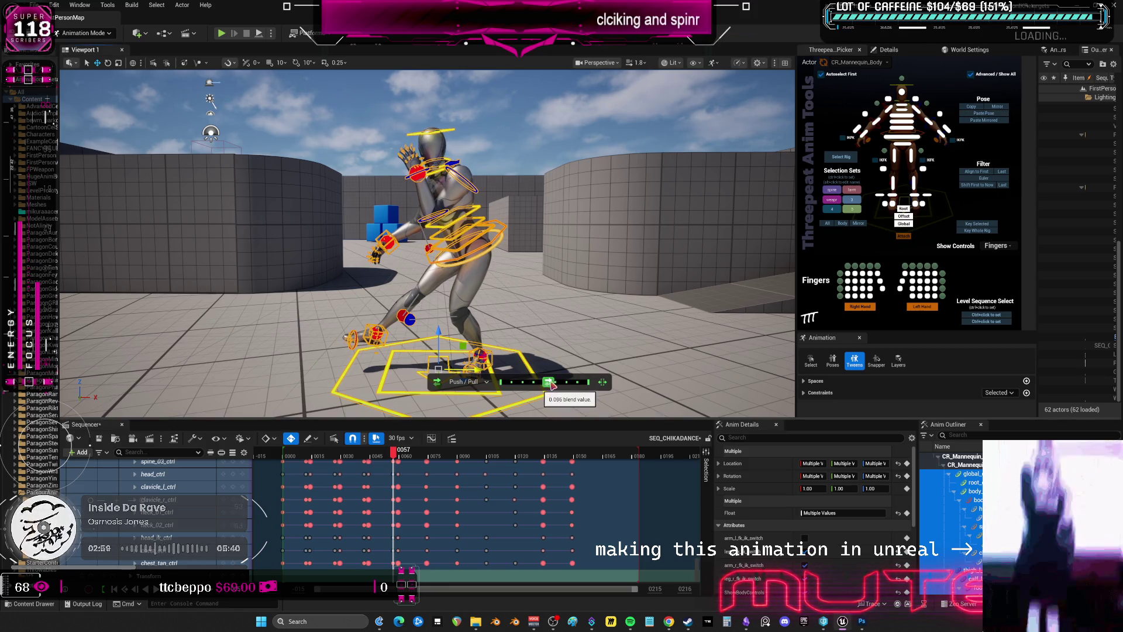
pyautogui.press('Up')
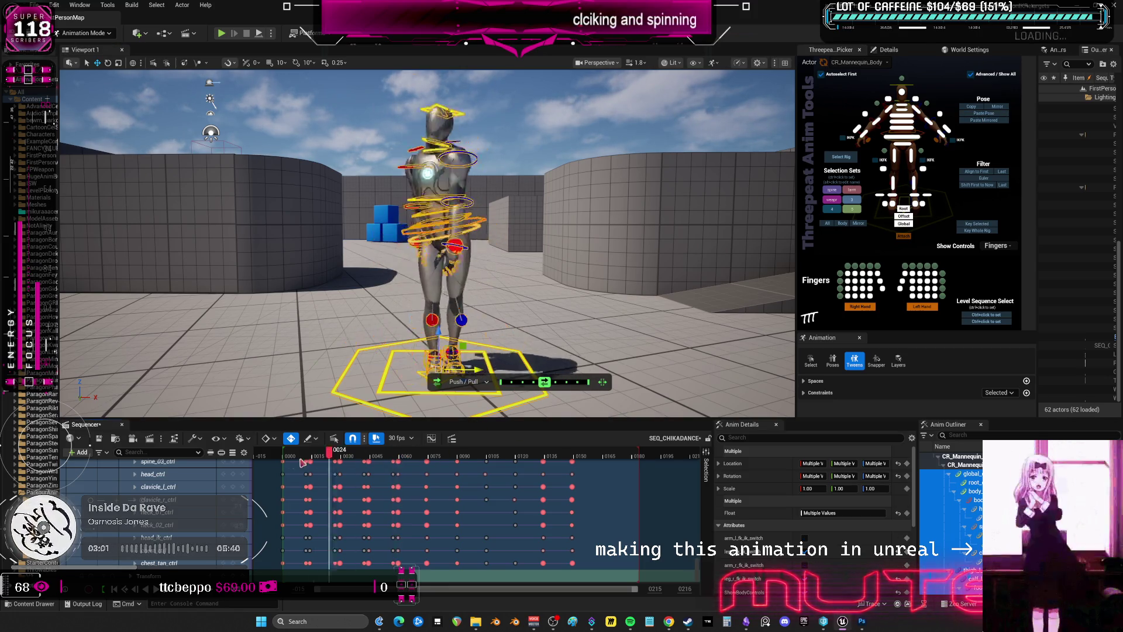
pyautogui.press('space')
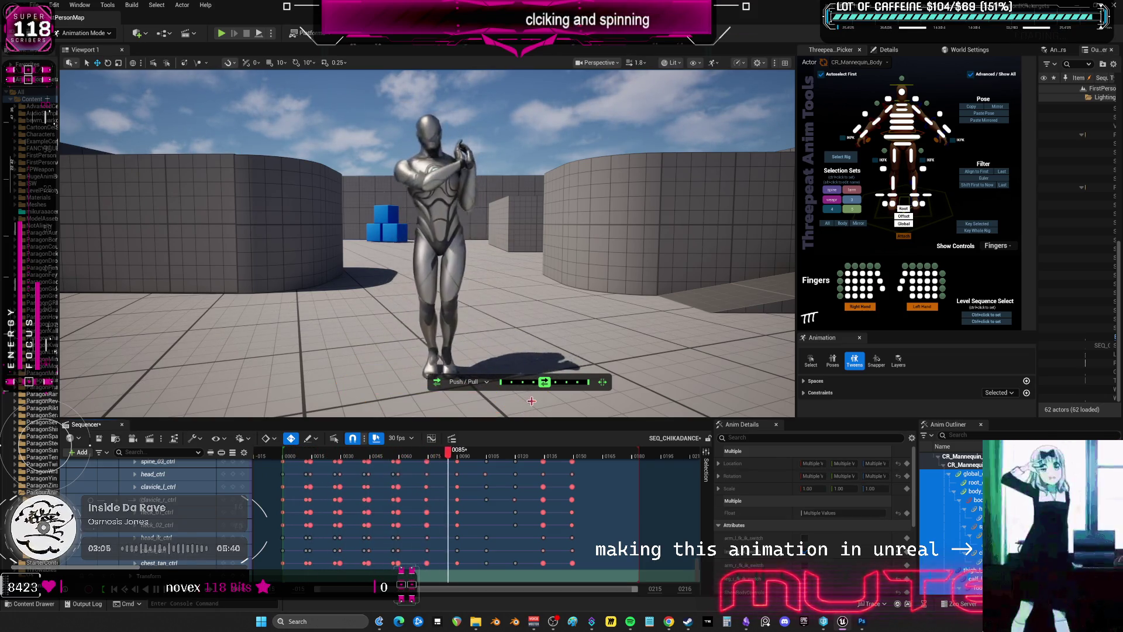
pyautogui.press('space')
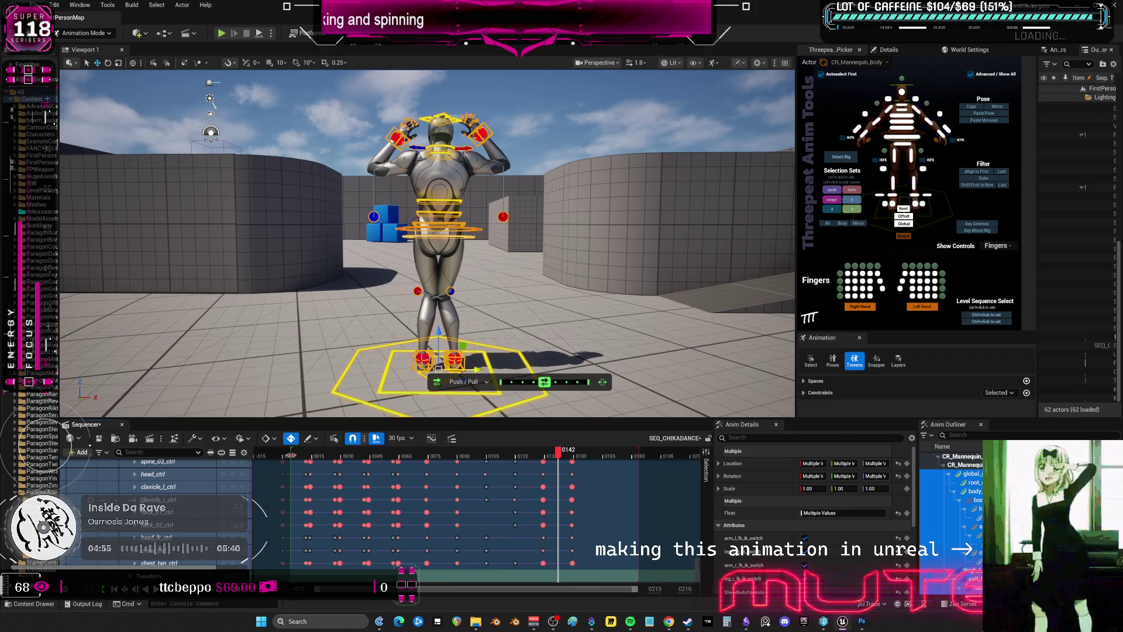
# Scrub to frame 7 and open the Sequencer Curve Editor on the rig's control curves
pyautogui.moveTo(287, 456); pyautogui.dragTo(309, 461)
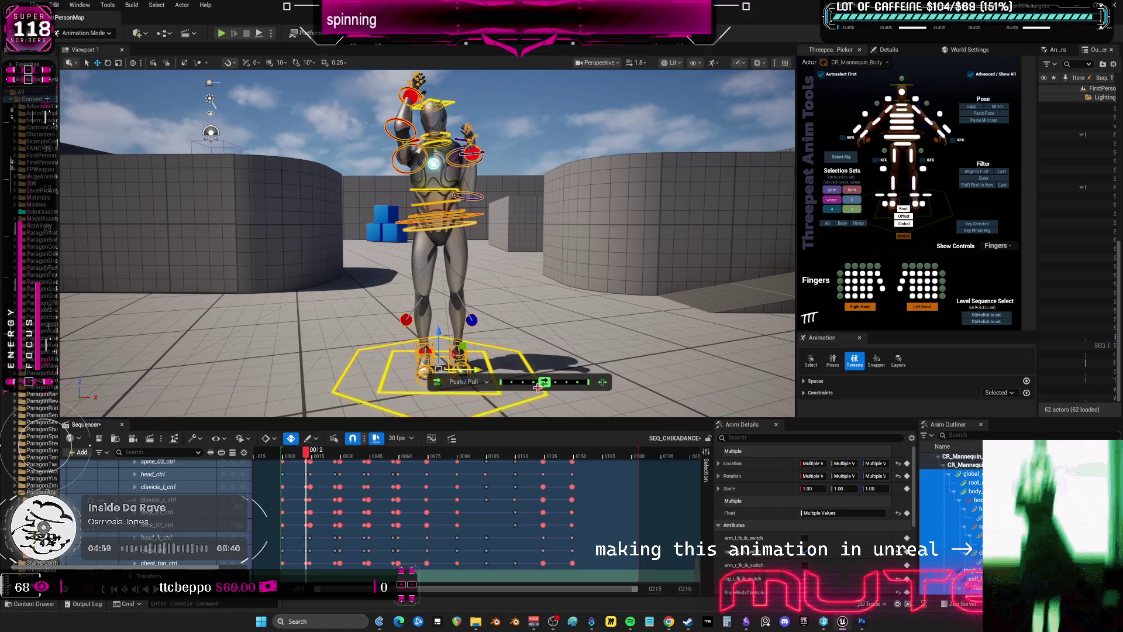
pyautogui.moveTo(306, 459)
pyautogui.mouseDown()
pyautogui.moveTo(289, 461)
pyautogui.moveTo(308, 463)
pyautogui.mouseUp()
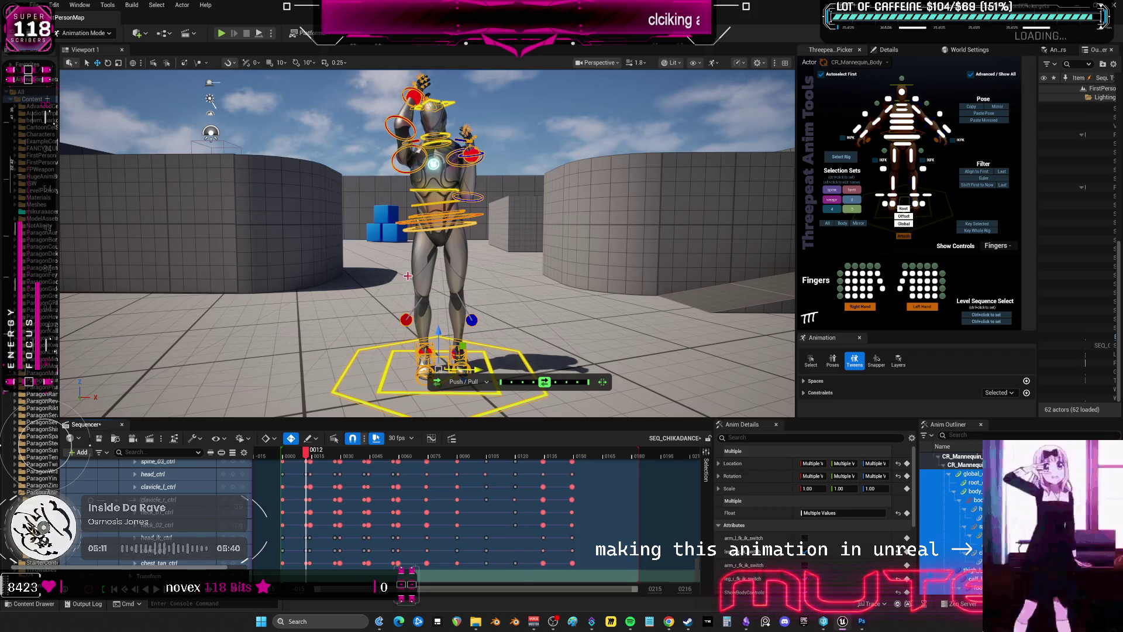
pyautogui.click(431, 438)
pyautogui.scroll(3, 585, 339)
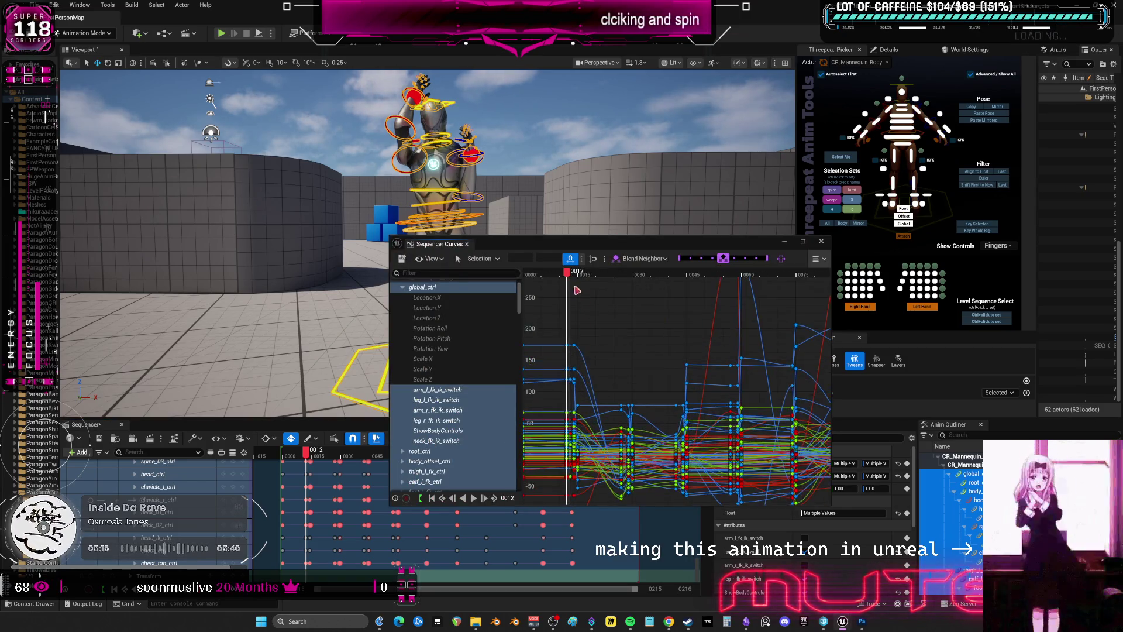
# Select the key column at frame 8 and shift it slightly later, undoing an accidental move
pyautogui.moveTo(566, 275); pyautogui.dragTo(560, 279)
pyautogui.moveTo(573, 469); pyautogui.dragTo(539, 316)
pyautogui.moveTo(563, 431); pyautogui.dragTo(544, 423)
pyautogui.hotkey('ctrl', 'z')
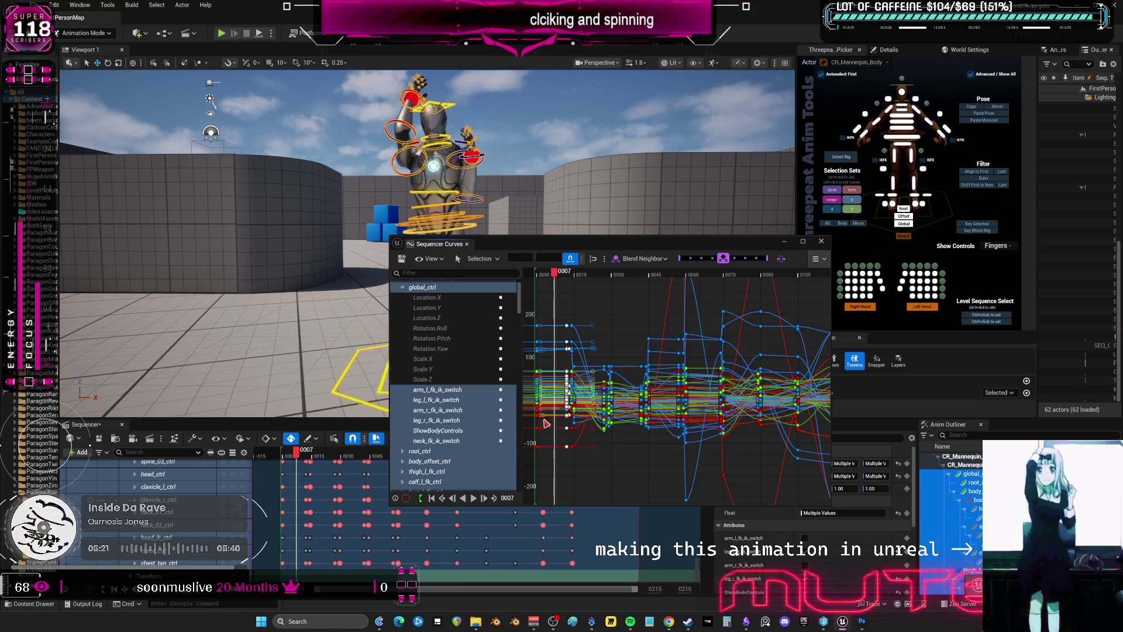
pyautogui.press('.')
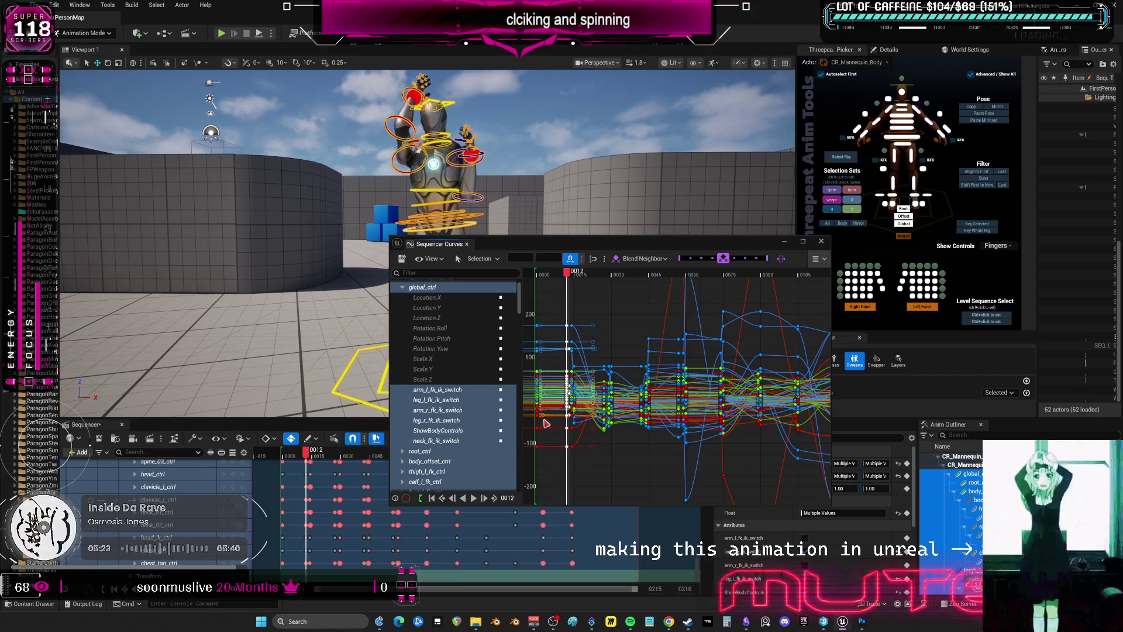
pyautogui.moveTo(545, 423); pyautogui.dragTo(547, 424)
# Preview frames 10–14, then maximise the Curves editor to full screen
pyautogui.click(563, 276)
pyautogui.moveTo(563, 280)
pyautogui.mouseDown()
pyautogui.moveTo(776, 307)
pyautogui.moveTo(589, 278)
pyautogui.mouseUp()
pyautogui.hotkey('shift', 'space')
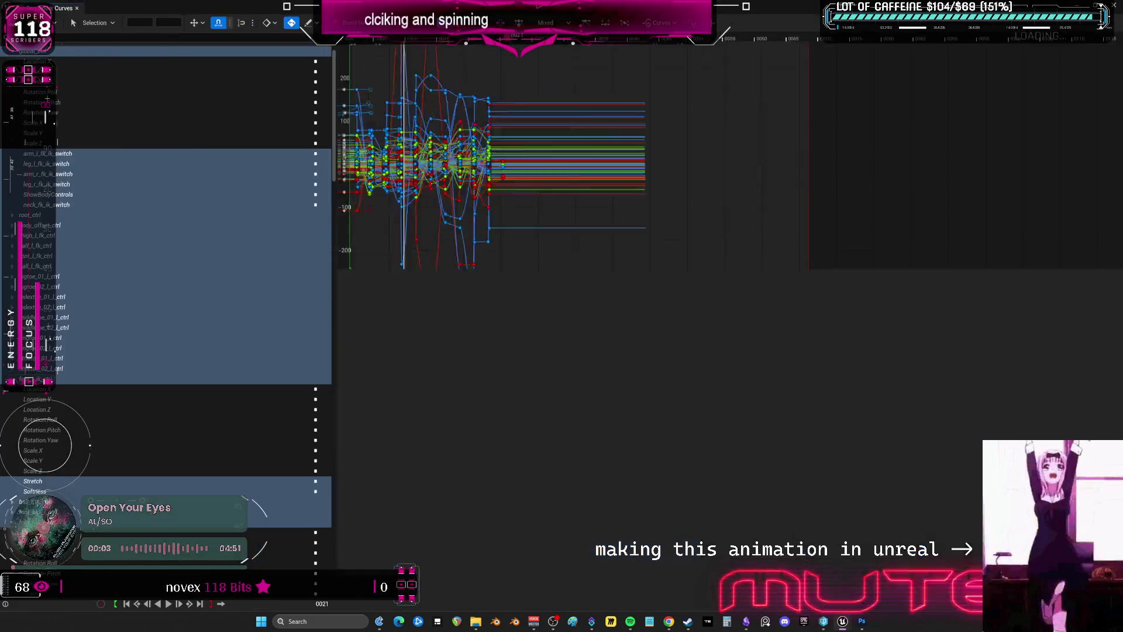
# Move the playhead to frame 35 and pan the graph to show more curves
pyautogui.scroll(3, 589, 278)
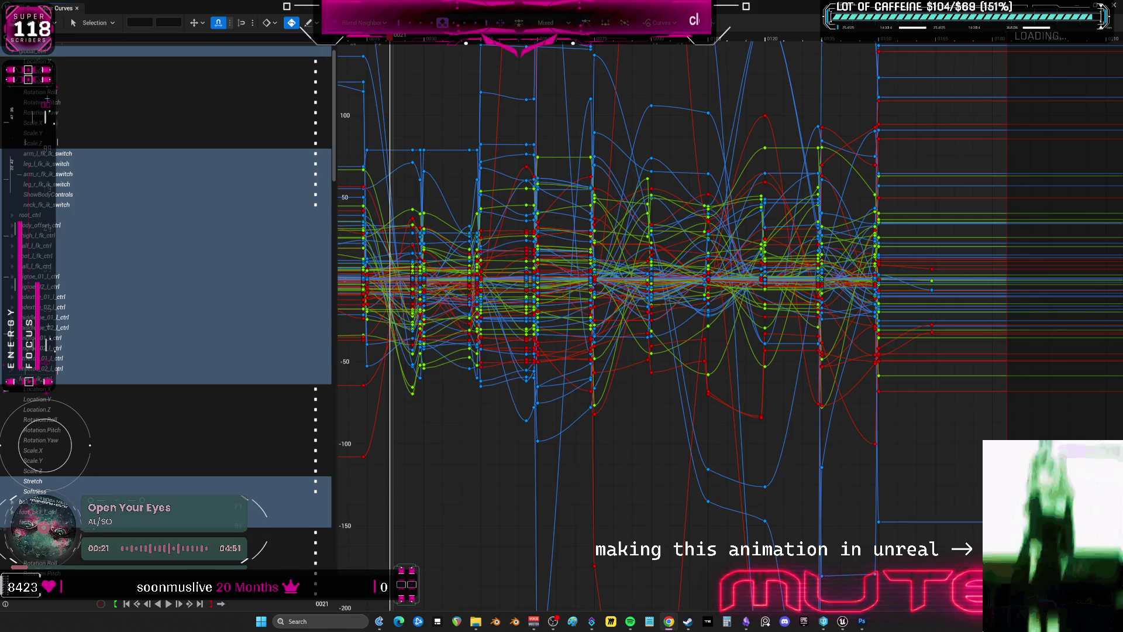
pyautogui.click(454, 36)
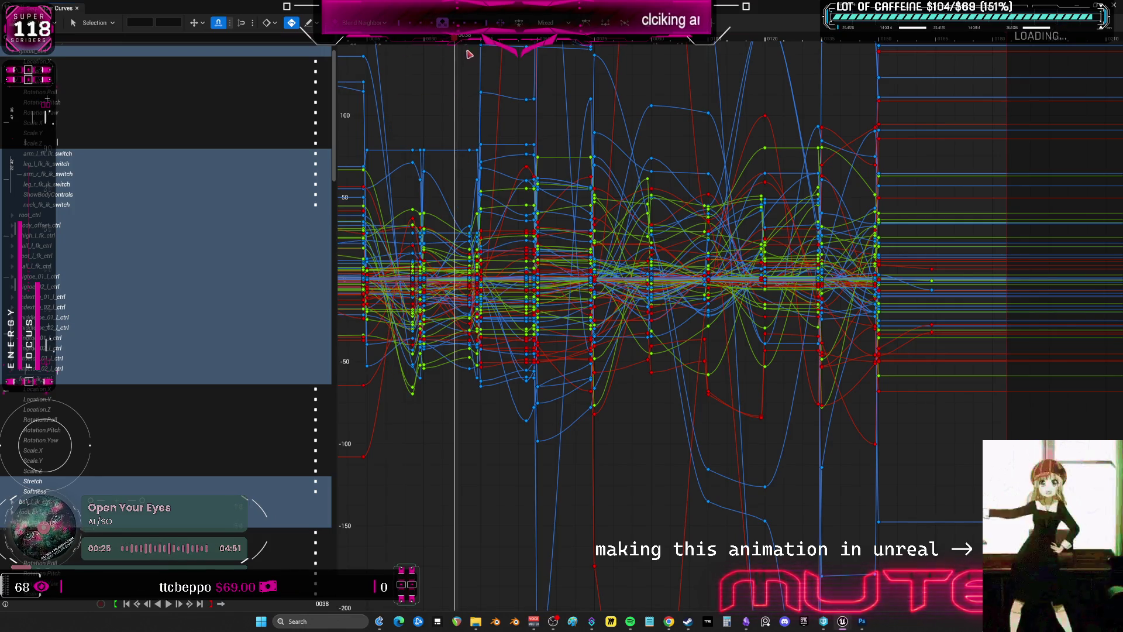
pyautogui.click(469, 41)
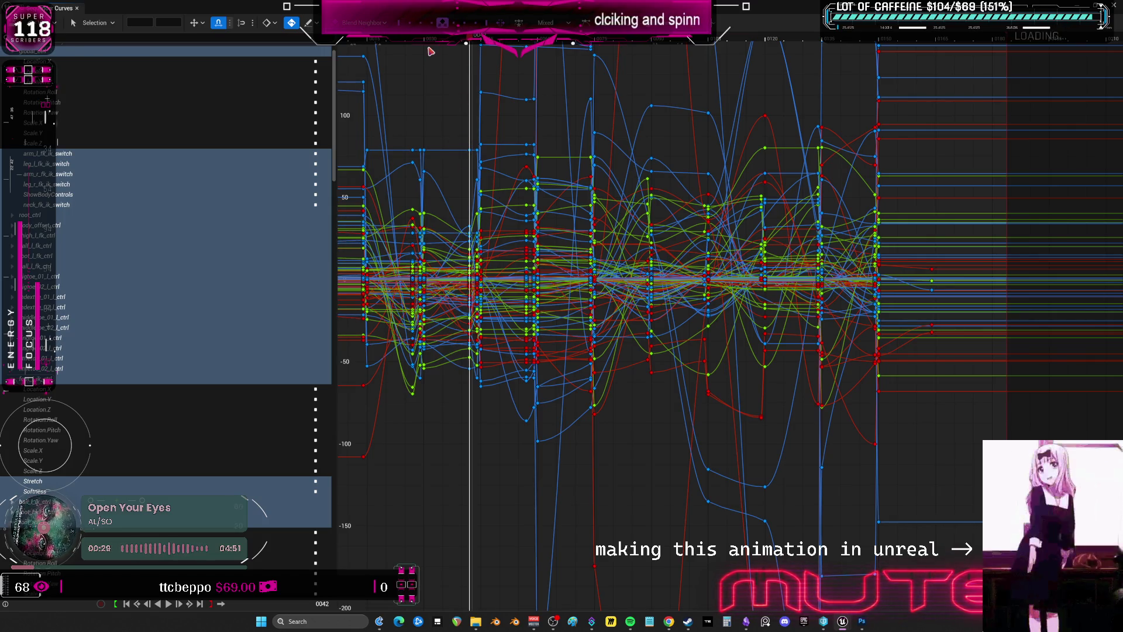
pyautogui.moveTo(426, 43); pyautogui.dragTo(443, 136)
pyautogui.moveTo(432, 73); pyautogui.dragTo(445, 103, button='right')
# Lower the keys around frame 35 slightly and restore the Curves window to a smaller size
pyautogui.moveTo(444, 100)
pyautogui.mouseDown()
pyautogui.moveTo(509, 394)
pyautogui.moveTo(503, 440)
pyautogui.mouseUp()
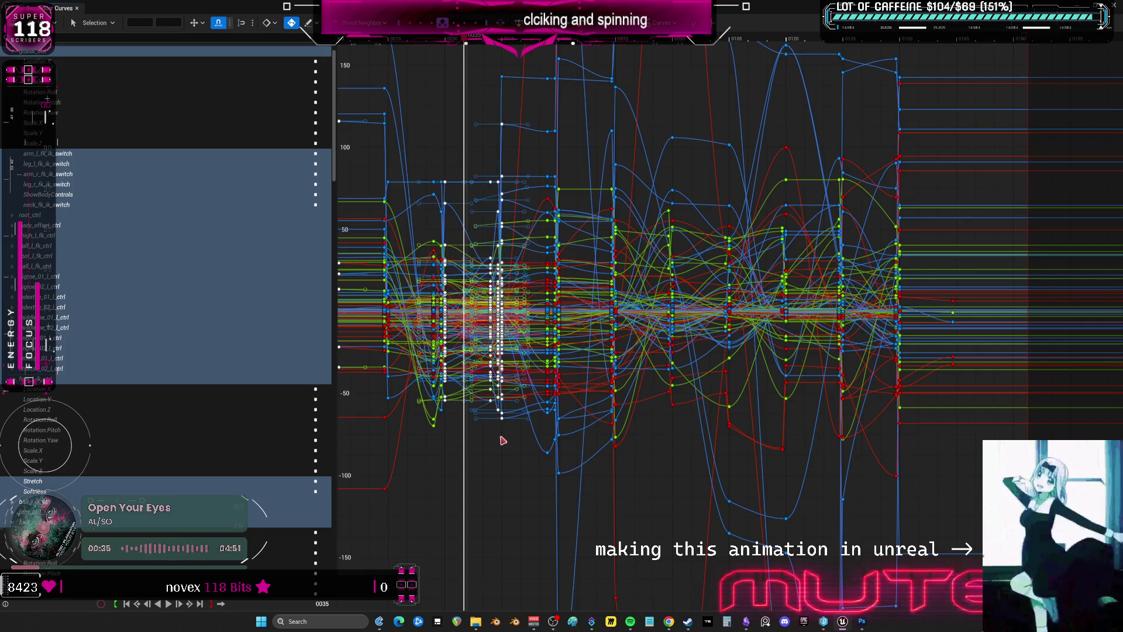
pyautogui.moveTo(501, 187); pyautogui.dragTo(502, 194)
pyautogui.doubleClick(476, 7)
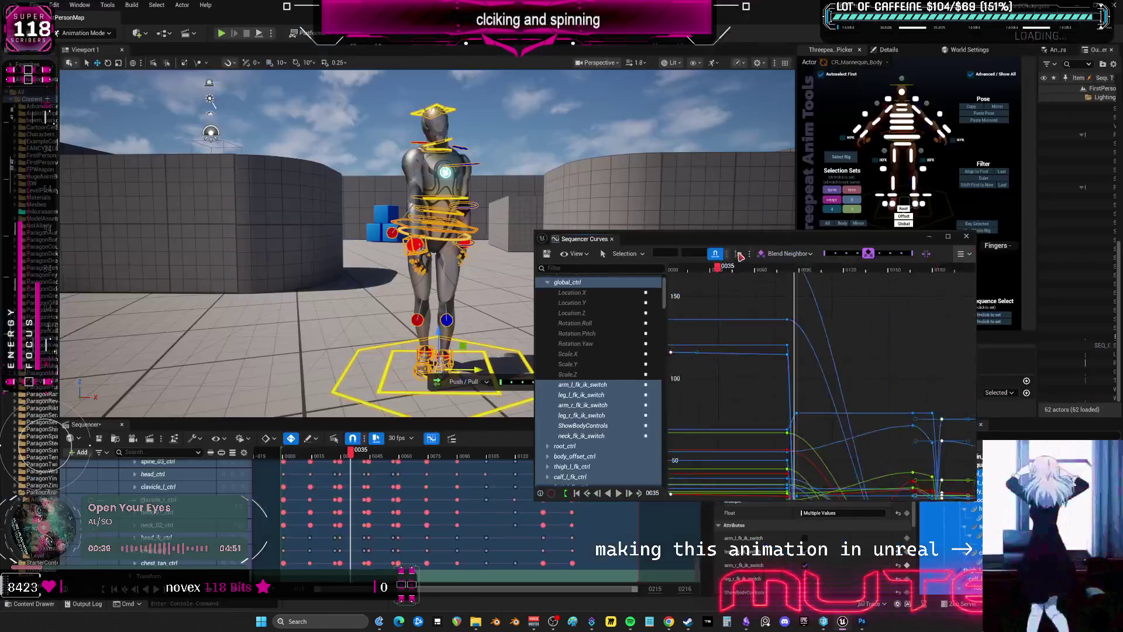
# Deselect the curve keys, close the Curves window, and reopen it at frame 42
pyautogui.moveTo(808, 282)
pyautogui.mouseDown()
pyautogui.moveTo(784, 280)
pyautogui.moveTo(801, 279)
pyautogui.mouseUp()
pyautogui.click(801, 278)
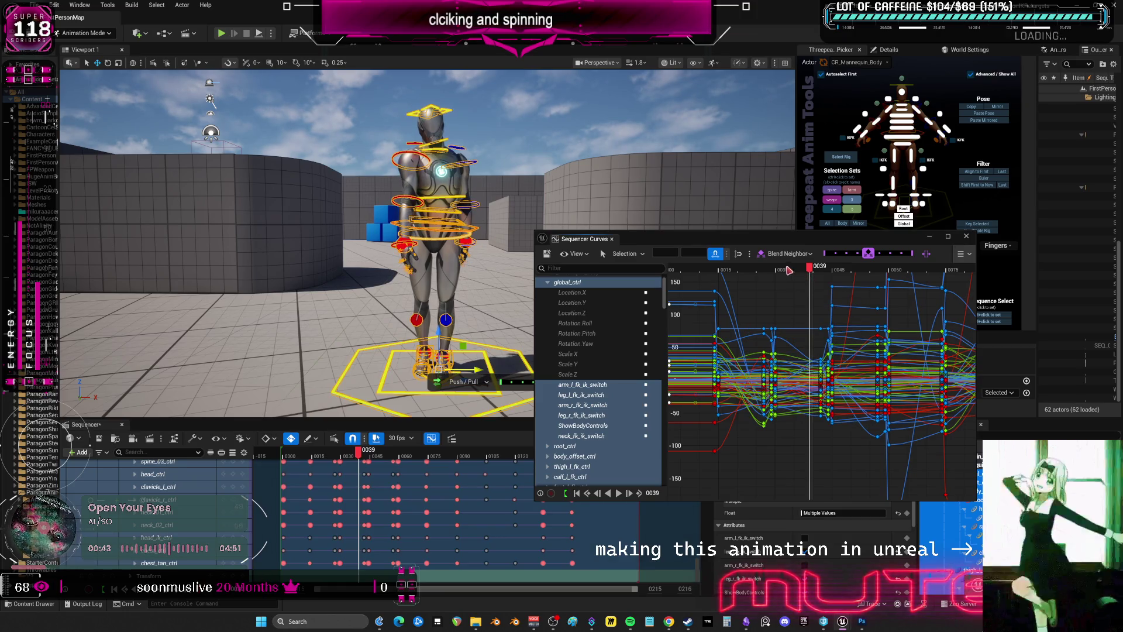
pyautogui.click(929, 236)
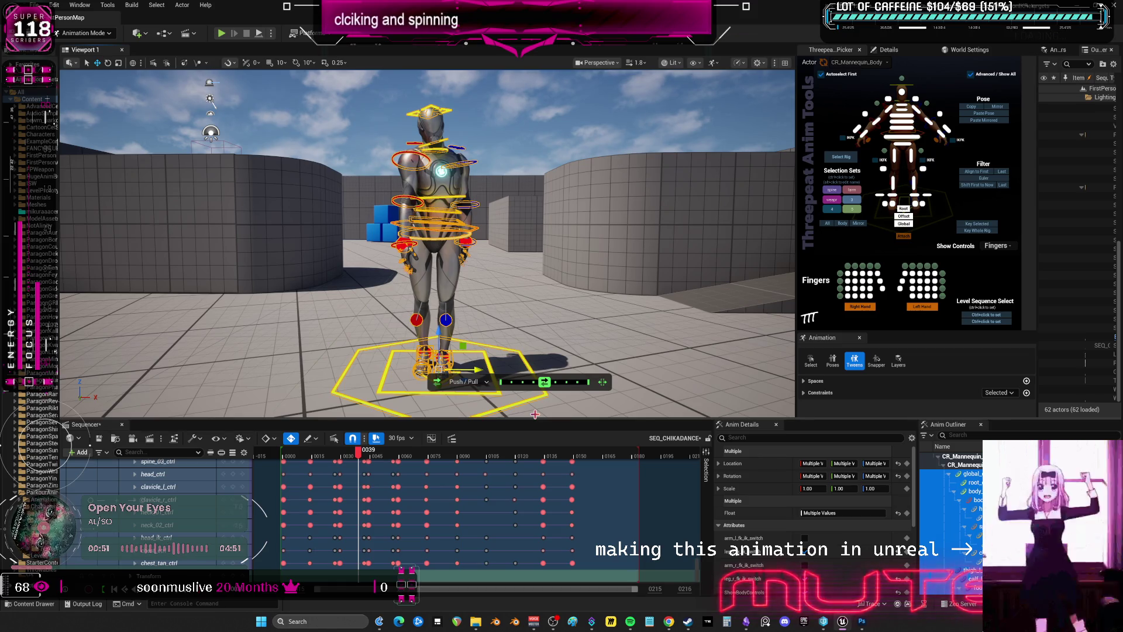
pyautogui.click(366, 455)
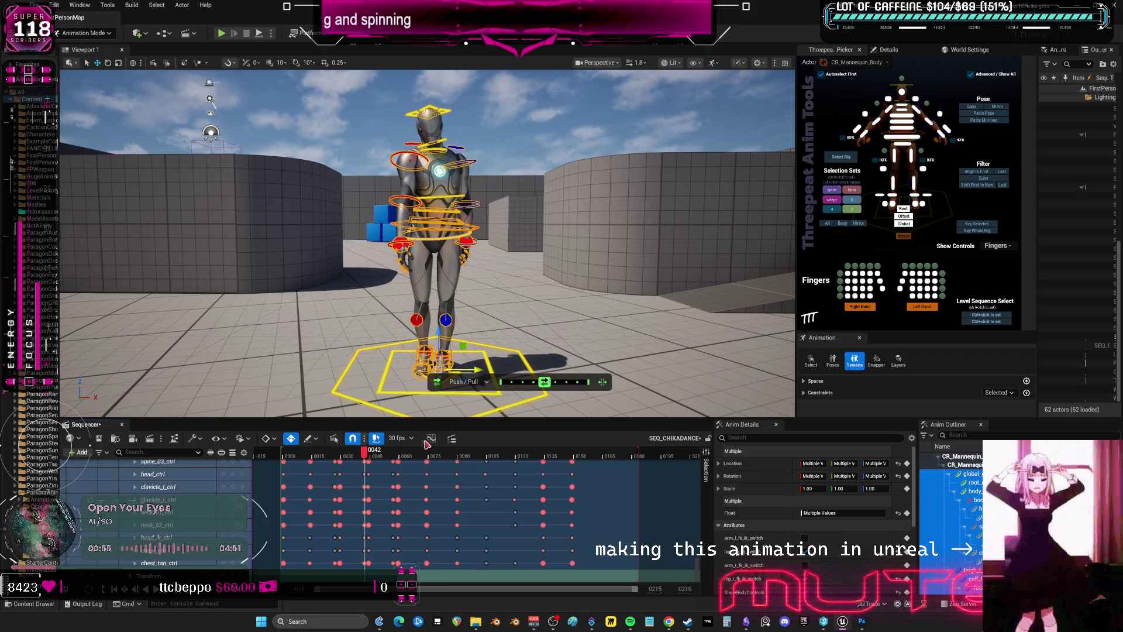
pyautogui.click(431, 438)
# Blend the keys toward their neighbours with Blend Neighbor and scrub to the lunge at frame 57
pyautogui.moveTo(943, 183); pyautogui.dragTo(965, 184)
pyautogui.click(341, 456)
pyautogui.moveTo(342, 461); pyautogui.dragTo(396, 461)
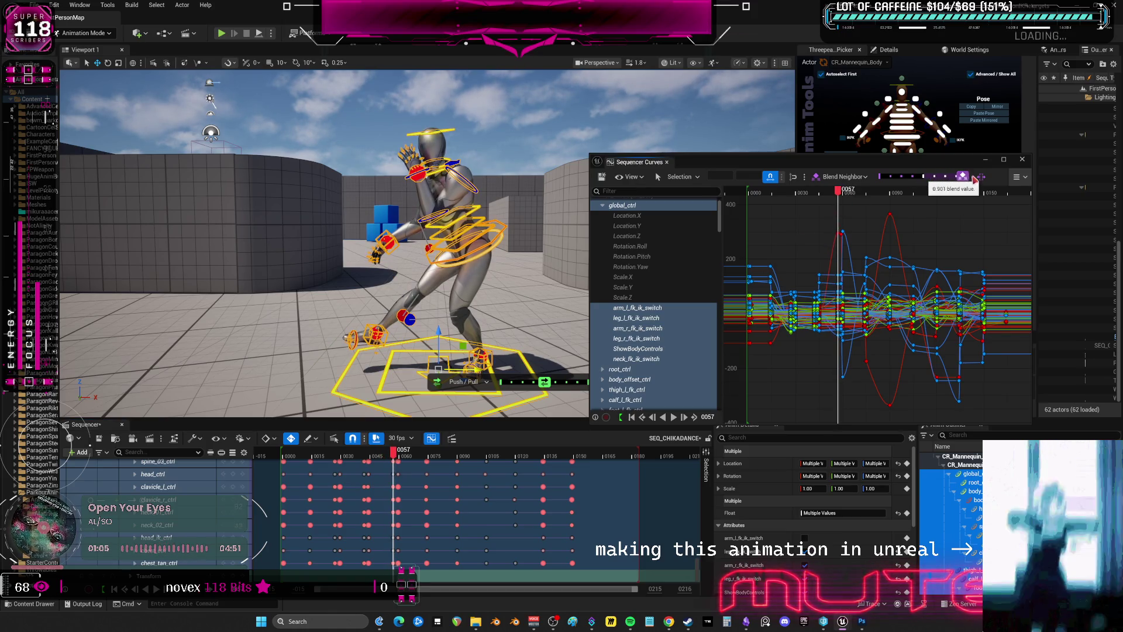
# Scrub back to frame 14 and fit the whole animation in the curve graph
pyautogui.moveTo(396, 459)
pyautogui.mouseDown()
pyautogui.moveTo(369, 460)
pyautogui.moveTo(396, 461)
pyautogui.mouseUp()
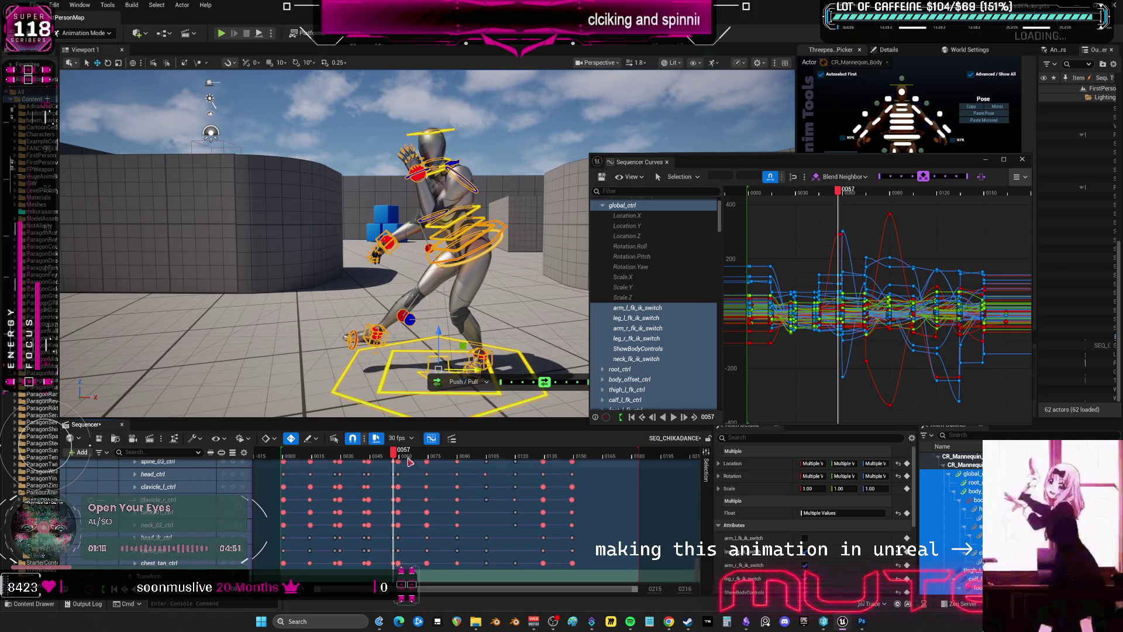
pyautogui.moveTo(395, 456); pyautogui.dragTo(313, 468)
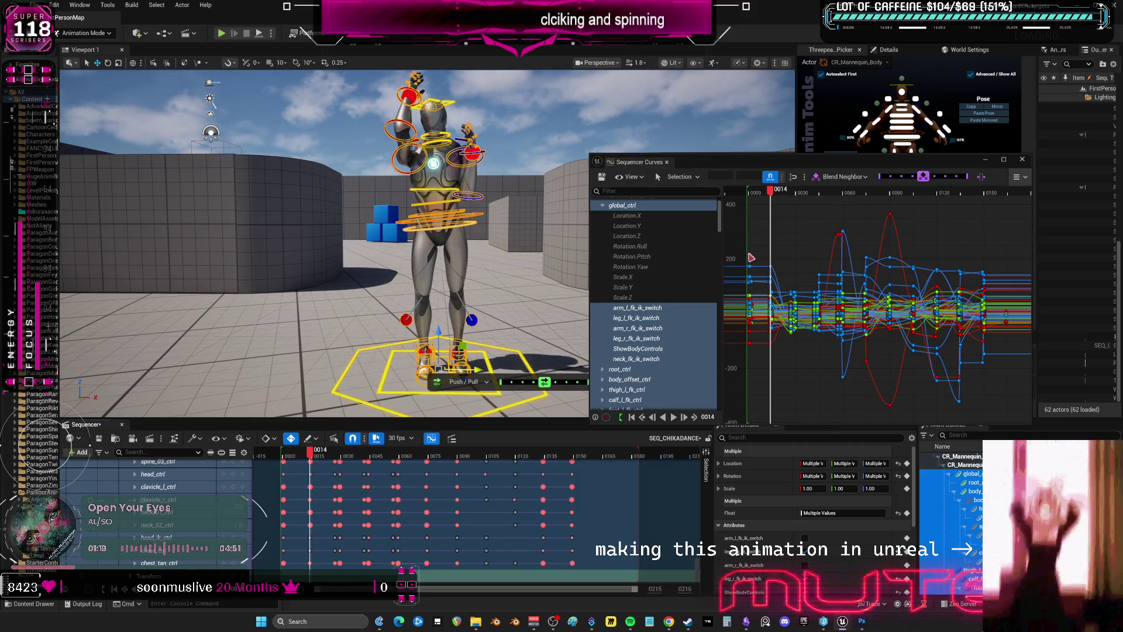
pyautogui.click(786, 300)
pyautogui.scroll(5, 786, 300)
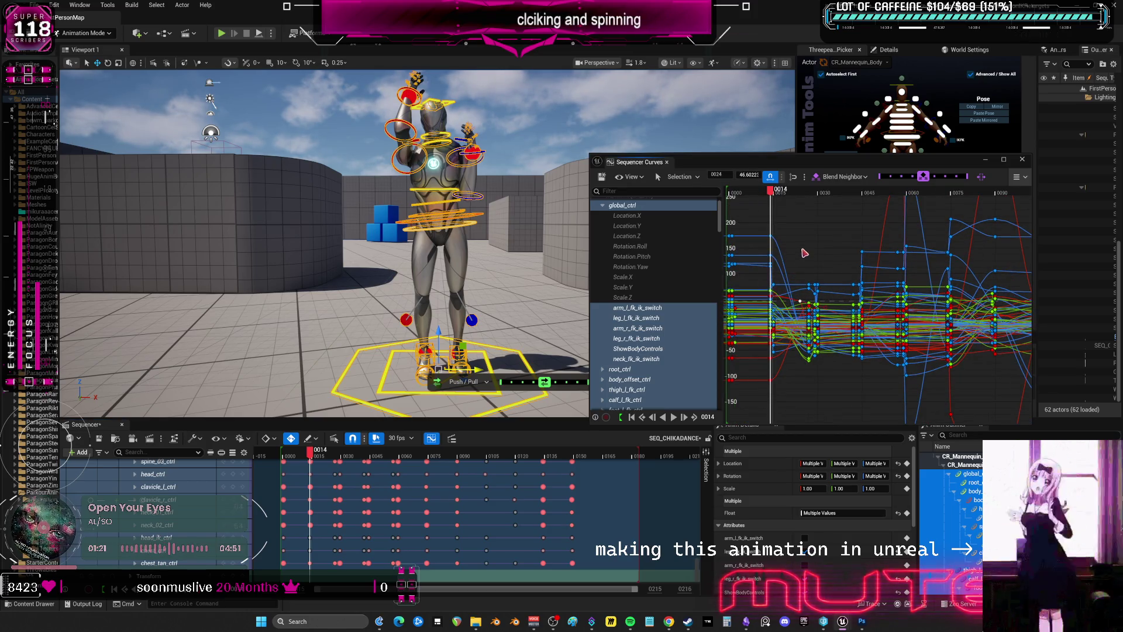
pyautogui.moveTo(771, 191)
pyautogui.mouseDown()
pyautogui.moveTo(820, 199)
pyautogui.moveTo(781, 202)
pyautogui.moveTo(810, 205)
pyautogui.mouseUp()
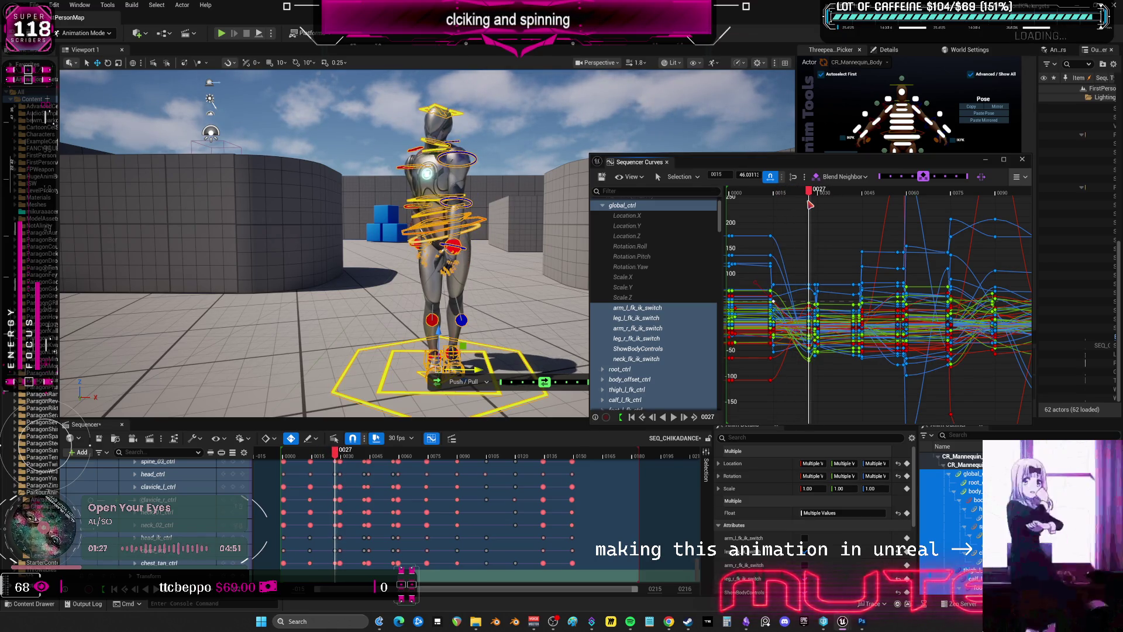
pyautogui.press('f')
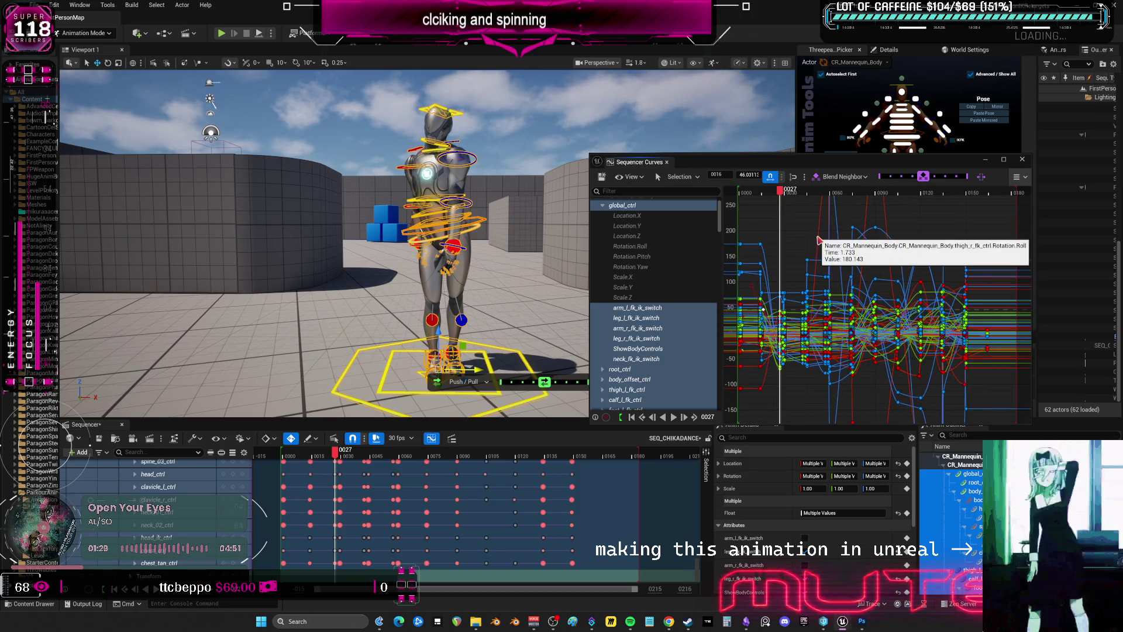
# Inspect and select keys between frames 24 and 30, undoing one key change
pyautogui.hotkey('ctrl', 'a')
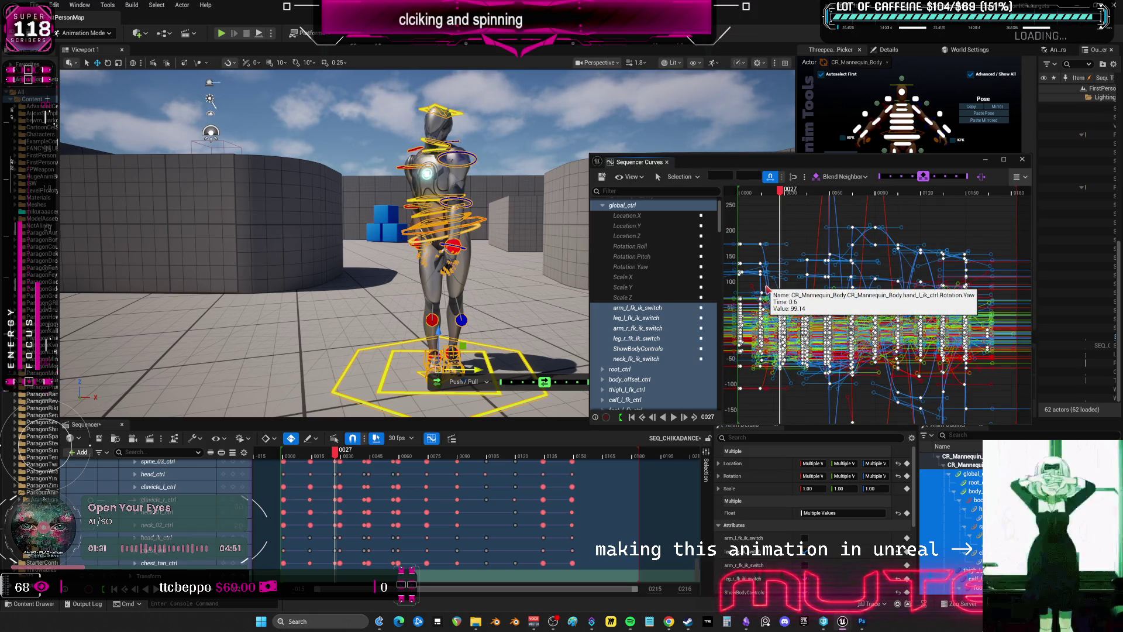
pyautogui.click(803, 220)
pyautogui.click(790, 191)
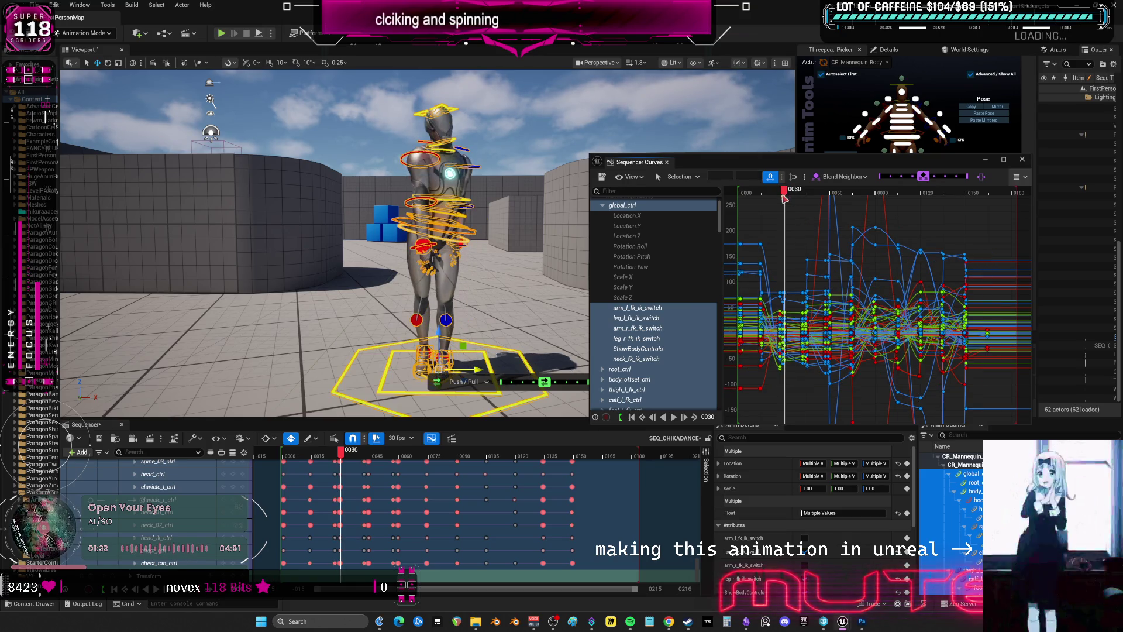
pyautogui.scroll(3, 792, 264)
pyautogui.scroll(2, 730, 333)
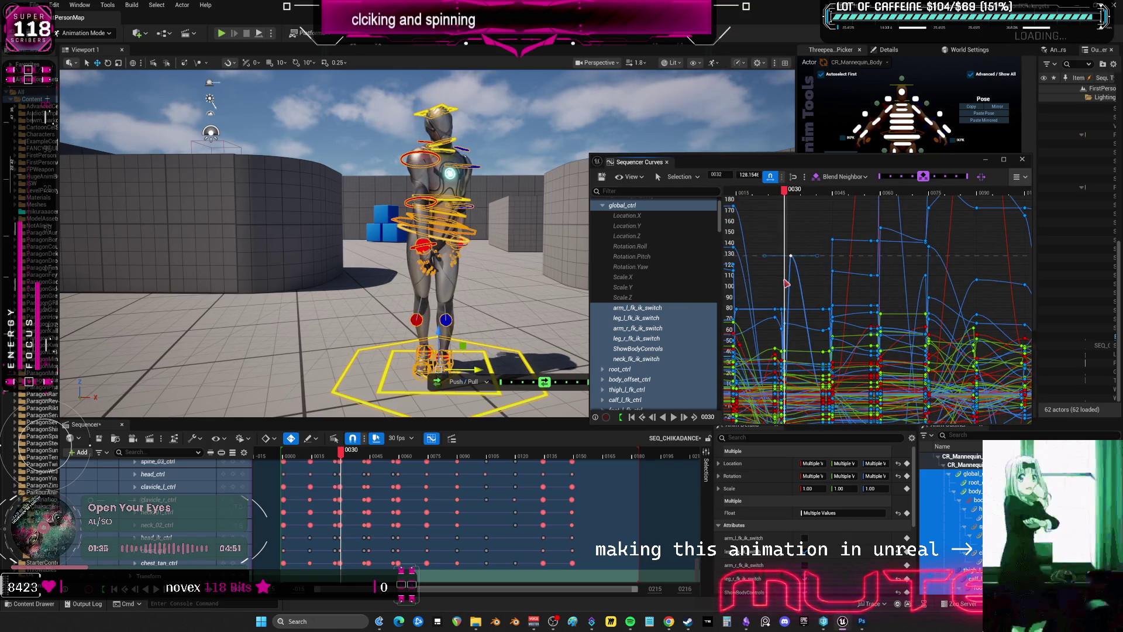
pyautogui.click(795, 256)
pyautogui.moveTo(817, 191); pyautogui.dragTo(813, 196)
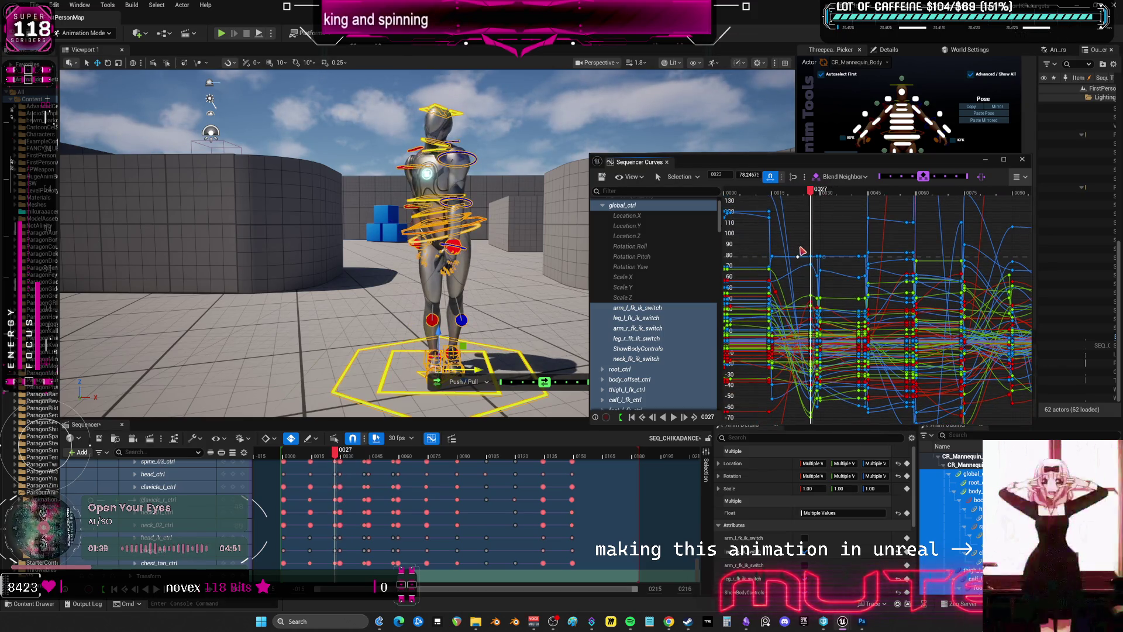
pyautogui.hotkey('ctrl', 'z')
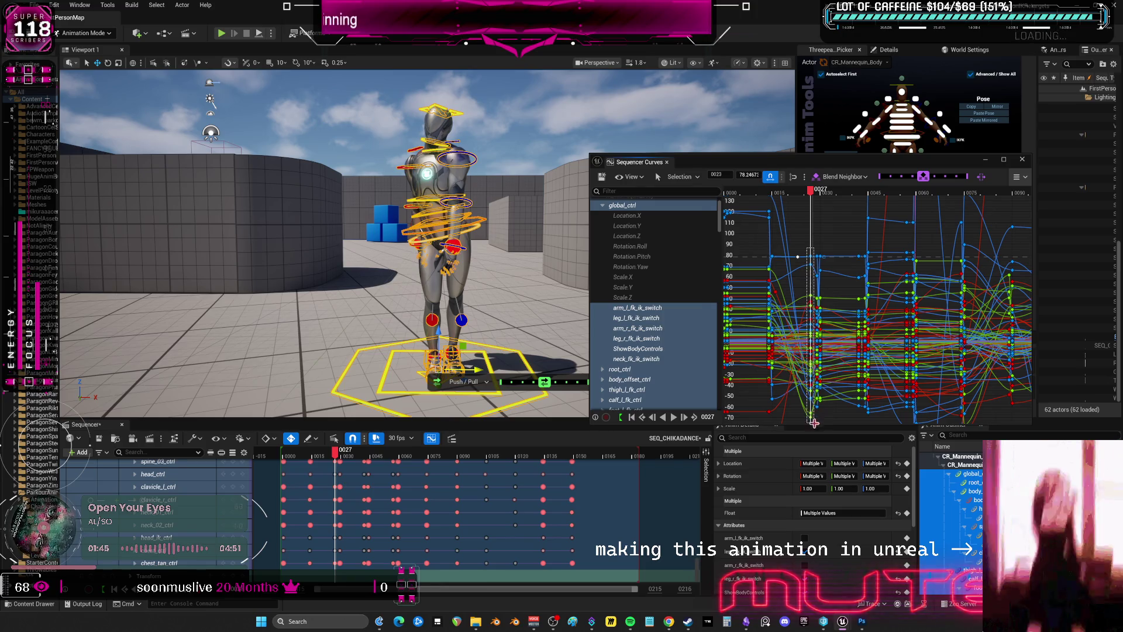
# Move the frame-27 key column earlier to frame 15 and blend it away from its neighbours
pyautogui.moveTo(813, 422); pyautogui.dragTo(814, 422)
pyautogui.moveTo(889, 347)
pyautogui.press('Left')
pyautogui.press('Left')
pyautogui.press('Left')
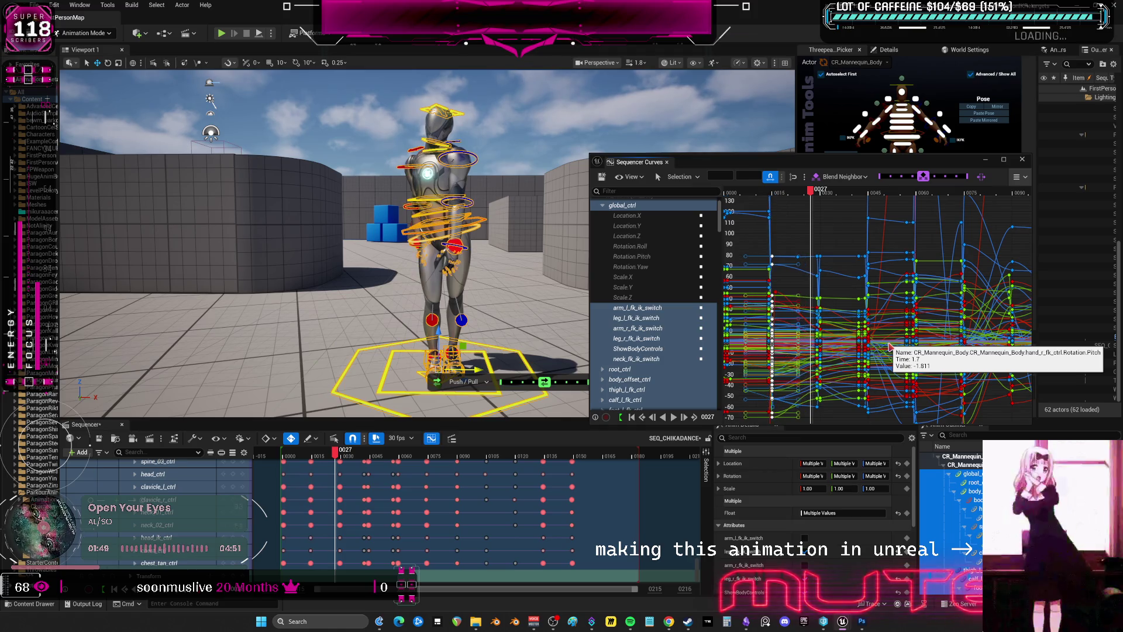
pyautogui.moveTo(810, 198)
pyautogui.mouseDown()
pyautogui.moveTo(773, 206)
pyautogui.moveTo(814, 223)
pyautogui.mouseUp()
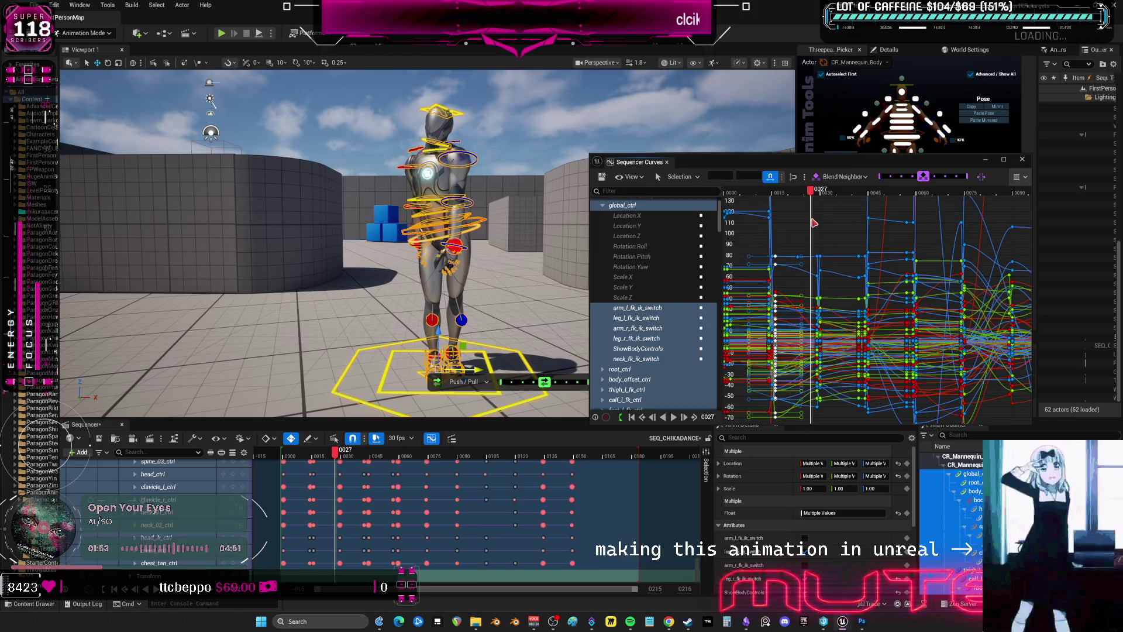
pyautogui.click(773, 199)
pyautogui.moveTo(923, 176); pyautogui.dragTo(910, 181)
pyautogui.click(773, 196)
pyautogui.moveTo(773, 196); pyautogui.dragTo(858, 200)
# Move the frame-42 key column to about frame 35 and blend it toward its neighbours
pyautogui.moveTo(861, 323); pyautogui.dragTo(863, 421)
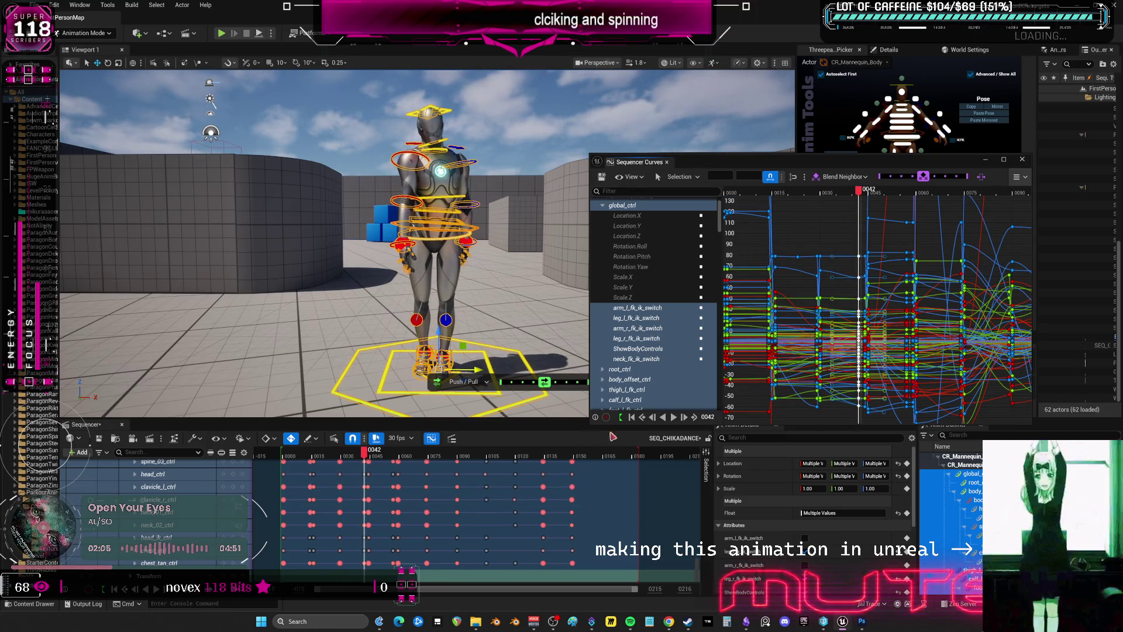
pyautogui.moveTo(820, 361); pyautogui.dragTo(797, 360, button='middle')
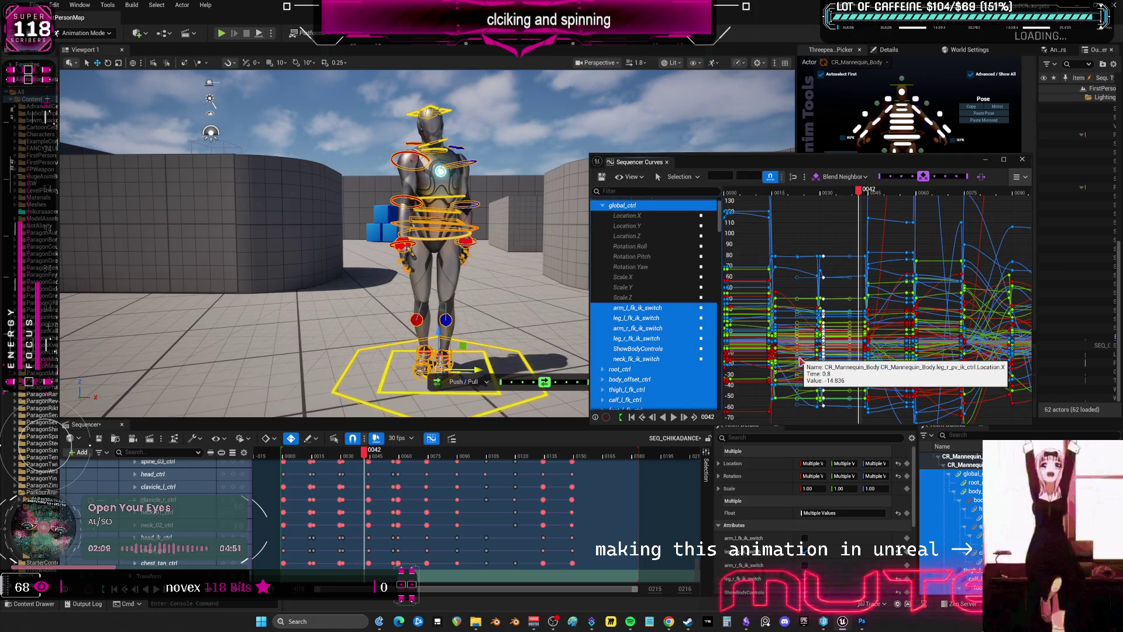
pyautogui.moveTo(923, 176)
pyautogui.mouseDown()
pyautogui.moveTo(945, 181)
pyautogui.moveTo(912, 182)
pyautogui.mouseUp()
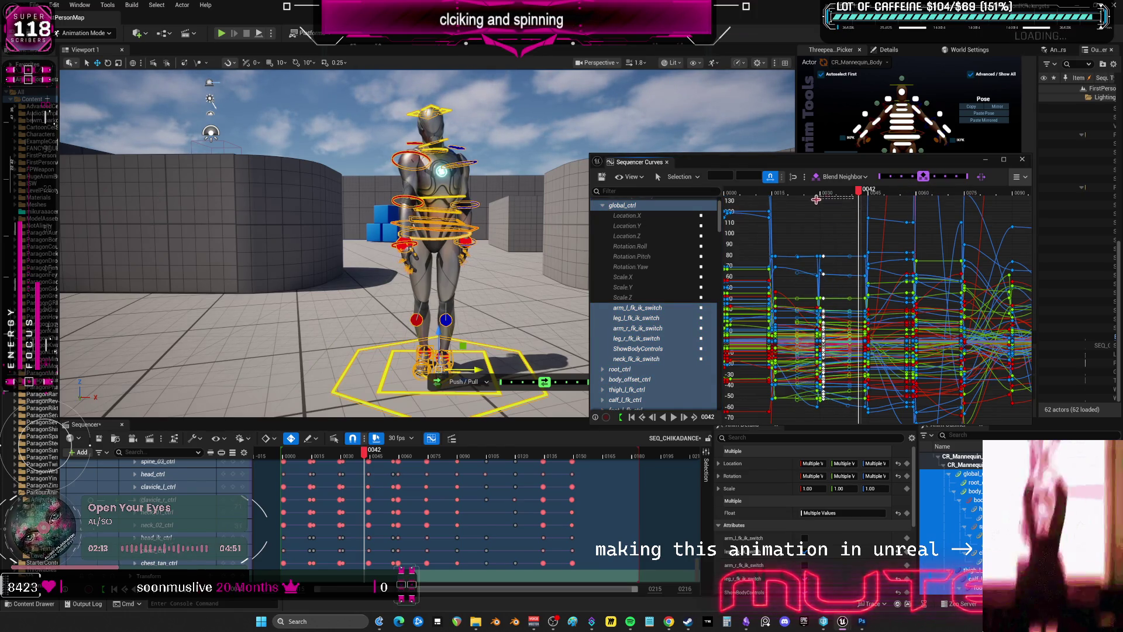
# Play the retimed dance and stop it, then close the curve editor
pyautogui.click(787, 201)
pyautogui.press('space')
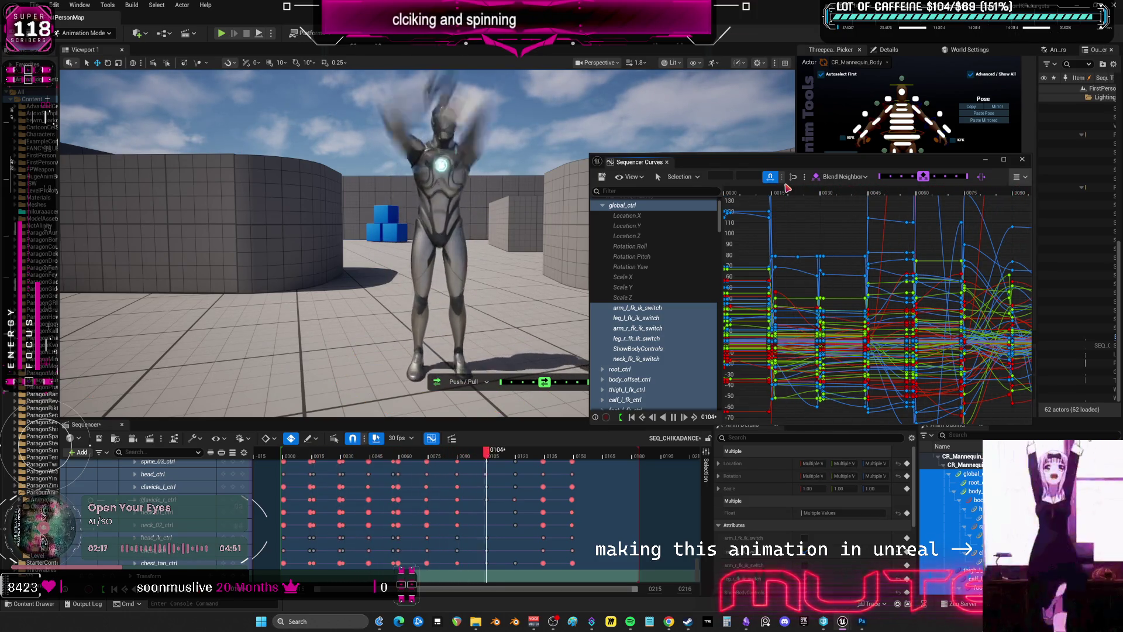
pyautogui.press('space')
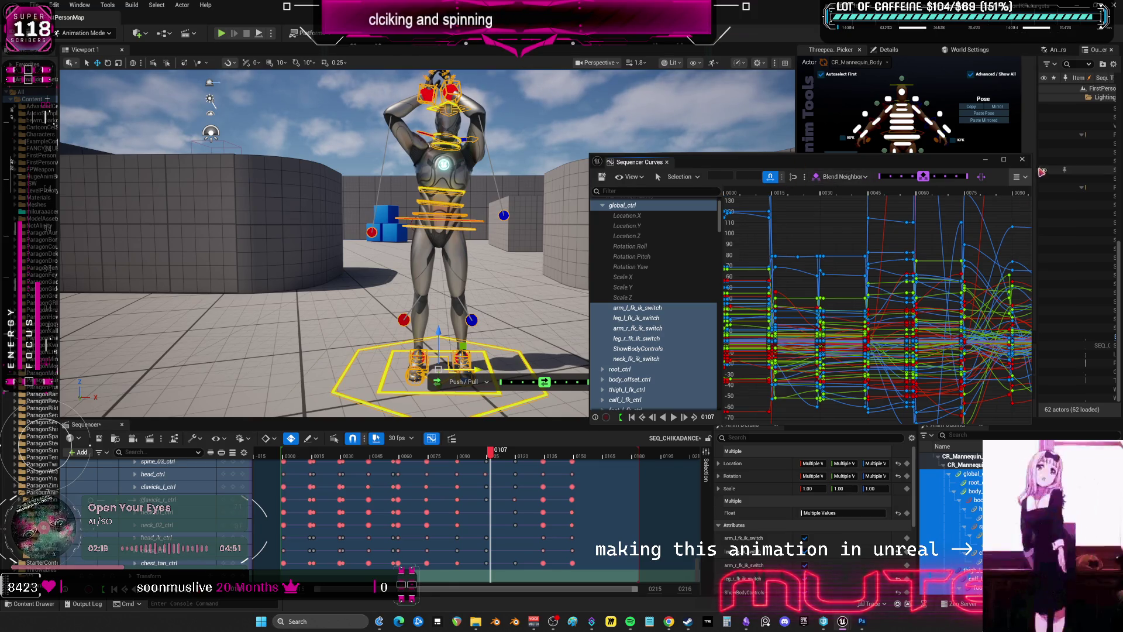
pyautogui.click(431, 438)
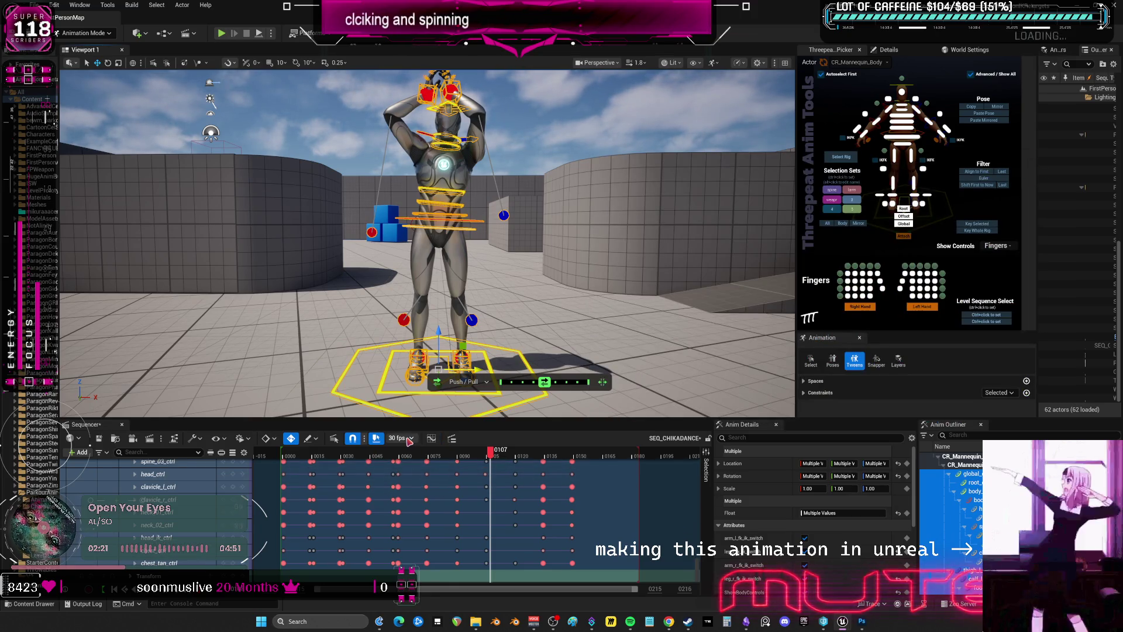
# Play the dance from the start, replay it, and set the playback range end near frame 180
pyautogui.click(292, 471)
pyautogui.moveTo(291, 471); pyautogui.dragTo(283, 470)
pyautogui.press('space')
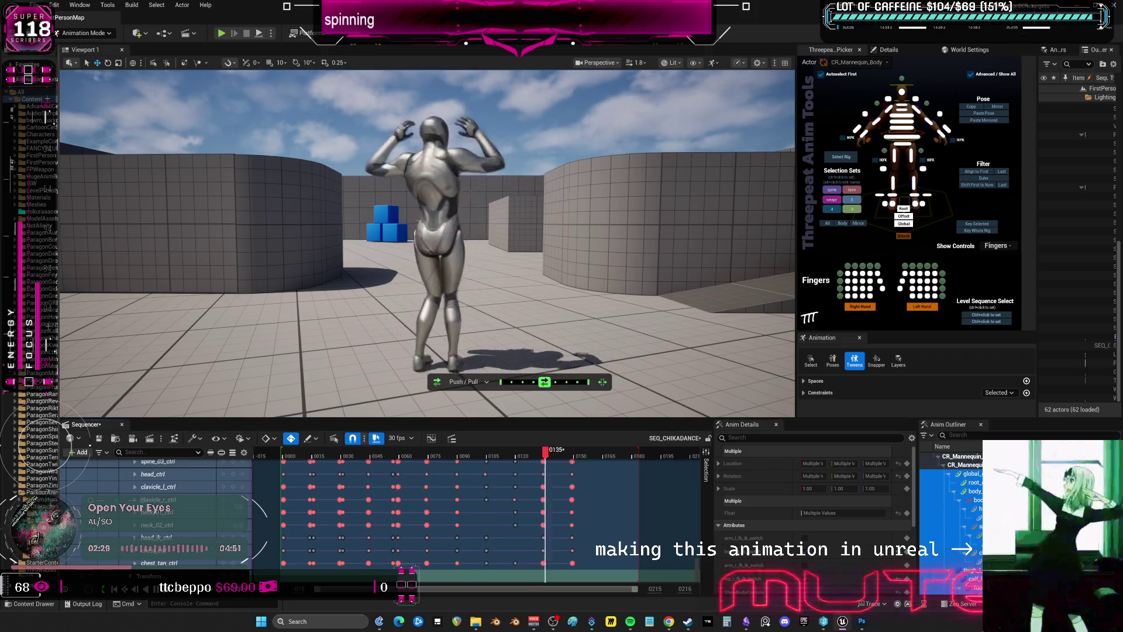
pyautogui.press('space')
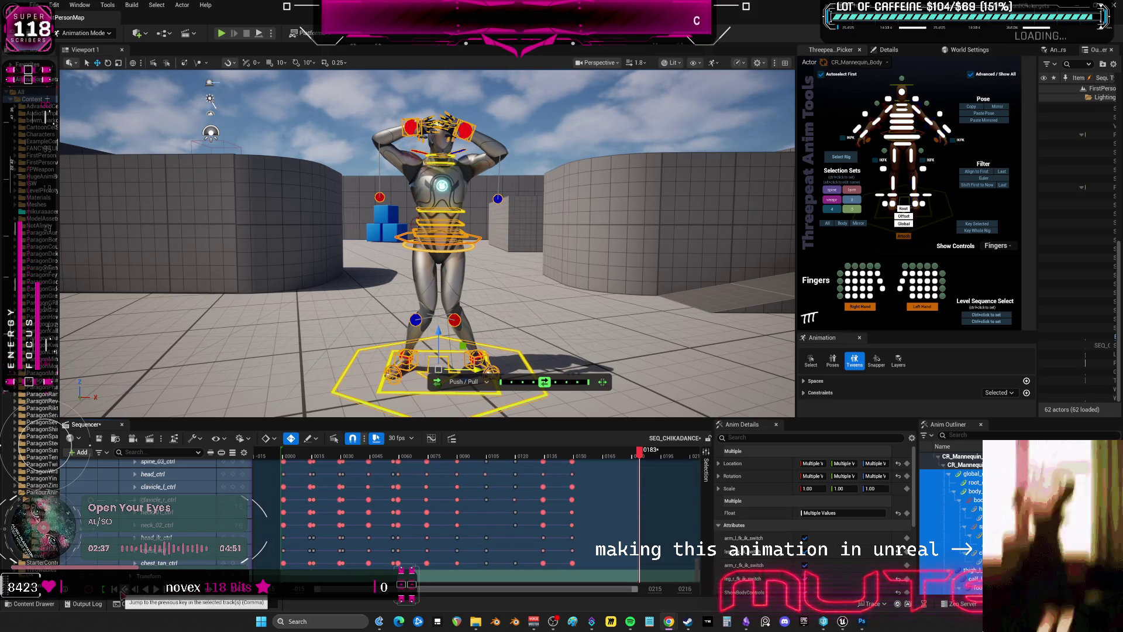
pyautogui.click(155, 589)
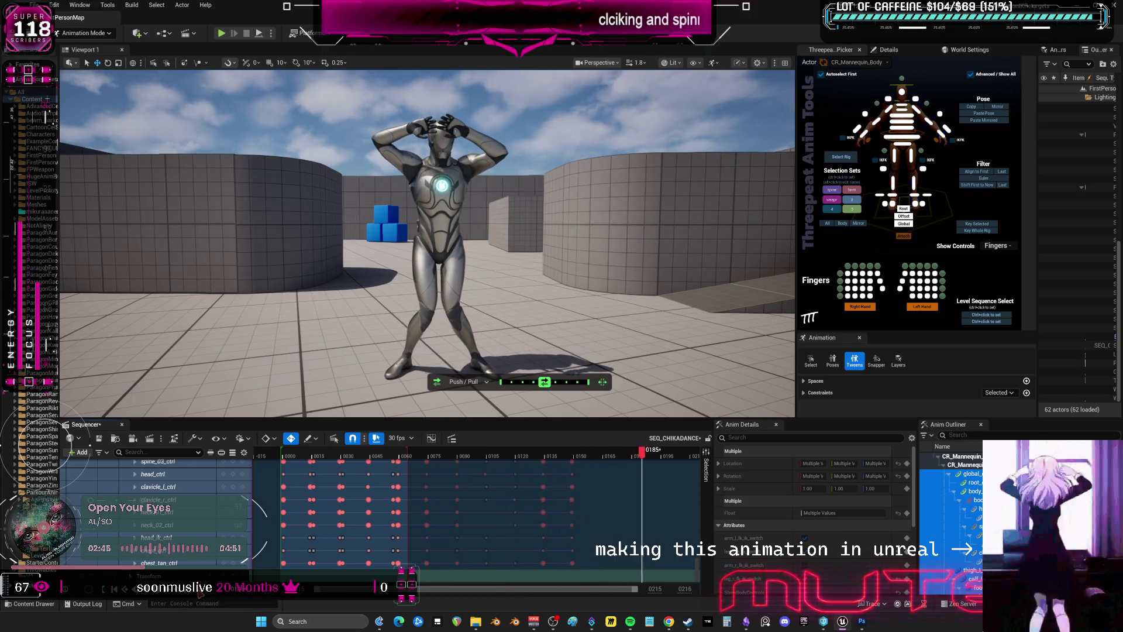
pyautogui.click(200, 589)
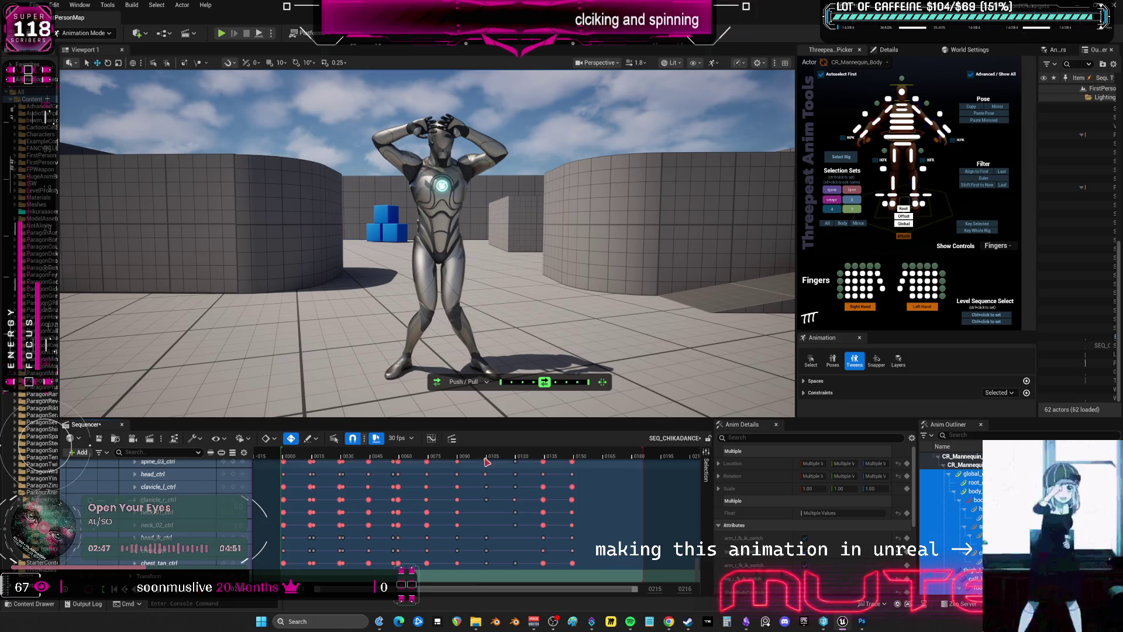
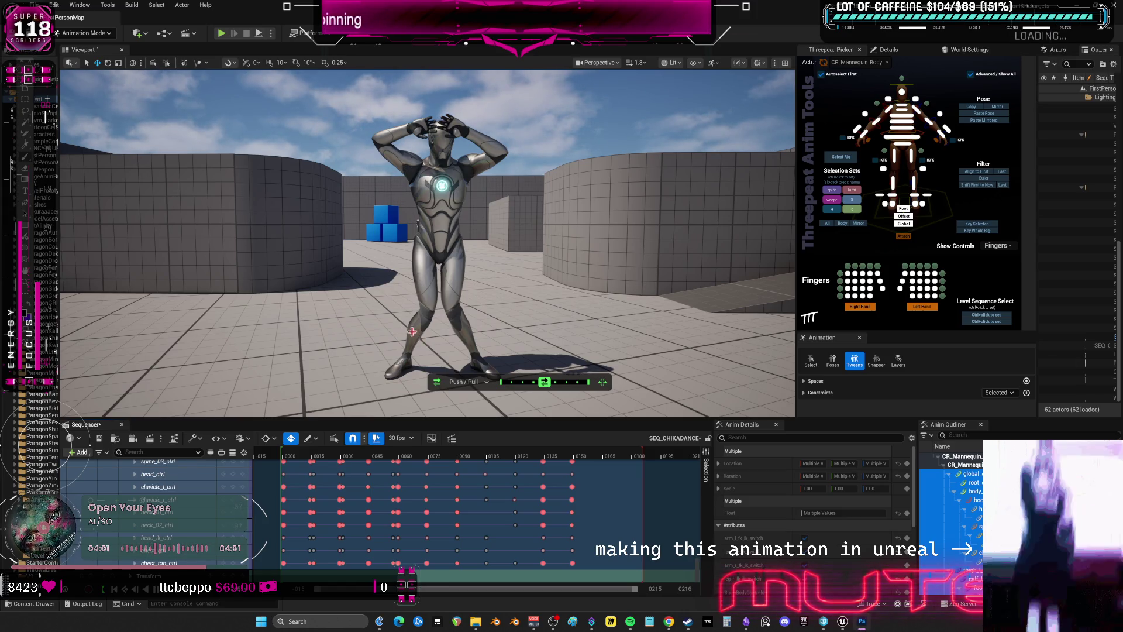
# Scrub through the hands-on-head keys while orbiting the mannequin, stopping at frame 0164
pyautogui.moveTo(550, 456); pyautogui.dragTo(601, 470)
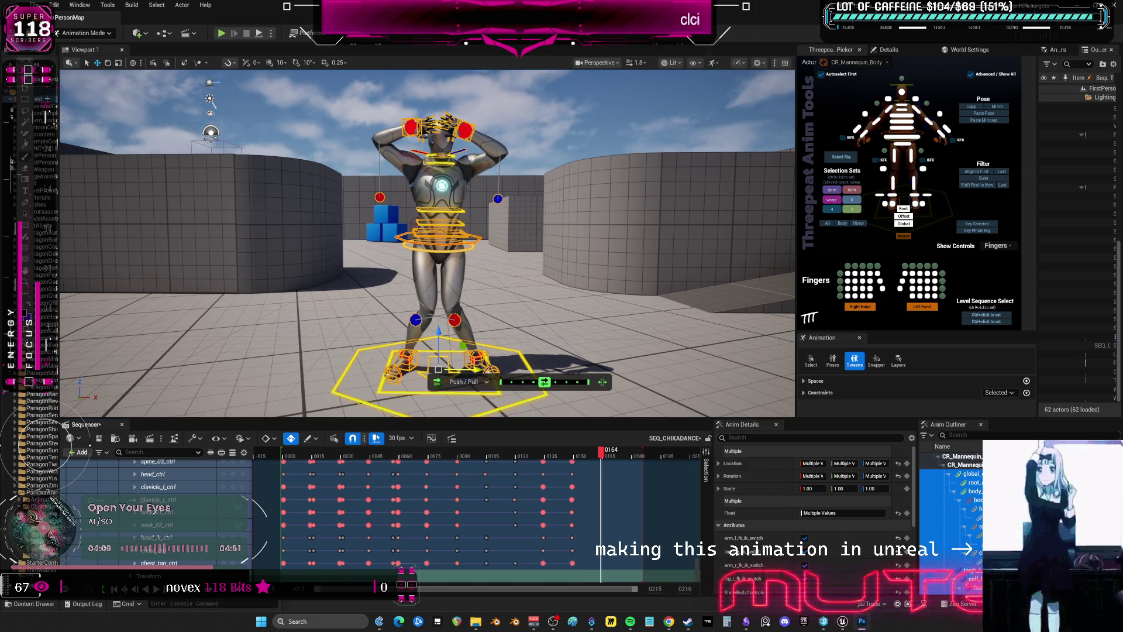
pyautogui.moveTo(610, 289); pyautogui.dragTo(570, 289, button='right')
pyautogui.moveTo(583, 461); pyautogui.dragTo(576, 460)
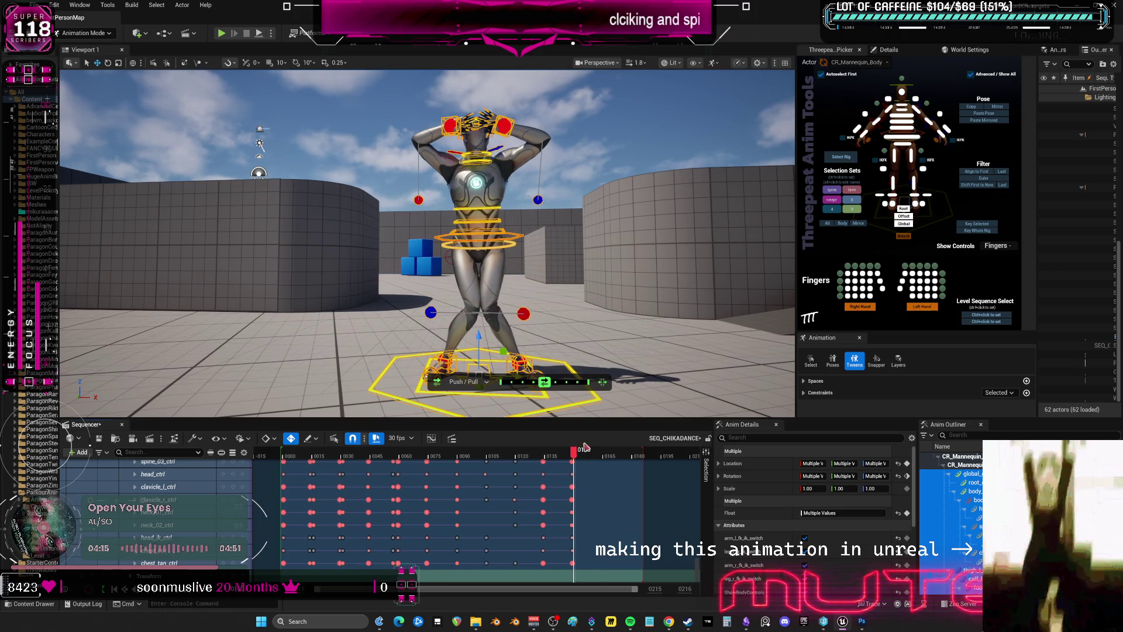
pyautogui.moveTo(585, 351); pyautogui.dragTo(579, 351, button='right')
pyautogui.moveTo(576, 453)
pyautogui.mouseDown()
pyautogui.moveTo(248, 481)
pyautogui.moveTo(301, 468)
pyautogui.moveTo(431, 468)
pyautogui.moveTo(603, 481)
pyautogui.mouseUp()
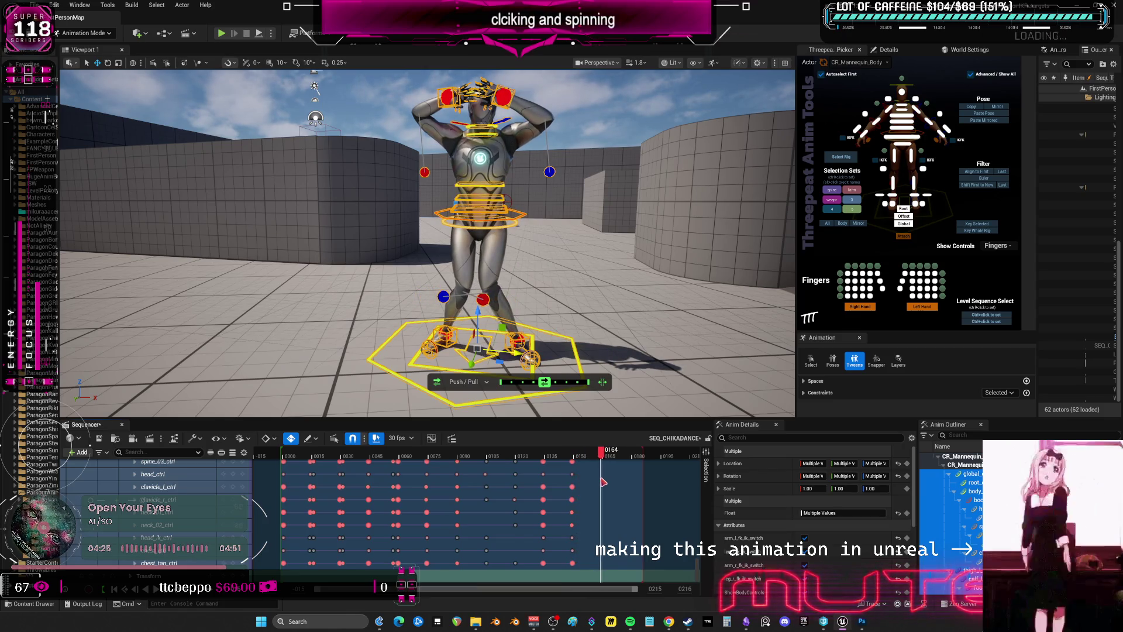
pyautogui.moveTo(526, 176); pyautogui.dragTo(503, 176, button='right')
# Rotate the right foot back toward straight and nudge the pelvis sideways at frame 165
pyautogui.click(439, 350)
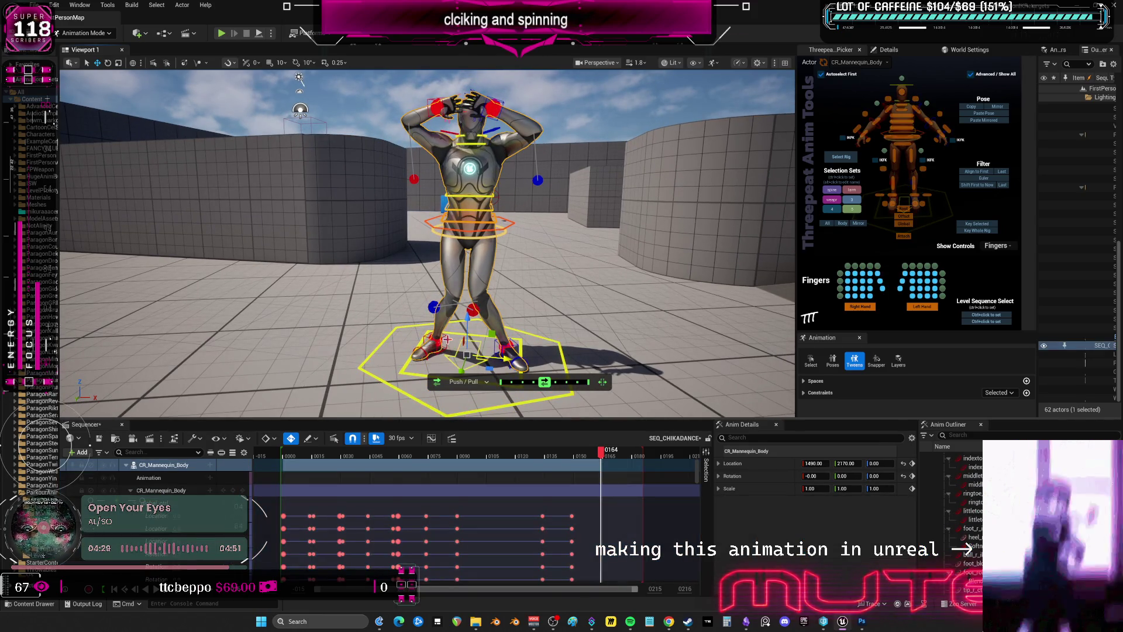
pyautogui.click(447, 340)
pyautogui.press('e')
pyautogui.moveTo(452, 349); pyautogui.dragTo(469, 355)
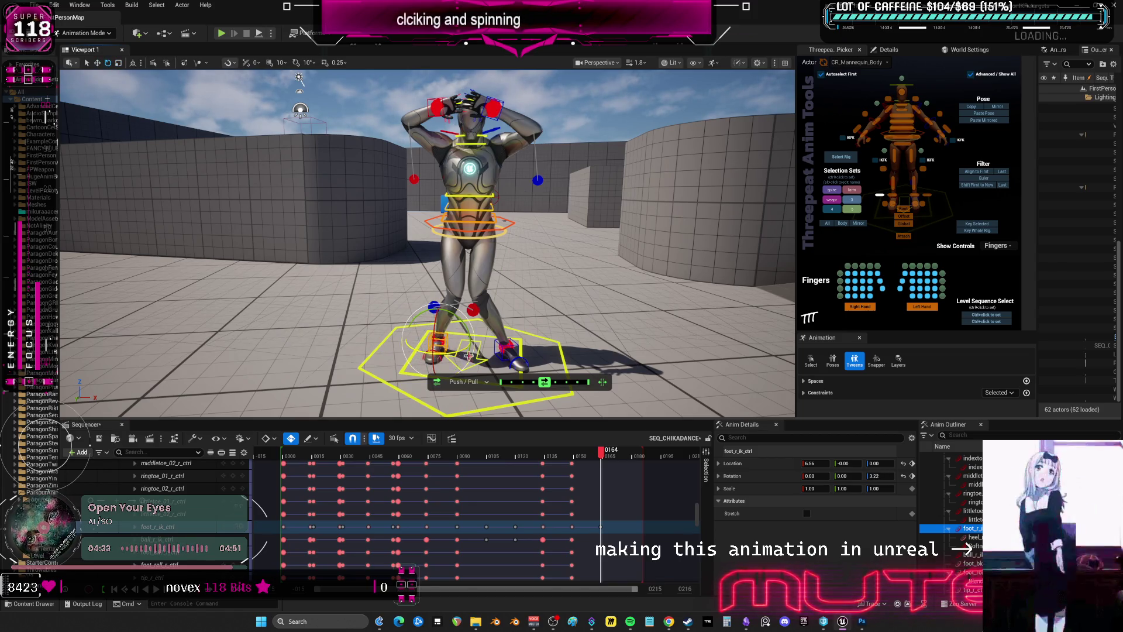
pyautogui.click(502, 225)
pyautogui.press('w')
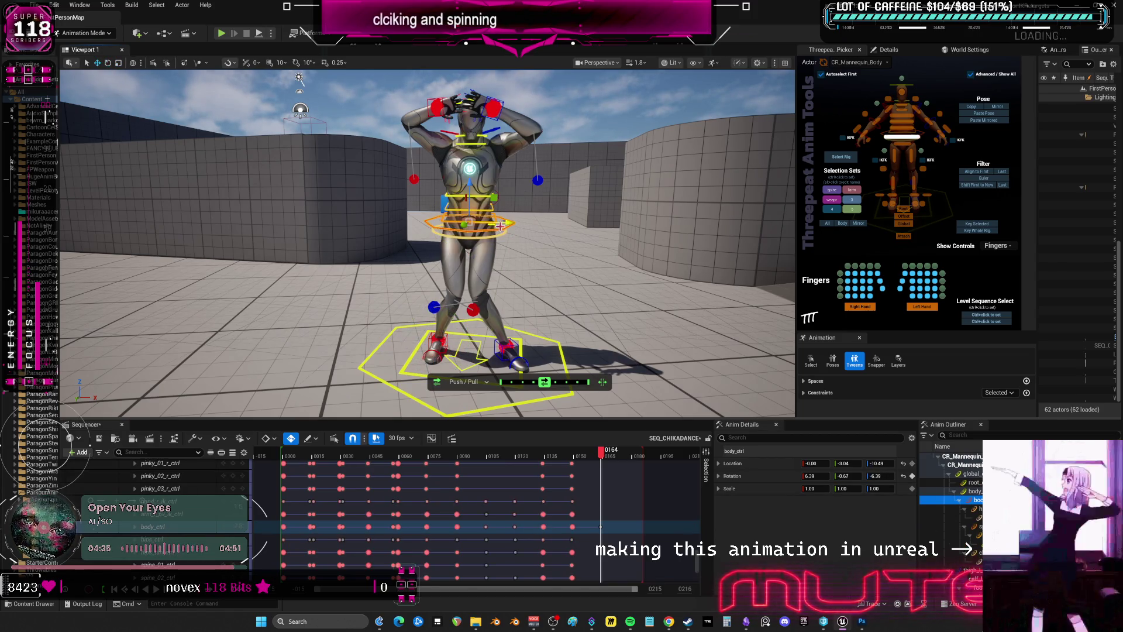
pyautogui.moveTo(501, 225); pyautogui.dragTo(509, 224)
pyautogui.moveTo(555, 198); pyautogui.dragTo(542, 182, button='right')
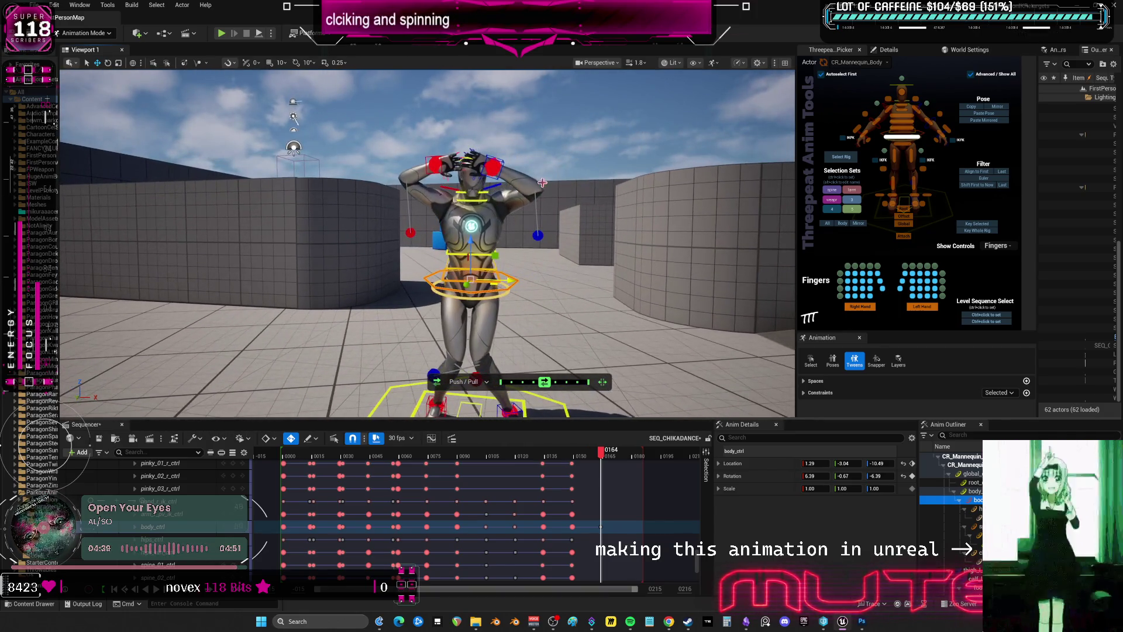
pyautogui.click(542, 182)
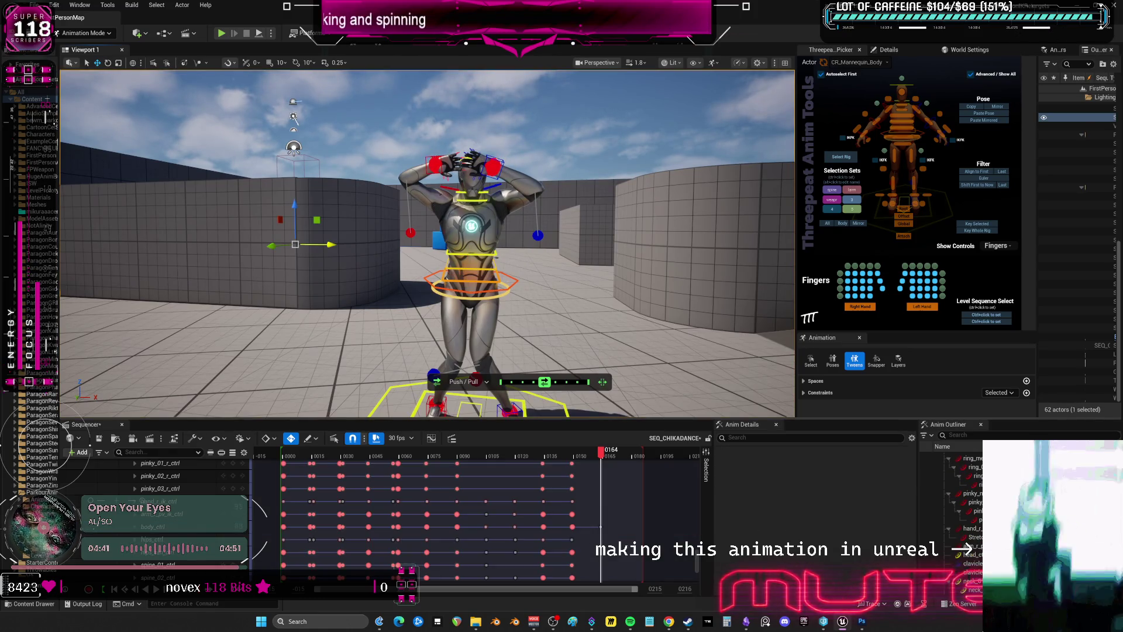
# Shift both hand controls sideways and lift them slightly, then preview the motion
pyautogui.click(435, 165)
pyautogui.keyDown('ctrl'); pyautogui.click(492, 166); pyautogui.keyUp('ctrl')
pyautogui.moveTo(534, 167); pyautogui.dragTo(542, 165)
pyautogui.moveTo(502, 128); pyautogui.dragTo(502, 126)
pyautogui.moveTo(608, 453)
pyautogui.mouseDown()
pyautogui.moveTo(584, 453)
pyautogui.moveTo(602, 458)
pyautogui.mouseUp()
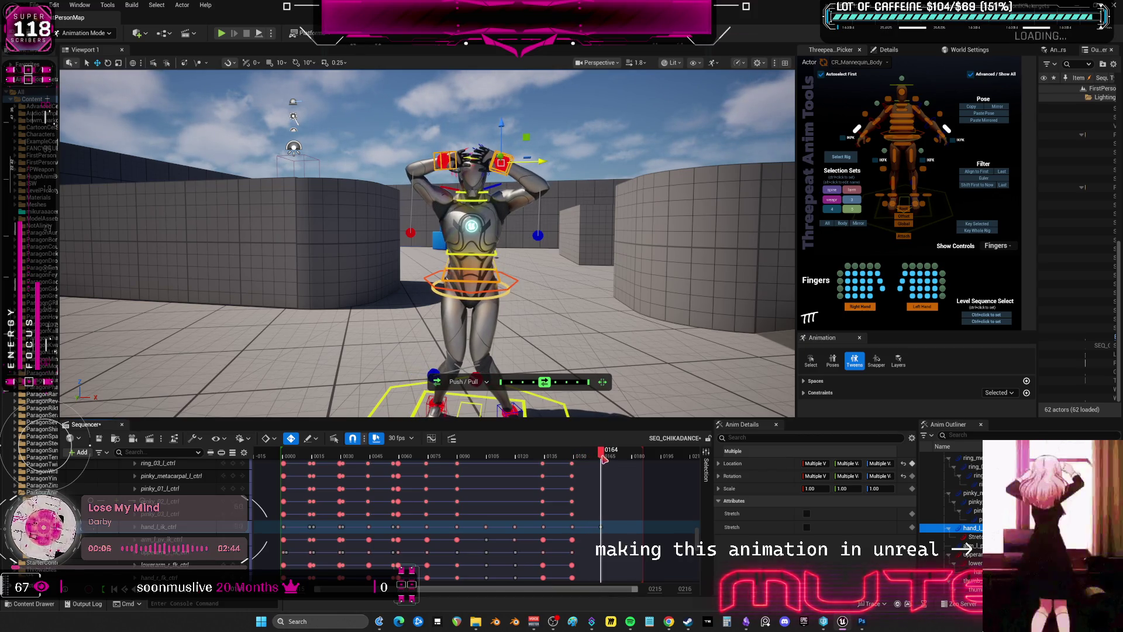
# Select every rig control and reset their location and rotation to default
pyautogui.click(827, 224)
pyautogui.click(897, 475)
pyautogui.click(898, 463)
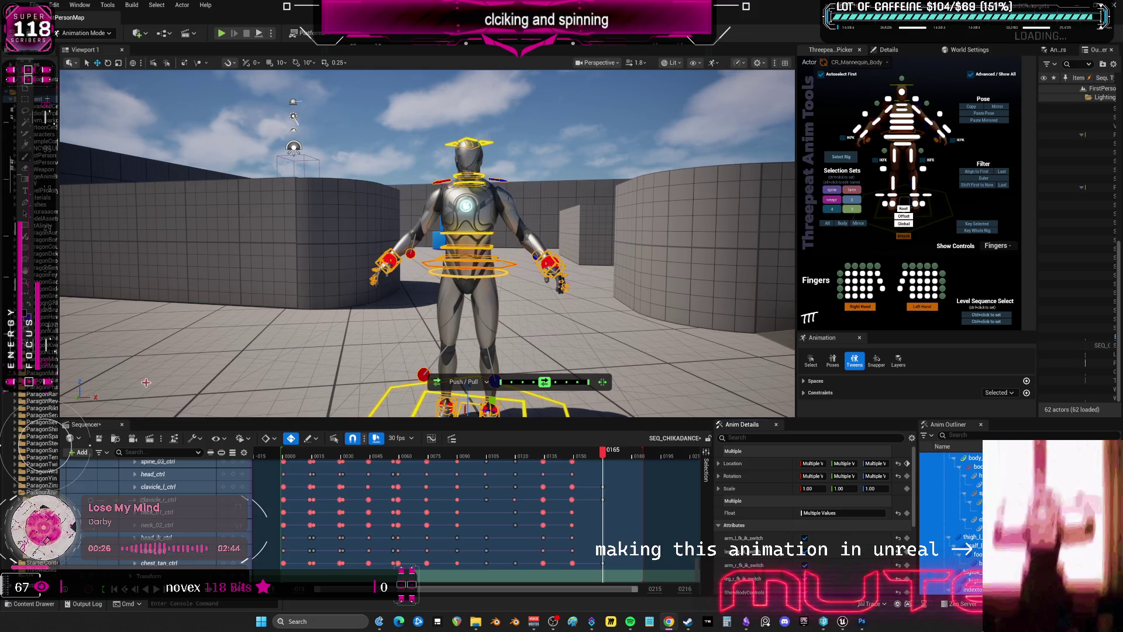
# Slide the right foot, lower the pelvis slightly, and reposition both knee pole targets
pyautogui.keyDown('alt'); pyautogui.moveTo(528, 274); pyautogui.dragTo(497, 266); pyautogui.keyUp('alt')
pyautogui.click(475, 218)
pyautogui.moveTo(475, 218); pyautogui.dragTo(465, 281, button='middle')
pyautogui.click(454, 286)
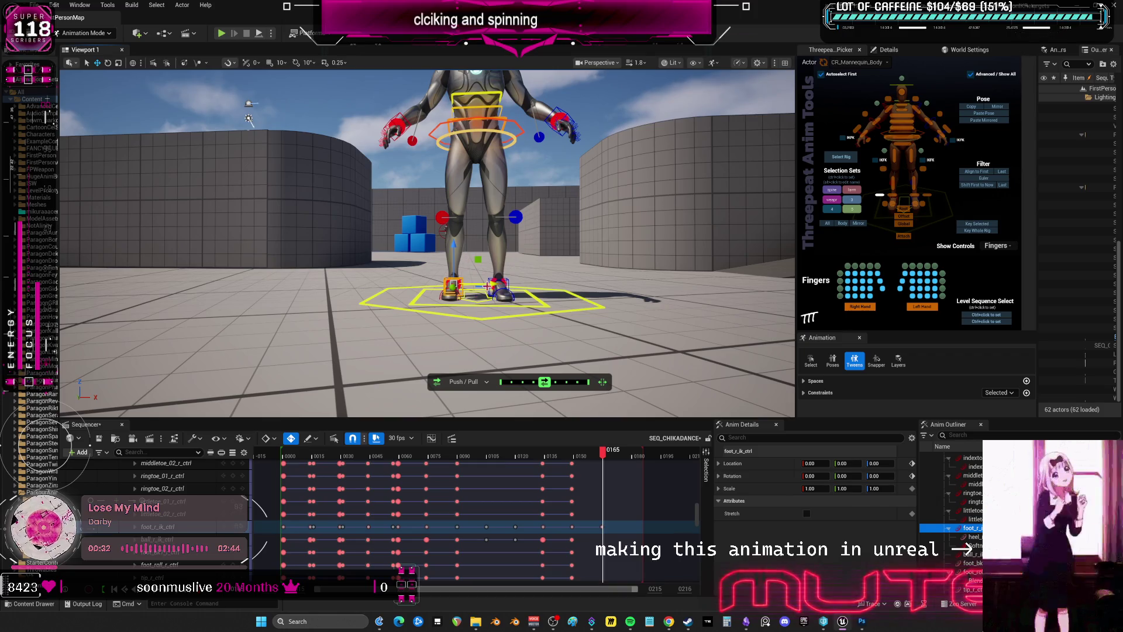
pyautogui.moveTo(454, 286); pyautogui.dragTo(461, 287)
pyautogui.click(520, 133)
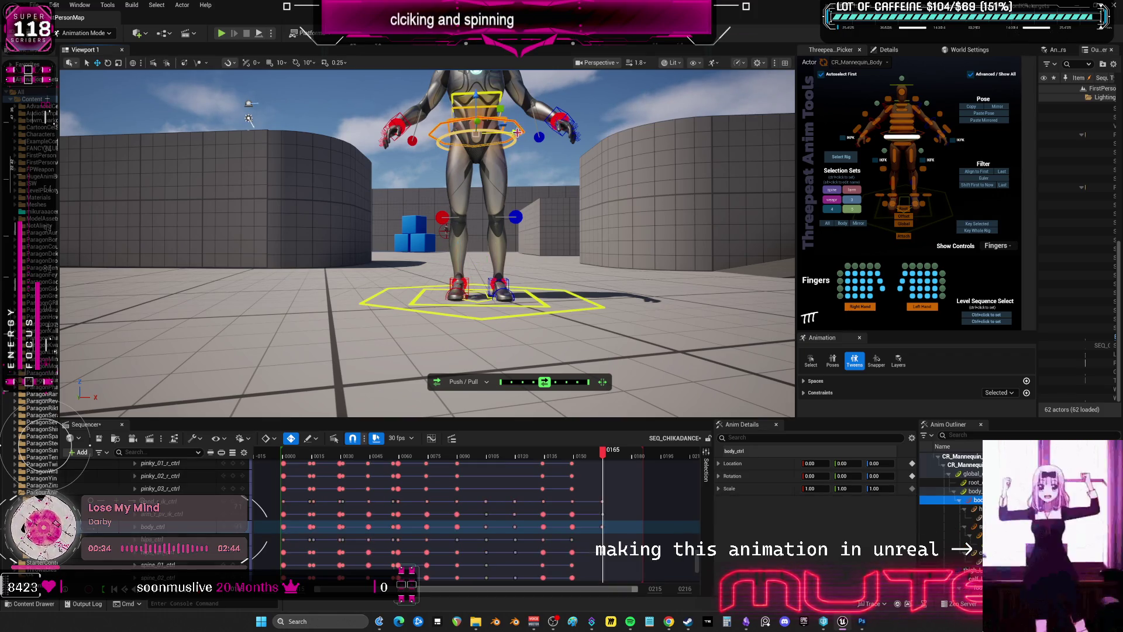
pyautogui.moveTo(476, 101); pyautogui.dragTo(477, 111)
pyautogui.moveTo(447, 220)
pyautogui.mouseDown()
pyautogui.moveTo(503, 218)
pyautogui.moveTo(492, 218)
pyautogui.mouseUp()
pyautogui.click(515, 217)
pyautogui.click(508, 276)
pyautogui.moveTo(508, 277)
pyautogui.mouseDown(button='right')
pyautogui.moveTo(561, 295)
pyautogui.moveTo(531, 288)
pyautogui.mouseUp(button='right')
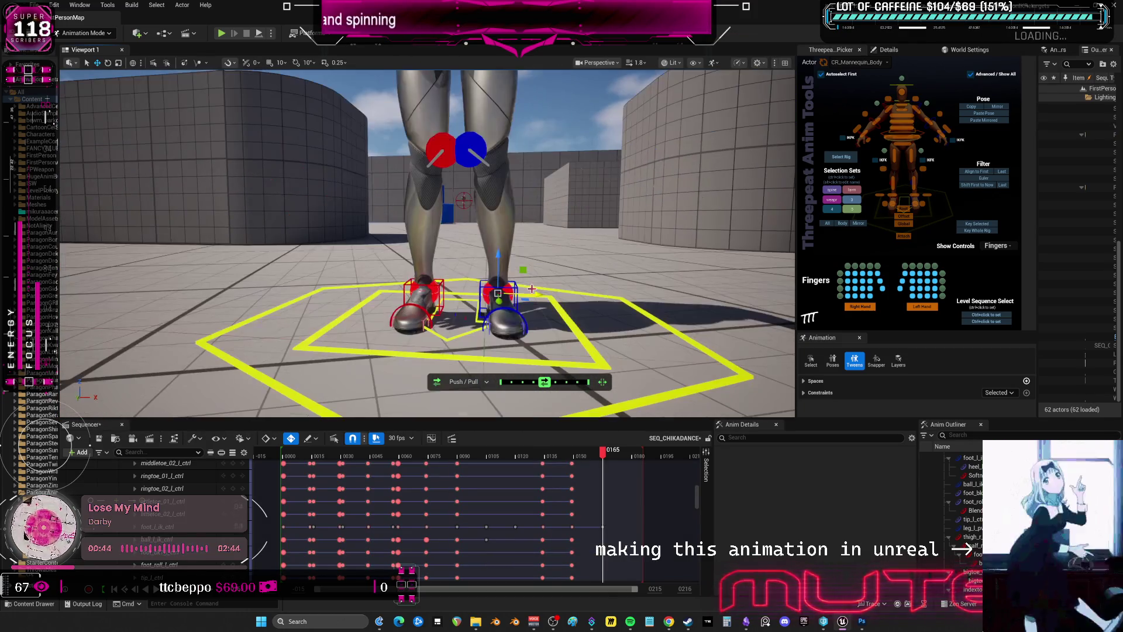
# Rotate the left and right foot controls outward
pyautogui.click(520, 288)
pyautogui.press('e')
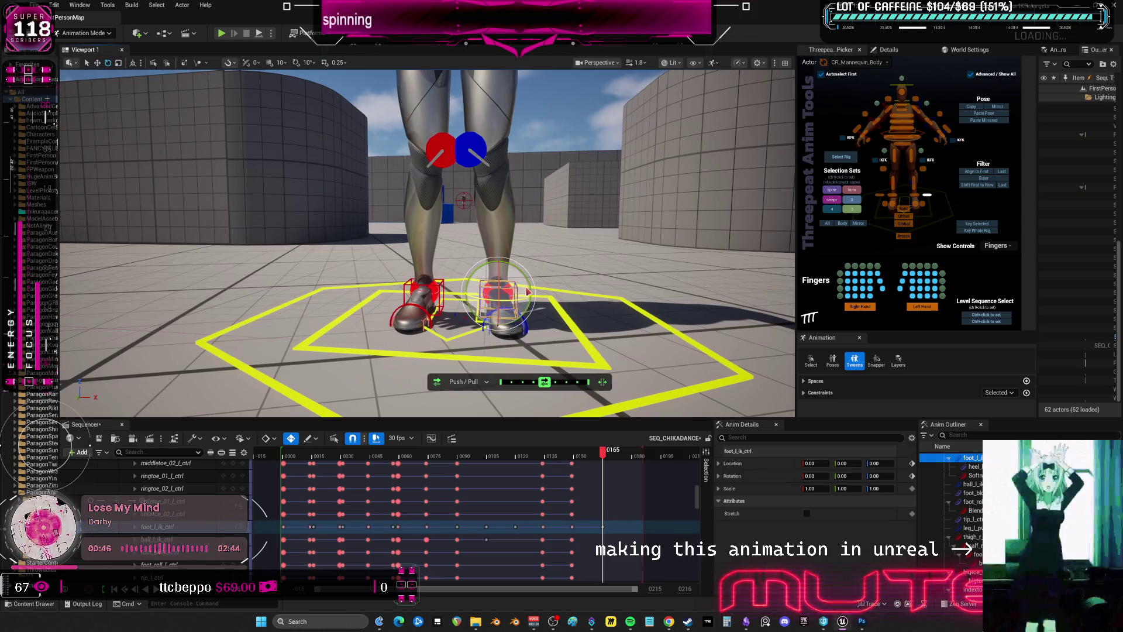
pyautogui.moveTo(528, 301); pyautogui.dragTo(517, 305)
pyautogui.click(440, 291)
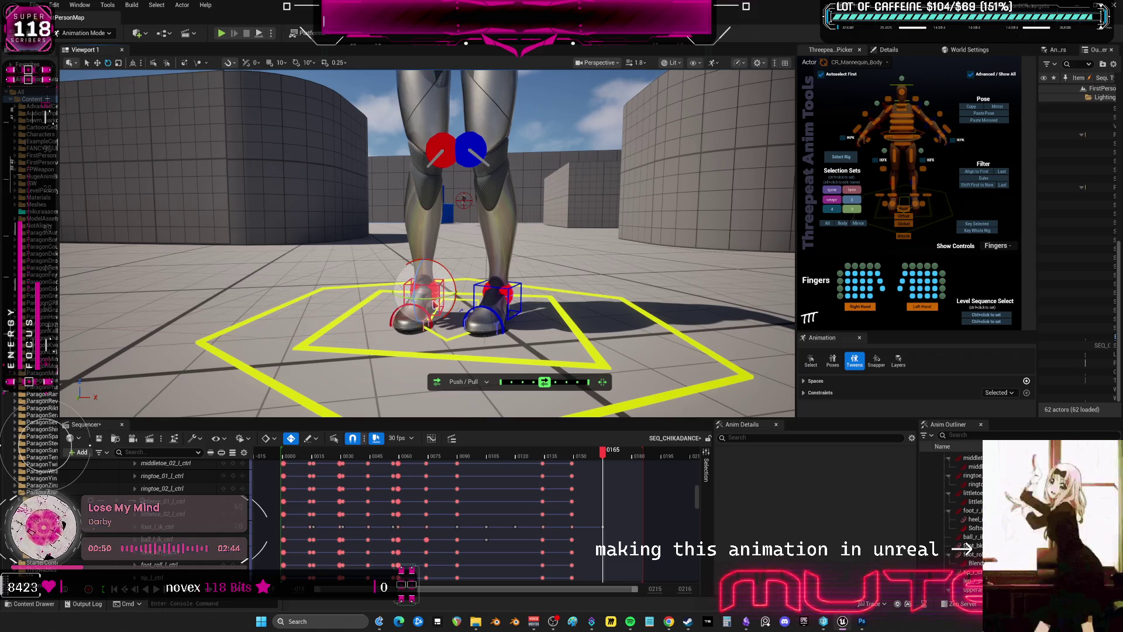
pyautogui.click(352, 264)
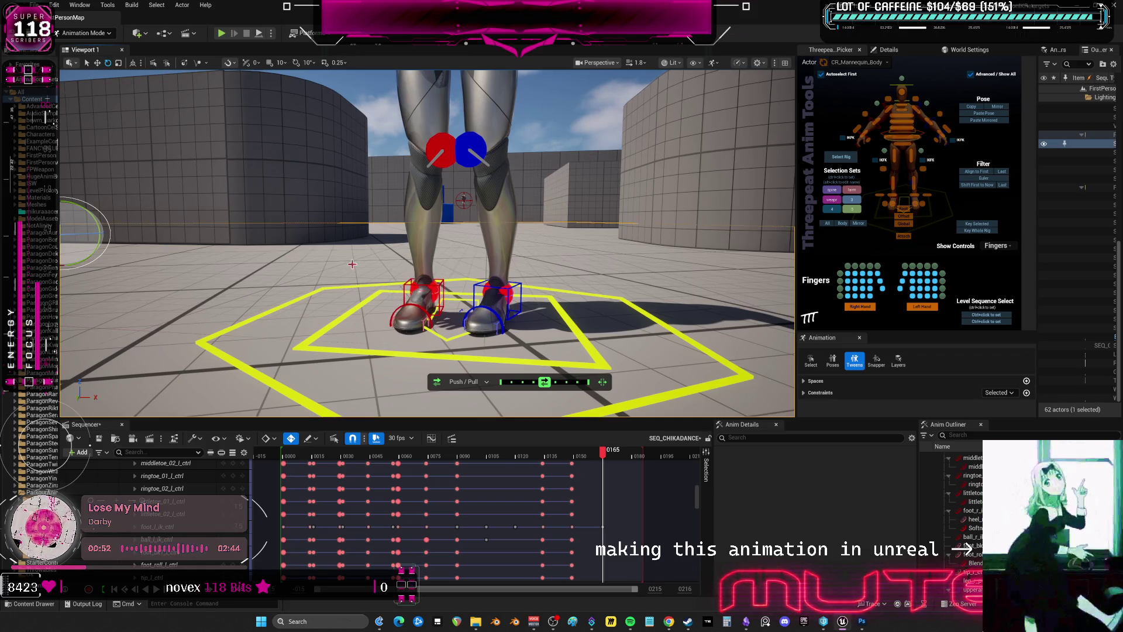
pyautogui.click(412, 286)
pyautogui.moveTo(408, 298); pyautogui.dragTo(422, 299)
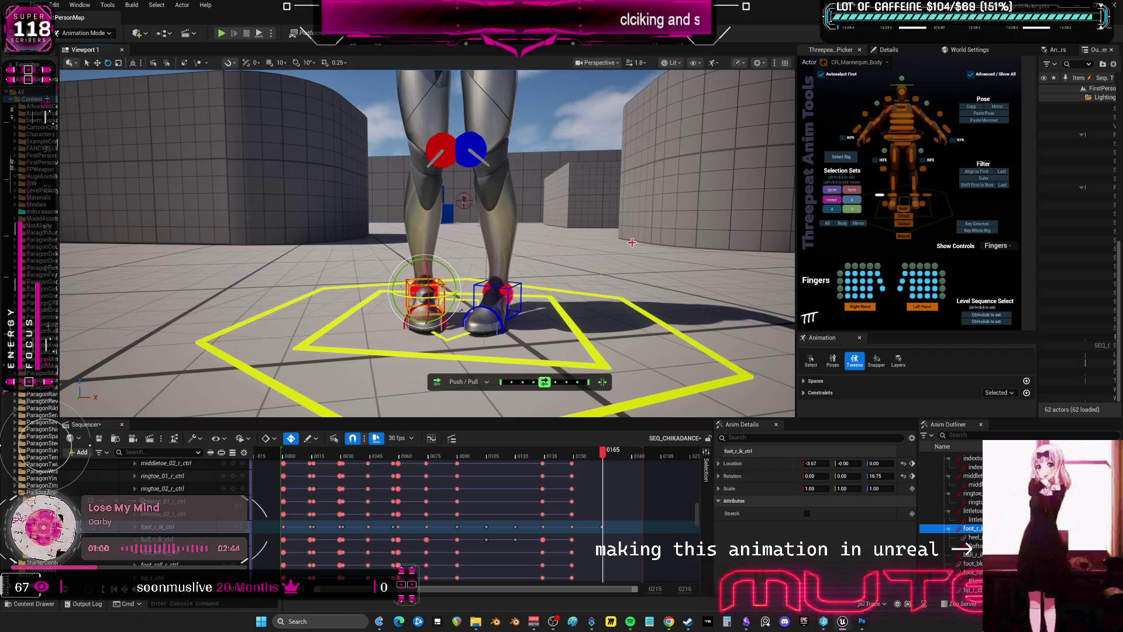
# Twist spine_02_ctrl slightly and rotate hips_ctrl to 5.12, -5.82, -1.13
pyautogui.click(502, 168)
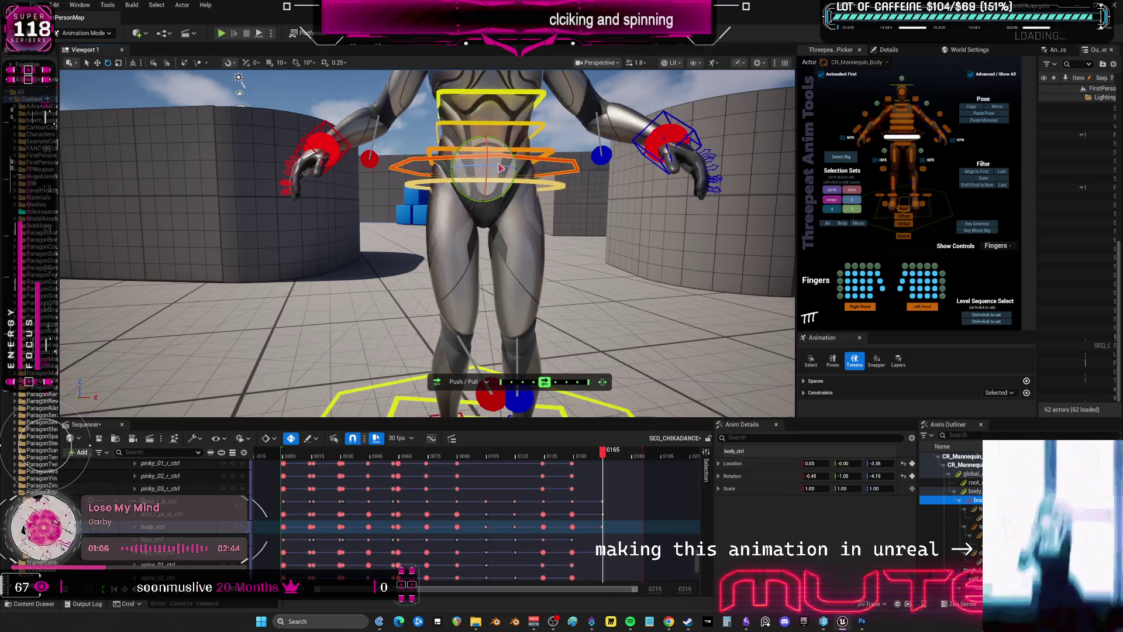
pyautogui.moveTo(502, 167); pyautogui.dragTo(502, 168, button='right')
pyautogui.press('f')
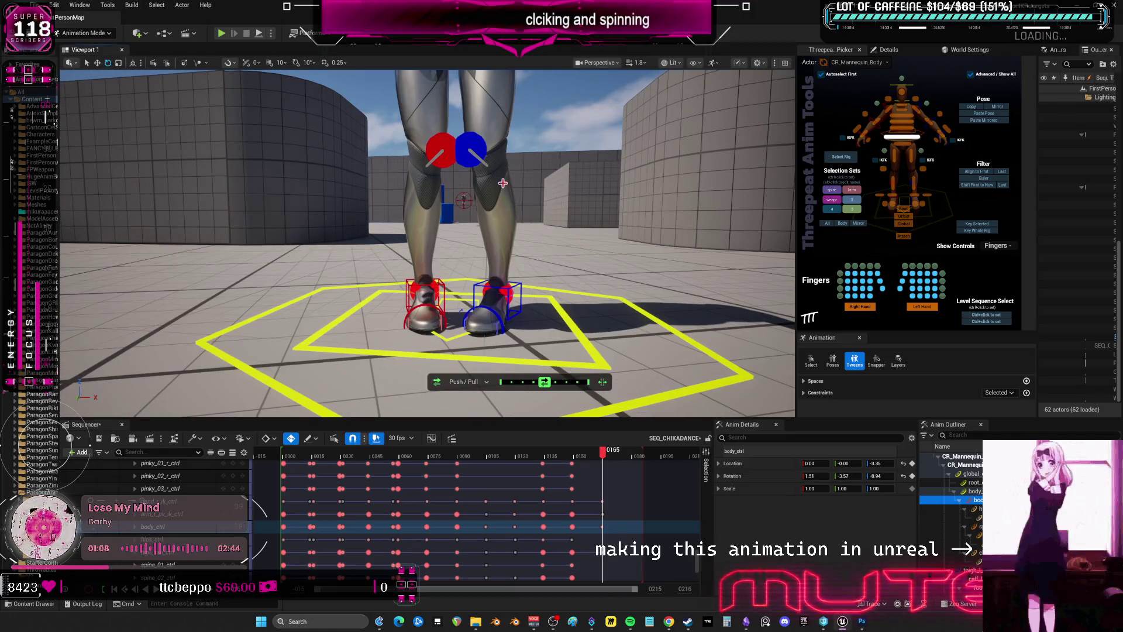
pyautogui.press('f')
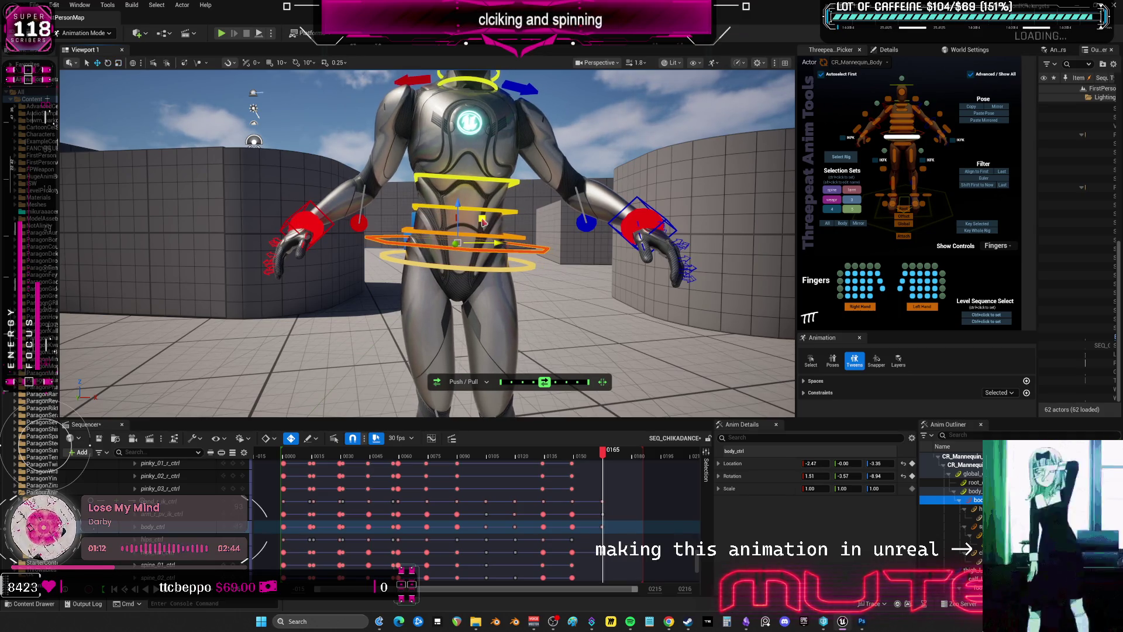
pyautogui.click(508, 211)
pyautogui.press('e')
pyautogui.moveTo(504, 211)
pyautogui.mouseDown()
pyautogui.moveTo(491, 212)
pyautogui.moveTo(499, 217)
pyautogui.moveTo(491, 199)
pyautogui.mouseUp()
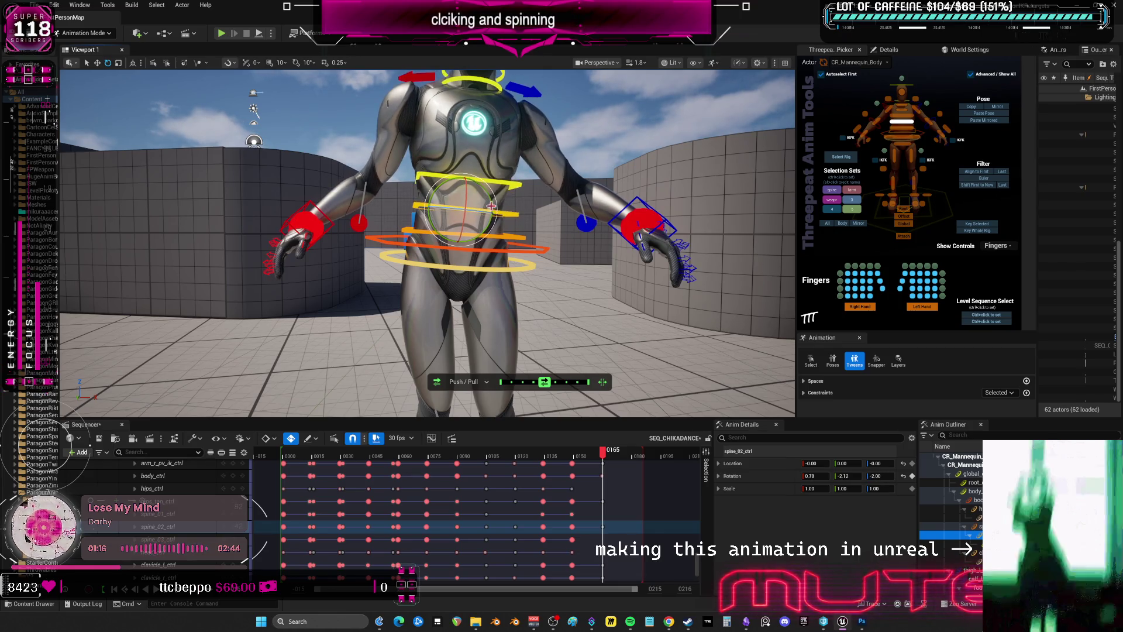
pyautogui.click(508, 266)
pyautogui.click(516, 263)
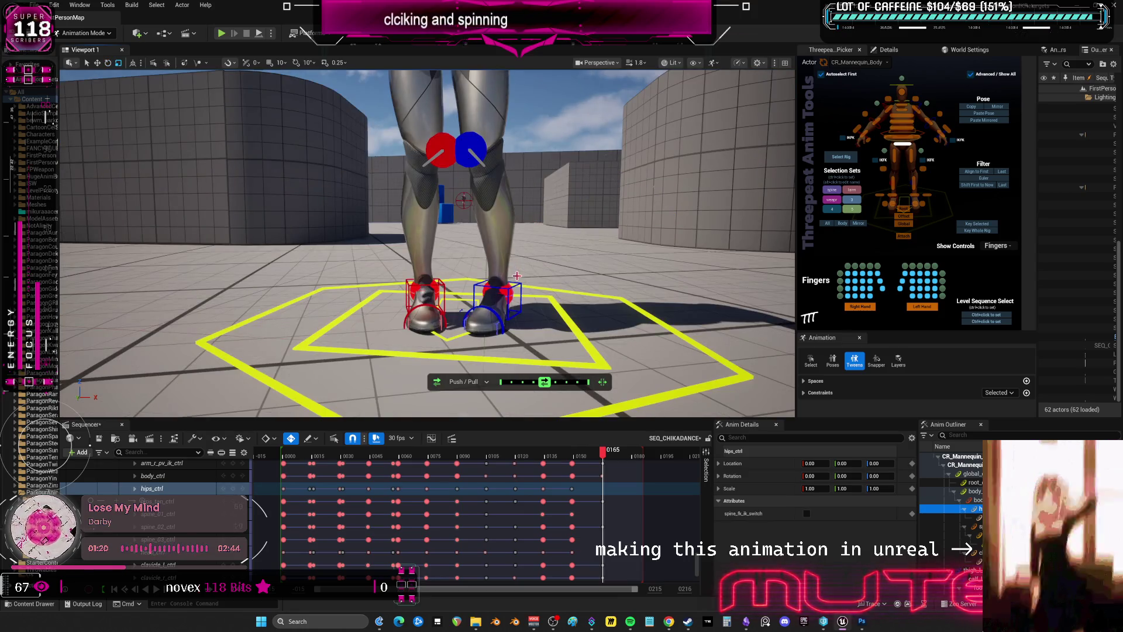
pyautogui.moveTo(519, 268); pyautogui.dragTo(485, 256)
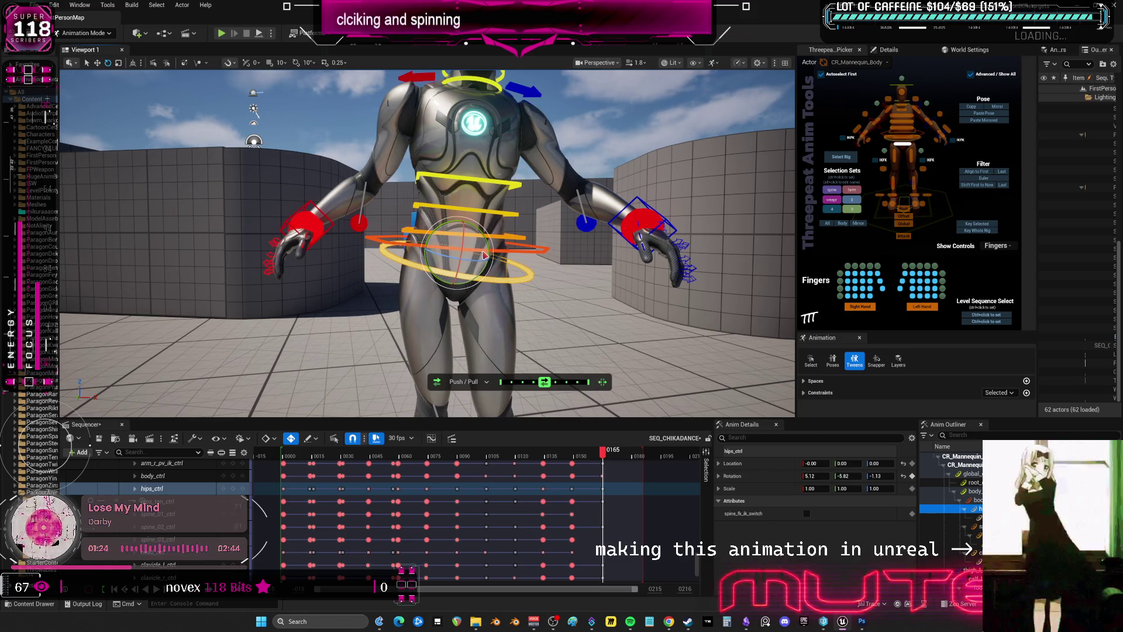
pyautogui.moveTo(613, 262); pyautogui.dragTo(517, 195, button='right')
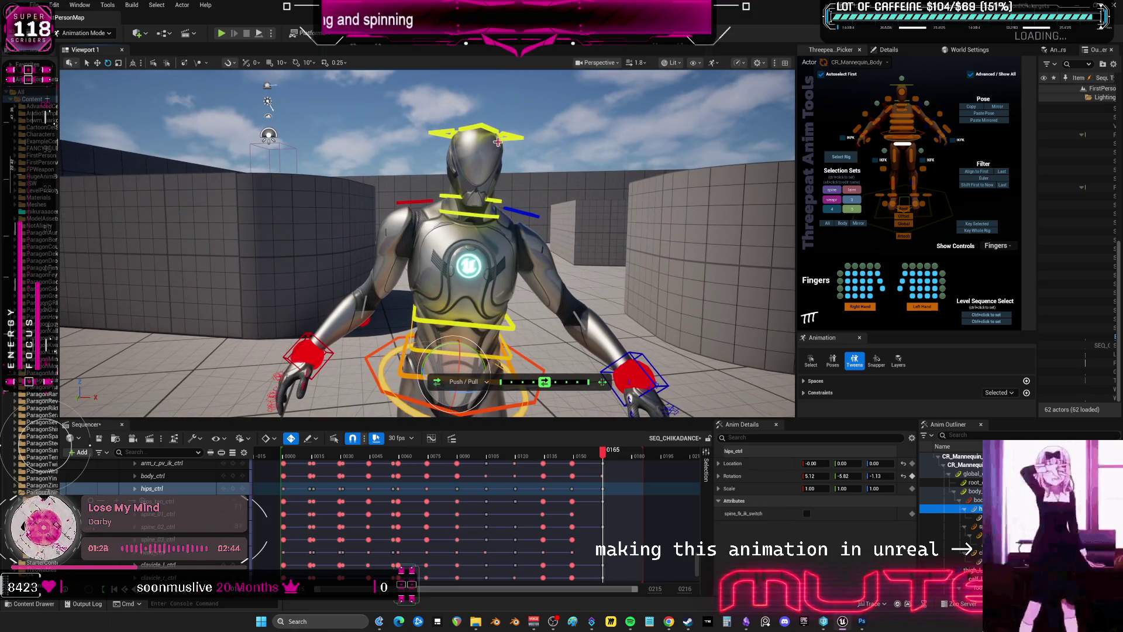
# Tilt the head slightly and raise the right hand above the head, turning its palm
pyautogui.click(497, 142)
pyautogui.moveTo(478, 186); pyautogui.dragTo(472, 198)
pyautogui.click(332, 353)
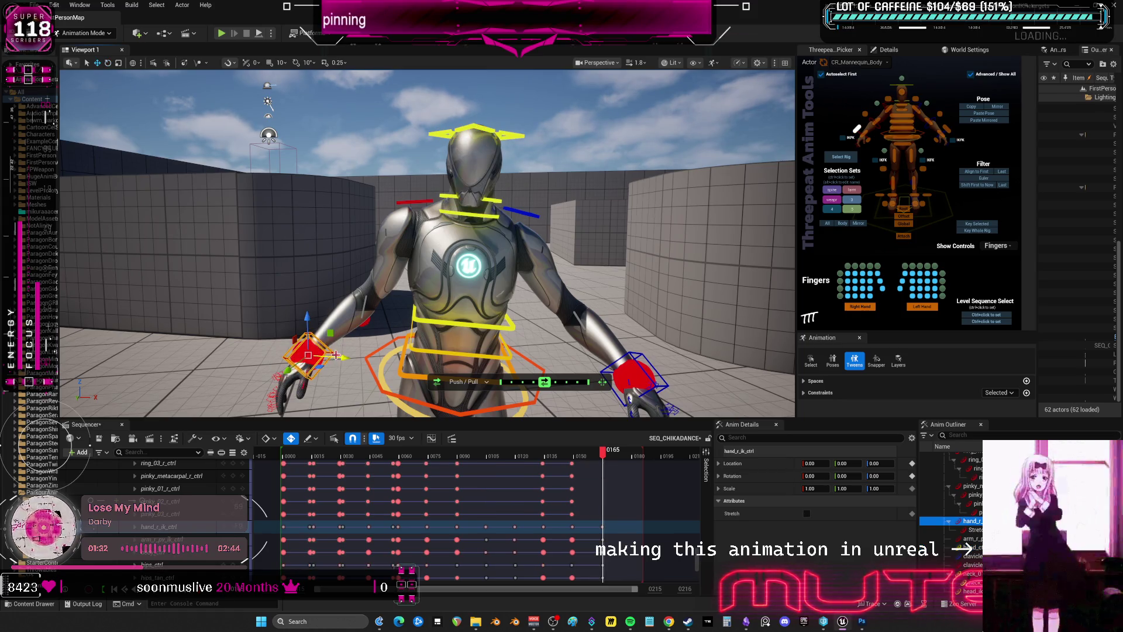
pyautogui.moveTo(309, 332)
pyautogui.mouseDown()
pyautogui.moveTo(306, 345)
pyautogui.moveTo(303, 120)
pyautogui.moveTo(448, 114)
pyautogui.moveTo(448, 125)
pyautogui.mouseUp()
pyautogui.scroll(3, 448, 125)
pyautogui.scroll(-3, 467, 173)
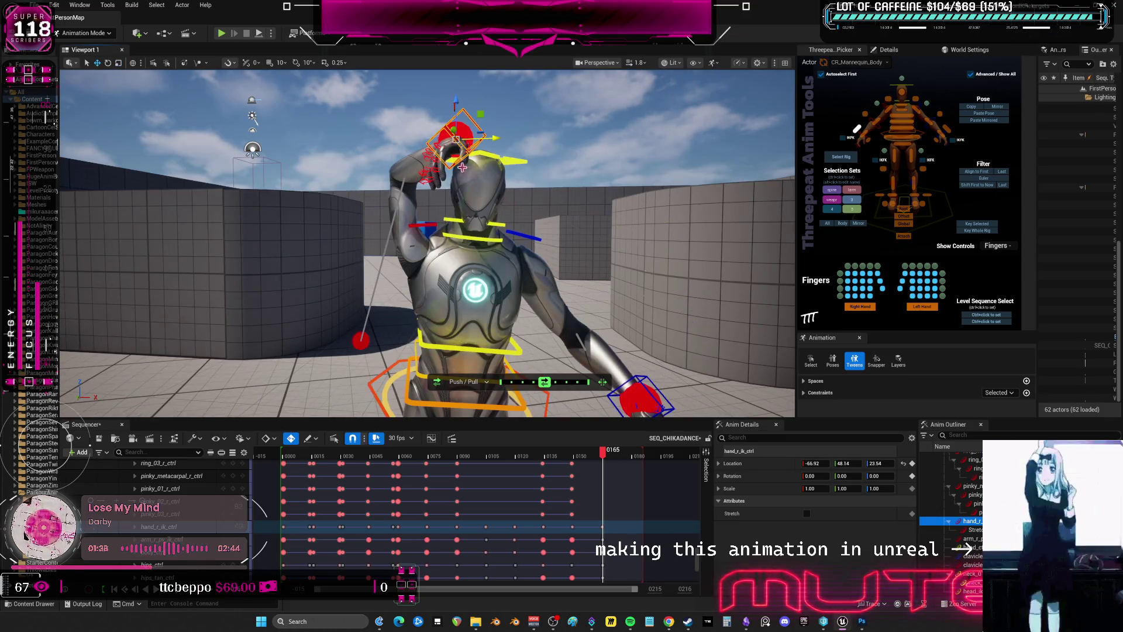
pyautogui.press('e')
pyautogui.moveTo(456, 149); pyautogui.dragTo(467, 138)
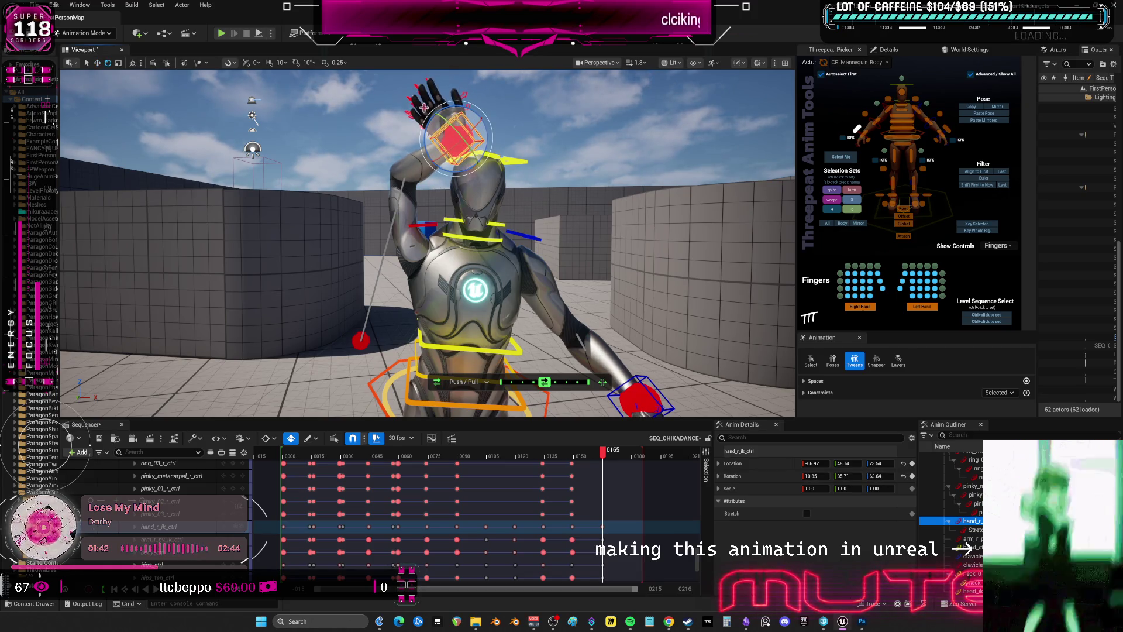
pyautogui.click(403, 127)
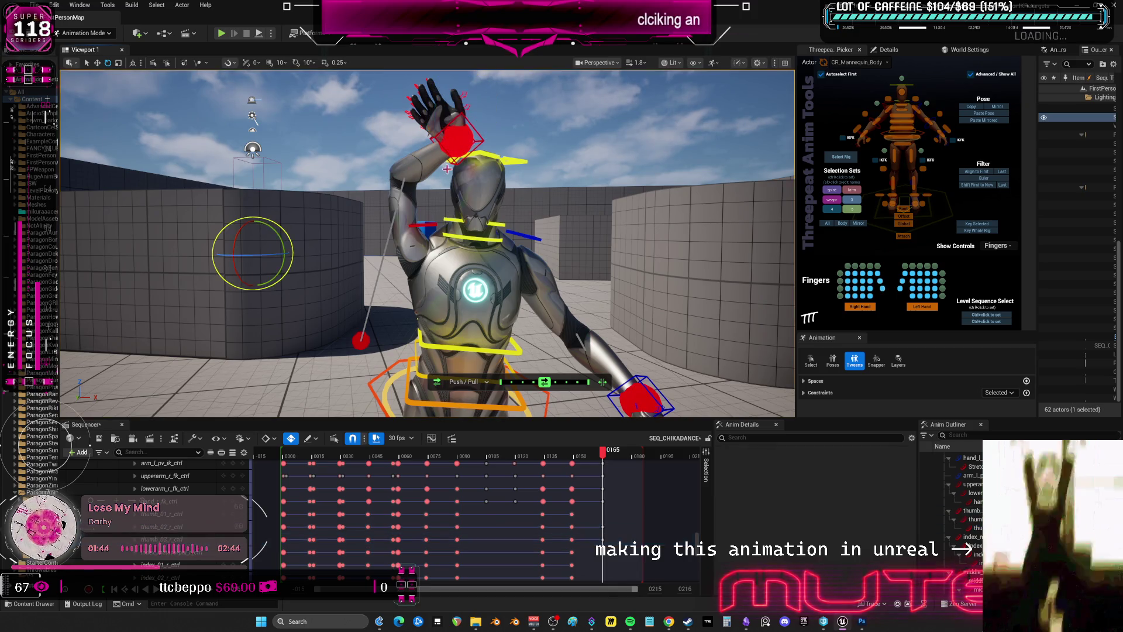
pyautogui.click(474, 153)
pyautogui.click(467, 139)
pyautogui.moveTo(433, 170); pyautogui.dragTo(421, 165)
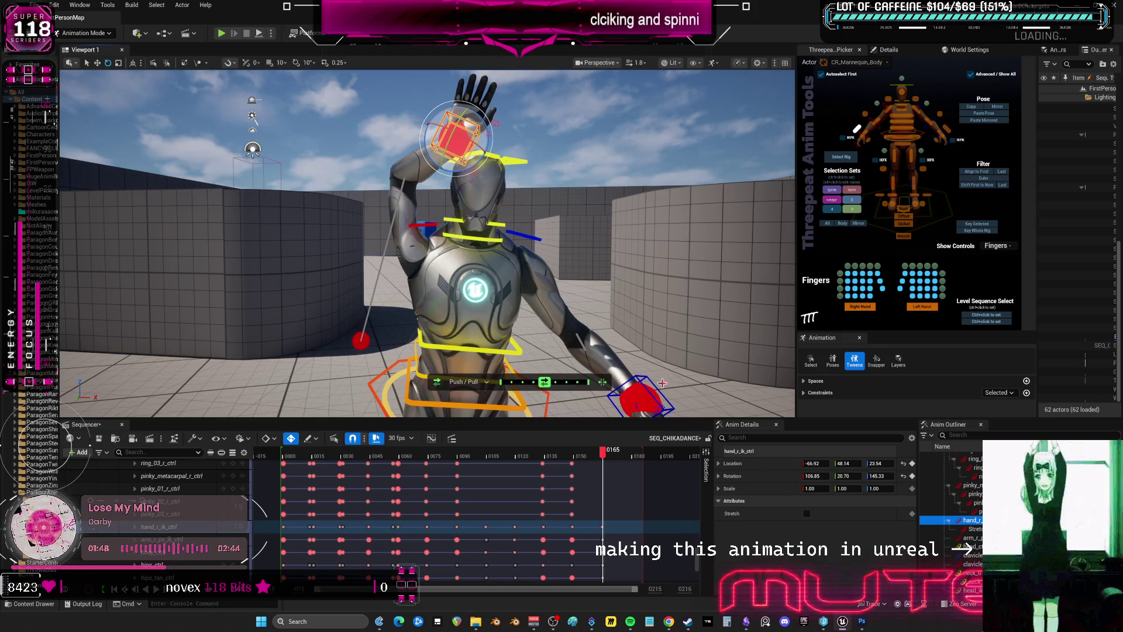
# Raise hand_l_ik_ctrl beside the head and fine-tune its placement
pyautogui.click(661, 383)
pyautogui.moveTo(662, 383)
pyautogui.mouseDown()
pyautogui.moveTo(605, 103)
pyautogui.moveTo(579, 137)
pyautogui.moveTo(536, 152)
pyautogui.moveTo(527, 115)
pyautogui.moveTo(524, 141)
pyautogui.mouseUp()
pyautogui.press('e')
pyautogui.press('w')
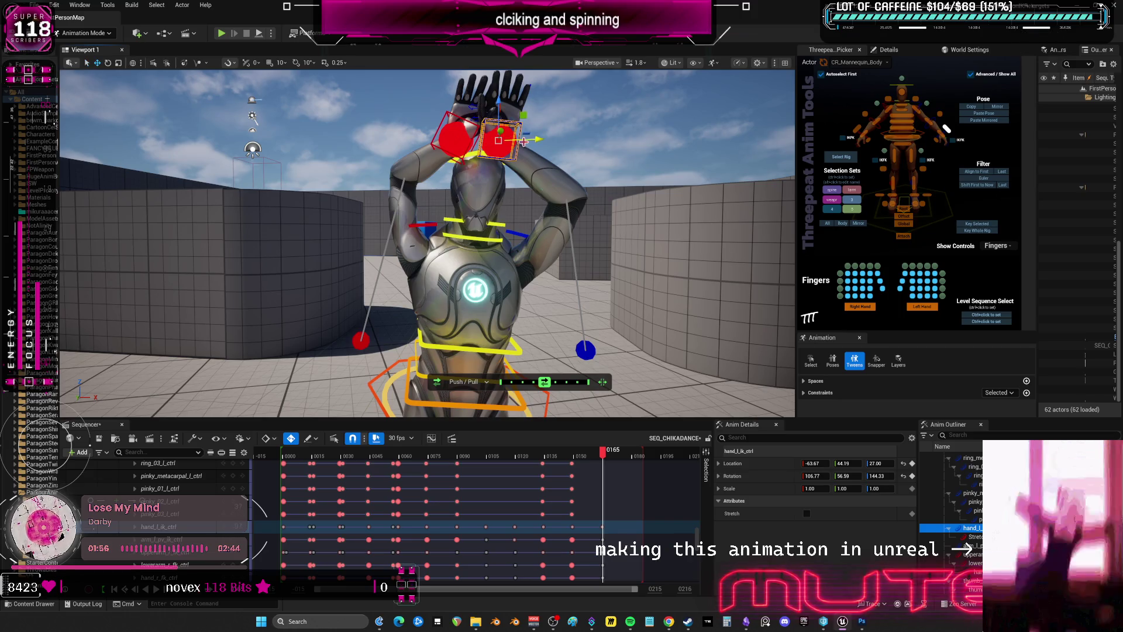
pyautogui.click(439, 125)
pyautogui.click(445, 132)
pyautogui.click(449, 139)
pyautogui.click(464, 135)
pyautogui.click(446, 125)
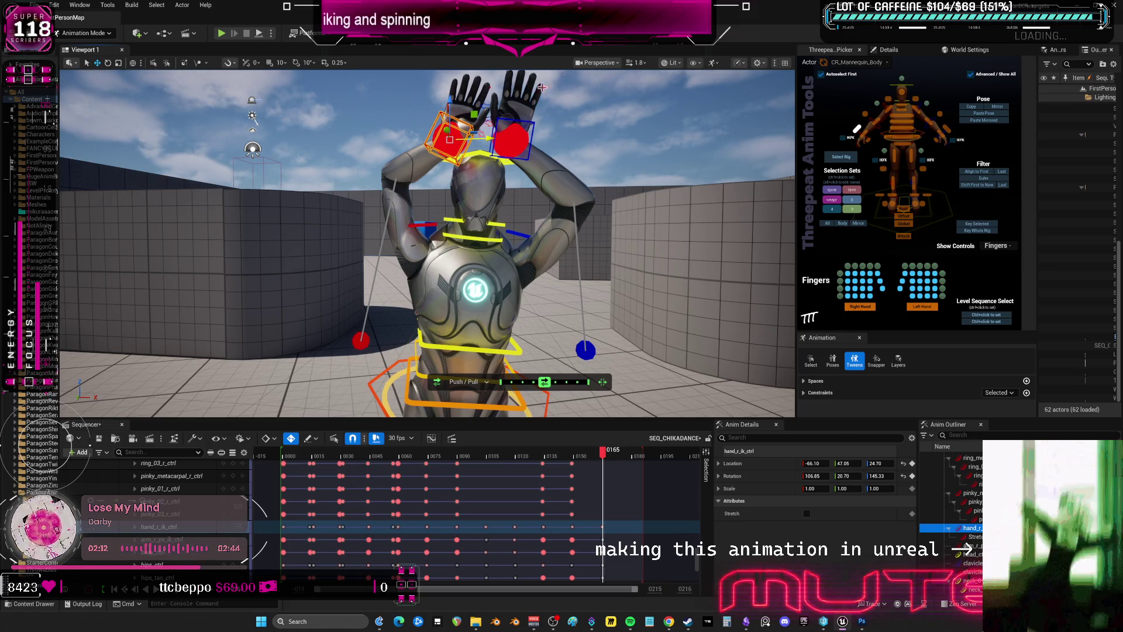
# Rotate the left clavicle control to bring the left shoulder forward
pyautogui.click(516, 233)
pyautogui.press('e')
pyautogui.moveTo(506, 248); pyautogui.dragTo(448, 231)
pyautogui.click(427, 224)
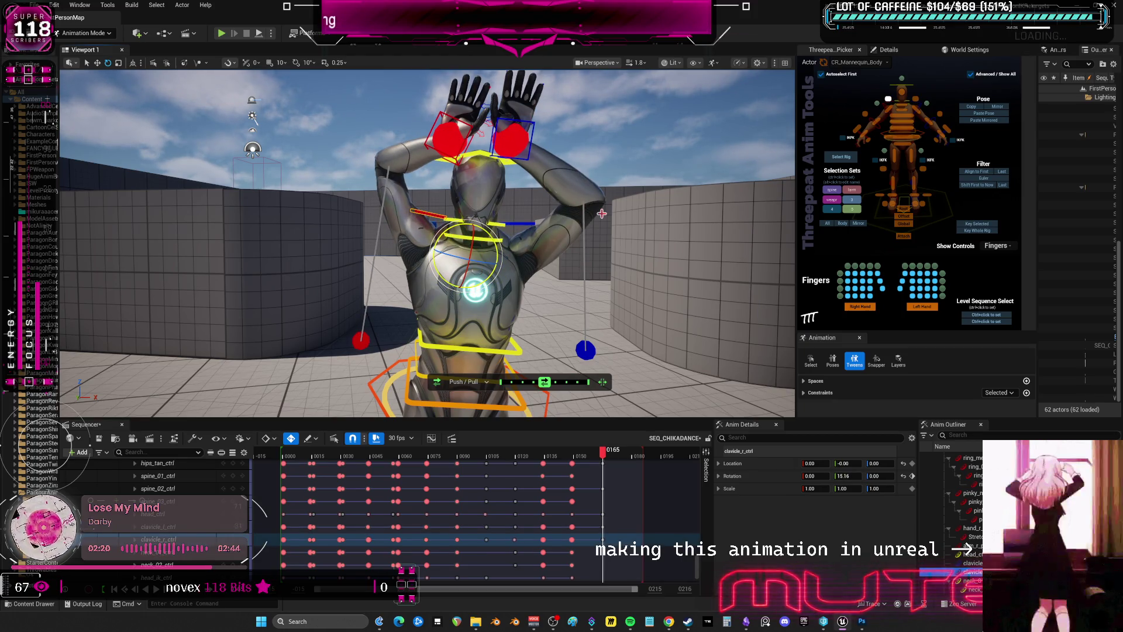
pyautogui.moveTo(619, 228)
pyautogui.mouseDown(button='right')
pyautogui.moveTo(562, 222)
pyautogui.moveTo(542, 261)
pyautogui.mouseUp(button='right')
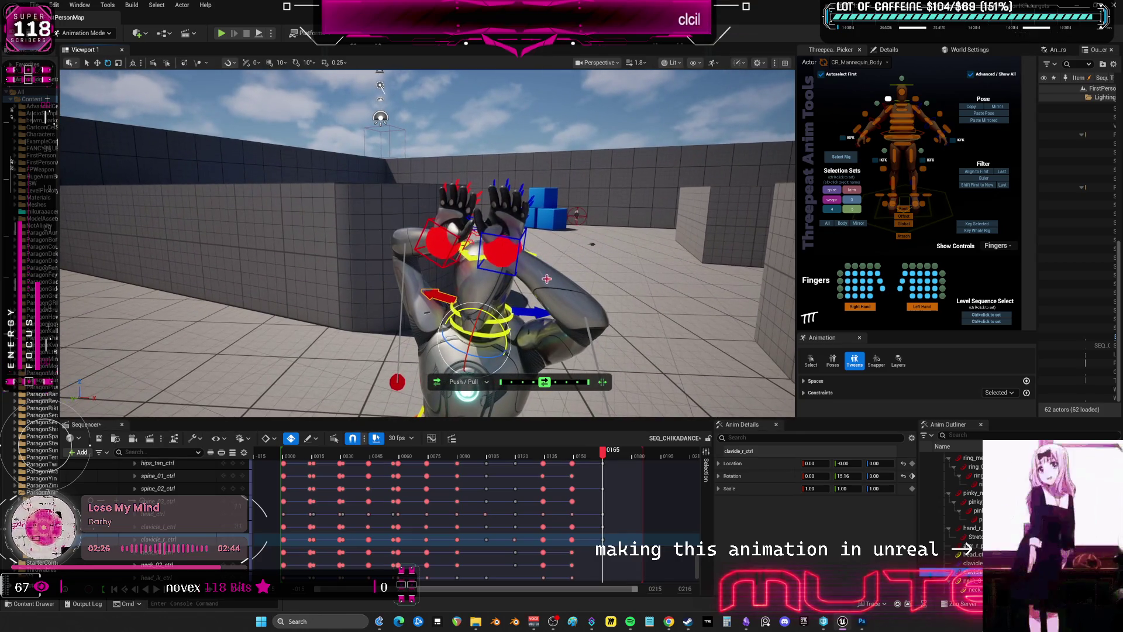
# Rotate the right hand to 132.65, 20.70, 145.33 and the left hand to 132.92, 40.79, 168.11
pyautogui.click(512, 132)
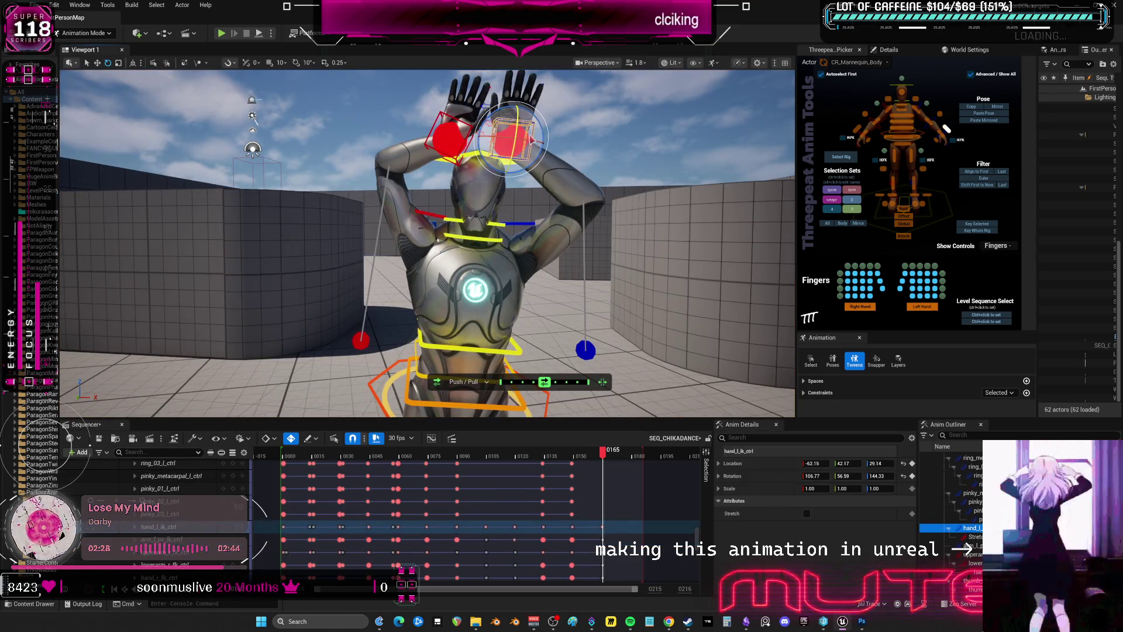
pyautogui.moveTo(509, 131); pyautogui.dragTo(491, 138)
pyautogui.click(451, 138)
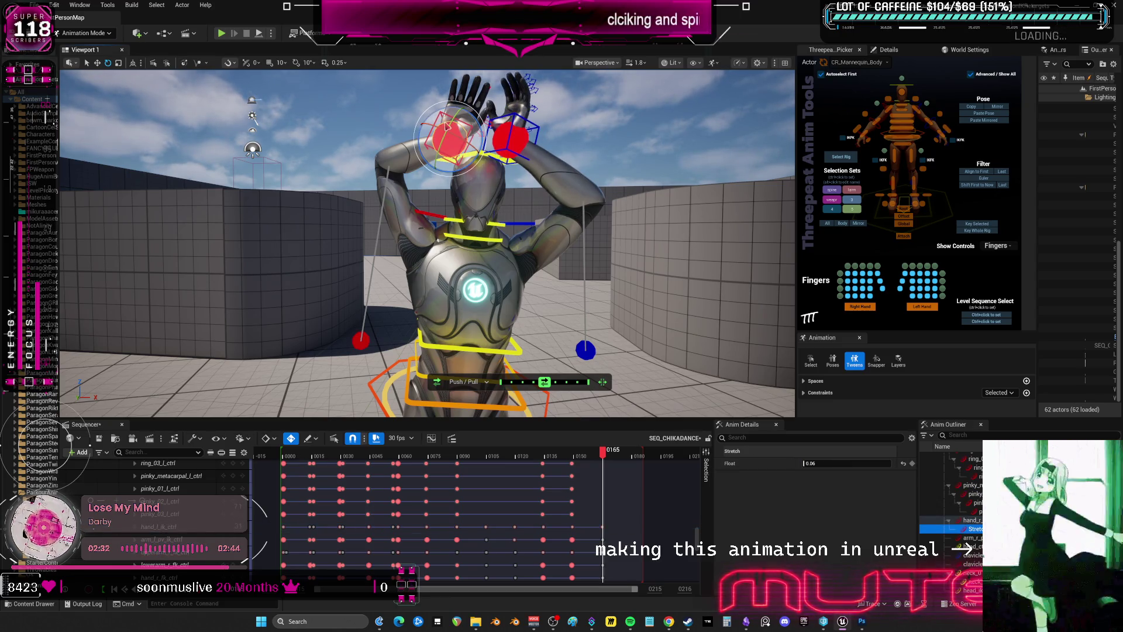
pyautogui.click(856, 129)
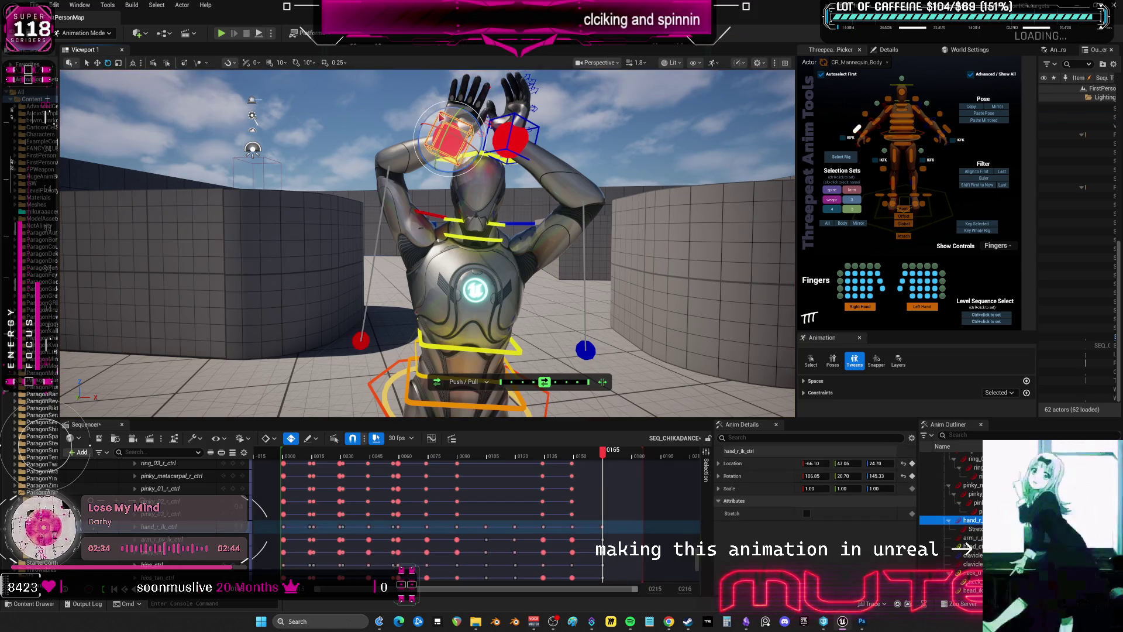
pyautogui.moveTo(448, 136); pyautogui.dragTo(472, 153)
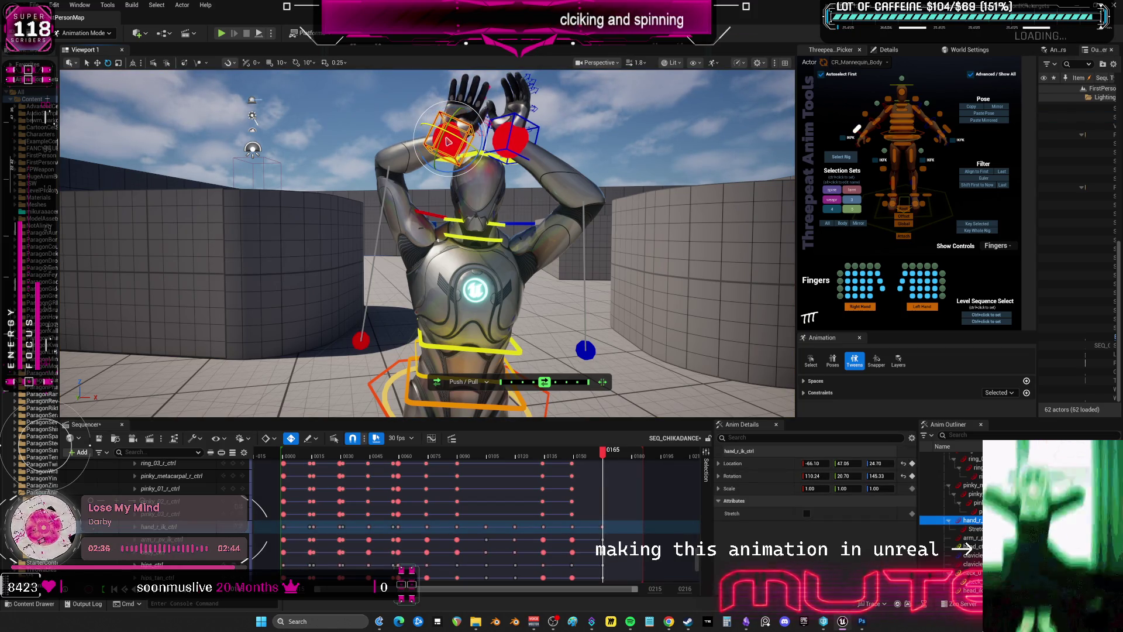
pyautogui.moveTo(448, 142); pyautogui.dragTo(468, 153)
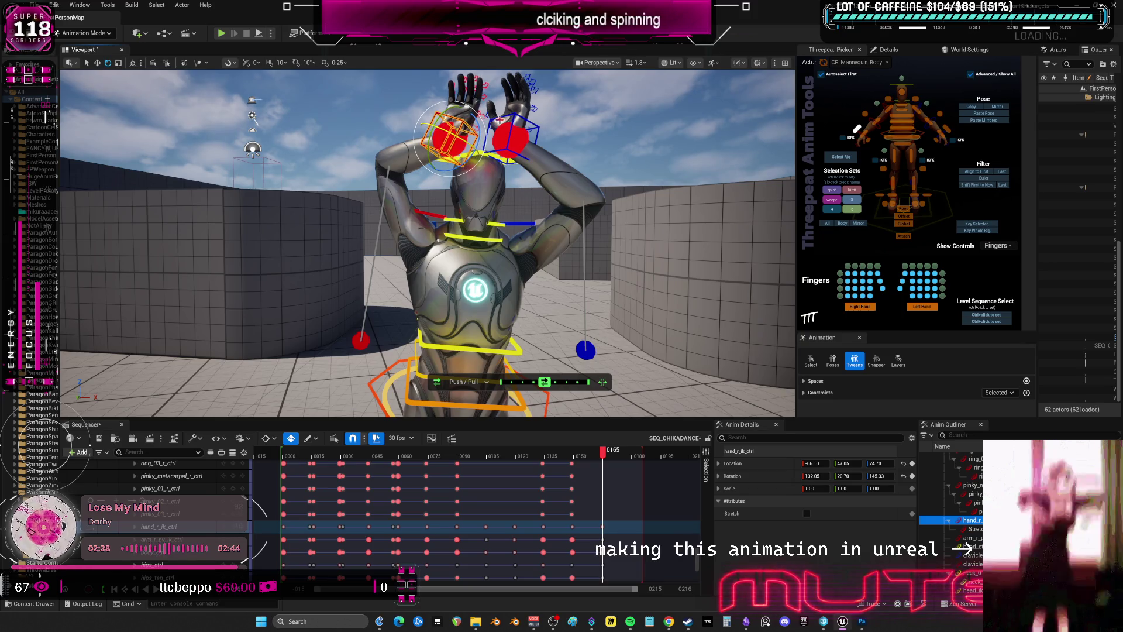
pyautogui.click(946, 128)
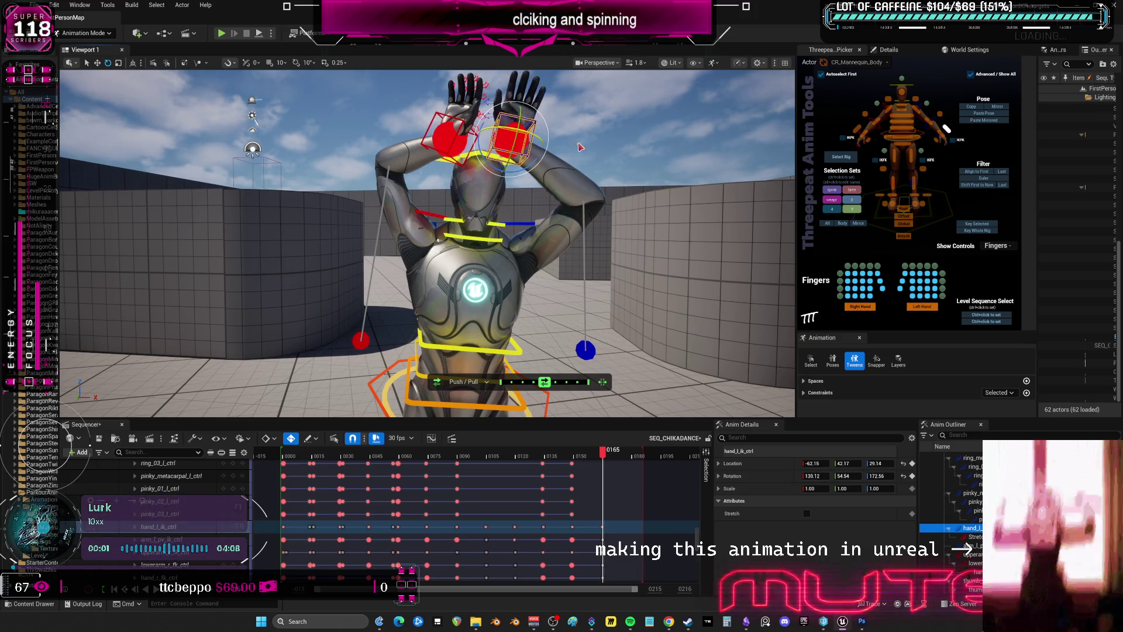
pyautogui.moveTo(512, 137); pyautogui.dragTo(517, 151)
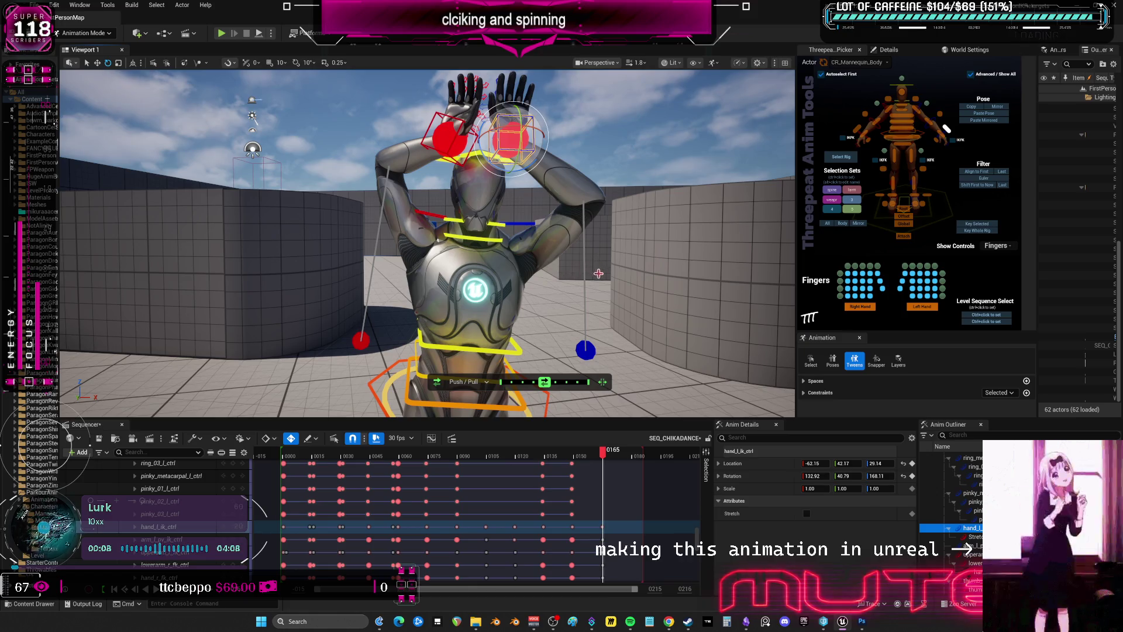
pyautogui.scroll(-5, 427, 242)
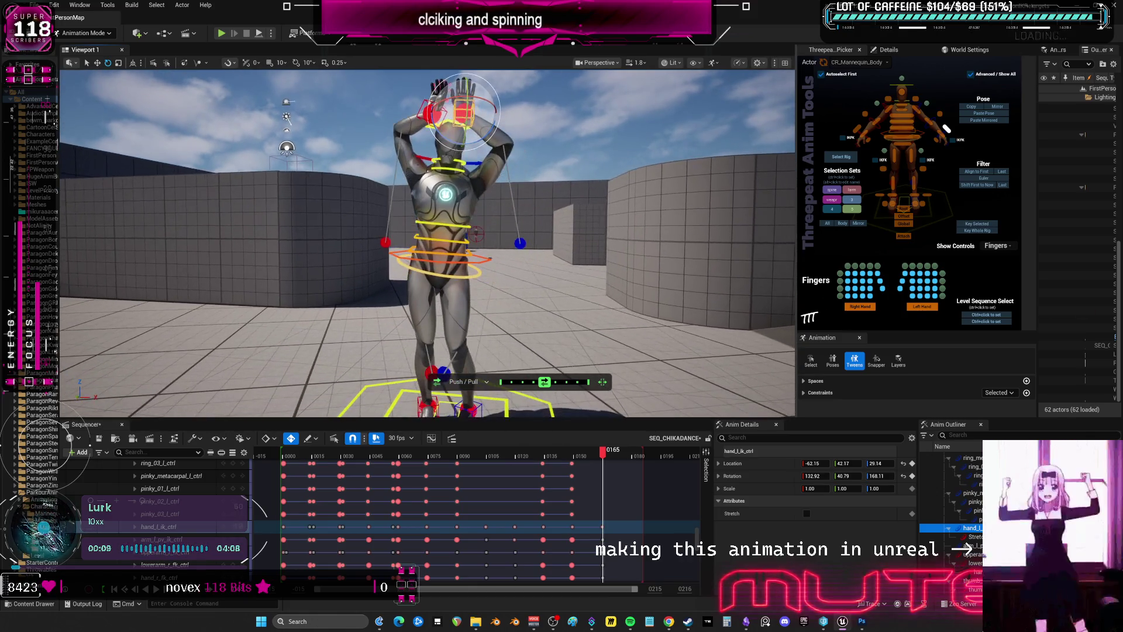
# Select spine_01_ctrl and spine_03_ctrl to tilt the chest slightly
pyautogui.moveTo(478, 235)
pyautogui.keyDown('alt'); pyautogui.mouseDown()
pyautogui.moveTo(518, 258)
pyautogui.moveTo(466, 244)
pyautogui.moveTo(473, 209)
pyautogui.moveTo(544, 219)
pyautogui.mouseUp(); pyautogui.keyUp('alt')
pyautogui.click(479, 250)
pyautogui.click(471, 210)
pyautogui.keyDown('alt'); pyautogui.moveTo(543, 220); pyautogui.dragTo(551, 192, button='right'); pyautogui.keyUp('alt')
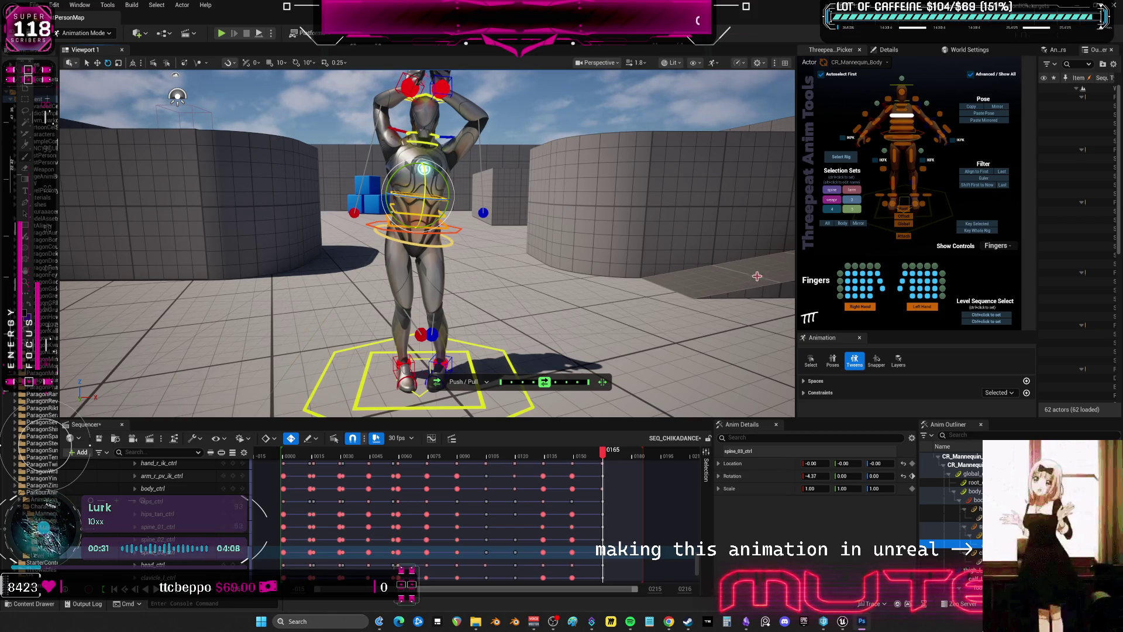
pyautogui.scroll(5, 756, 275)
# Select all rig controls and move the playhead from frame 165 to 0179
pyautogui.click(611, 458)
pyautogui.moveTo(611, 459); pyautogui.dragTo(605, 459)
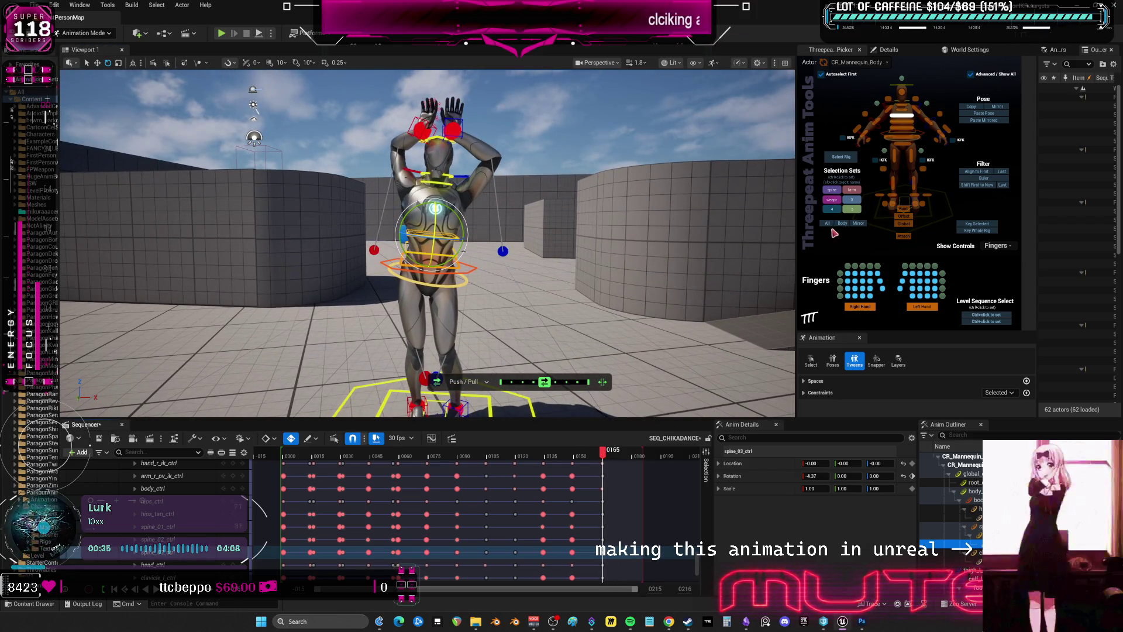
pyautogui.click(828, 225)
pyautogui.moveTo(605, 456); pyautogui.dragTo(632, 469)
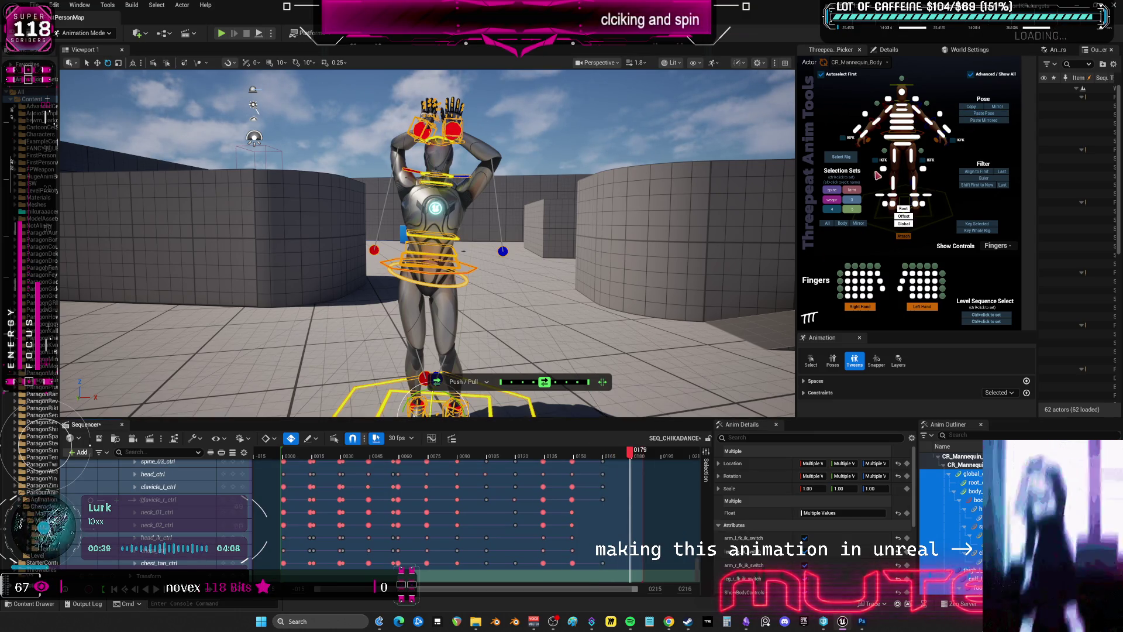
pyautogui.moveTo(427, 234)
pyautogui.mouseDown(button='right')
pyautogui.moveTo(363, 240)
pyautogui.moveTo(571, 261)
pyautogui.moveTo(532, 287)
pyautogui.mouseUp(button='right')
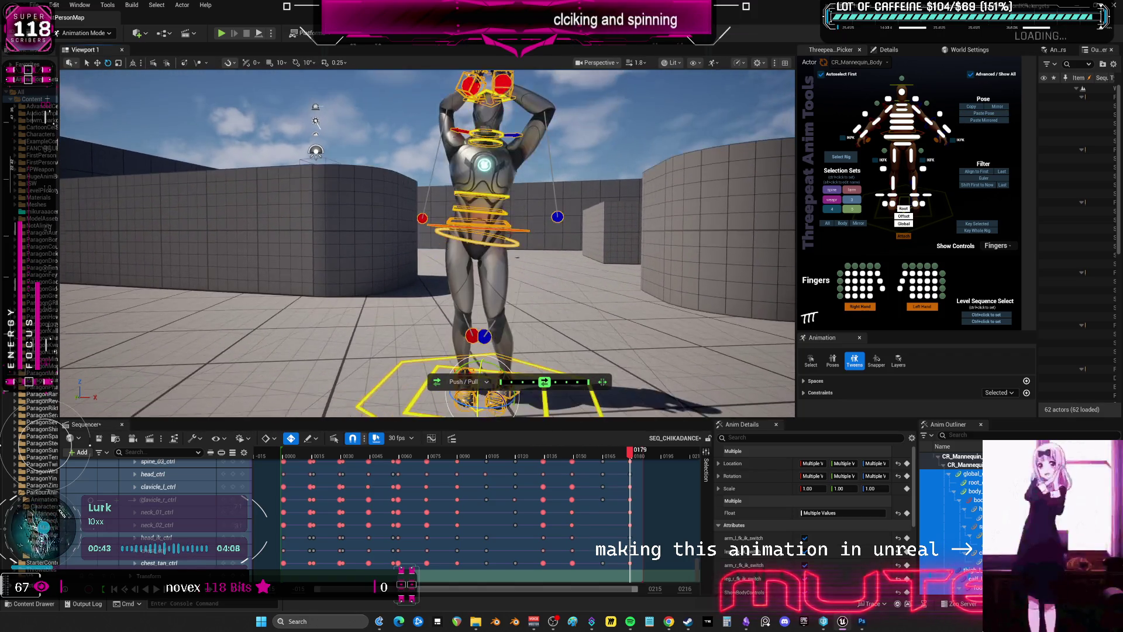
# Rotate hips_ctrl for a slight twist and move body_ctrl a little along X
pyautogui.click(517, 249)
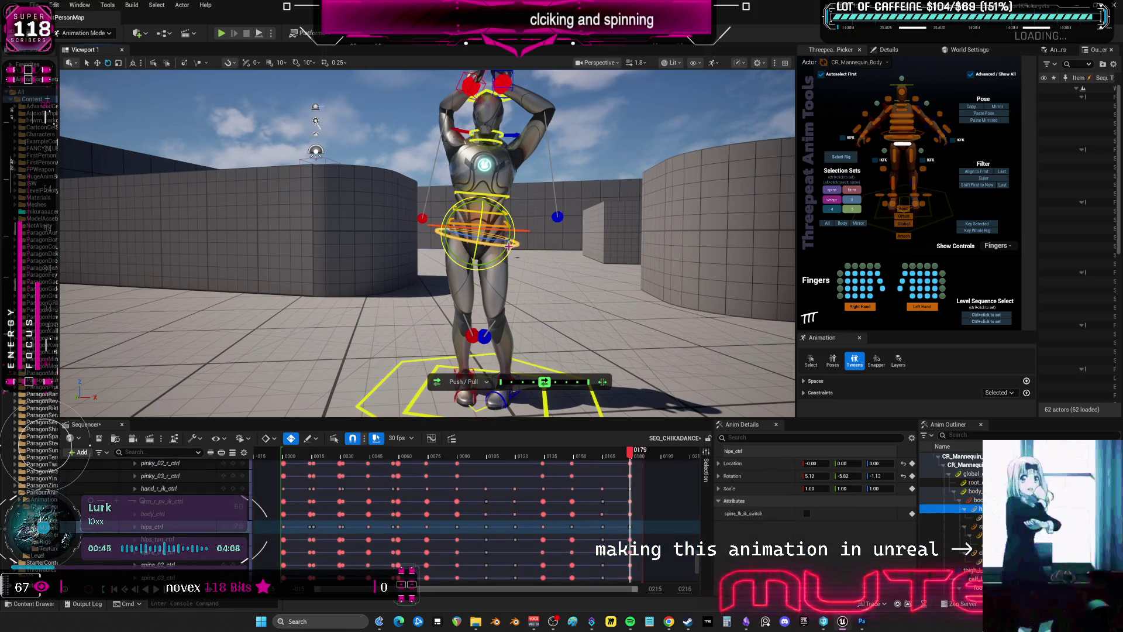
pyautogui.click(505, 246)
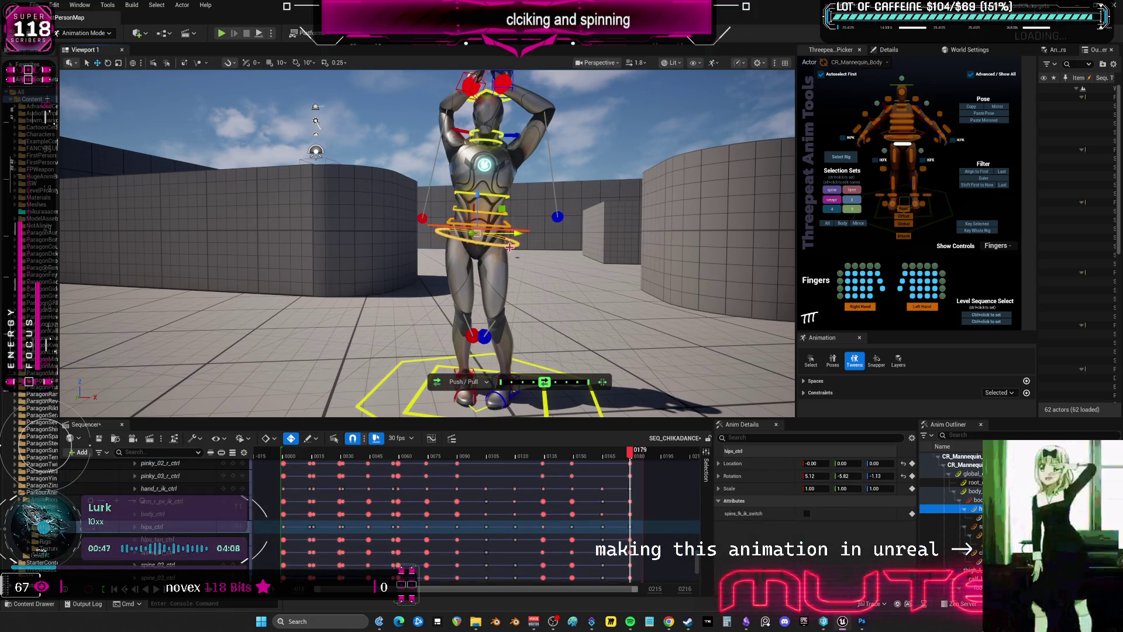
pyautogui.press('f')
pyautogui.click(580, 247)
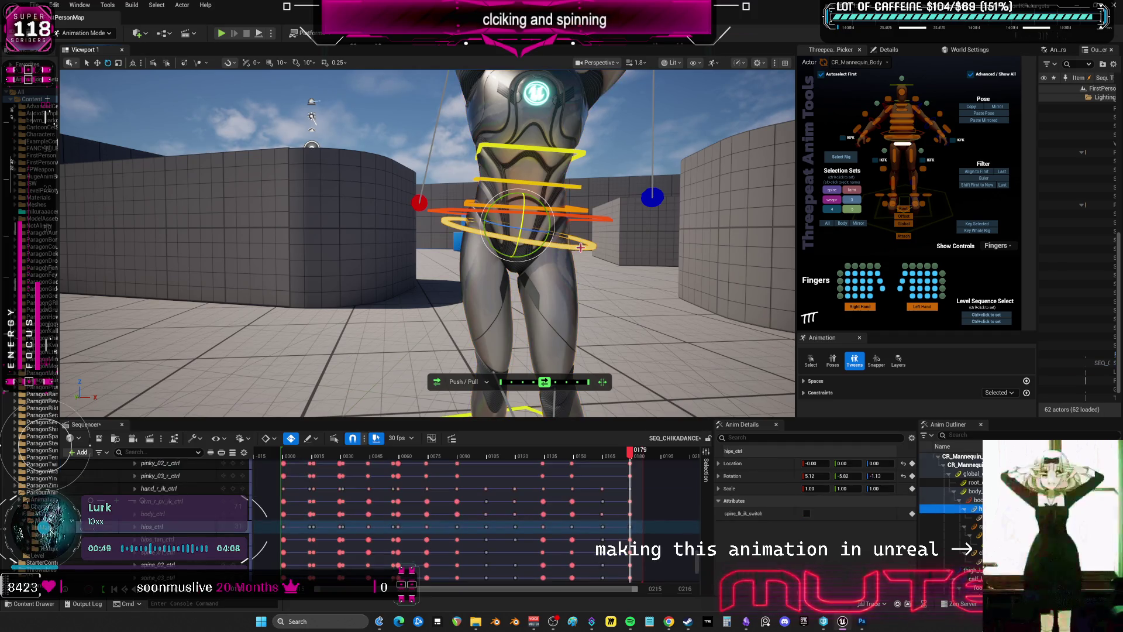
pyautogui.moveTo(580, 247); pyautogui.dragTo(577, 221)
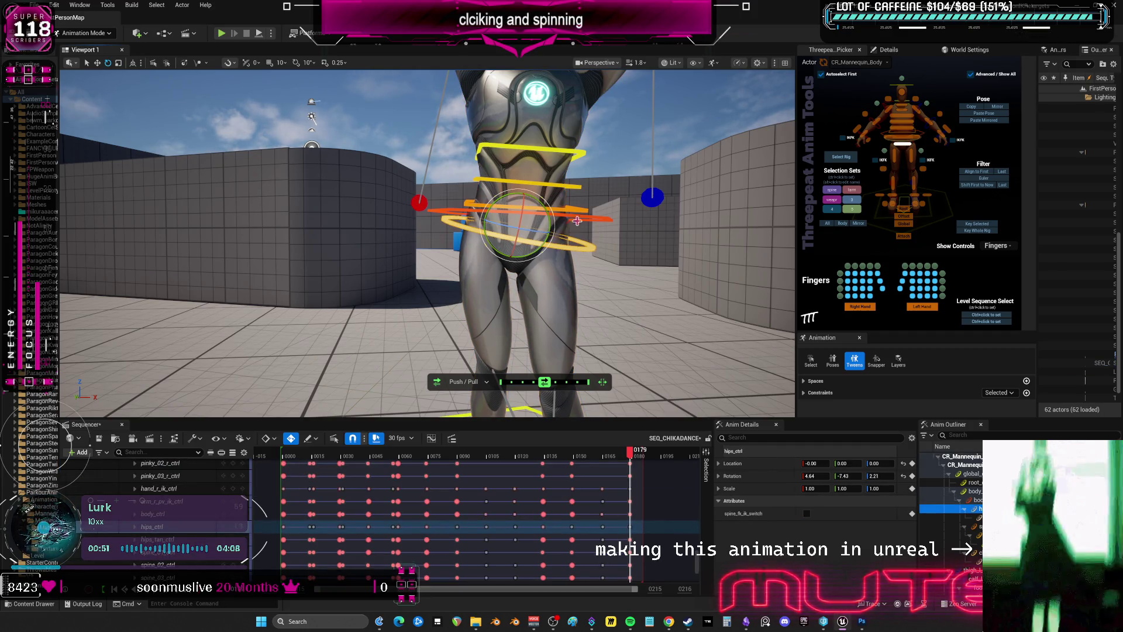
pyautogui.click(598, 217)
pyautogui.press('w')
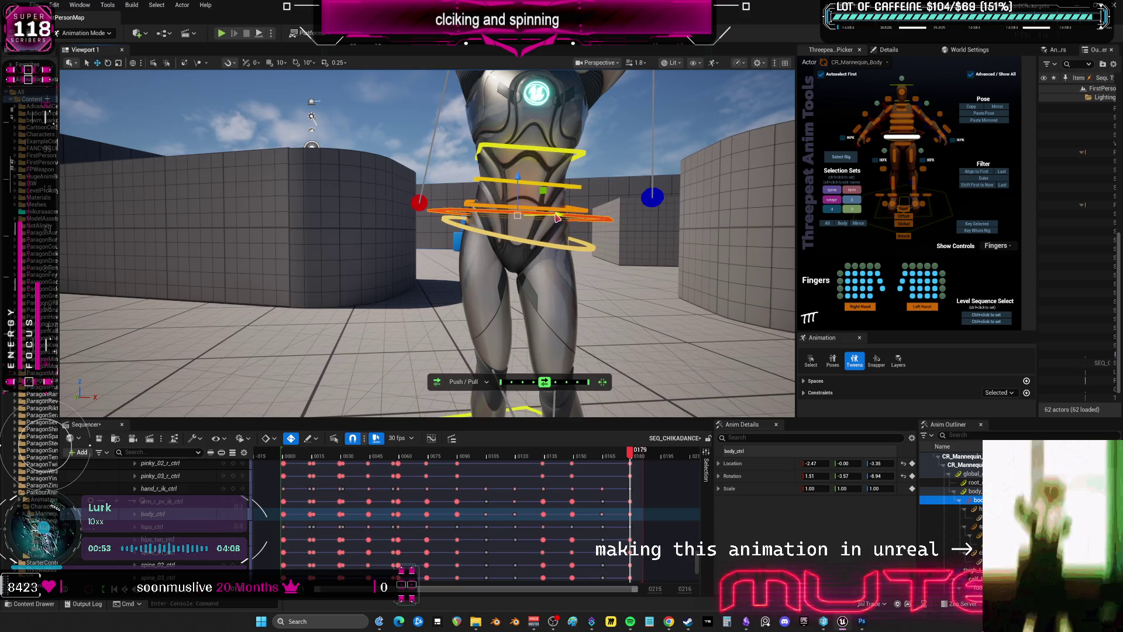
pyautogui.moveTo(556, 217); pyautogui.dragTo(556, 202, button='right')
# Raise the left clavicle slightly at frame 179 and preview the lead-in motion
pyautogui.click(511, 135)
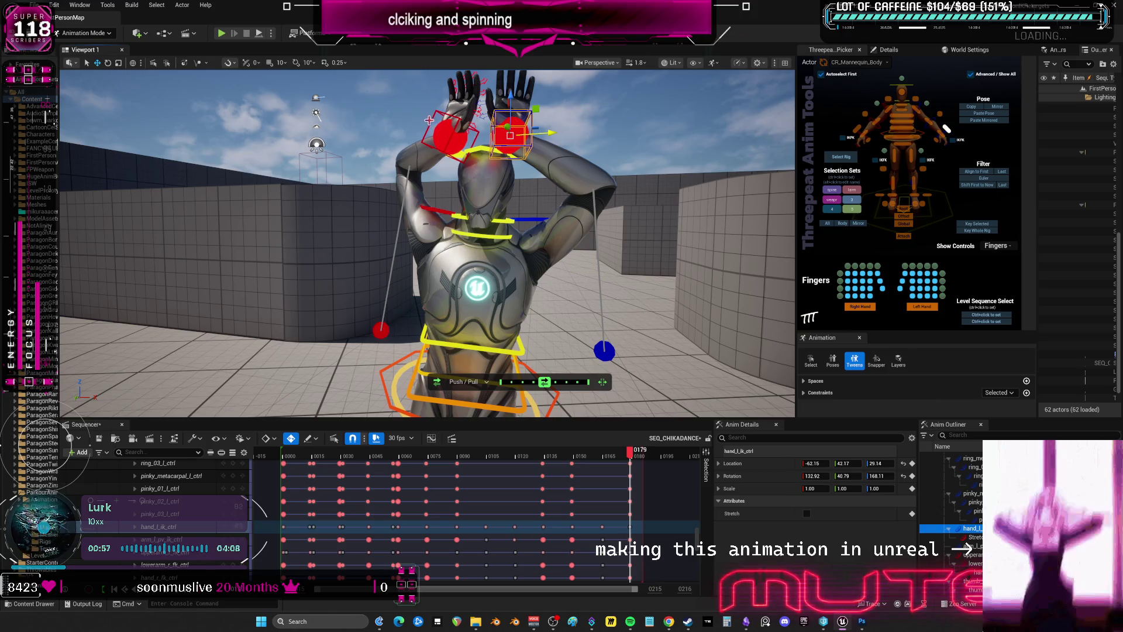
pyautogui.keyDown('ctrl'); pyautogui.click(448, 134); pyautogui.keyUp('ctrl')
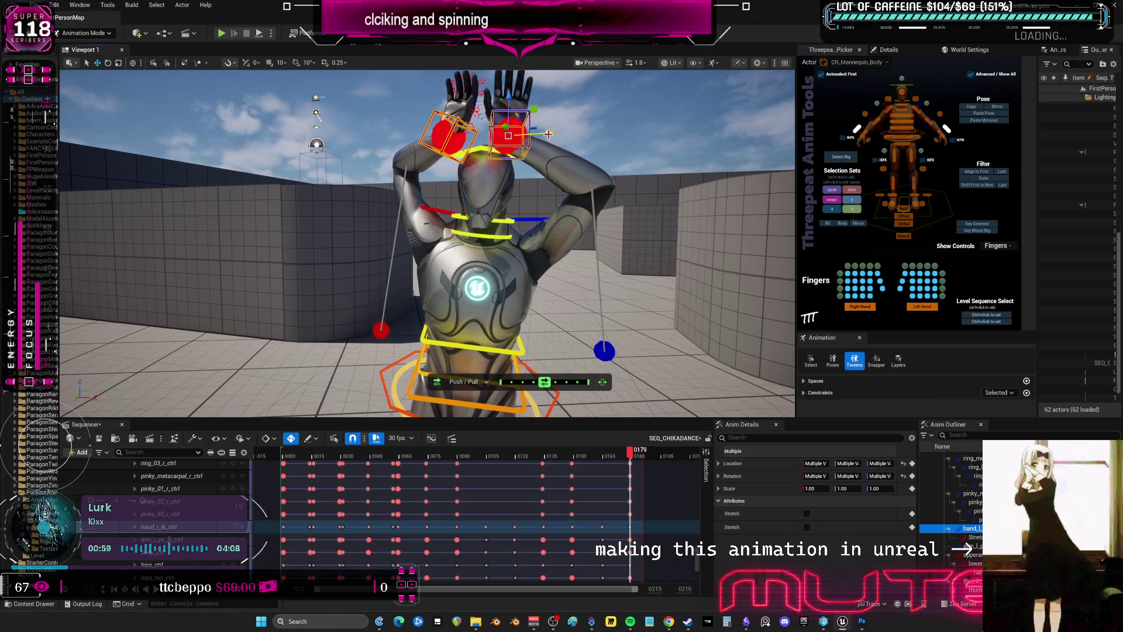
pyautogui.click(534, 221)
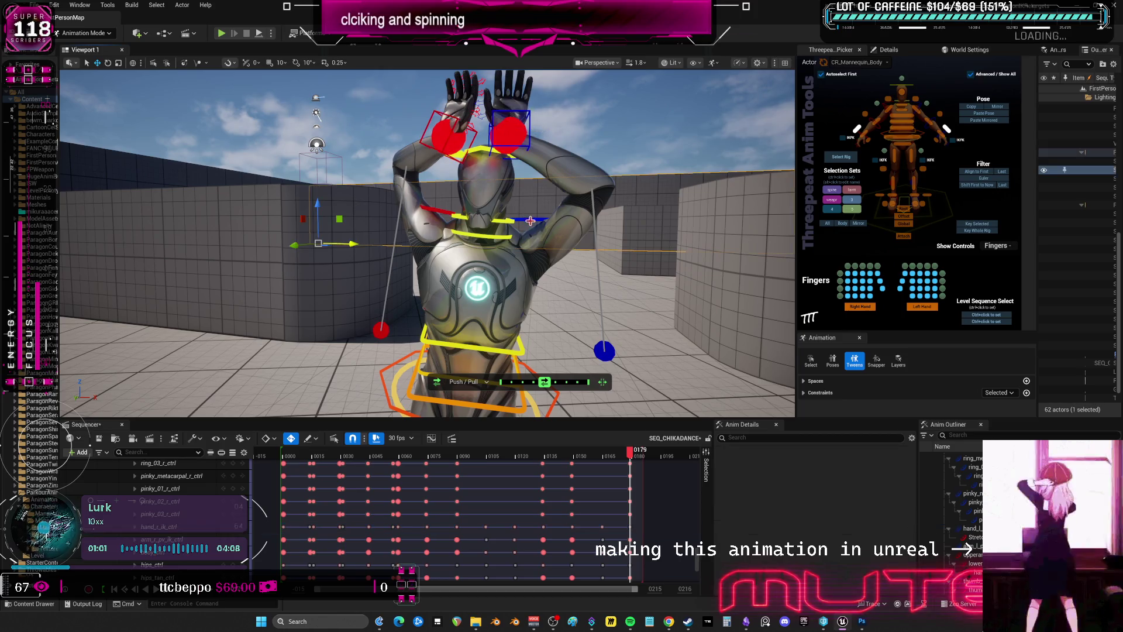
pyautogui.press('e')
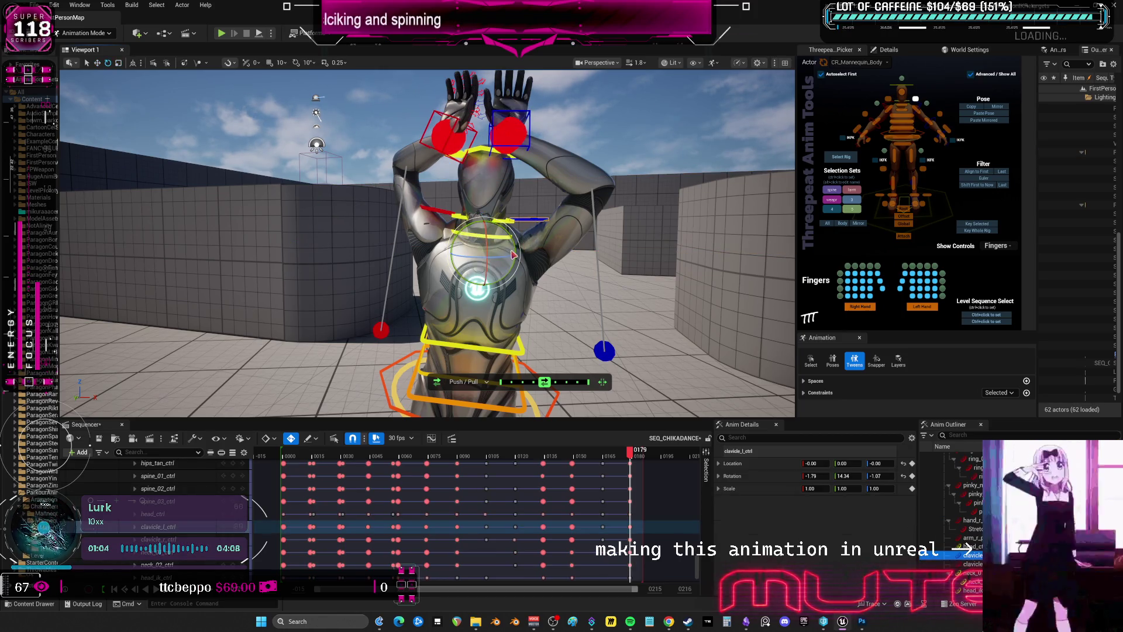
pyautogui.moveTo(497, 246); pyautogui.dragTo(483, 242)
pyautogui.click(464, 239)
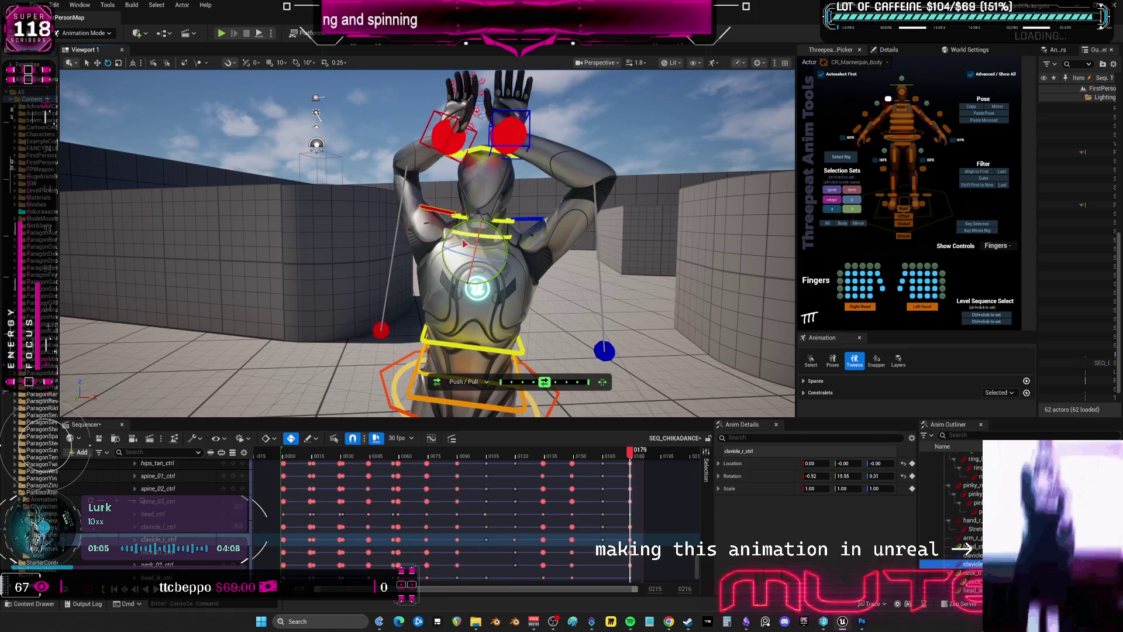
pyautogui.moveTo(631, 454)
pyautogui.mouseDown()
pyautogui.moveTo(611, 455)
pyautogui.moveTo(635, 454)
pyautogui.mouseUp()
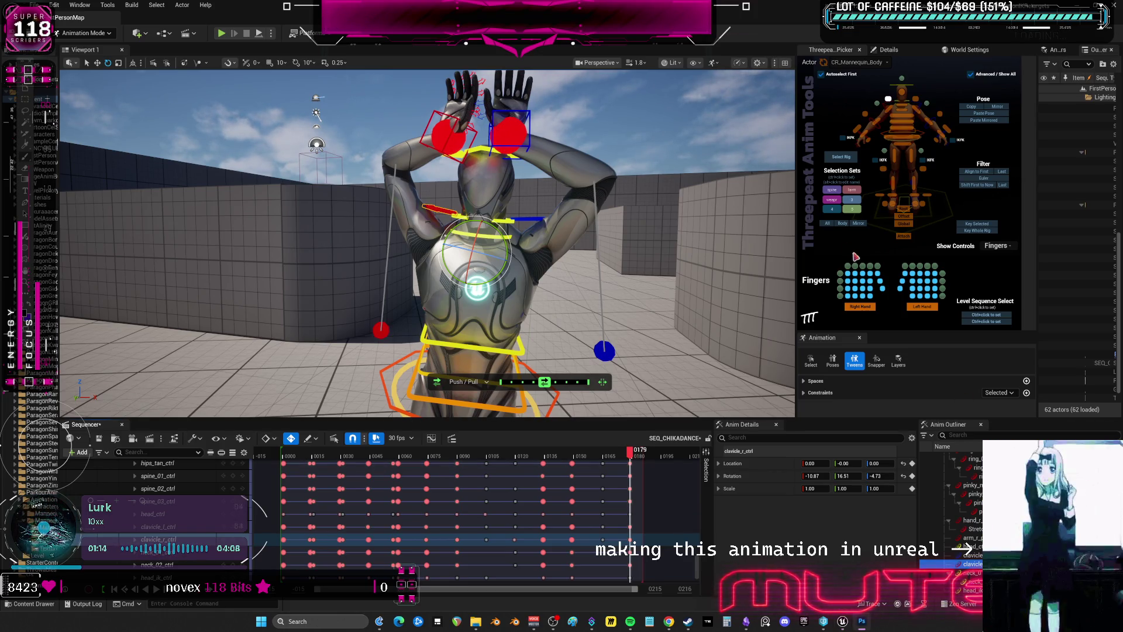
# Rotate the body control slightly and move both hand IK controls to the right
pyautogui.click(581, 345)
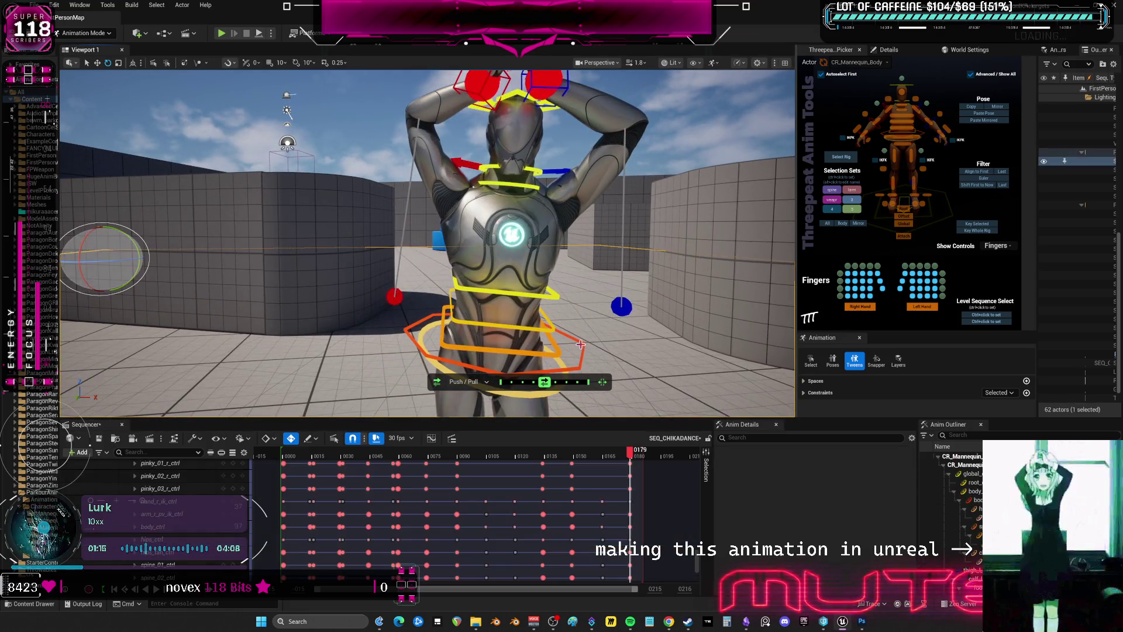
pyautogui.click(581, 344)
pyautogui.moveTo(522, 310); pyautogui.dragTo(522, 318)
pyautogui.moveTo(522, 318); pyautogui.dragTo(532, 187, button='middle')
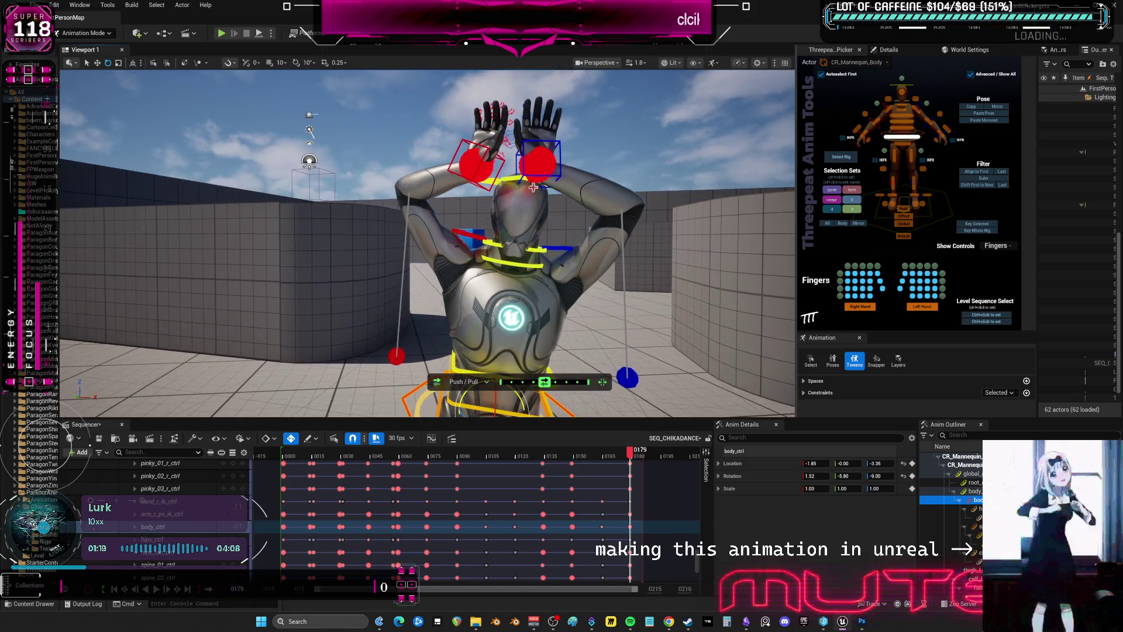
pyautogui.click(504, 159)
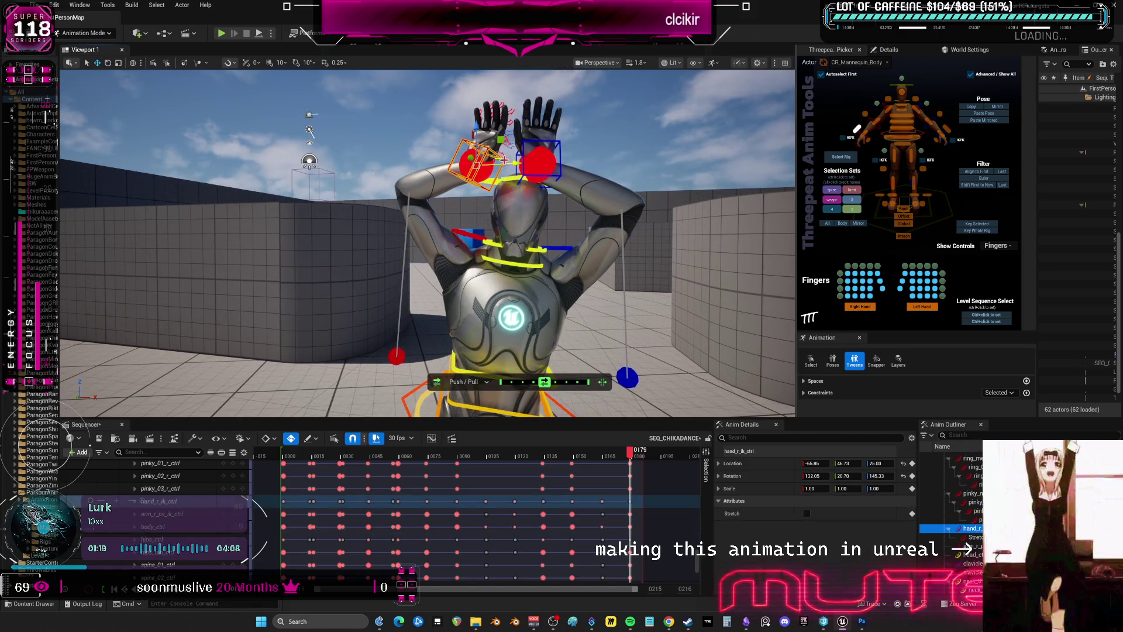
pyautogui.keyDown('ctrl'); pyautogui.click(560, 145); pyautogui.keyUp('ctrl')
pyautogui.moveTo(561, 159); pyautogui.dragTo(620, 160)
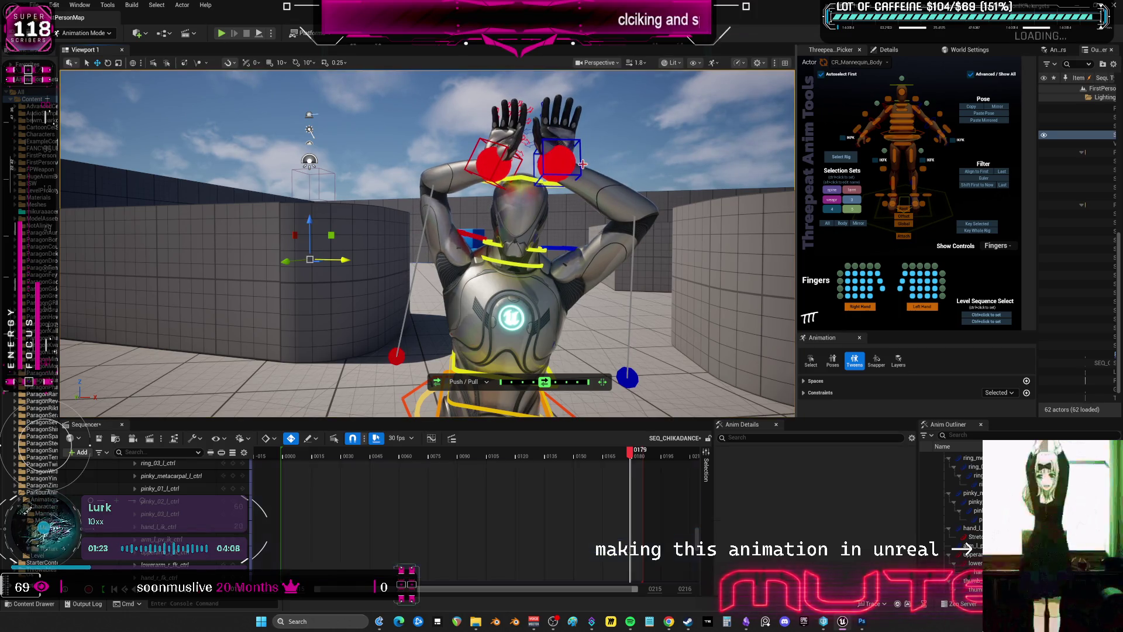
# Rotate the left hand to -55.64, 43.53, 31.98 and preview frames 175 to 179
pyautogui.click(563, 138)
pyautogui.press('e')
pyautogui.moveTo(563, 140); pyautogui.dragTo(577, 170)
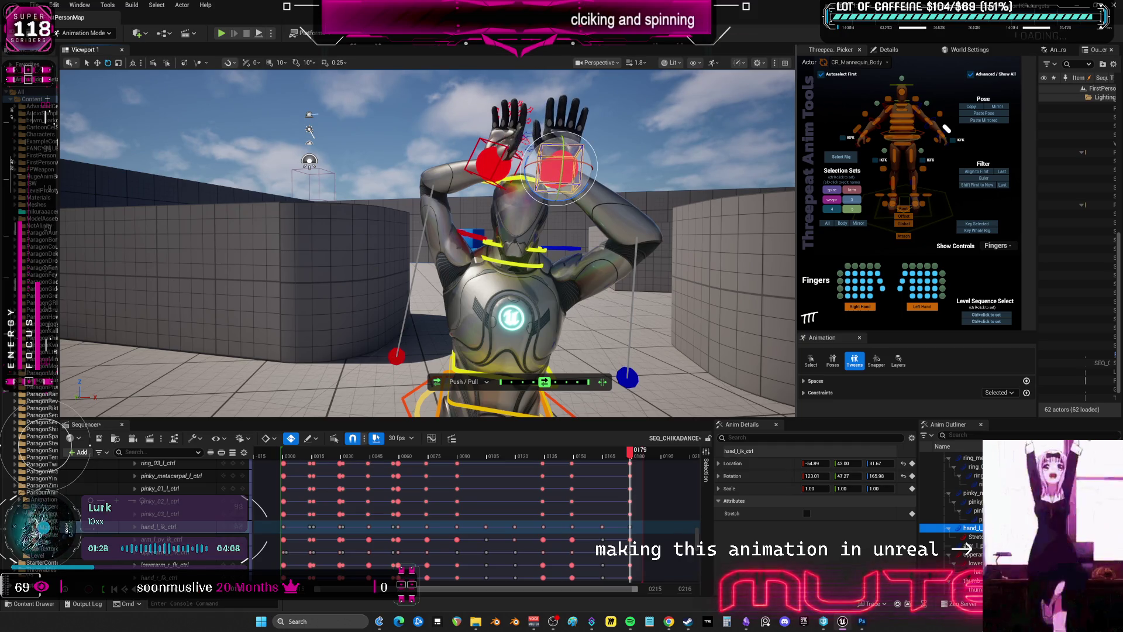
pyautogui.click(500, 155)
pyautogui.moveTo(656, 459)
pyautogui.mouseDown()
pyautogui.moveTo(602, 464)
pyautogui.moveTo(631, 467)
pyautogui.mouseUp()
# Select the left elbow pole control and preview the motion from frame 163 back to 179
pyautogui.click(632, 379)
pyautogui.moveTo(634, 381)
pyautogui.keyDown('alt'); pyautogui.mouseDown()
pyautogui.moveTo(664, 376)
pyautogui.moveTo(642, 371)
pyautogui.mouseUp(); pyautogui.keyUp('alt')
pyautogui.press('w')
pyautogui.keyDown('alt'); pyautogui.moveTo(624, 331); pyautogui.dragTo(579, 337); pyautogui.keyUp('alt')
pyautogui.moveTo(630, 453)
pyautogui.mouseDown()
pyautogui.moveTo(603, 461)
pyautogui.moveTo(624, 466)
pyautogui.mouseUp()
pyautogui.moveTo(629, 467); pyautogui.dragTo(631, 468)
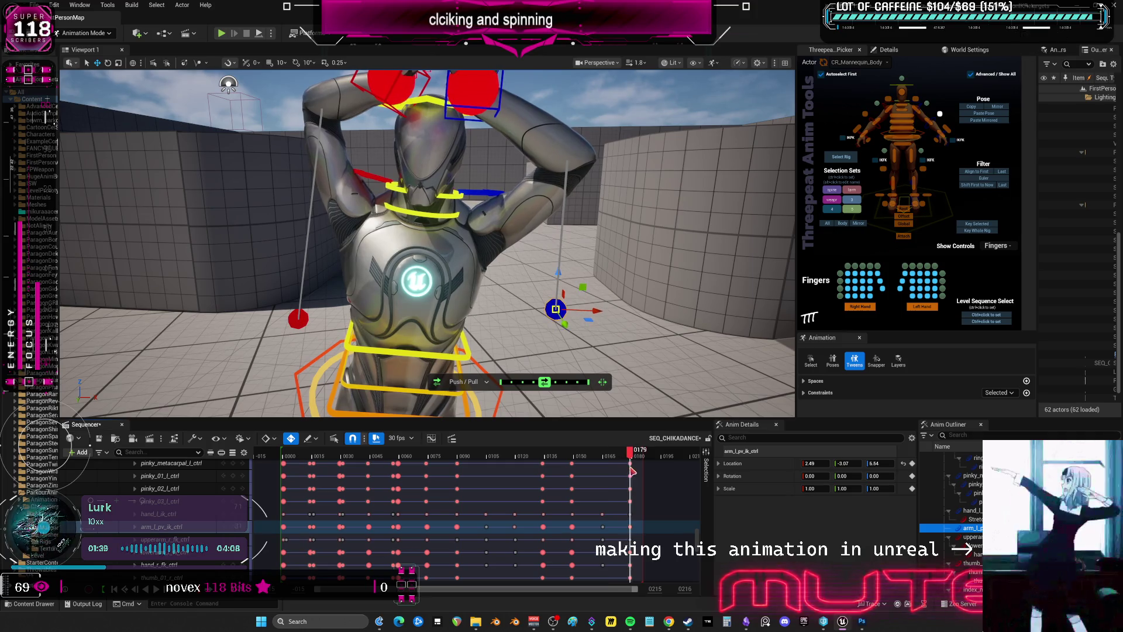
# Go to frame 180 with both hands on the head and select every rig control
pyautogui.click(504, 110)
pyautogui.keyDown('alt'); pyautogui.moveTo(505, 110); pyautogui.dragTo(536, 186); pyautogui.keyUp('alt')
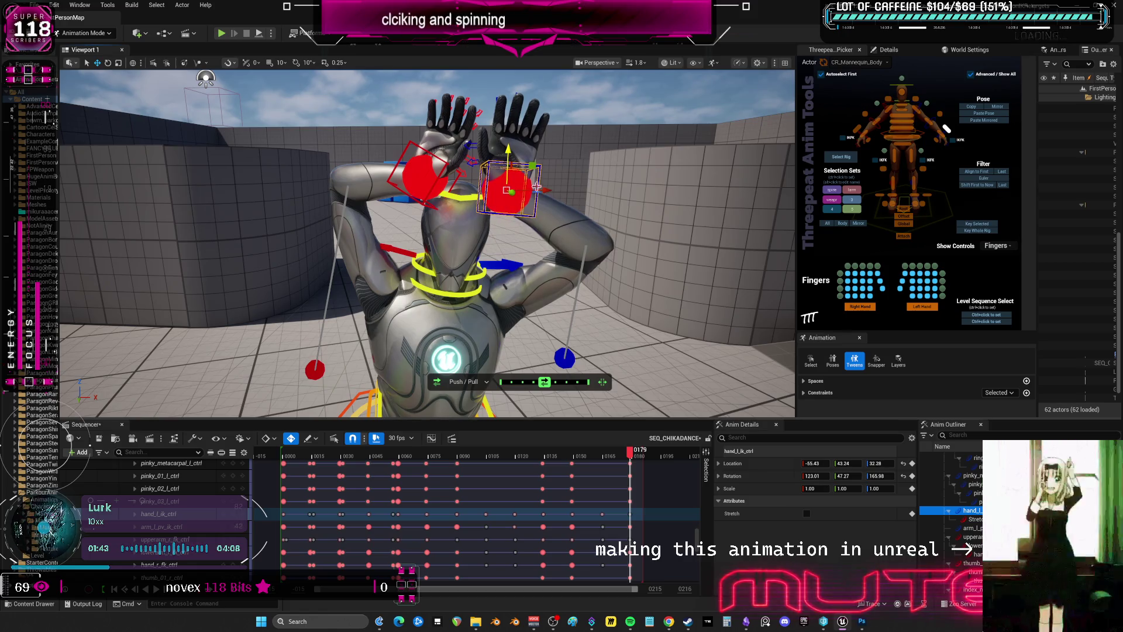
pyautogui.click(551, 193)
pyautogui.click(530, 186)
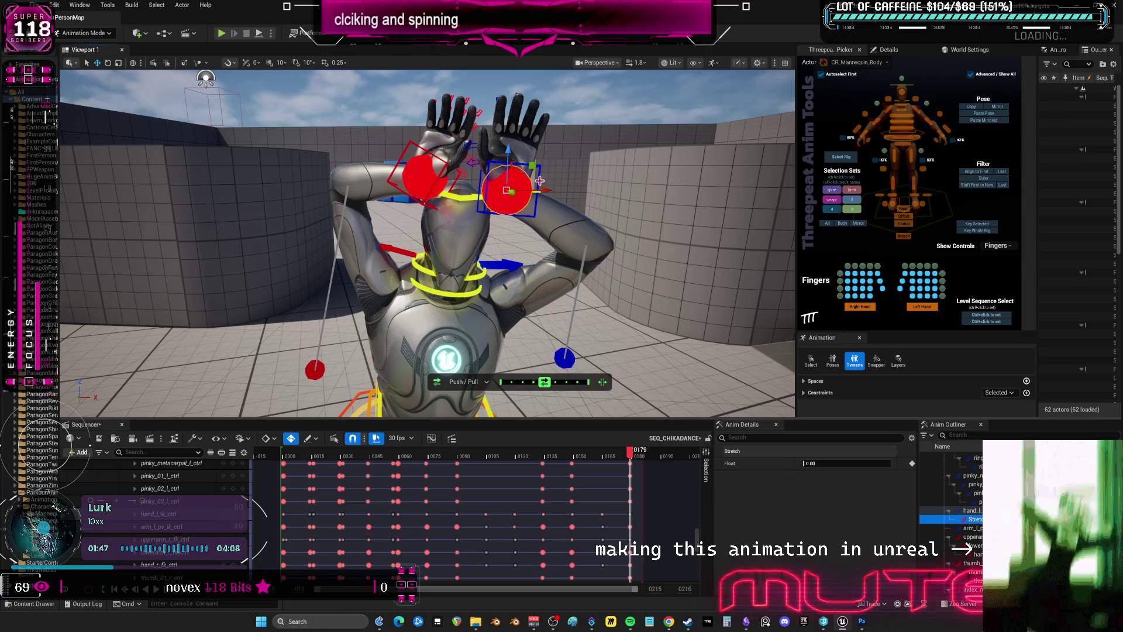
pyautogui.click(539, 181)
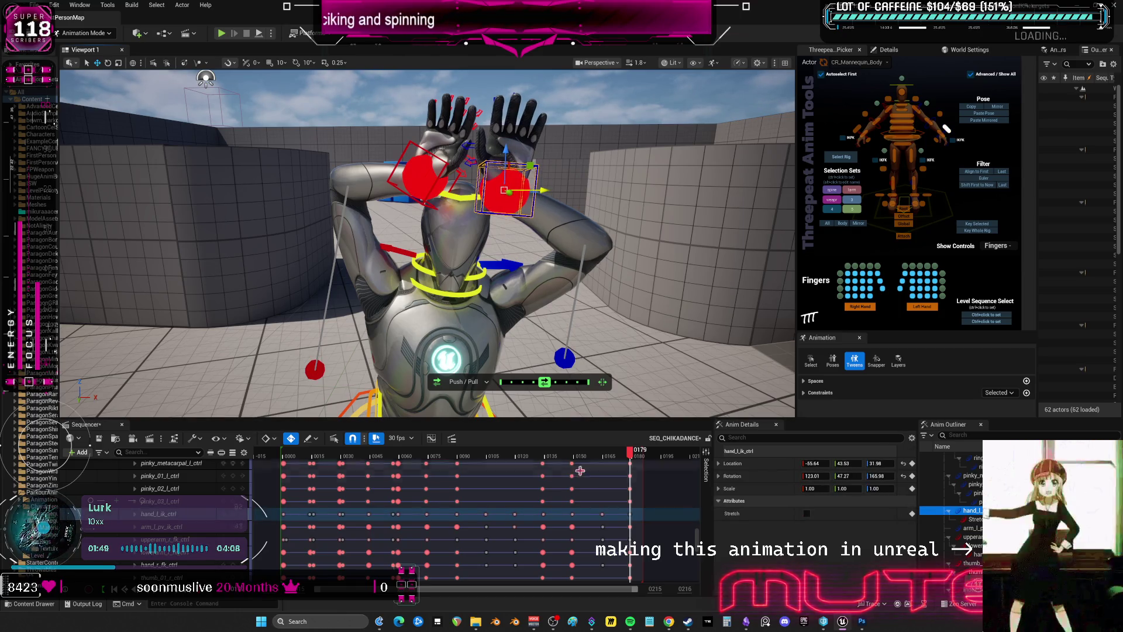
pyautogui.moveTo(629, 454)
pyautogui.mouseDown()
pyautogui.moveTo(616, 458)
pyautogui.moveTo(632, 456)
pyautogui.mouseUp()
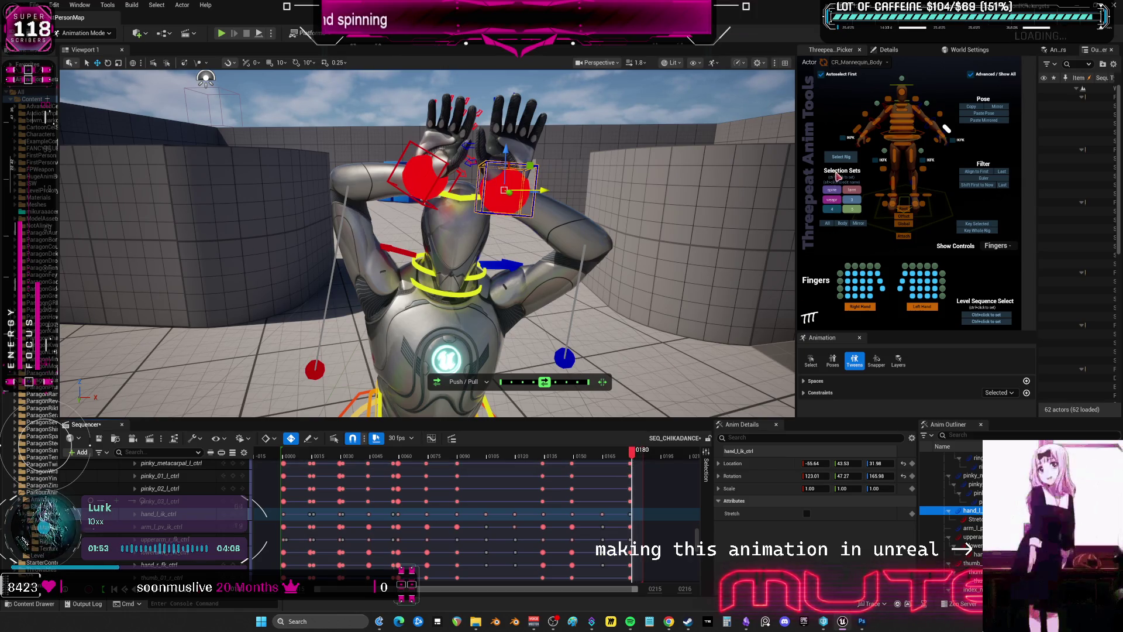
pyautogui.click(828, 223)
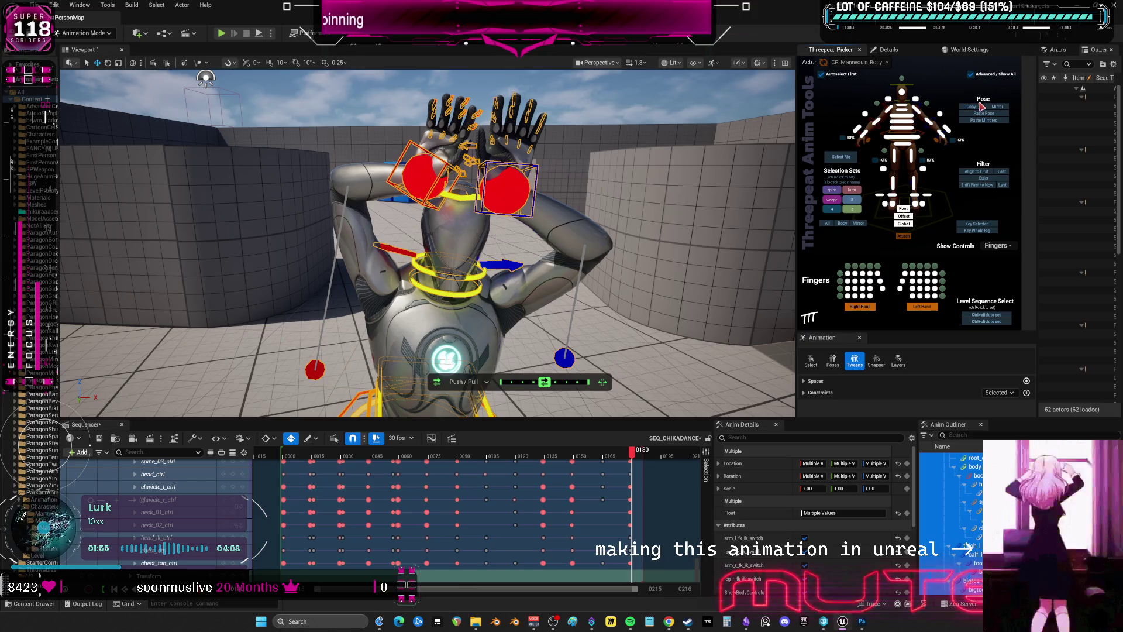
# Rotate the whole-body offset control to about -31.73 degrees on Z
pyautogui.press('f')
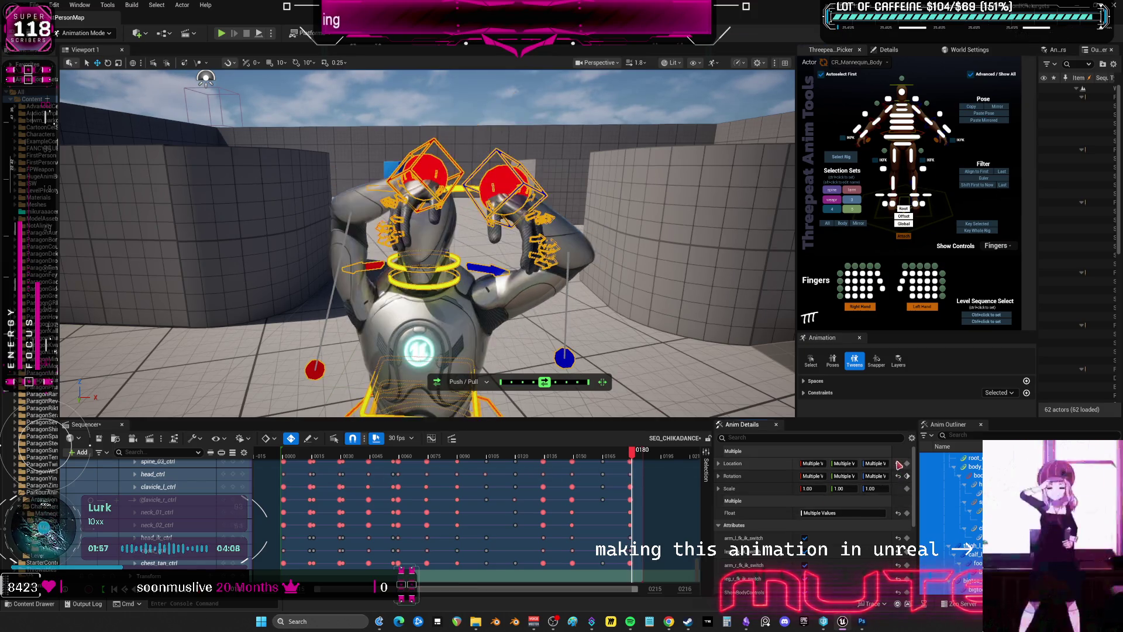
pyautogui.scroll(5, 688, 283)
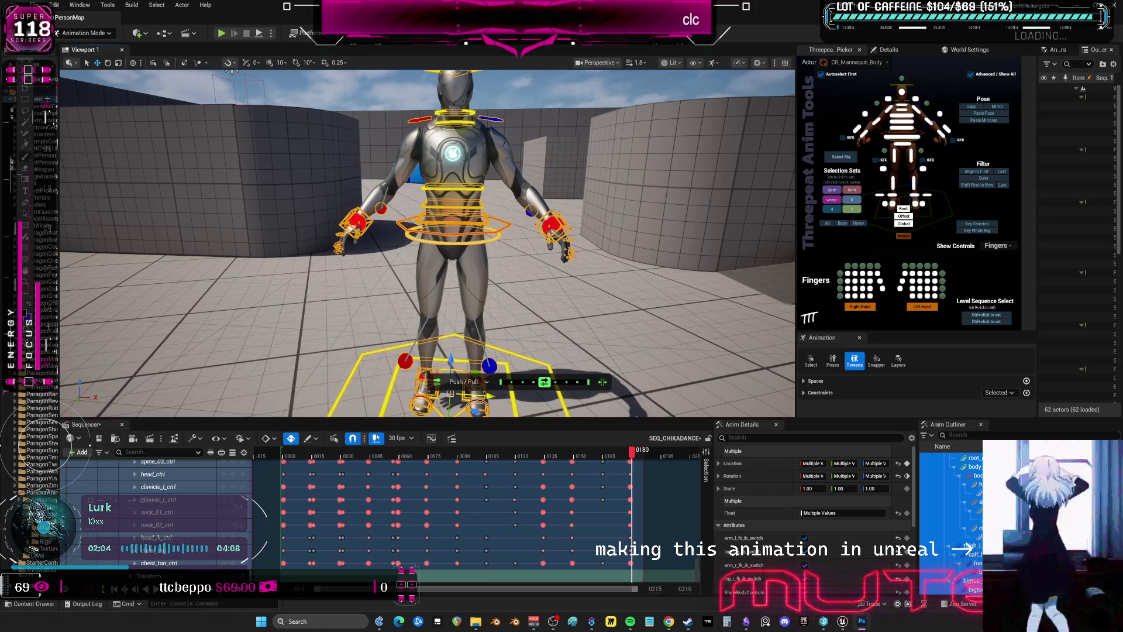
pyautogui.moveTo(527, 327); pyautogui.dragTo(498, 310, button='right')
pyautogui.scroll(5, 459, 321)
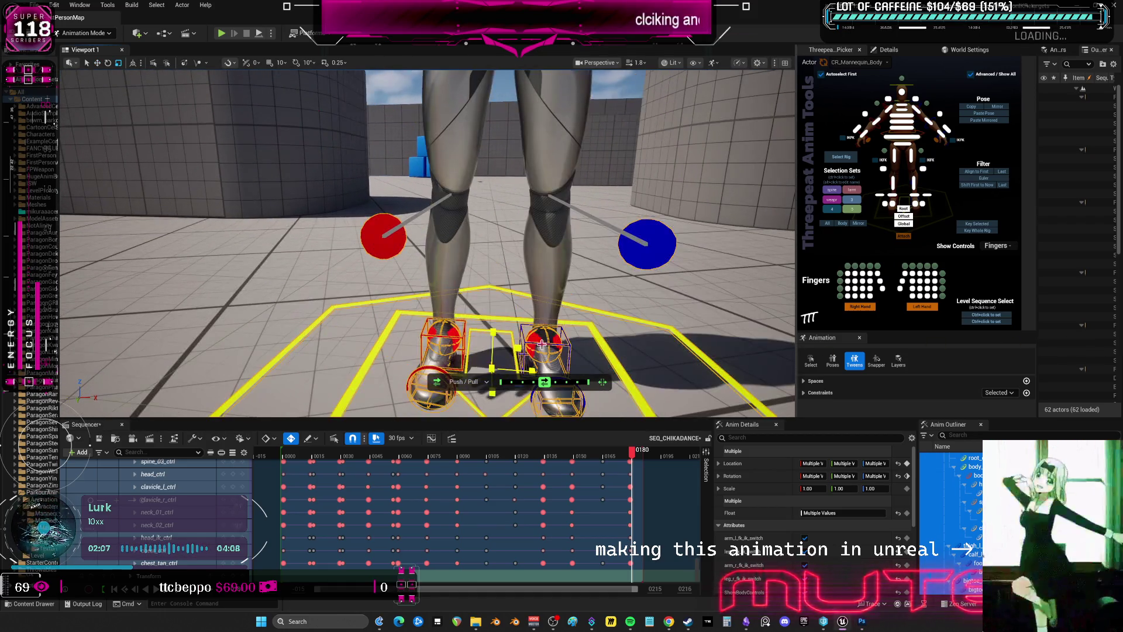
pyautogui.click(544, 340)
pyautogui.moveTo(438, 305)
pyautogui.mouseDown(button='right')
pyautogui.moveTo(409, 293)
pyautogui.moveTo(437, 304)
pyautogui.mouseUp(button='right')
pyautogui.press('e')
pyautogui.click(515, 334)
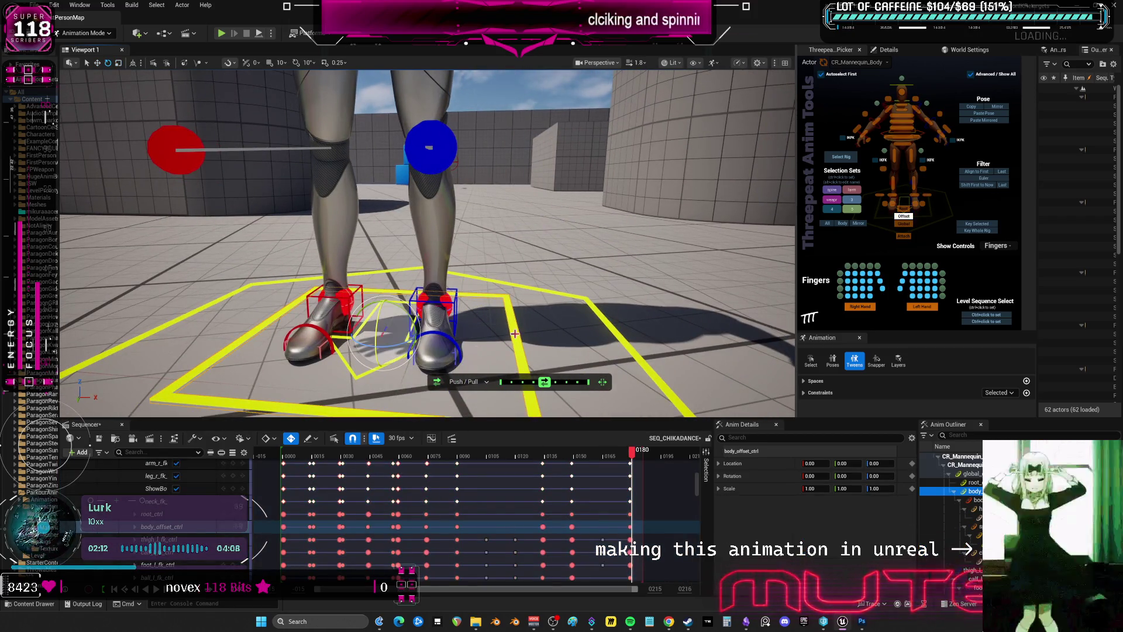
pyautogui.moveTo(446, 334)
pyautogui.mouseDown()
pyautogui.moveTo(437, 346)
pyautogui.moveTo(460, 351)
pyautogui.mouseUp()
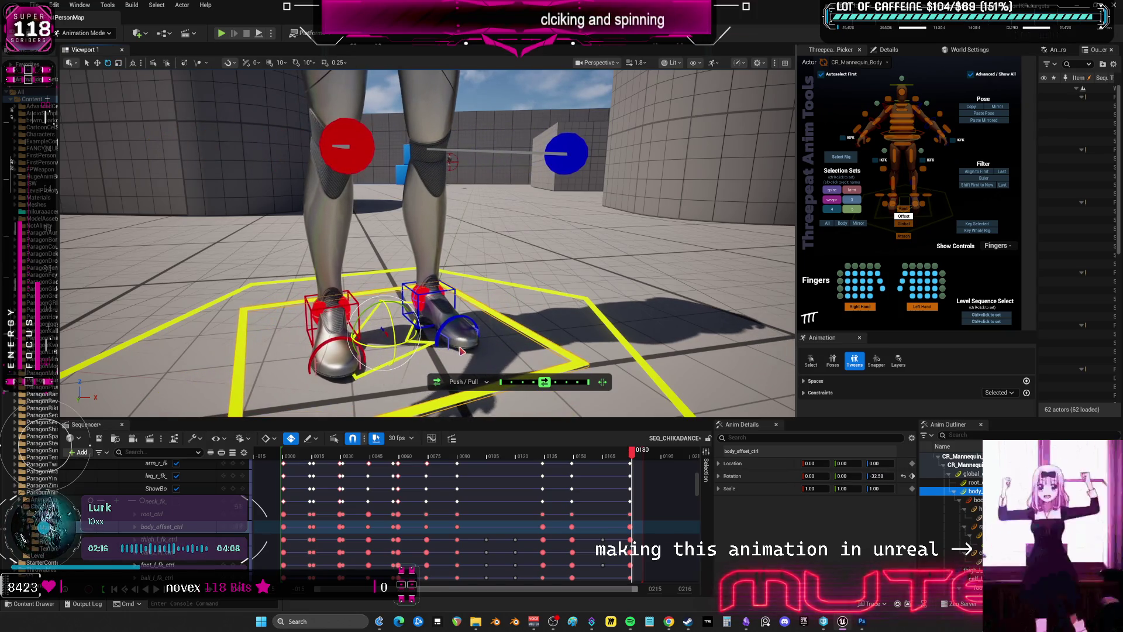
# Slide the left foot out to the right and push the right knee outward
pyautogui.click(456, 295)
pyautogui.press('w')
pyautogui.moveTo(469, 310); pyautogui.dragTo(549, 308)
pyautogui.click(565, 153)
pyautogui.moveTo(520, 247)
pyautogui.mouseDown(button='right')
pyautogui.moveTo(502, 245)
pyautogui.moveTo(526, 249)
pyautogui.moveTo(523, 257)
pyautogui.moveTo(520, 247)
pyautogui.mouseUp(button='right')
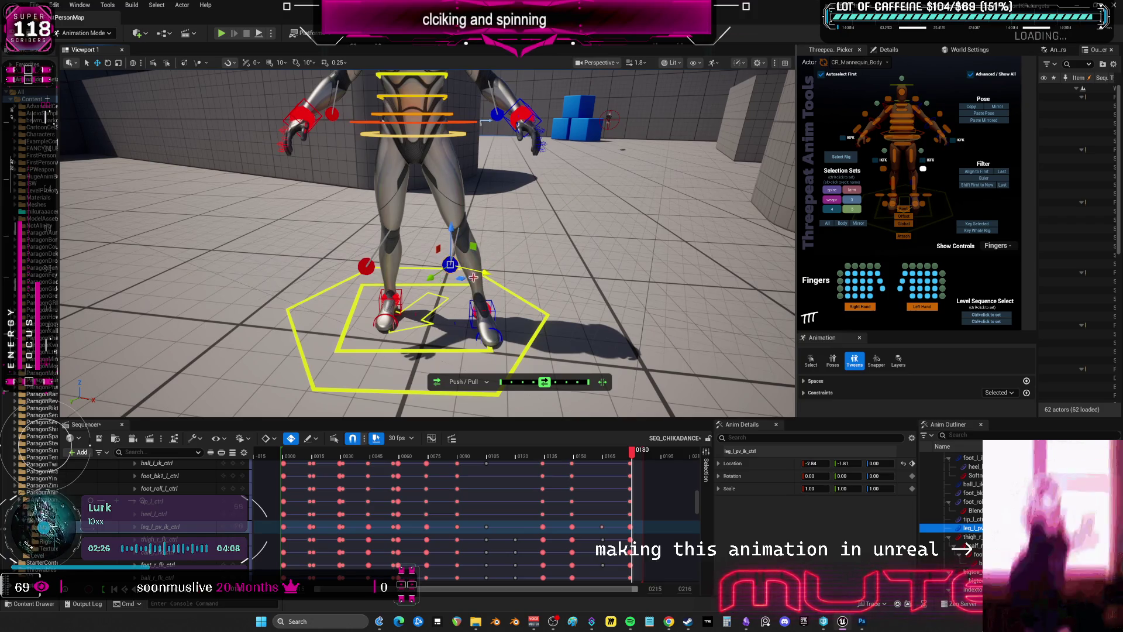
pyautogui.click(367, 267)
pyautogui.moveTo(379, 275); pyautogui.dragTo(418, 284)
# Lower the main body control to Z -7.28
pyautogui.click(457, 121)
pyautogui.moveTo(413, 80); pyautogui.dragTo(417, 98)
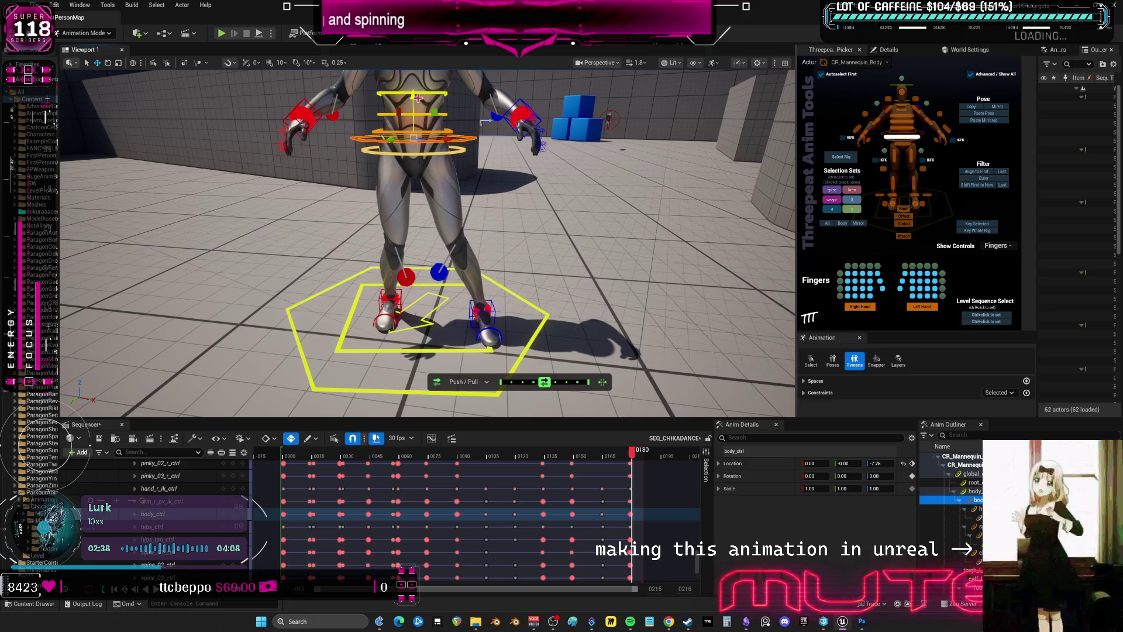
pyautogui.keyDown('alt'); pyautogui.moveTo(417, 98); pyautogui.dragTo(419, 146); pyautogui.keyUp('alt')
pyautogui.keyDown('alt'); pyautogui.moveTo(364, 171); pyautogui.dragTo(455, 302); pyautogui.keyUp('alt')
# Widen the stance, moving the right foot to 5.51, 9.37, -4.00
pyautogui.click(531, 273)
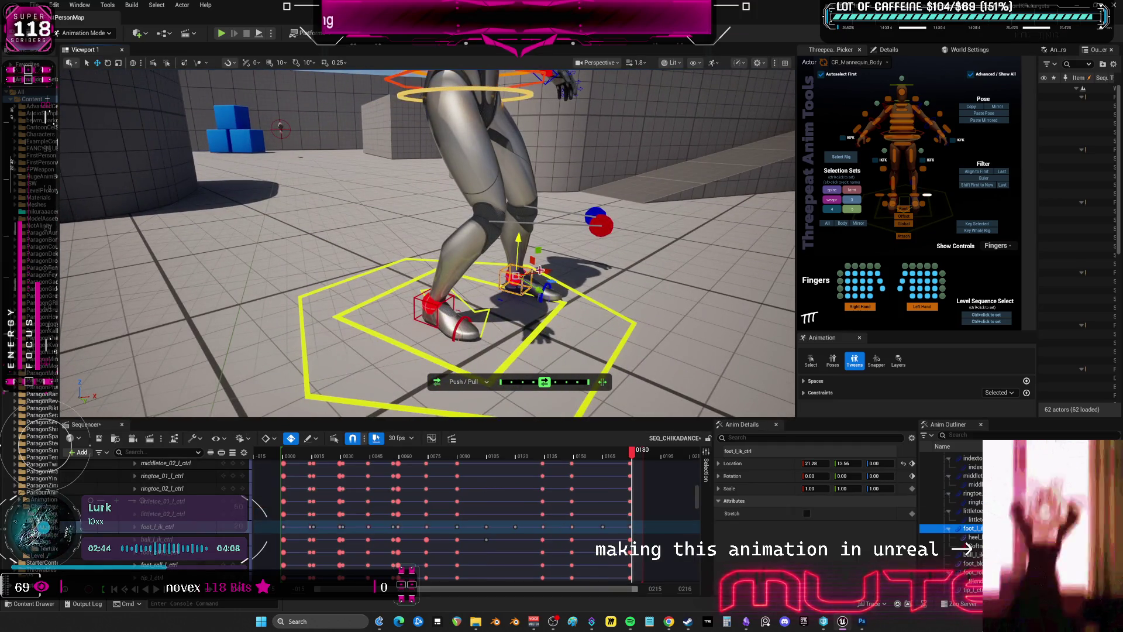
pyautogui.moveTo(529, 275); pyautogui.dragTo(513, 268)
pyautogui.click(451, 300)
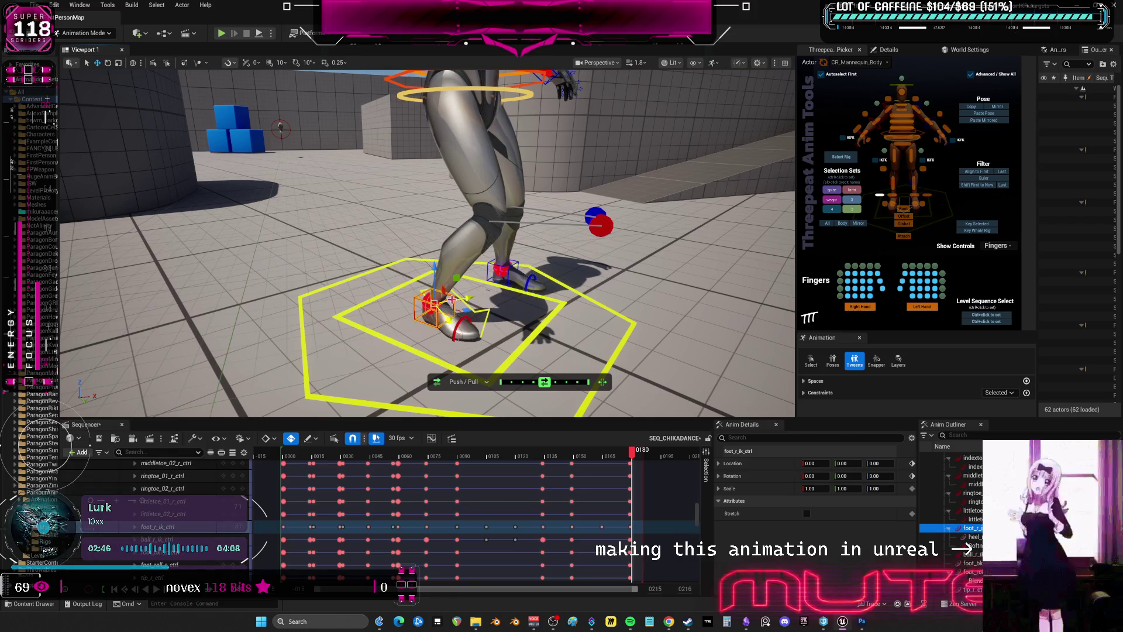
pyautogui.moveTo(452, 325); pyautogui.dragTo(460, 338)
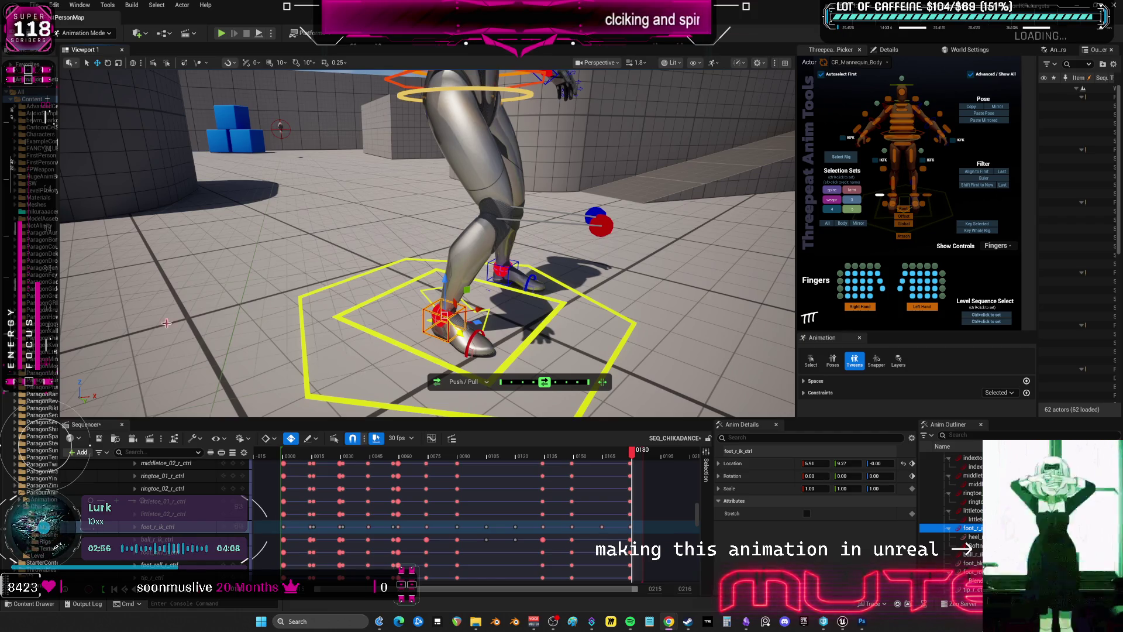
pyautogui.moveTo(522, 163)
pyautogui.mouseDown(button='right')
pyautogui.moveTo(509, 175)
pyautogui.moveTo(522, 162)
pyautogui.mouseUp(button='right')
pyautogui.click(521, 158)
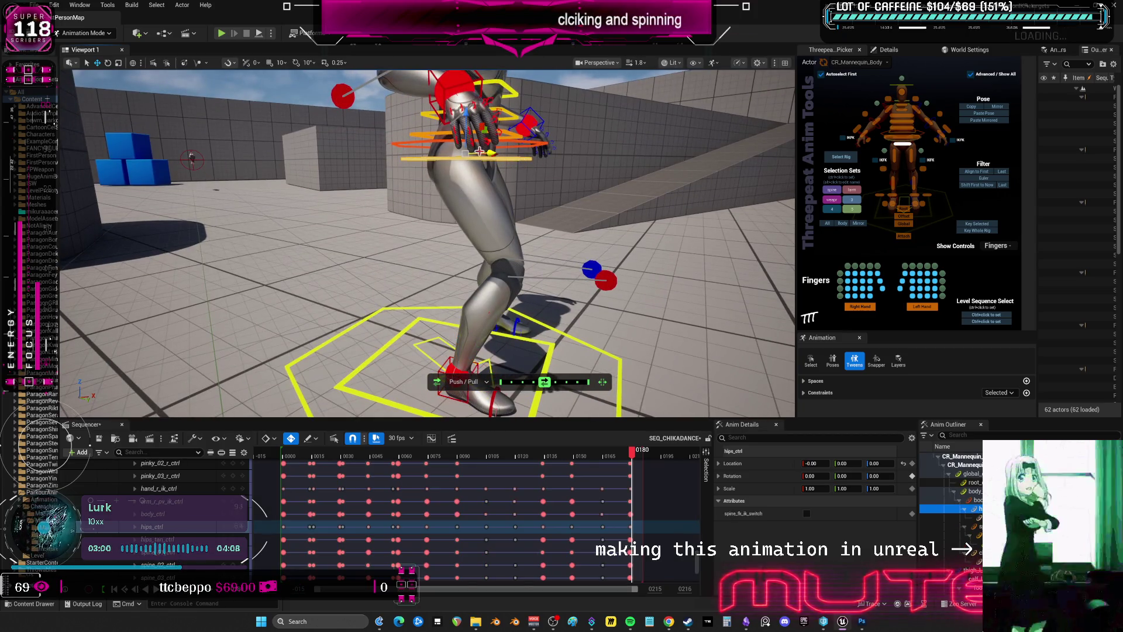
# Tilt the hips control forward and back with the rotate gizmo
pyautogui.press('e')
pyautogui.moveTo(495, 156); pyautogui.dragTo(488, 174)
pyautogui.moveTo(488, 175)
pyautogui.mouseDown(button='right')
pyautogui.moveTo(462, 175)
pyautogui.moveTo(491, 171)
pyautogui.moveTo(575, 193)
pyautogui.mouseUp(button='right')
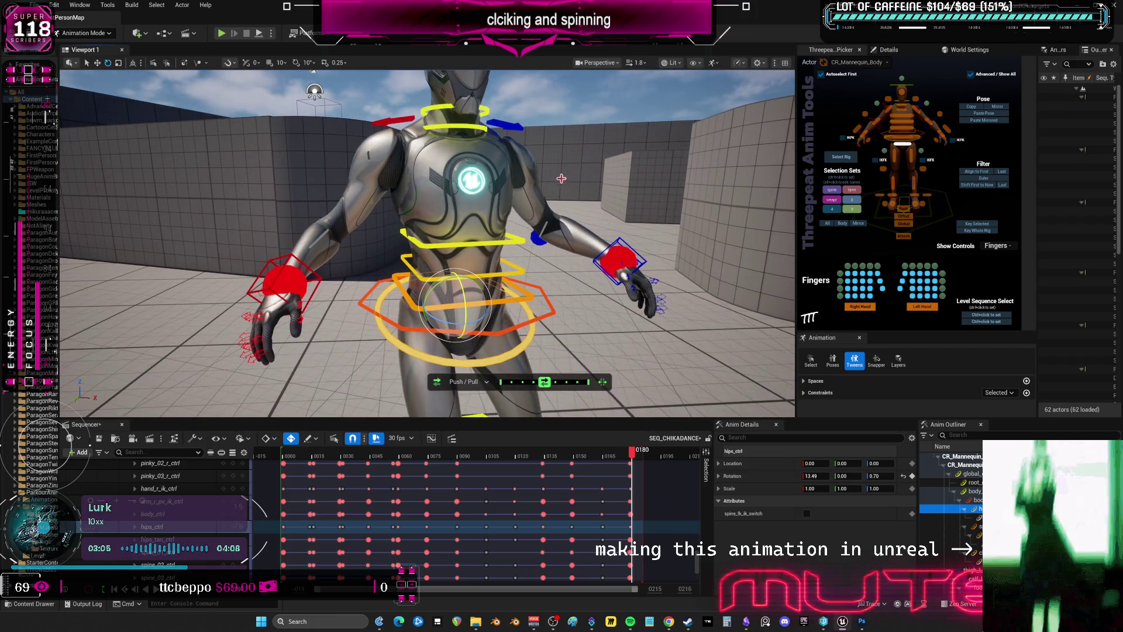
pyautogui.moveTo(506, 288); pyautogui.dragTo(530, 299, button='right')
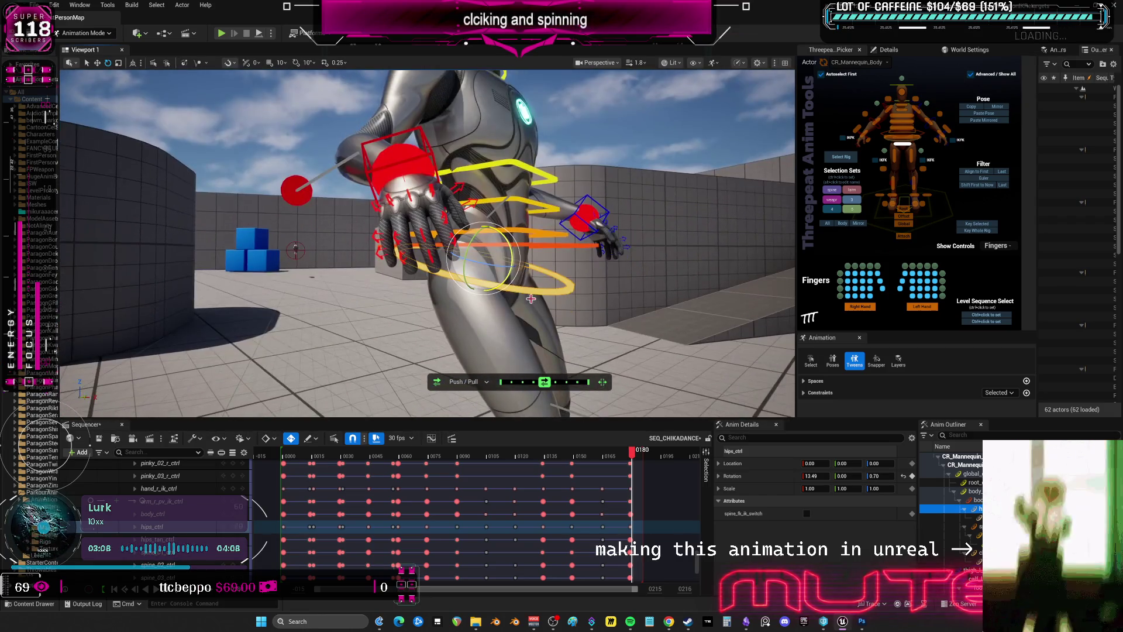
pyautogui.moveTo(513, 263); pyautogui.dragTo(512, 253)
# Bend the upper chest control forward to about X 13.70
pyautogui.moveTo(512, 232); pyautogui.dragTo(504, 238, button='right')
pyautogui.click(530, 213)
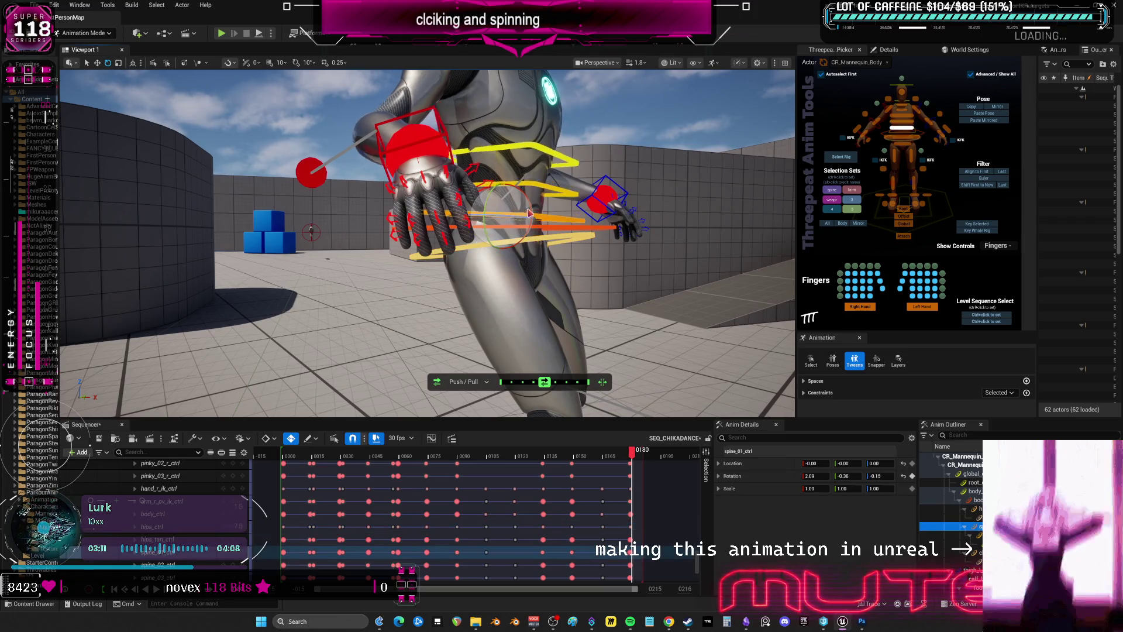
pyautogui.click(536, 194)
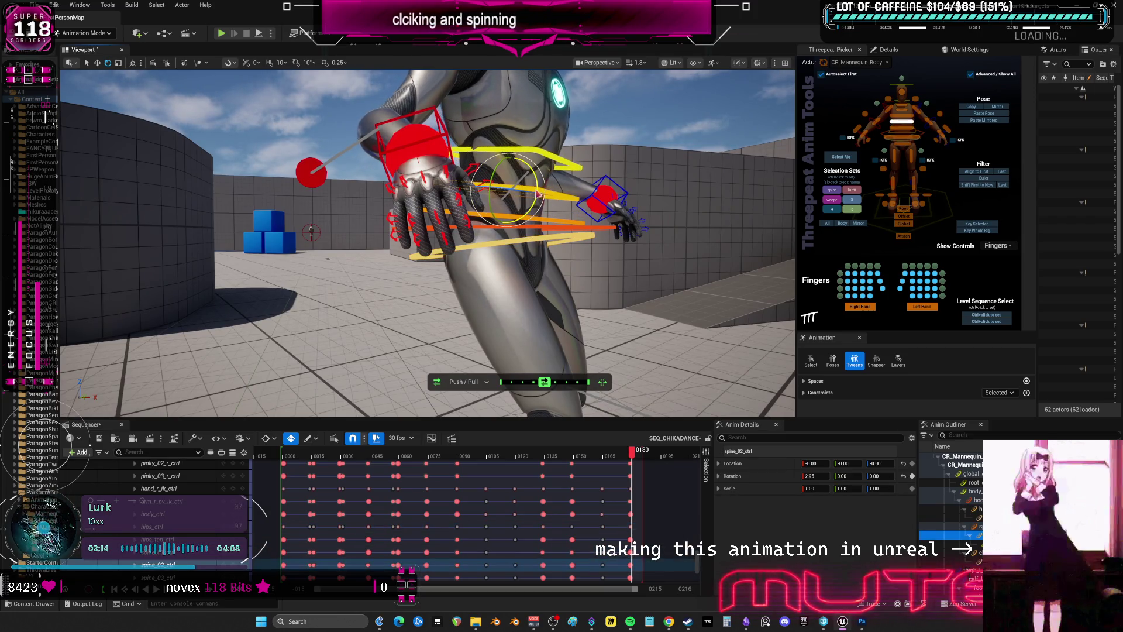
pyautogui.click(539, 153)
pyautogui.moveTo(539, 154); pyautogui.dragTo(548, 144)
pyautogui.moveTo(548, 143)
pyautogui.mouseDown(button='right')
pyautogui.moveTo(550, 234)
pyautogui.moveTo(562, 243)
pyautogui.mouseUp(button='right')
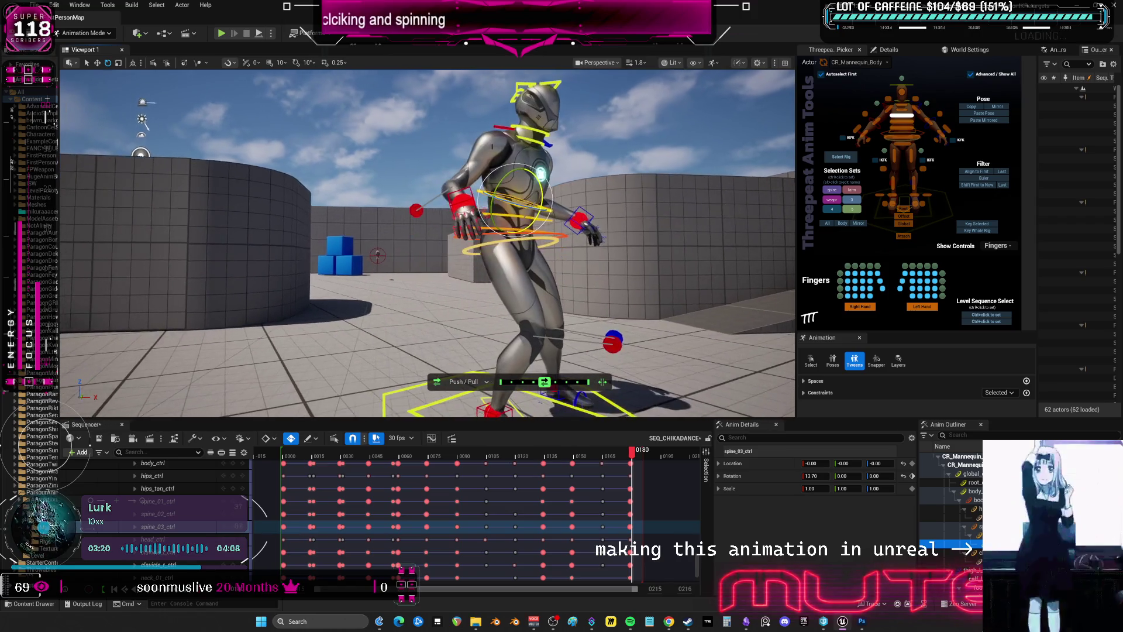
# Drop the body control to -2.48, 3.89, -11.76
pyautogui.click(527, 234)
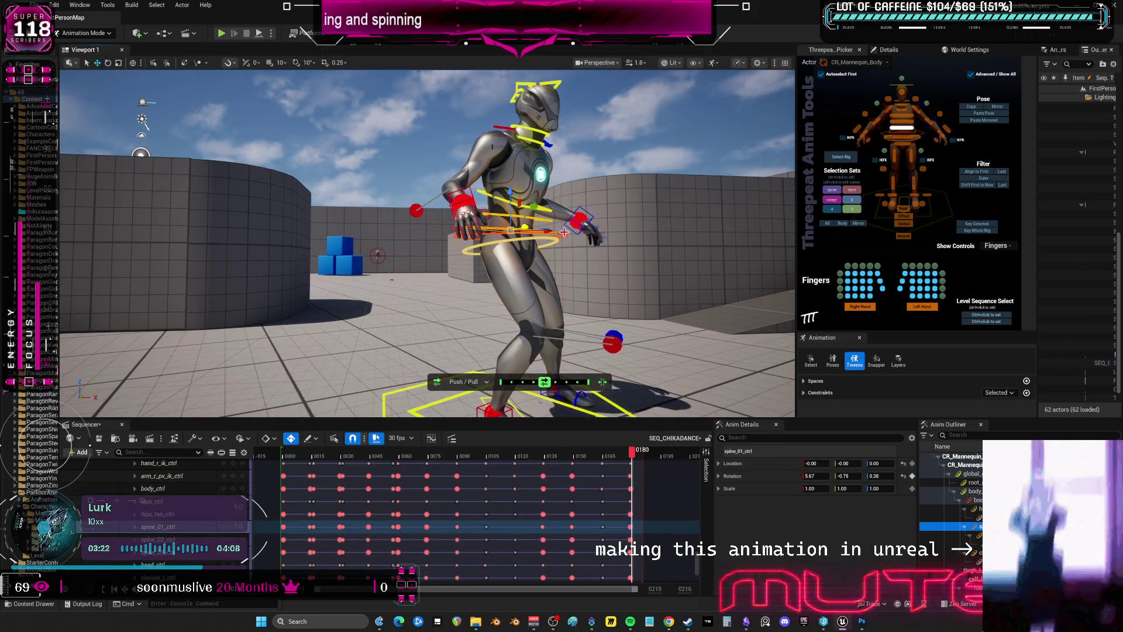
pyautogui.moveTo(514, 202); pyautogui.dragTo(510, 204)
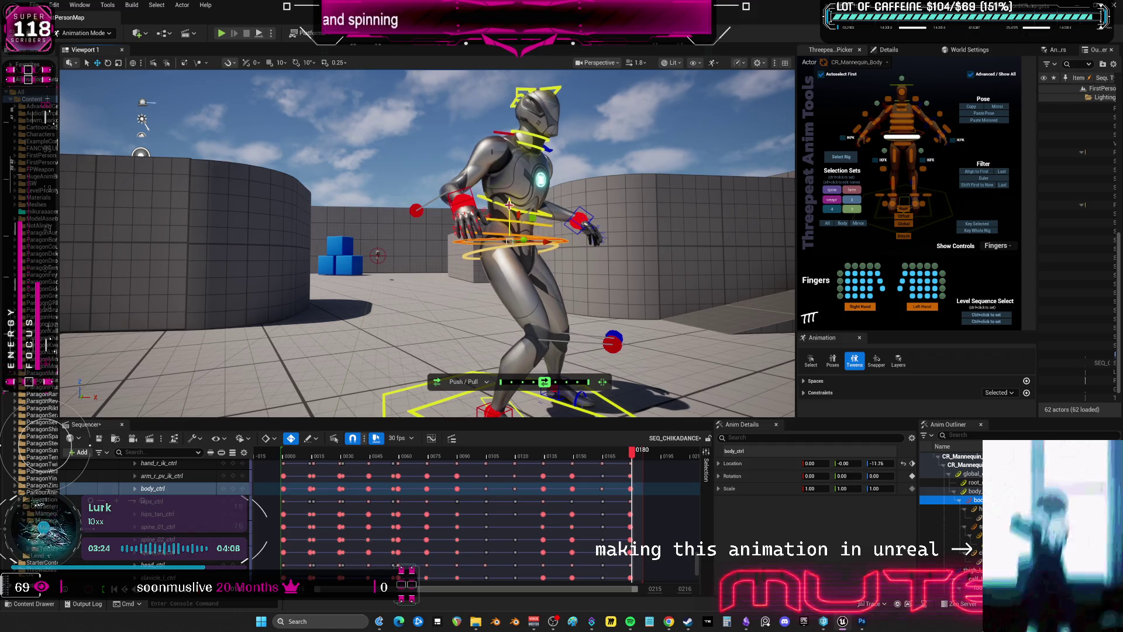
pyautogui.moveTo(552, 244); pyautogui.dragTo(539, 256, button='right')
pyautogui.moveTo(410, 174); pyautogui.dragTo(426, 174)
# Nudge the body slightly right and twist the middle spine control
pyautogui.moveTo(426, 174); pyautogui.dragTo(475, 185, button='right')
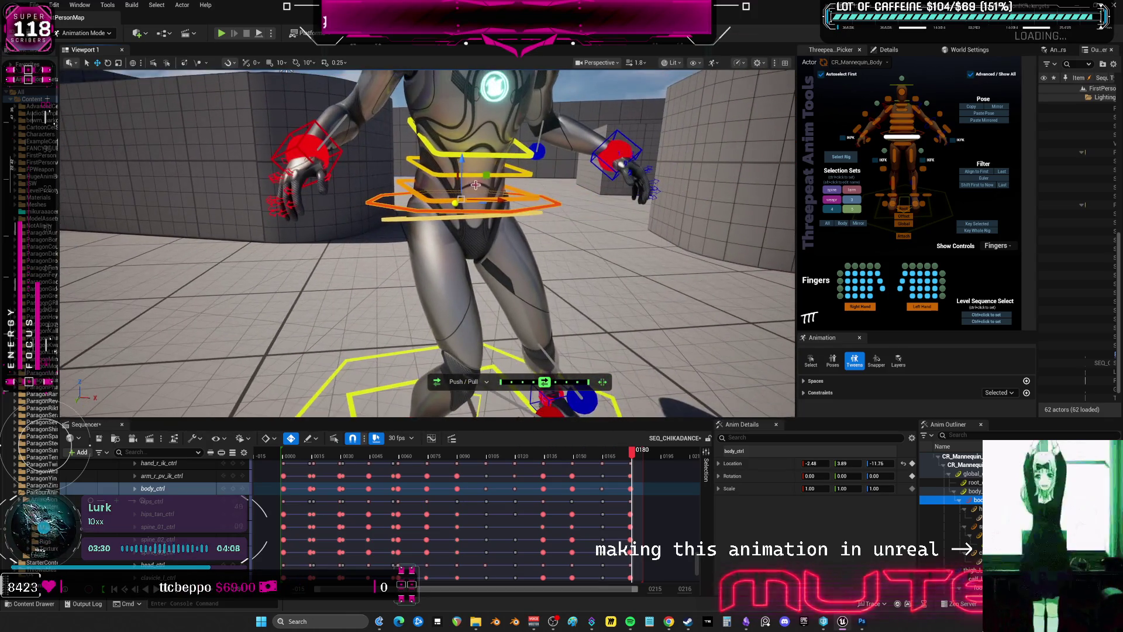
pyautogui.moveTo(500, 201); pyautogui.dragTo(504, 201)
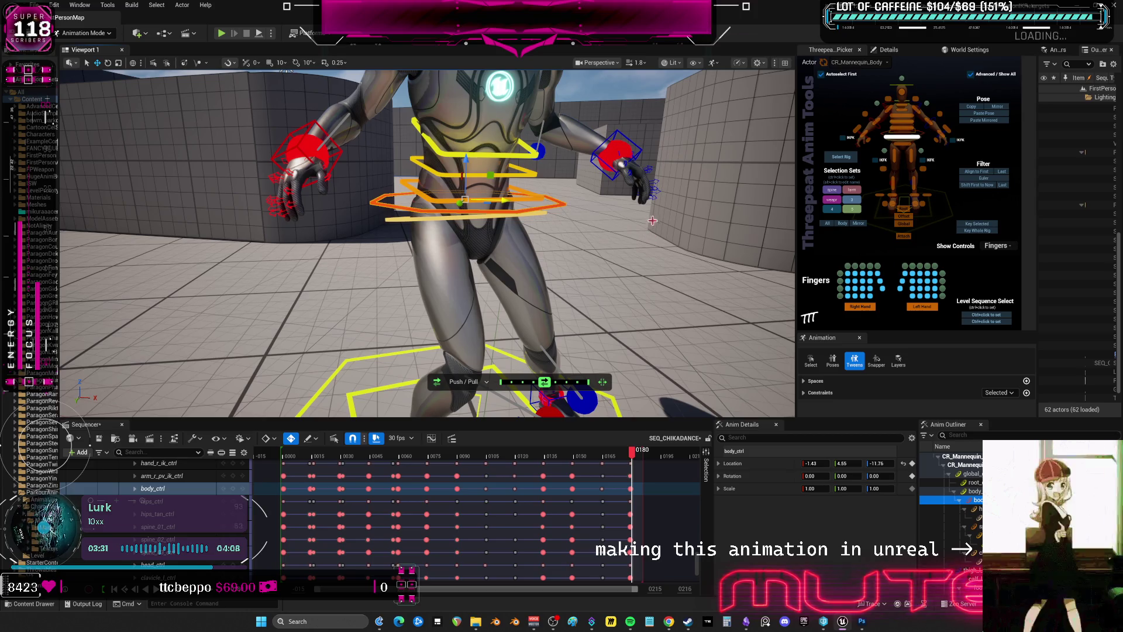
pyautogui.moveTo(652, 220); pyautogui.dragTo(628, 220, button='right')
pyautogui.click(461, 228)
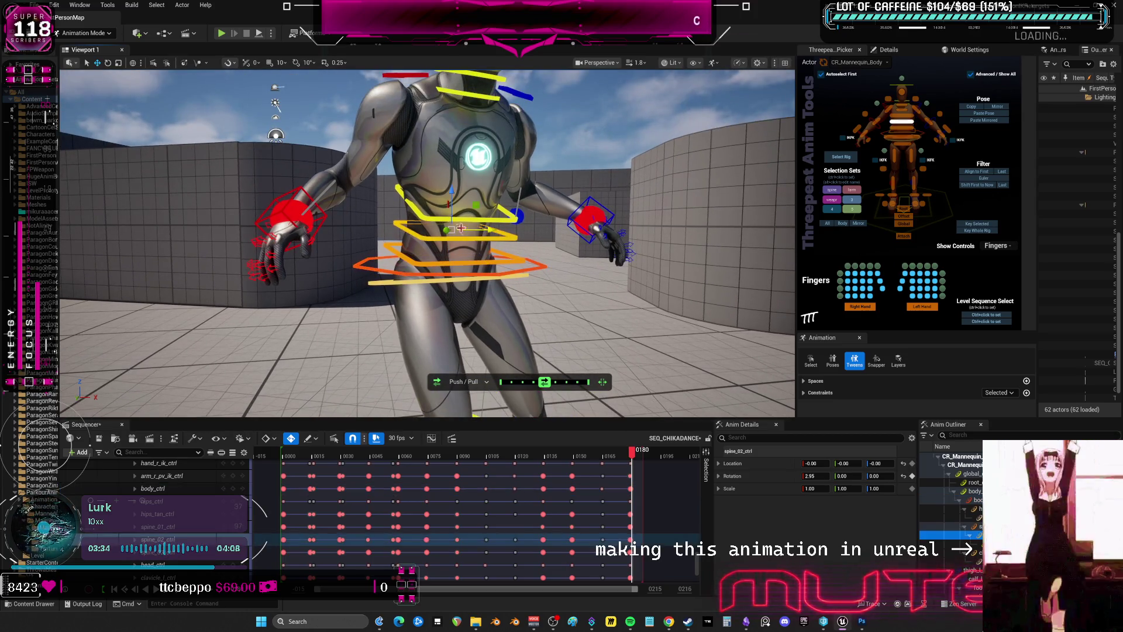
pyautogui.moveTo(458, 225); pyautogui.dragTo(468, 202)
pyautogui.click(490, 215)
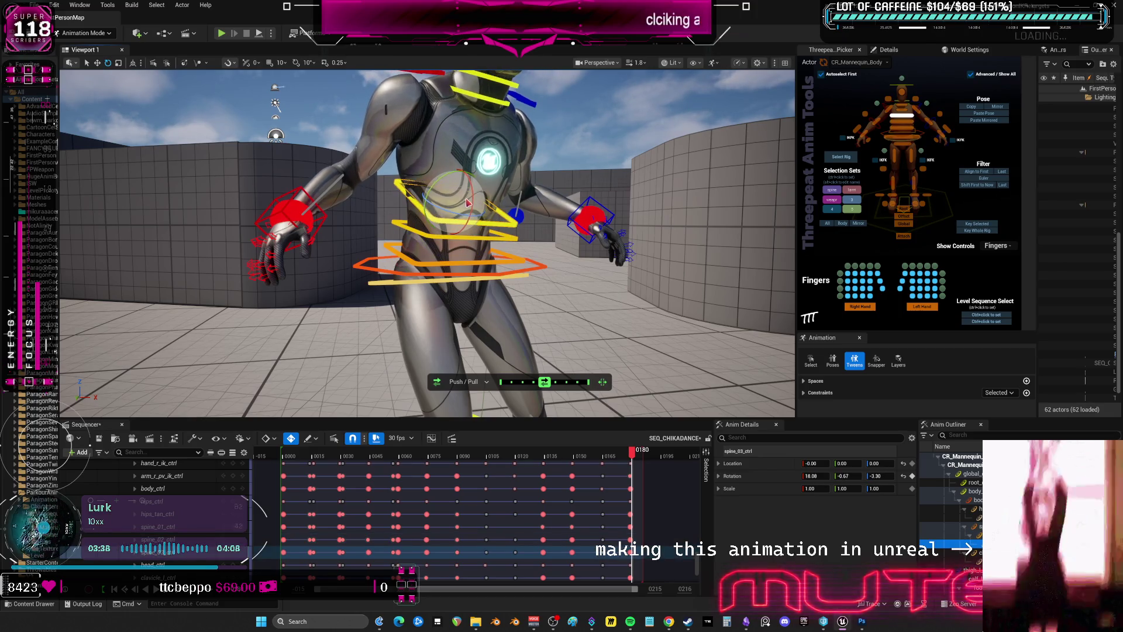
pyautogui.moveTo(524, 252)
pyautogui.keyDown('alt'); pyautogui.mouseDown()
pyautogui.moveTo(379, 278)
pyautogui.moveTo(453, 307)
pyautogui.moveTo(478, 284)
pyautogui.moveTo(500, 314)
pyautogui.moveTo(477, 288)
pyautogui.moveTo(478, 167)
pyautogui.moveTo(485, 116)
pyautogui.moveTo(506, 93)
pyautogui.moveTo(511, 113)
pyautogui.moveTo(504, 106)
pyautogui.mouseUp(); pyautogui.keyUp('alt')
# Move the right elbow direction control out to the left
pyautogui.click(348, 278)
pyautogui.press('w')
pyautogui.click(343, 248)
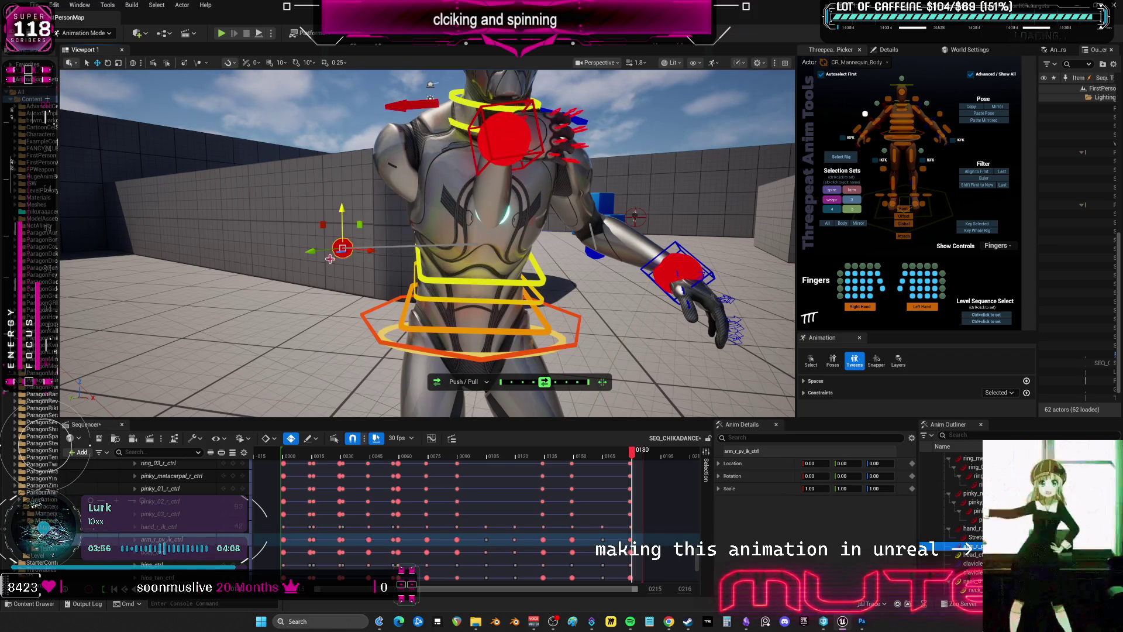
pyautogui.moveTo(312, 256); pyautogui.dragTo(241, 281)
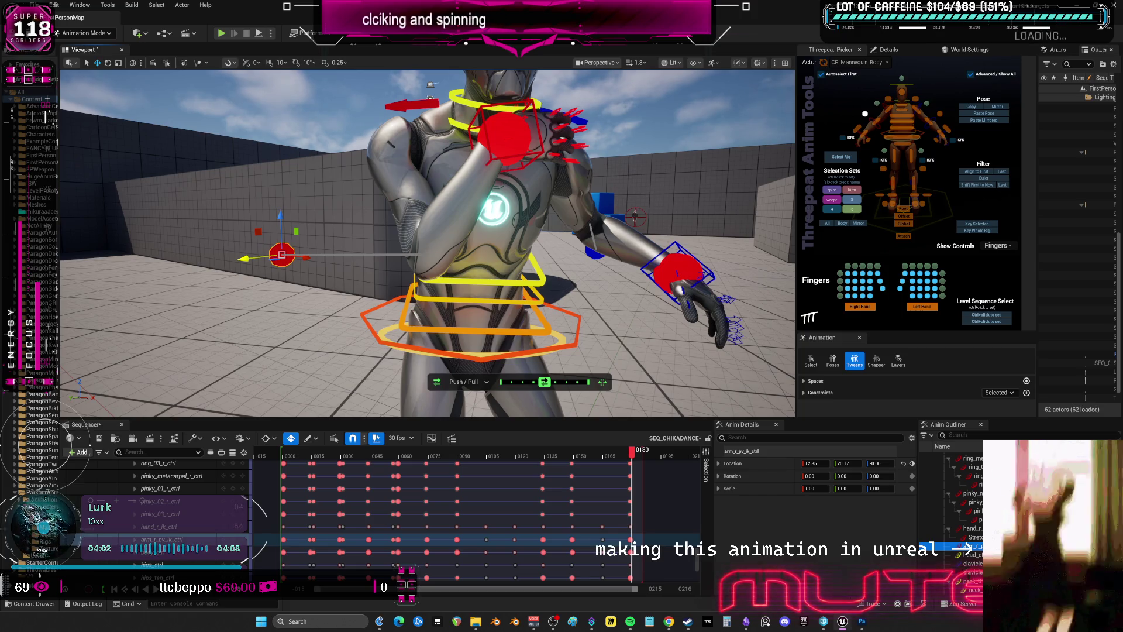
pyautogui.keyDown('alt'); pyautogui.moveTo(97, 406); pyautogui.dragTo(562, 231); pyautogui.keyUp('alt')
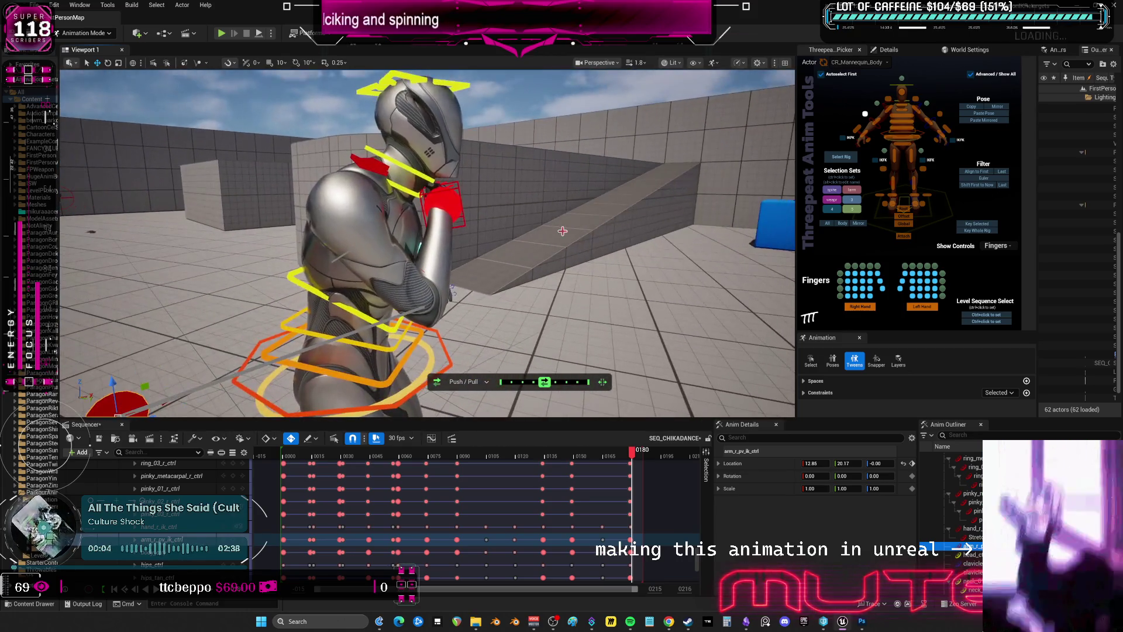
pyautogui.moveTo(494, 270)
pyautogui.keyDown('alt'); pyautogui.mouseDown()
pyautogui.moveTo(365, 262)
pyautogui.moveTo(429, 173)
pyautogui.moveTo(468, 188)
pyautogui.moveTo(456, 169)
pyautogui.mouseUp(); pyautogui.keyUp('alt')
# Lift the right elbow and turn the right hand to -13.34, 4.05, 141.69
pyautogui.click(429, 174)
pyautogui.click(276, 315)
pyautogui.press('w')
pyautogui.moveTo(293, 282); pyautogui.dragTo(293, 194)
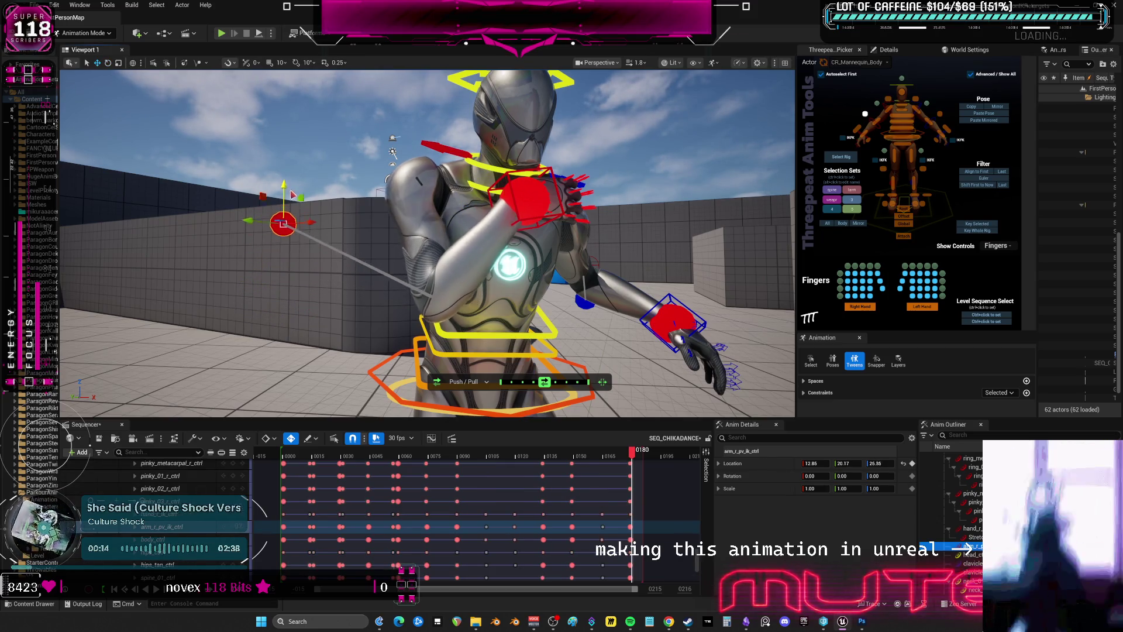
pyautogui.click(857, 128)
pyautogui.press('f')
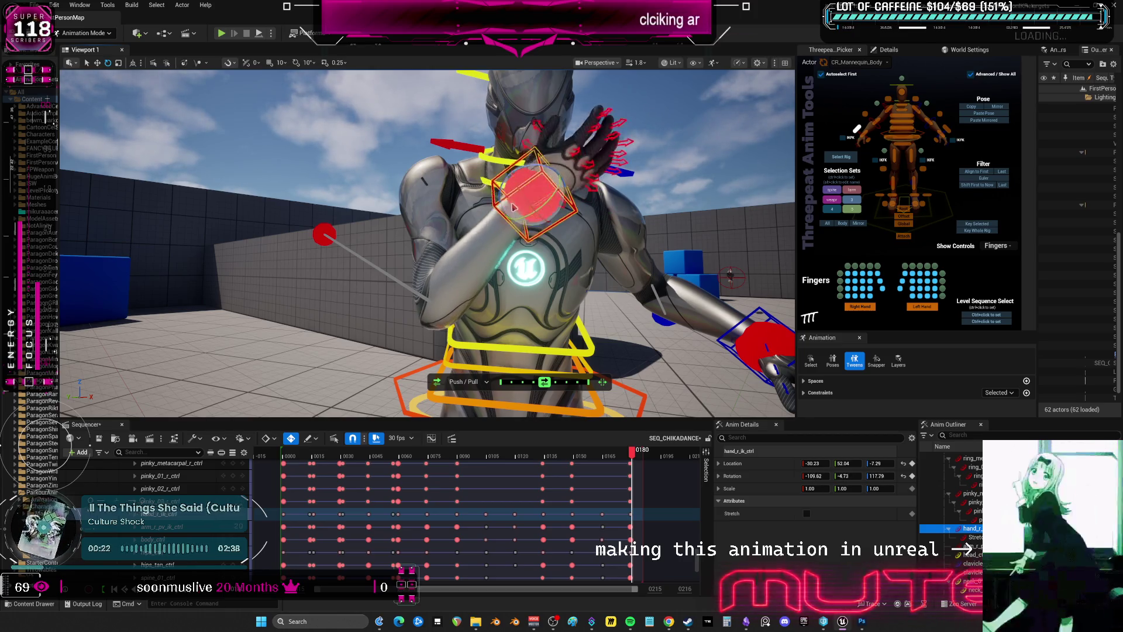
pyautogui.moveTo(475, 178)
pyautogui.mouseDown()
pyautogui.moveTo(540, 202)
pyautogui.moveTo(542, 180)
pyautogui.mouseUp()
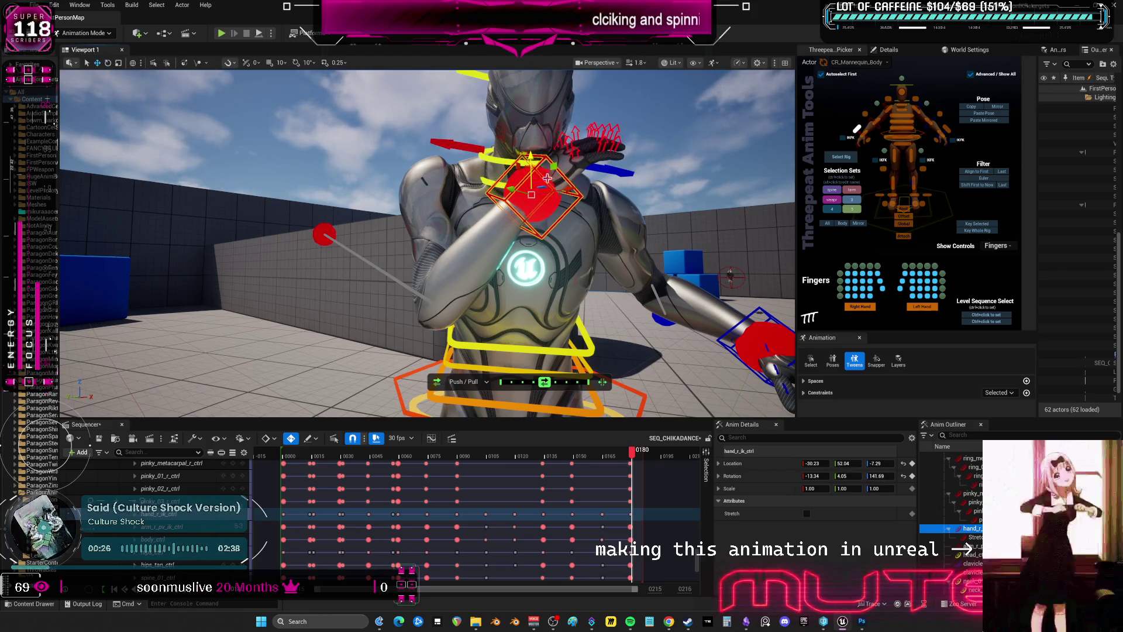
# Select the head control and start tilting it toward the raised right hand
pyautogui.moveTo(542, 179)
pyautogui.keyDown('alt'); pyautogui.mouseDown()
pyautogui.moveTo(374, 187)
pyautogui.moveTo(444, 193)
pyautogui.moveTo(339, 187)
pyautogui.moveTo(544, 221)
pyautogui.moveTo(534, 224)
pyautogui.mouseUp(); pyautogui.keyUp('alt')
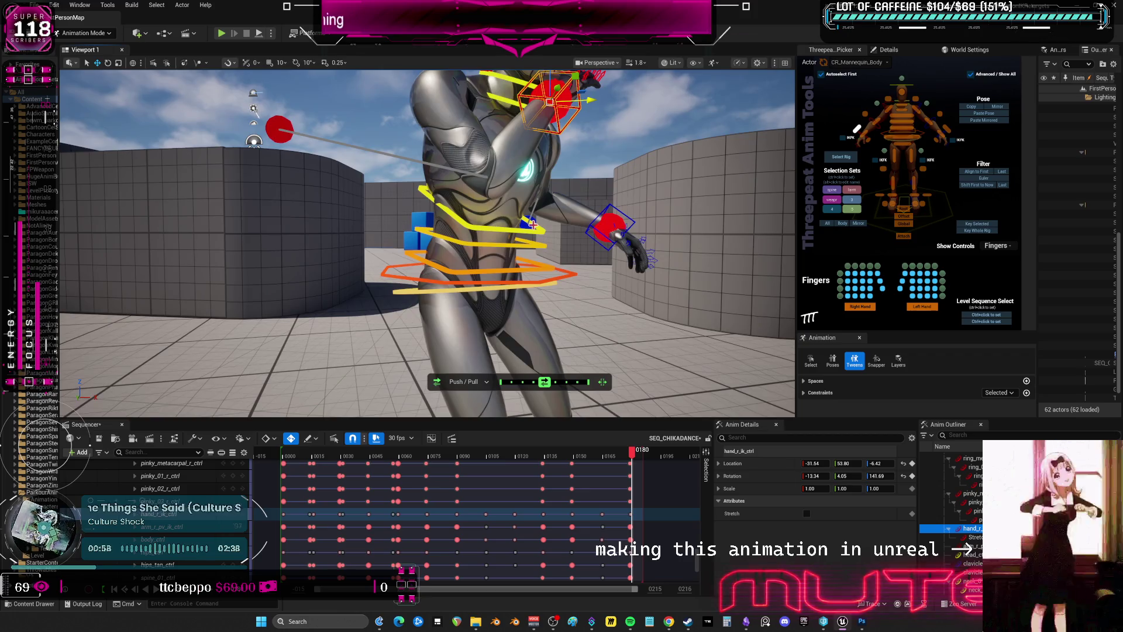
pyautogui.moveTo(533, 225); pyautogui.dragTo(531, 235, button='right')
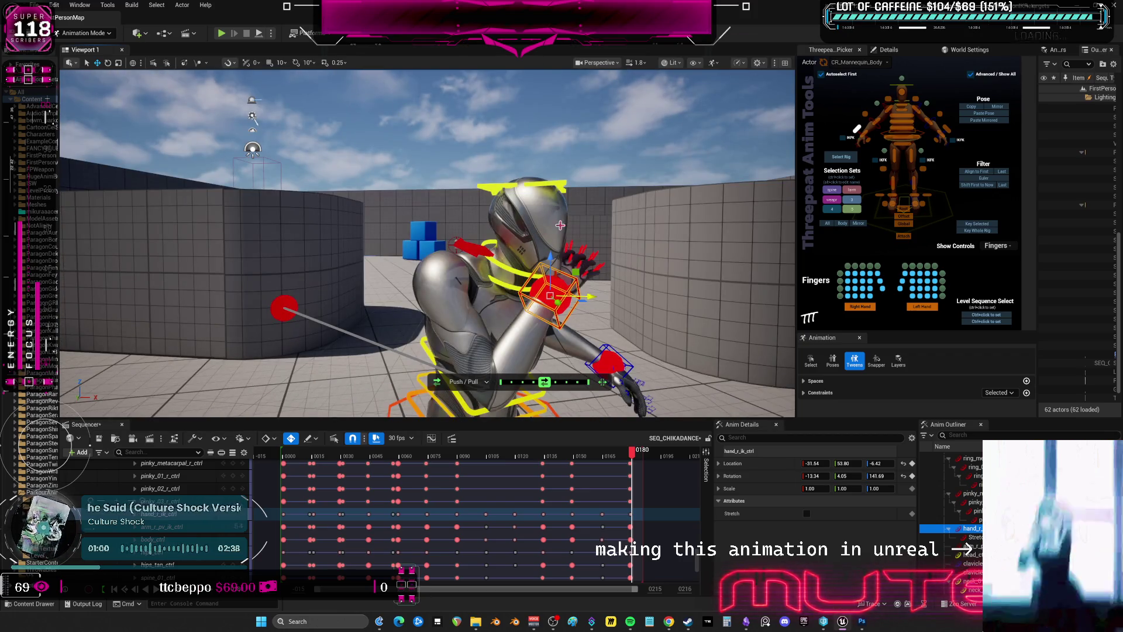
pyautogui.click(562, 184)
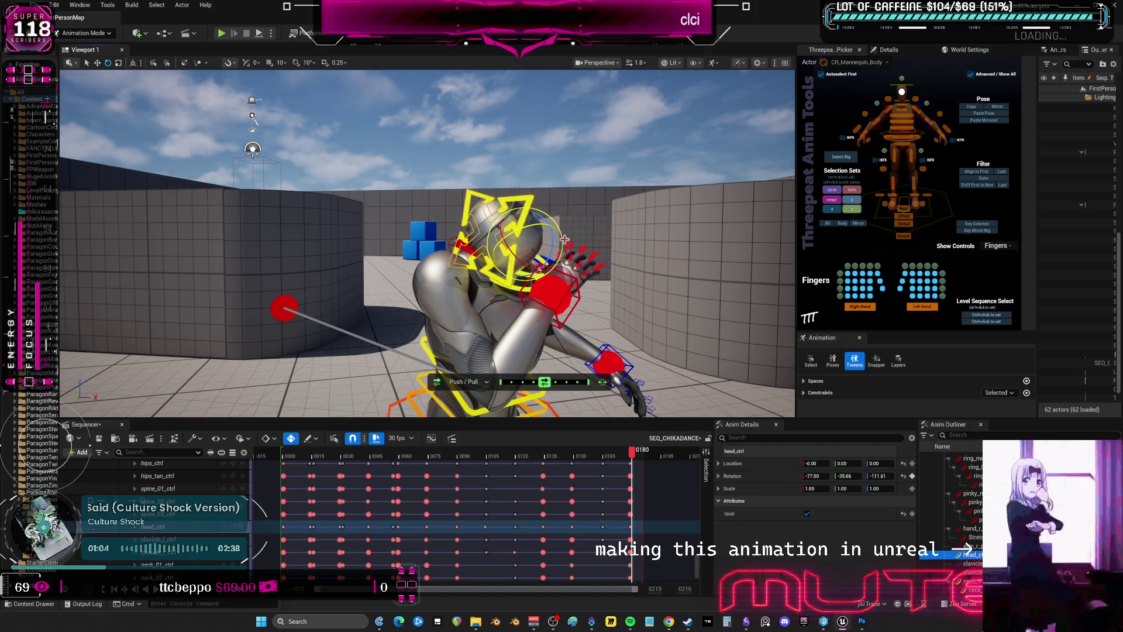
pyautogui.moveTo(544, 236); pyautogui.dragTo(522, 243)
# Tilt the head further and rotate the right hand to 50.70, 48.10, 167.42 against the face
pyautogui.moveTo(523, 243)
pyautogui.mouseDown(button='right')
pyautogui.moveTo(497, 243)
pyautogui.moveTo(514, 243)
pyautogui.mouseUp(button='right')
pyautogui.moveTo(498, 227); pyautogui.dragTo(499, 207)
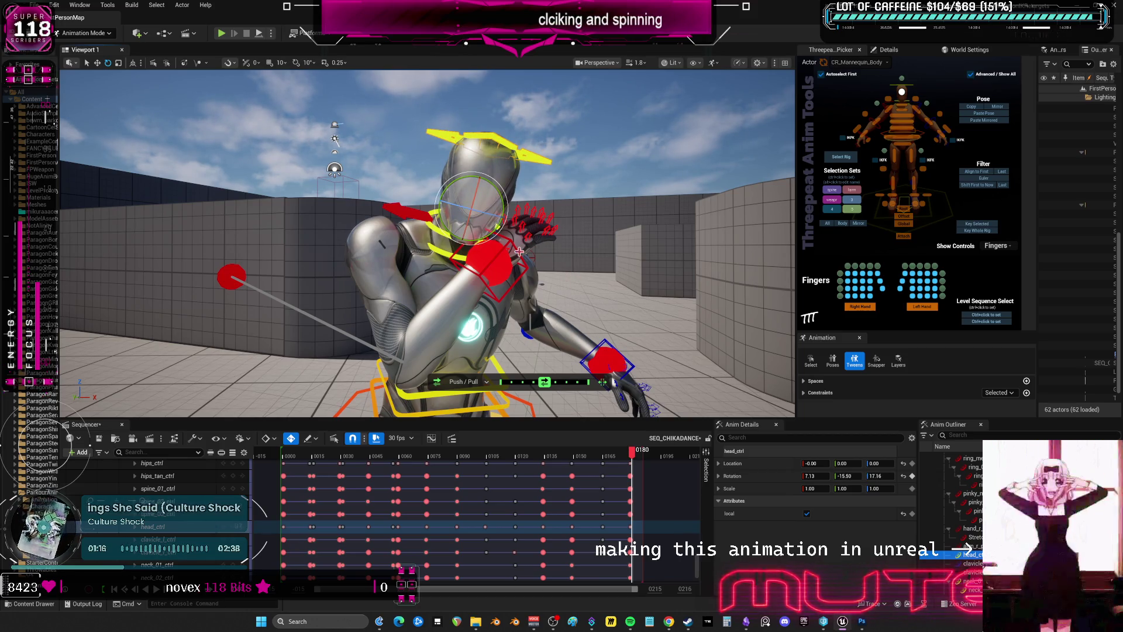
pyautogui.click(518, 251)
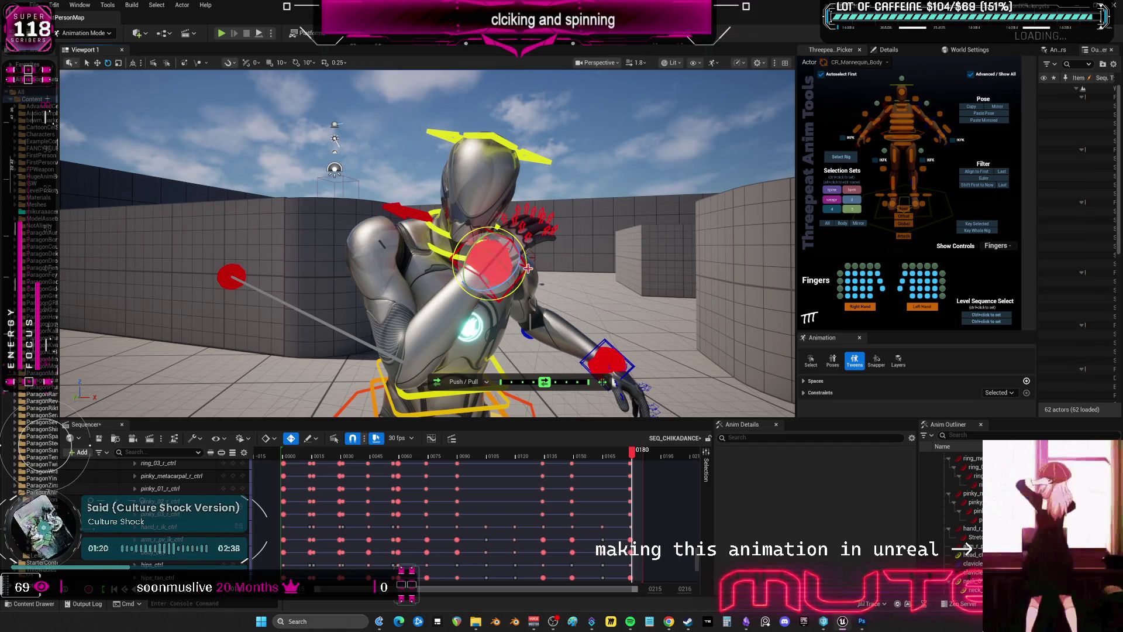
pyautogui.click(476, 253)
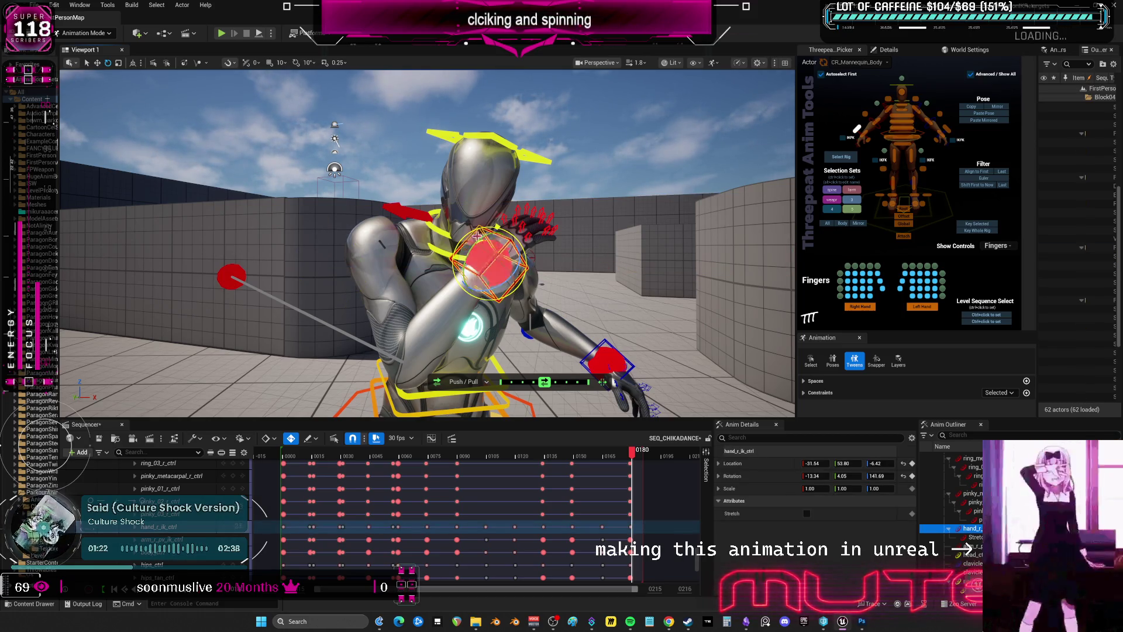
pyautogui.moveTo(471, 250)
pyautogui.mouseDown()
pyautogui.moveTo(451, 262)
pyautogui.moveTo(496, 246)
pyautogui.mouseUp()
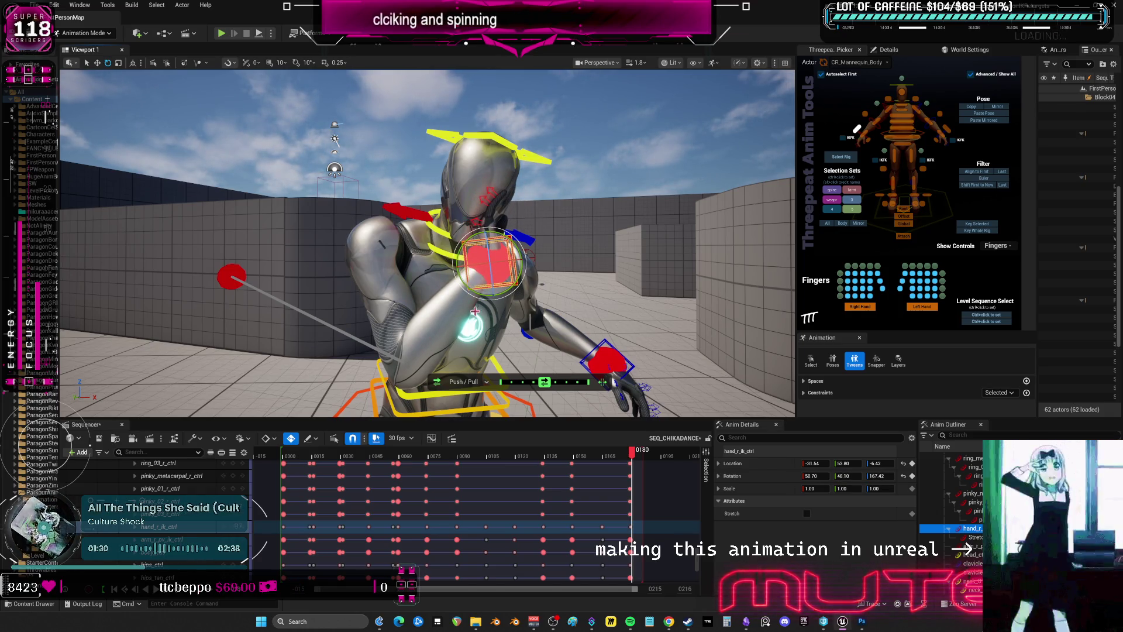
pyautogui.click(521, 259)
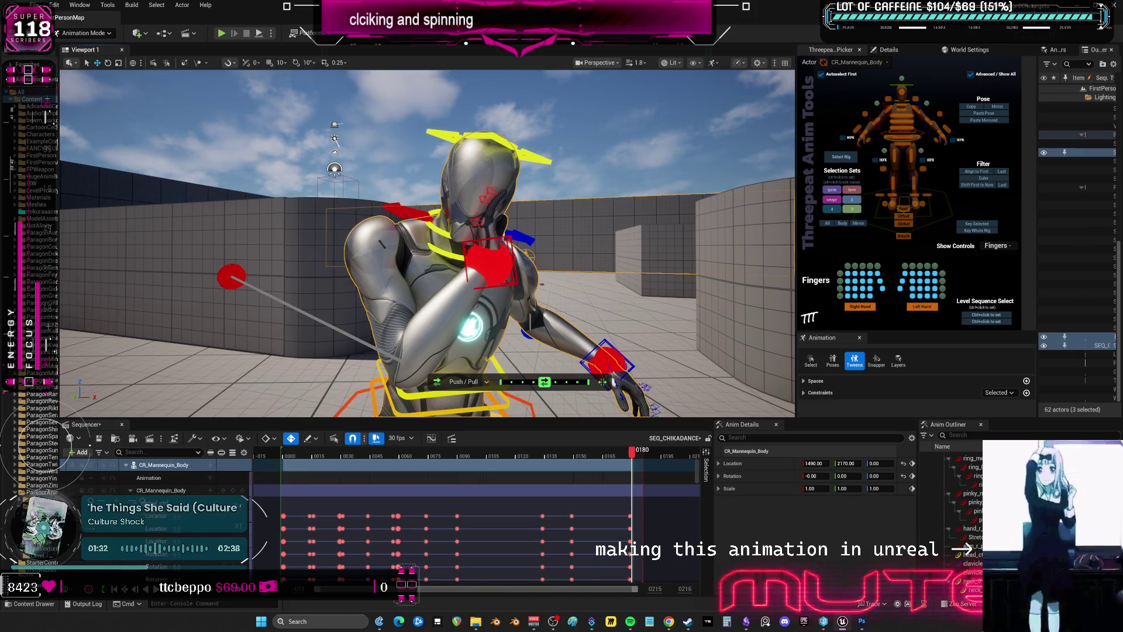
pyautogui.click(522, 258)
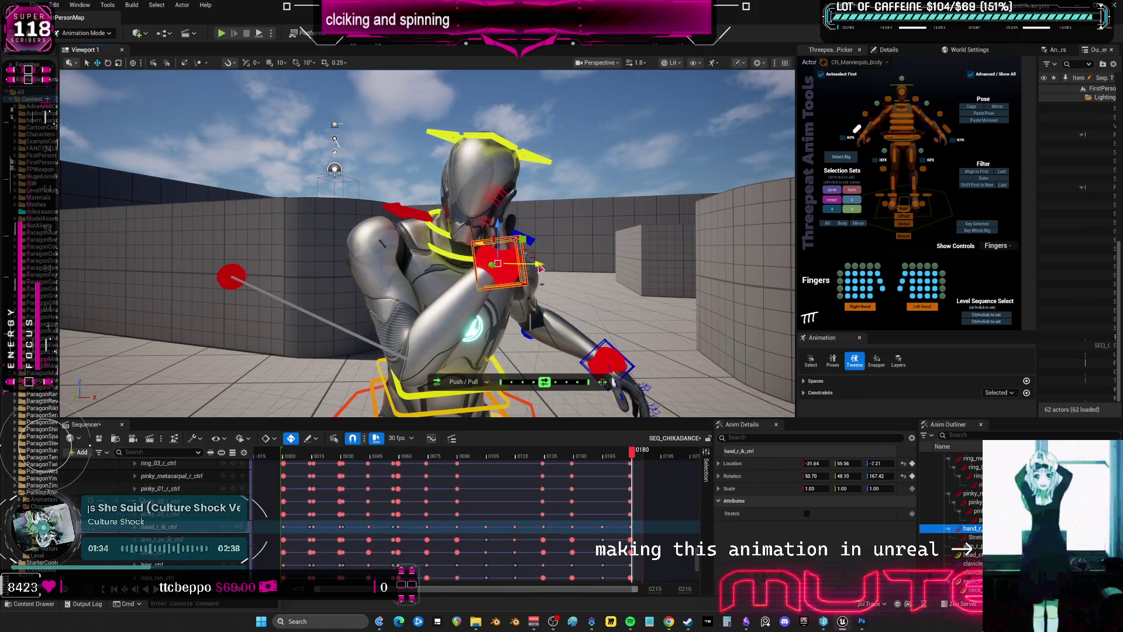
pyautogui.moveTo(541, 268); pyautogui.dragTo(541, 268, button='right')
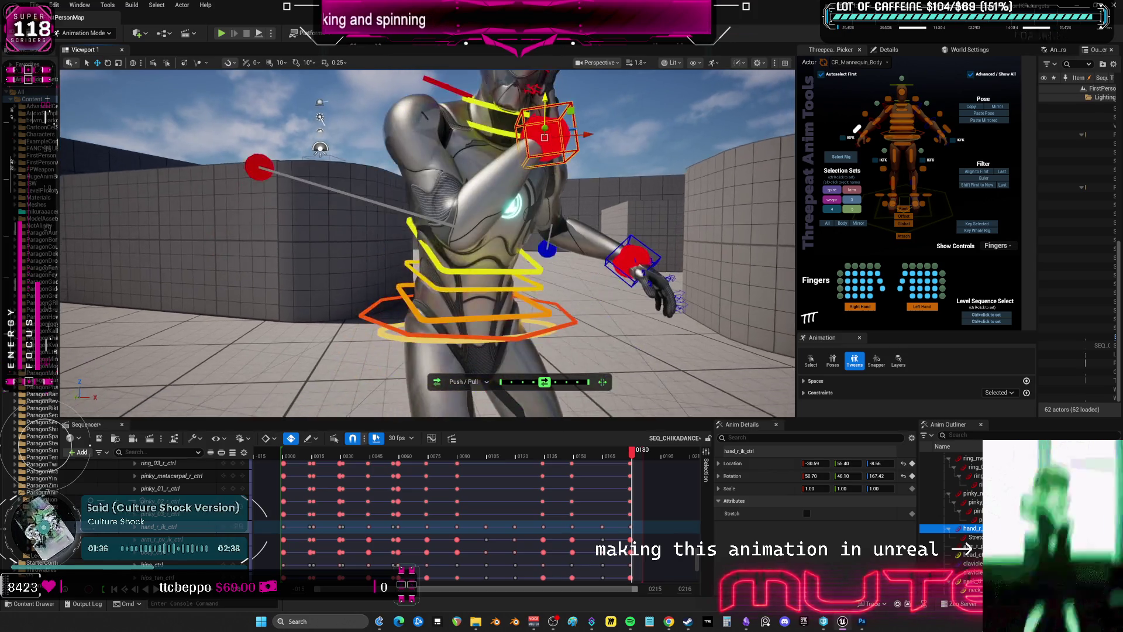
# Pull the left hand control in toward the waist
pyautogui.click(946, 128)
pyautogui.moveTo(653, 264); pyautogui.dragTo(564, 249)
pyautogui.moveTo(565, 248); pyautogui.dragTo(576, 251, button='right')
pyautogui.moveTo(576, 251); pyautogui.dragTo(398, 255)
# Swing the left elbow pole control outward to bend the elbow
pyautogui.moveTo(398, 254); pyautogui.dragTo(397, 254, button='right')
pyautogui.click(616, 252)
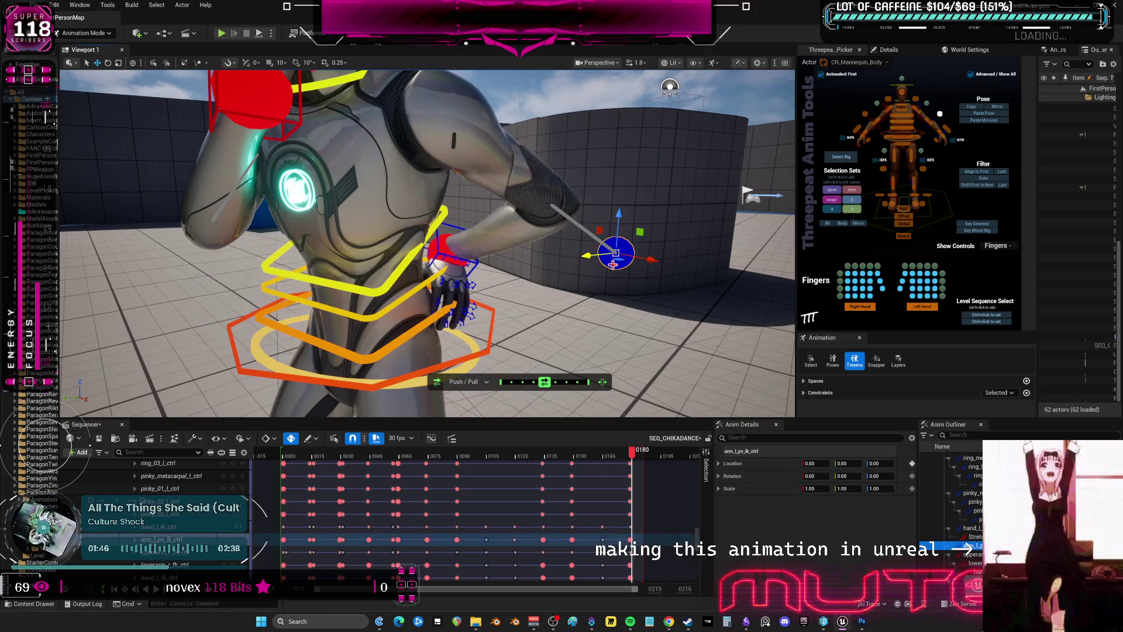
pyautogui.moveTo(587, 257); pyautogui.dragTo(431, 264)
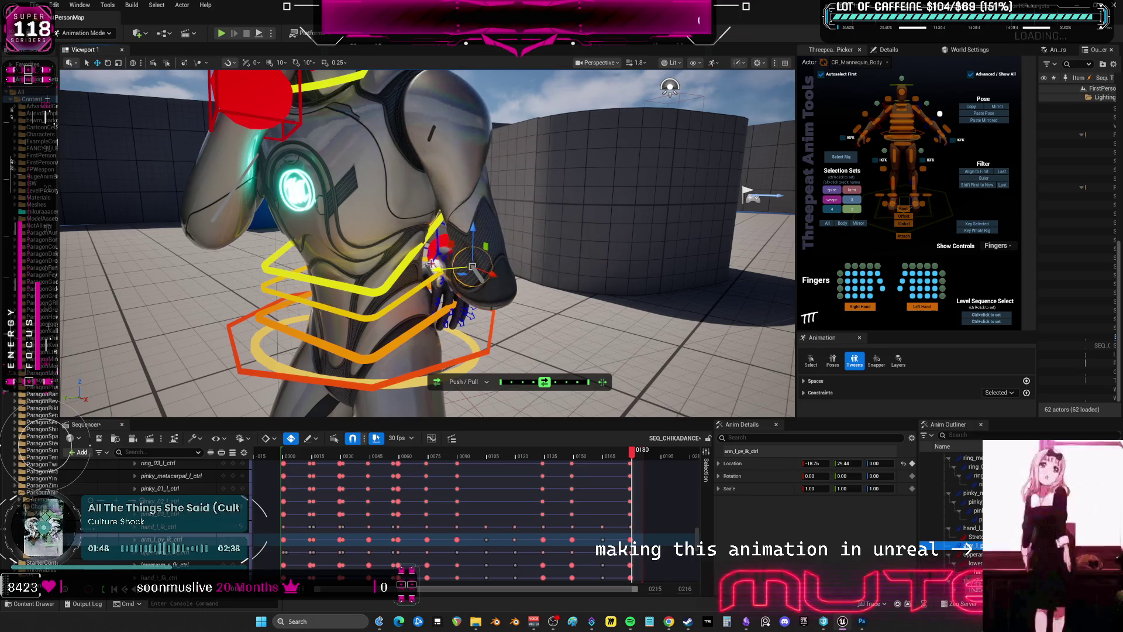
pyautogui.click(944, 125)
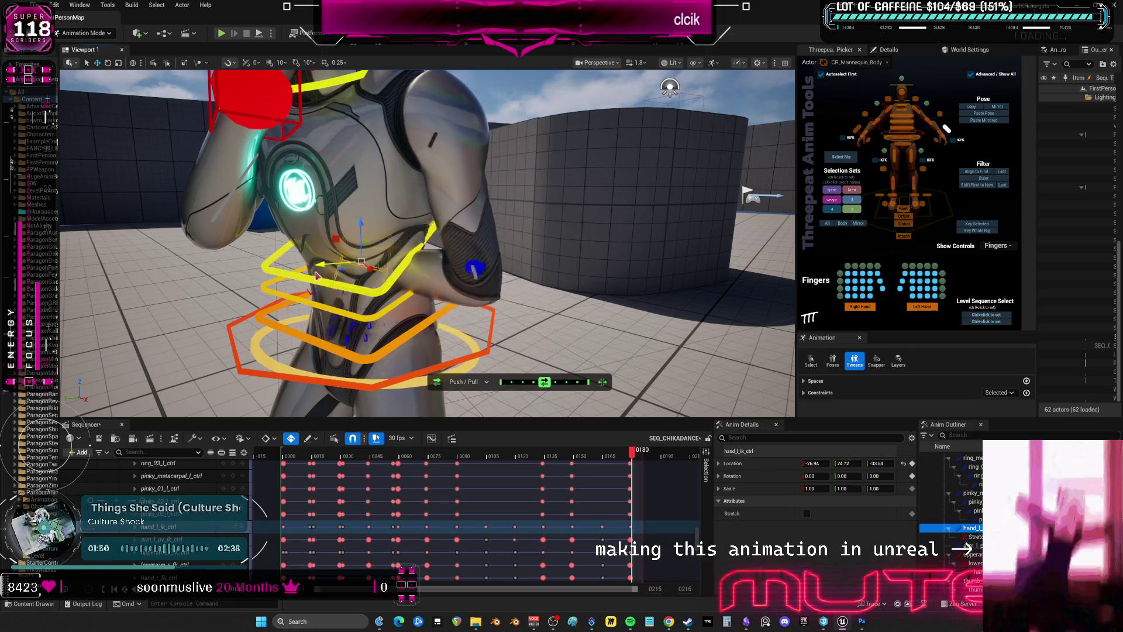
pyautogui.click(940, 114)
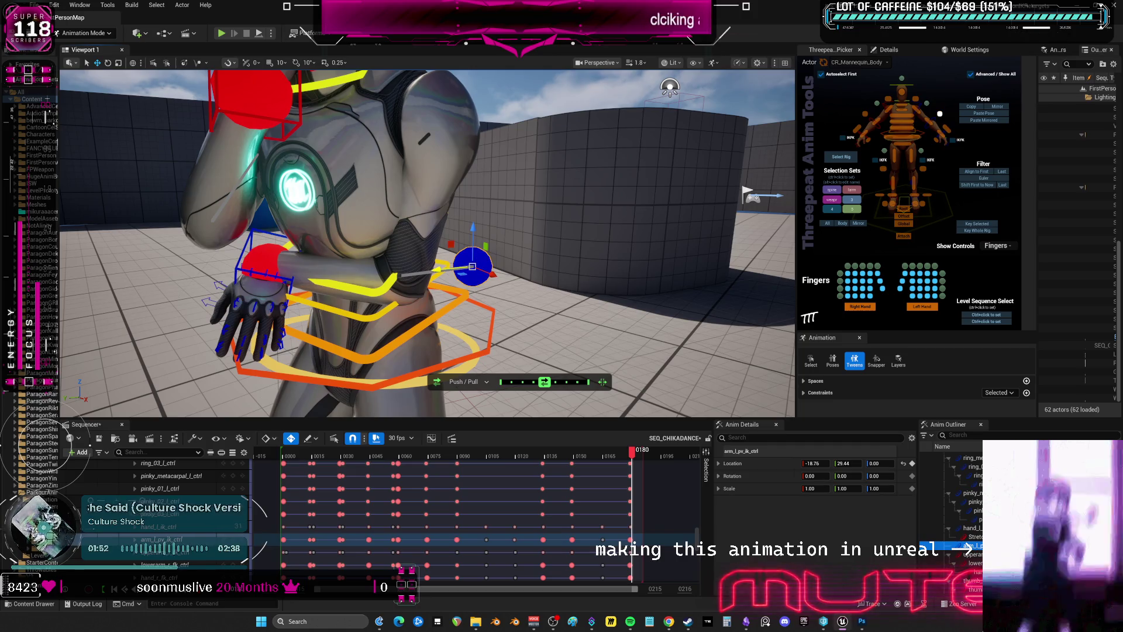
pyautogui.moveTo(439, 269); pyautogui.dragTo(342, 267)
pyautogui.press('f')
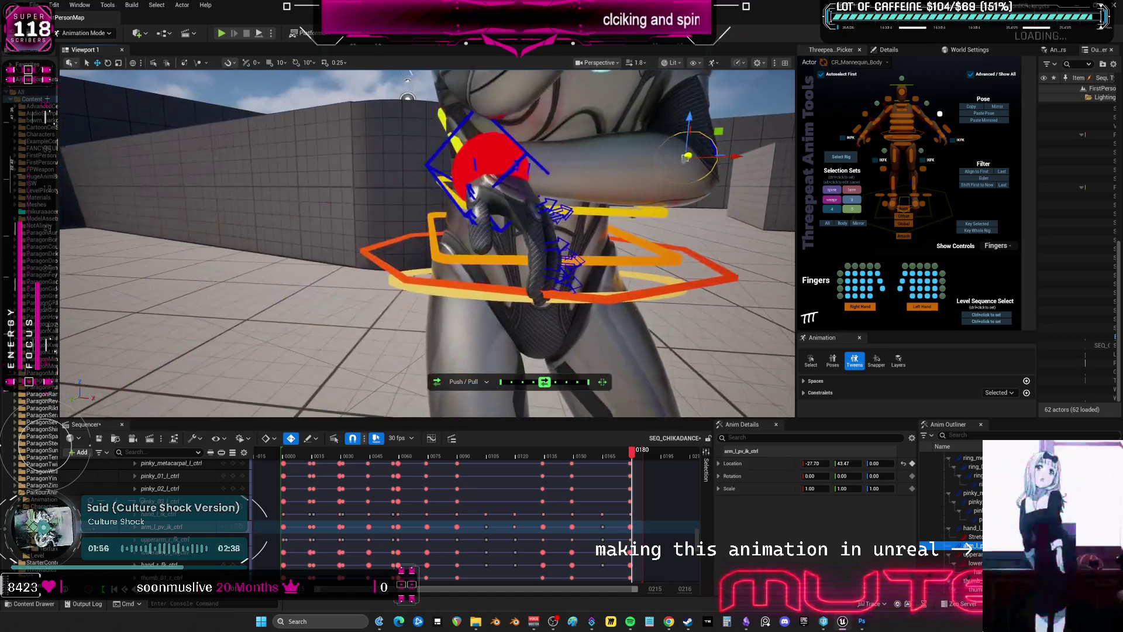
# Place the left hand at -16.83, 49.28, -30.00, rotated 358.19, -40.70, -277.57
pyautogui.click(966, 527)
pyautogui.moveTo(515, 176); pyautogui.dragTo(563, 184, button='right')
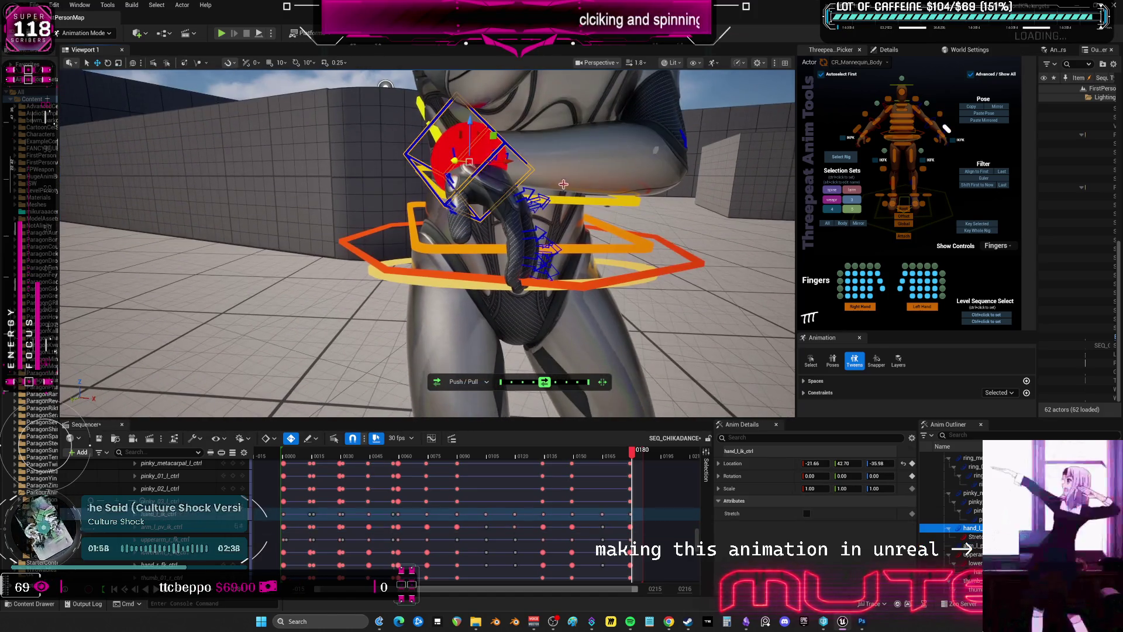
pyautogui.moveTo(525, 165)
pyautogui.mouseDown()
pyautogui.moveTo(458, 155)
pyautogui.moveTo(470, 175)
pyautogui.mouseUp()
pyautogui.moveTo(470, 174)
pyautogui.mouseDown(button='right')
pyautogui.moveTo(416, 175)
pyautogui.moveTo(457, 178)
pyautogui.mouseUp(button='right')
pyautogui.moveTo(456, 179); pyautogui.dragTo(448, 130)
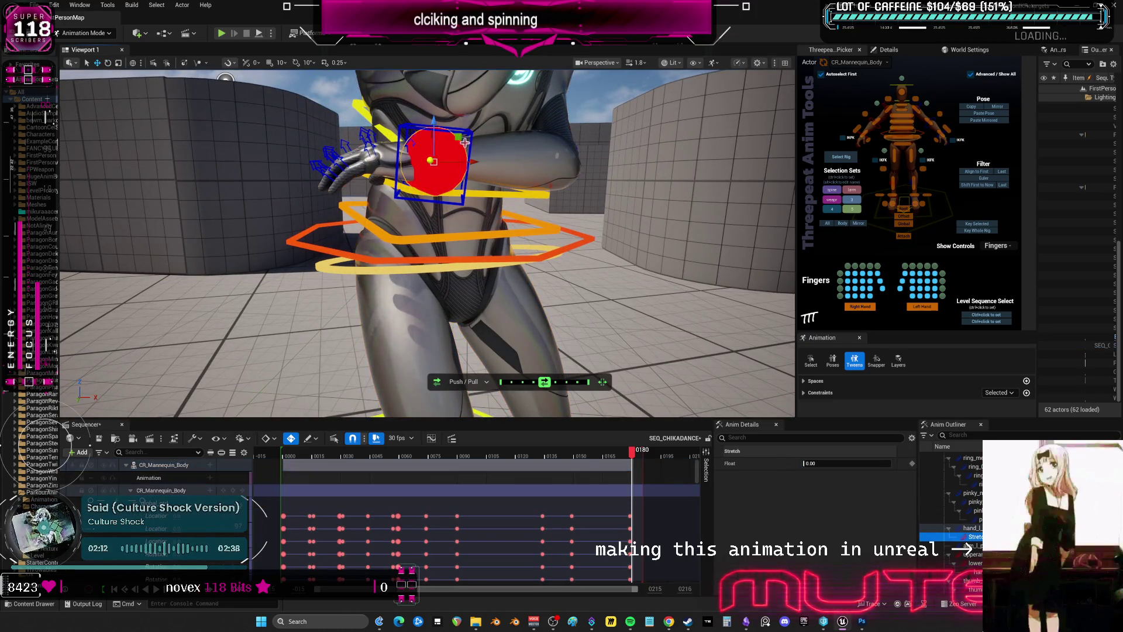
pyautogui.moveTo(421, 175); pyautogui.dragTo(413, 193, button='right')
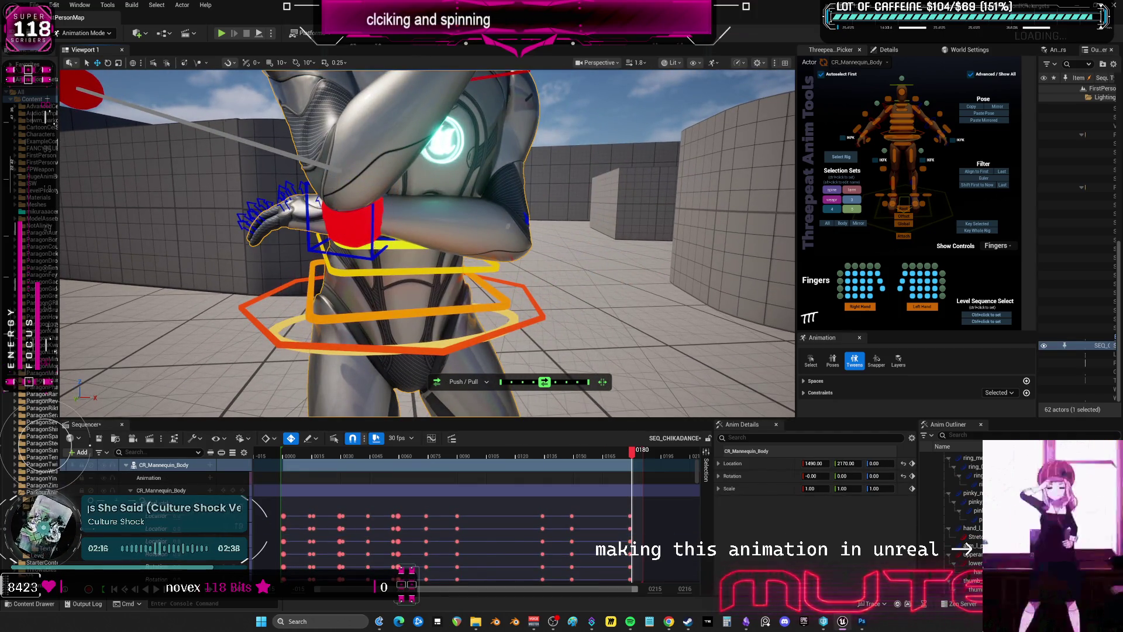
pyautogui.moveTo(396, 212); pyautogui.dragTo(425, 223)
pyautogui.moveTo(426, 227); pyautogui.dragTo(464, 262, button='right')
pyautogui.moveTo(463, 262)
pyautogui.mouseDown()
pyautogui.moveTo(488, 264)
pyautogui.moveTo(508, 284)
pyautogui.mouseUp()
pyautogui.moveTo(507, 284)
pyautogui.mouseDown(button='right')
pyautogui.moveTo(433, 258)
pyautogui.moveTo(532, 259)
pyautogui.mouseUp(button='right')
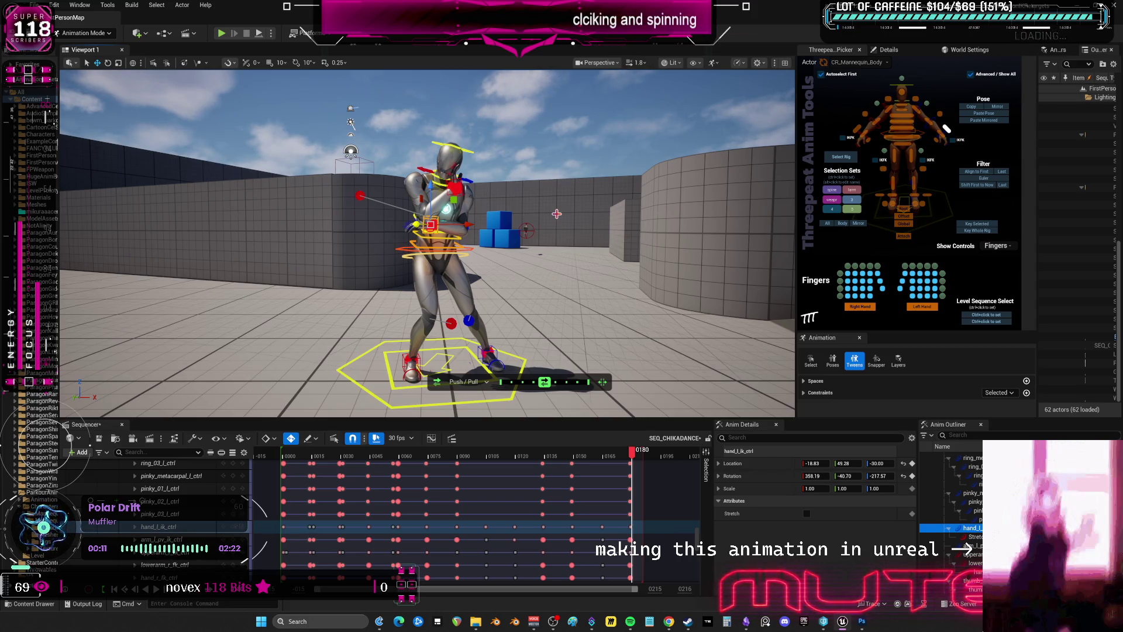
pyautogui.keyDown('alt'); pyautogui.moveTo(501, 230); pyautogui.dragTo(519, 228); pyautogui.keyUp('alt')
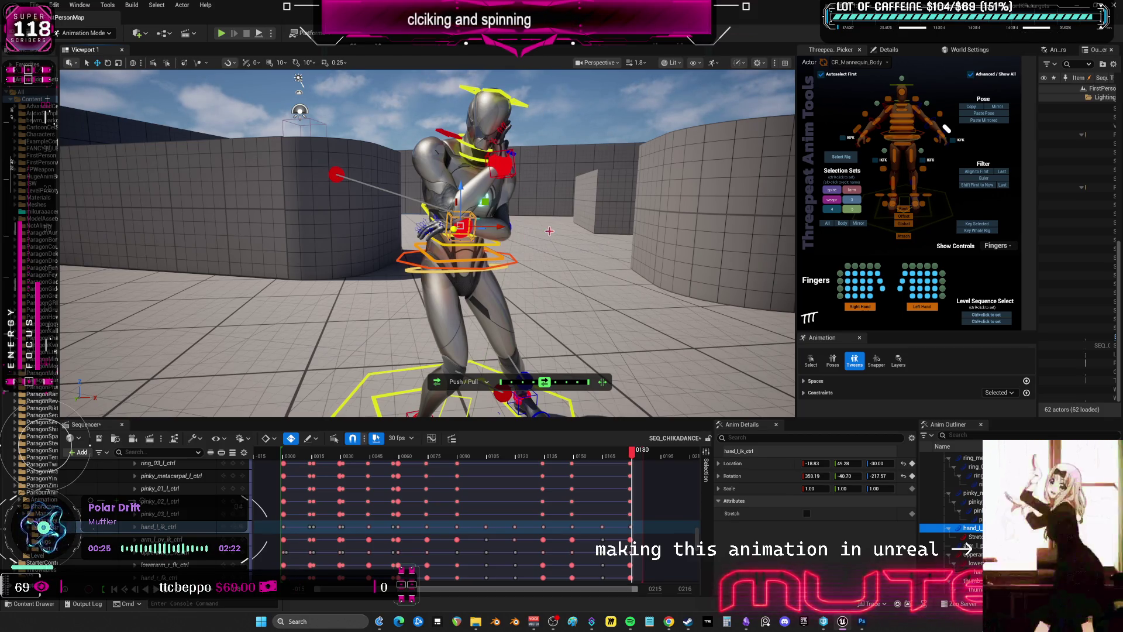
pyautogui.moveTo(539, 233)
pyautogui.keyDown('alt'); pyautogui.mouseDown()
pyautogui.moveTo(396, 197)
pyautogui.moveTo(533, 234)
pyautogui.mouseUp(); pyautogui.keyUp('alt')
pyautogui.keyDown('alt'); pyautogui.moveTo(533, 234); pyautogui.dragTo(597, 309, button='right'); pyautogui.keyUp('alt')
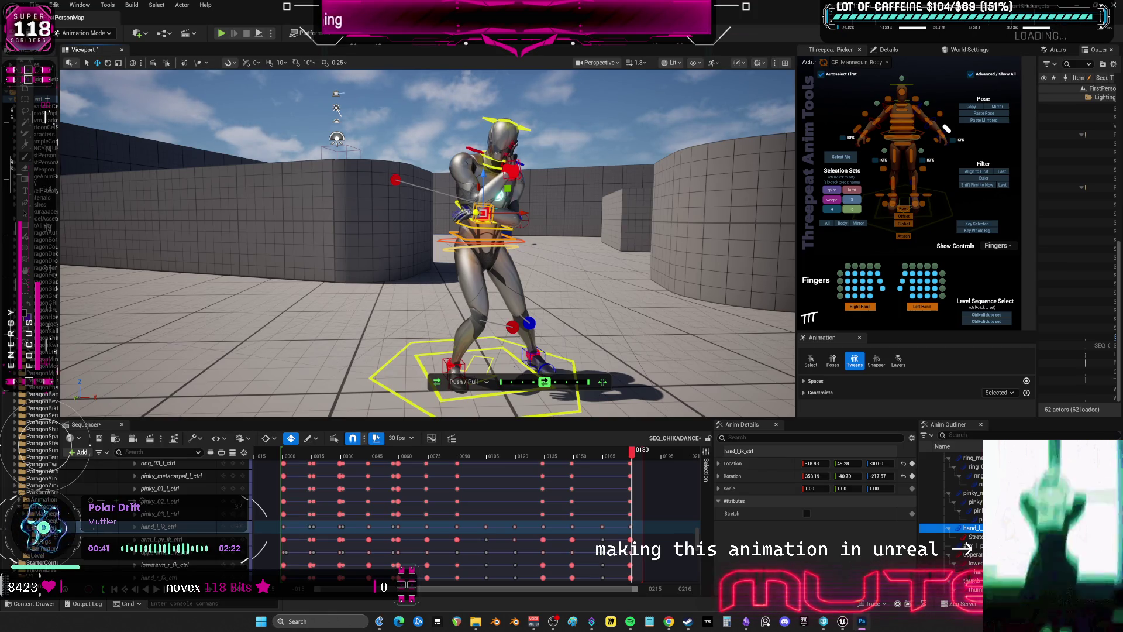
# At frame 189, rotate both hand controls into a new pose
pyautogui.click(650, 459)
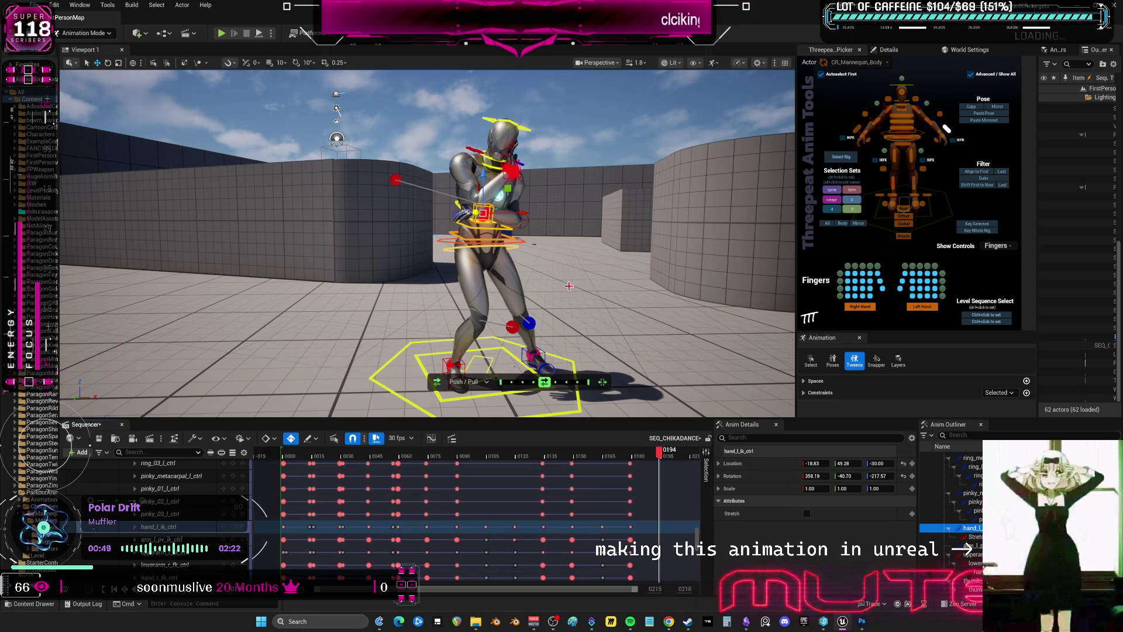
pyautogui.moveTo(538, 276); pyautogui.dragTo(527, 262, button='right')
pyautogui.click(526, 223)
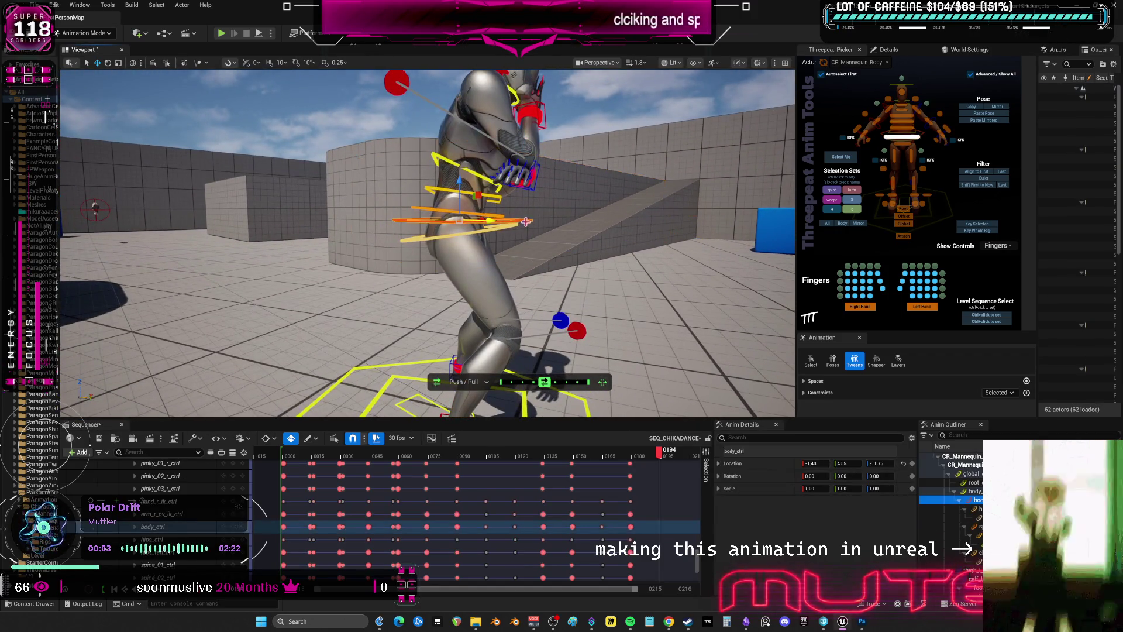
pyautogui.moveTo(489, 220); pyautogui.dragTo(490, 220)
pyautogui.hotkey('ctrl', 'z')
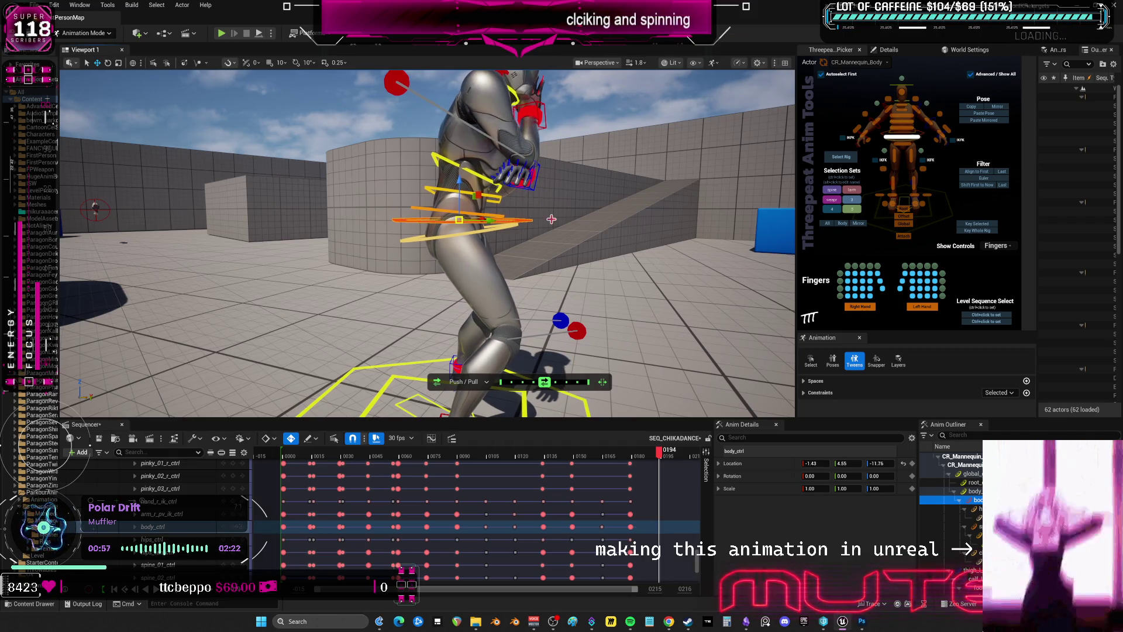
pyautogui.click(533, 194)
pyautogui.moveTo(525, 219); pyautogui.dragTo(525, 209)
pyautogui.keyDown('ctrl'); pyautogui.click(519, 208); pyautogui.keyUp('ctrl')
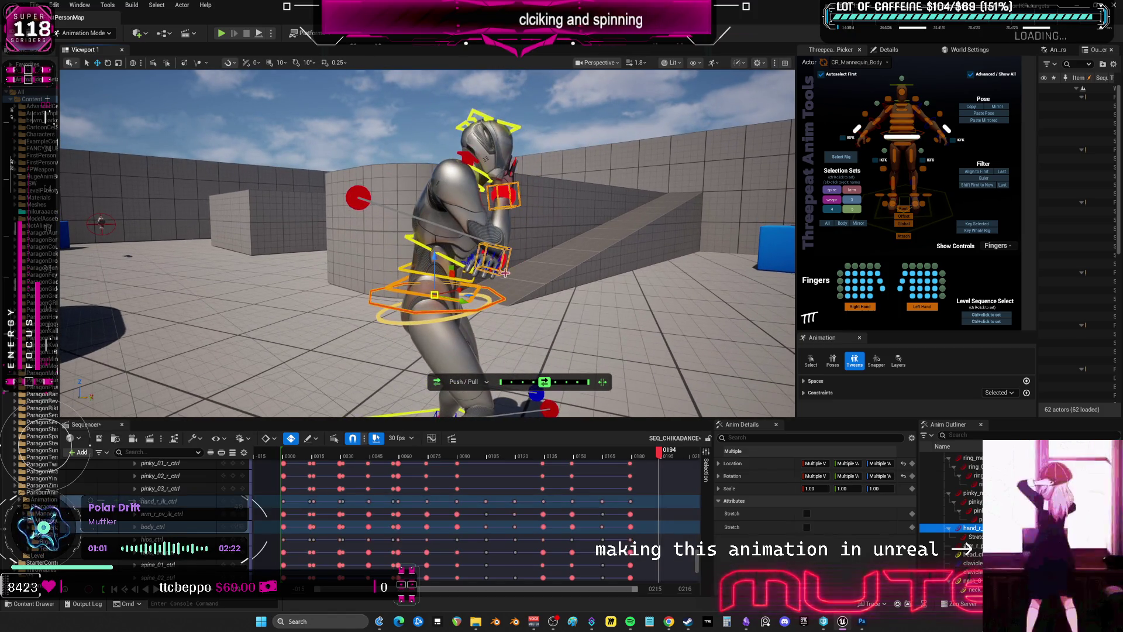
pyautogui.moveTo(459, 303)
pyautogui.mouseDown()
pyautogui.moveTo(494, 296)
pyautogui.moveTo(421, 281)
pyautogui.moveTo(407, 205)
pyautogui.moveTo(591, 256)
pyautogui.mouseUp()
# Rotate the left arm controls into the new pose
pyautogui.click(858, 223)
pyautogui.press('e')
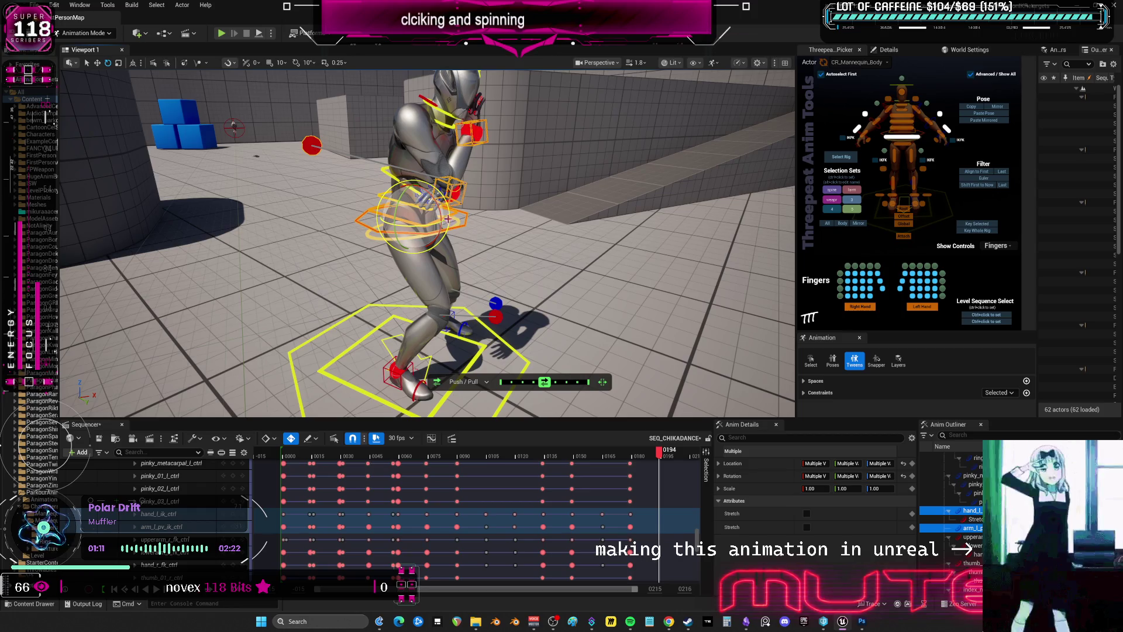
pyautogui.moveTo(436, 228)
pyautogui.mouseDown()
pyautogui.moveTo(436, 205)
pyautogui.moveTo(445, 215)
pyautogui.mouseUp()
pyautogui.press('w')
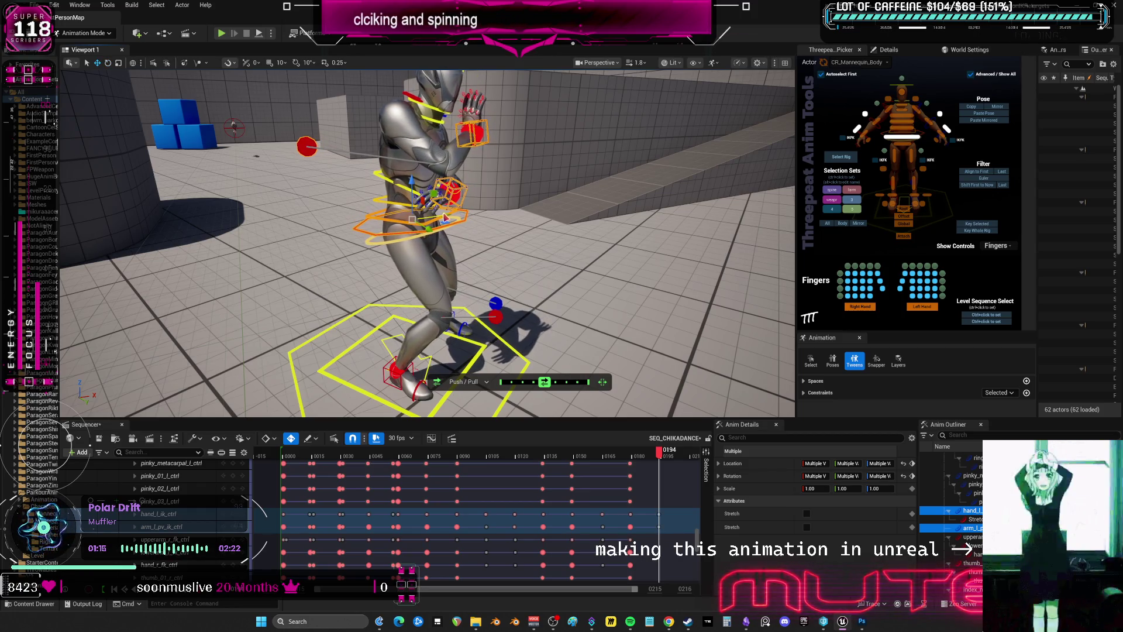
pyautogui.click(407, 219)
# Twist the lower spine and upper chest controls
pyautogui.press('e')
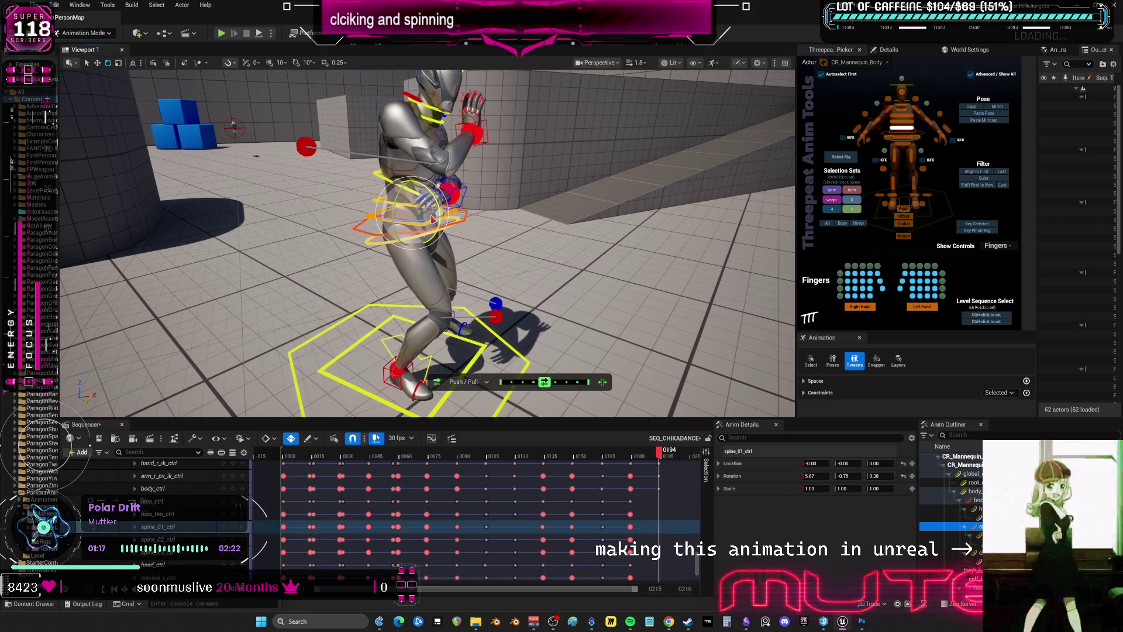
pyautogui.moveTo(433, 214); pyautogui.dragTo(429, 207)
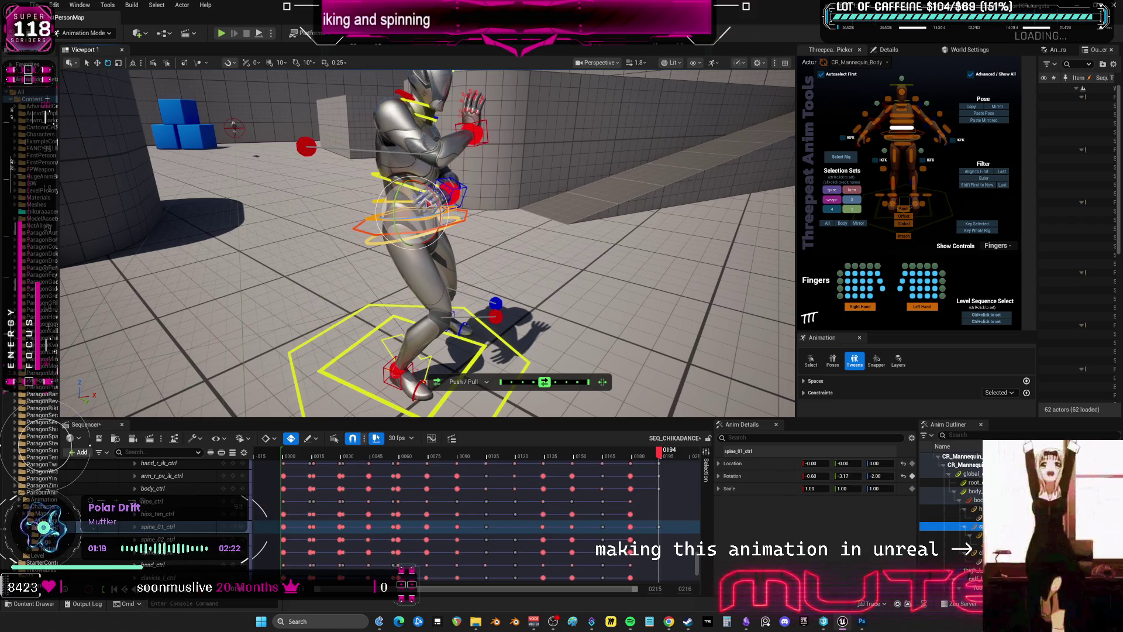
pyautogui.click(378, 203)
pyautogui.click(431, 195)
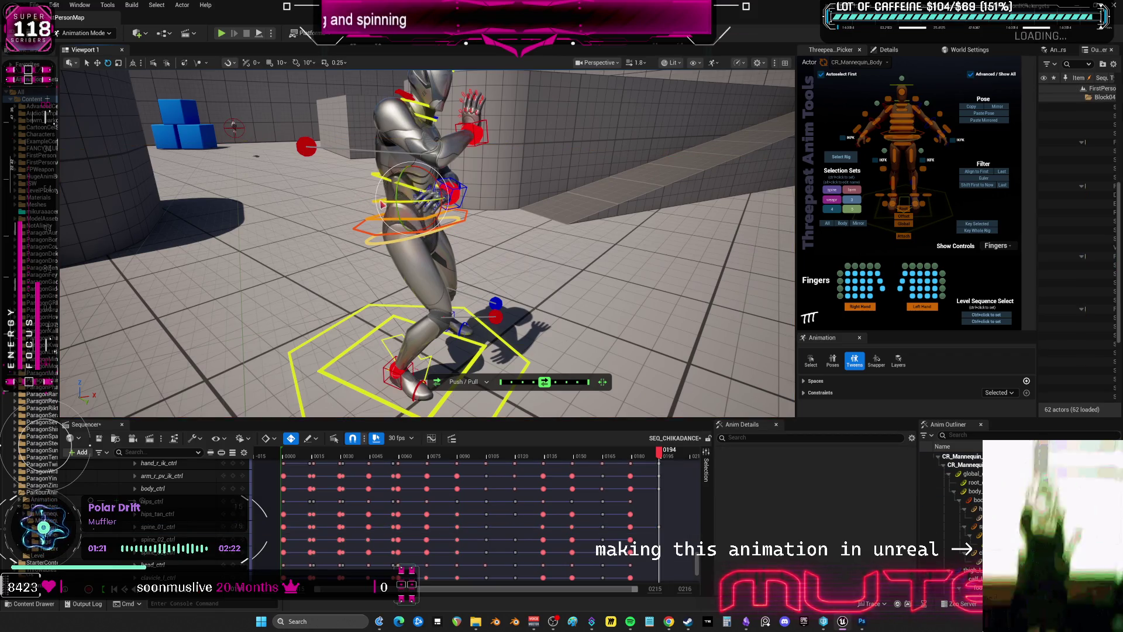
pyautogui.keyDown('alt'); pyautogui.moveTo(423, 188); pyautogui.dragTo(526, 220); pyautogui.keyUp('alt')
pyautogui.click(469, 170)
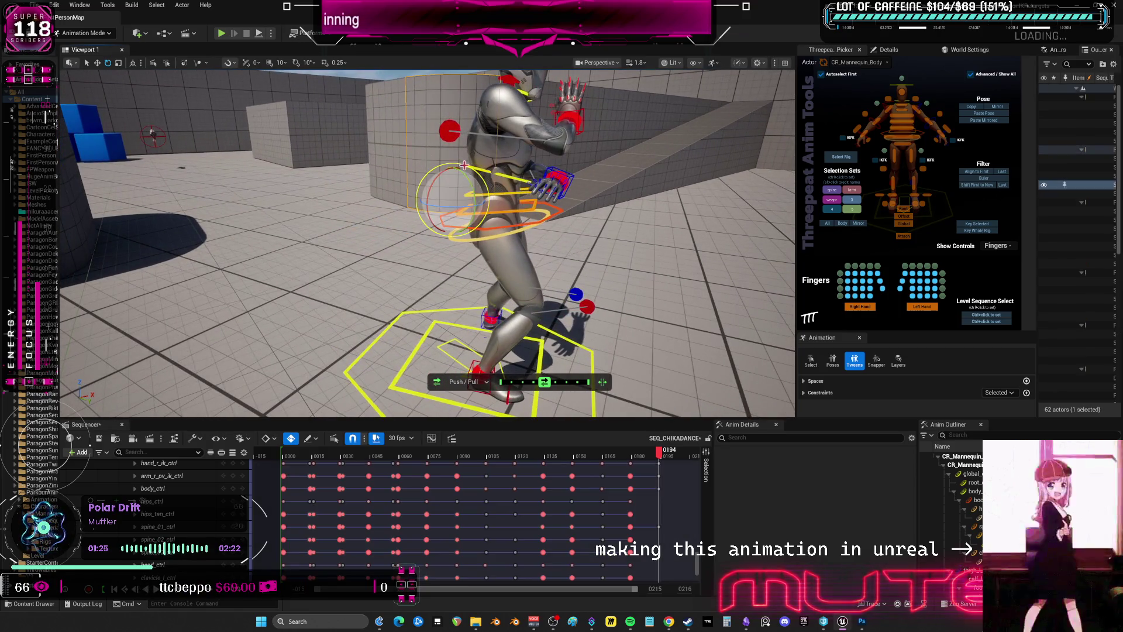
pyautogui.moveTo(552, 179)
pyautogui.mouseDown()
pyautogui.moveTo(535, 170)
pyautogui.moveTo(728, 146)
pyautogui.moveTo(584, 151)
pyautogui.moveTo(670, 180)
pyautogui.mouseUp()
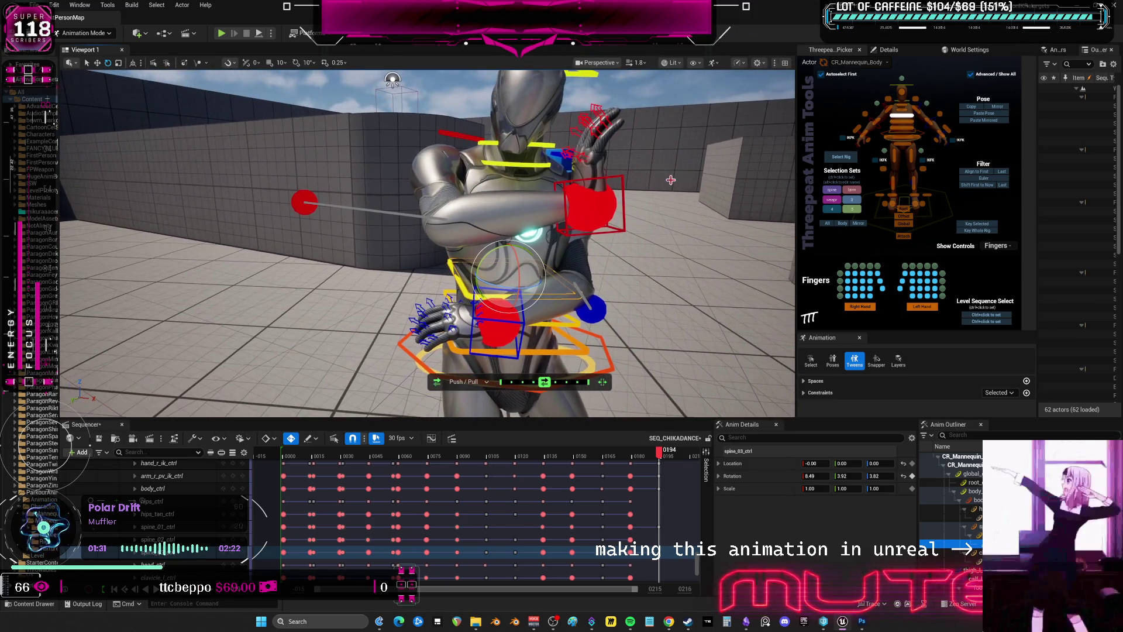
# Shift the body control sideways to about -5.46, 6.57, -11.76
pyautogui.scroll(-5, 598, 169)
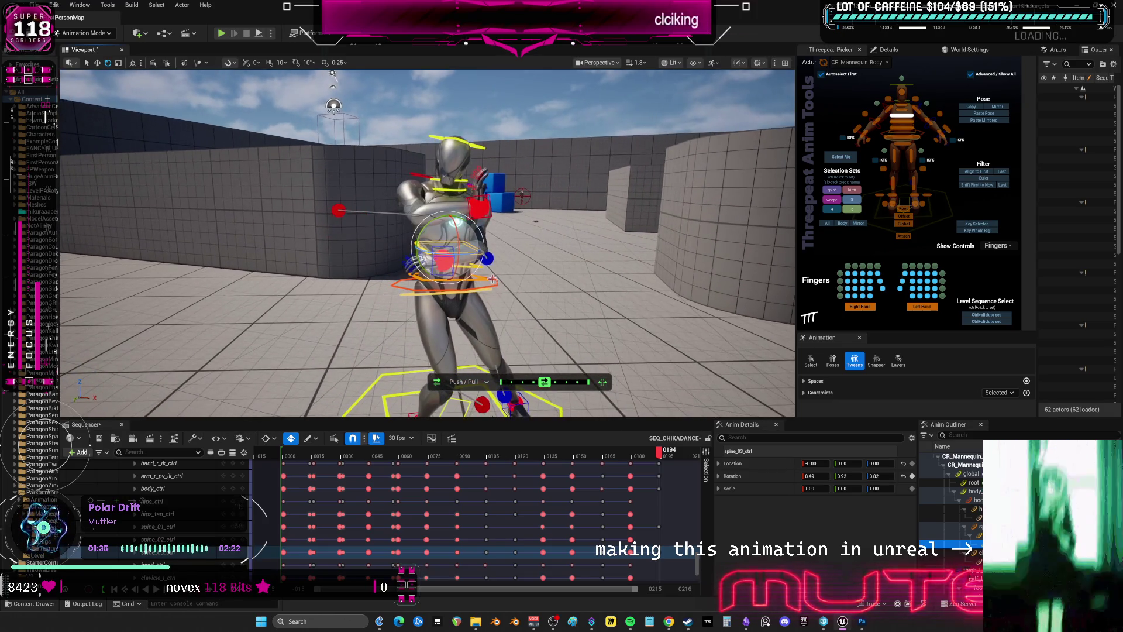
pyautogui.click(478, 286)
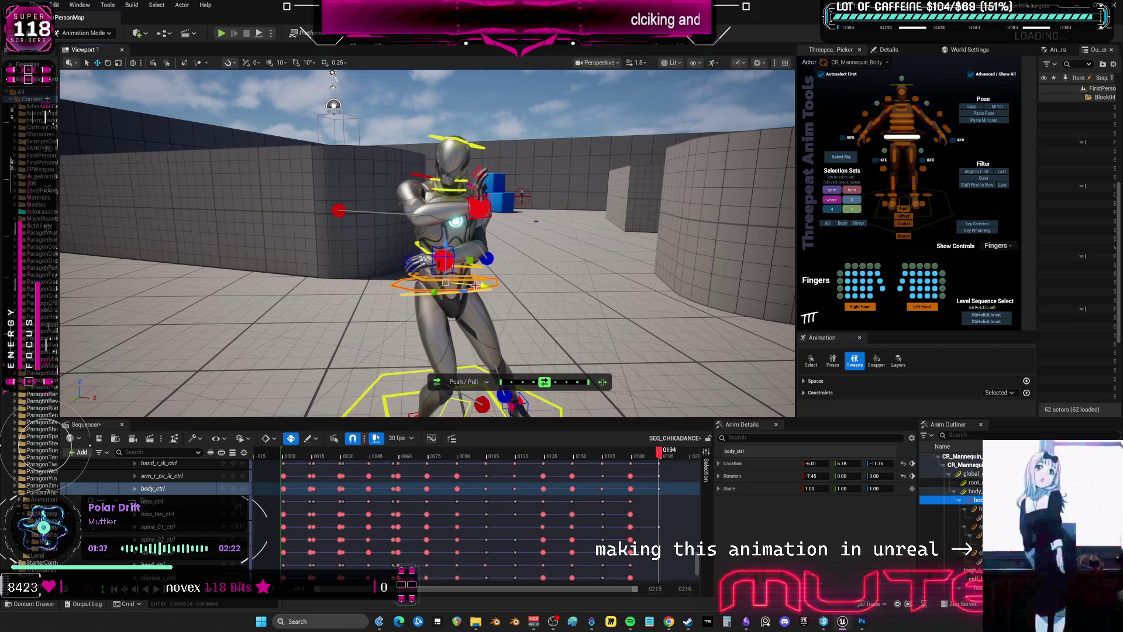
pyautogui.moveTo(479, 285)
pyautogui.mouseDown()
pyautogui.moveTo(453, 280)
pyautogui.moveTo(548, 232)
pyautogui.mouseUp()
pyautogui.click(677, 207)
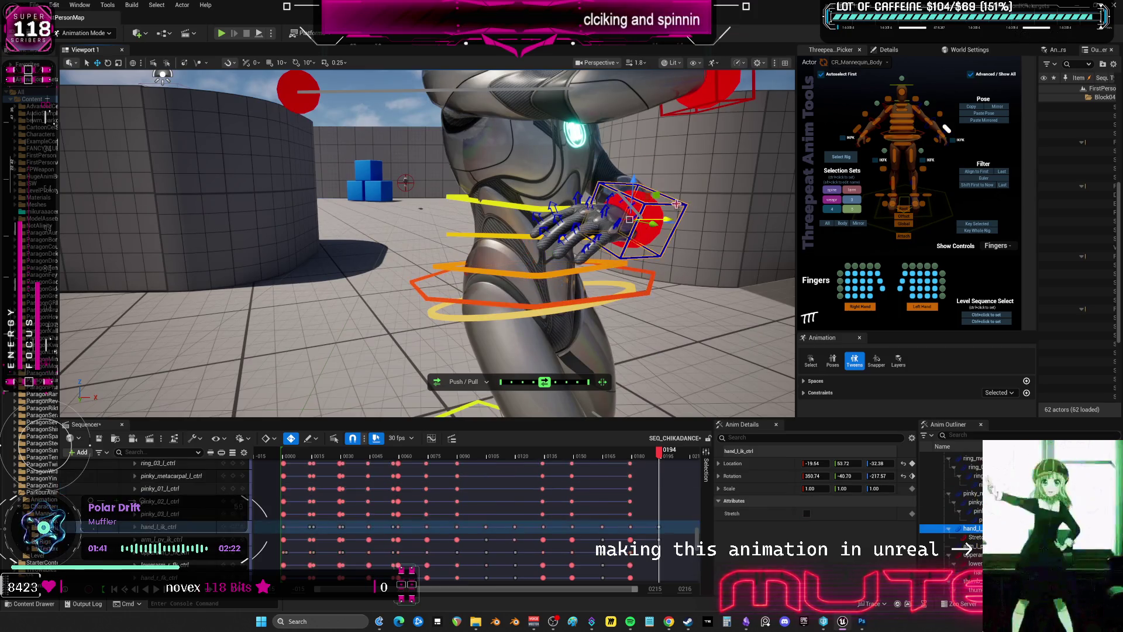
# Raise the left hand and bring the right hand in toward the chest
pyautogui.moveTo(634, 188)
pyautogui.mouseDown()
pyautogui.moveTo(659, 189)
pyautogui.moveTo(639, 188)
pyautogui.mouseUp()
pyautogui.moveTo(651, 190); pyautogui.dragTo(702, 207)
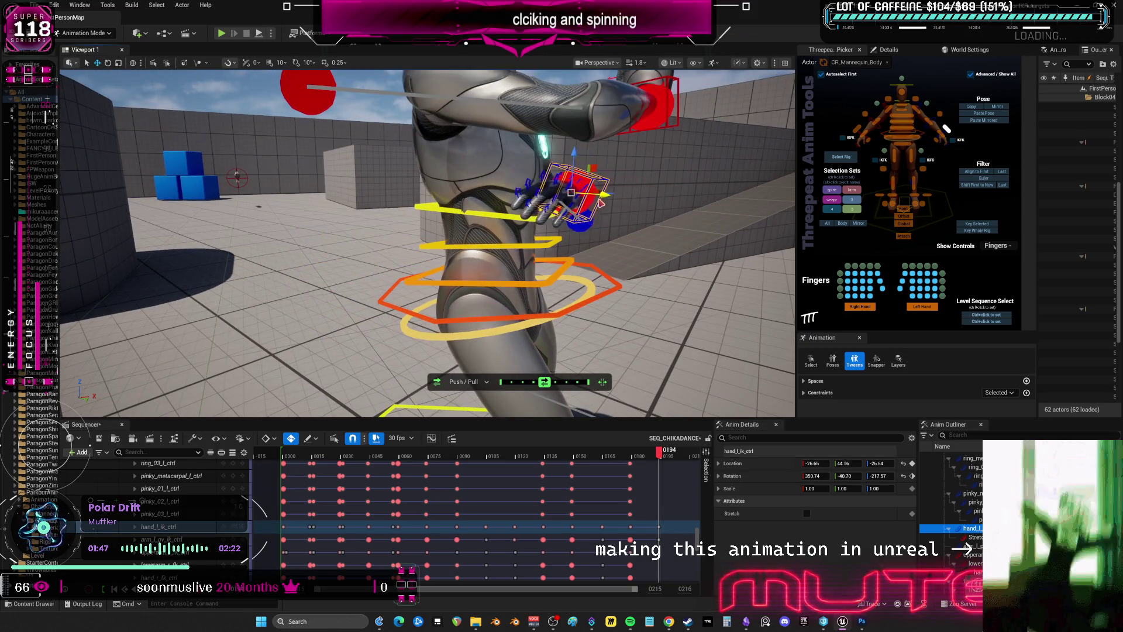
pyautogui.click(854, 131)
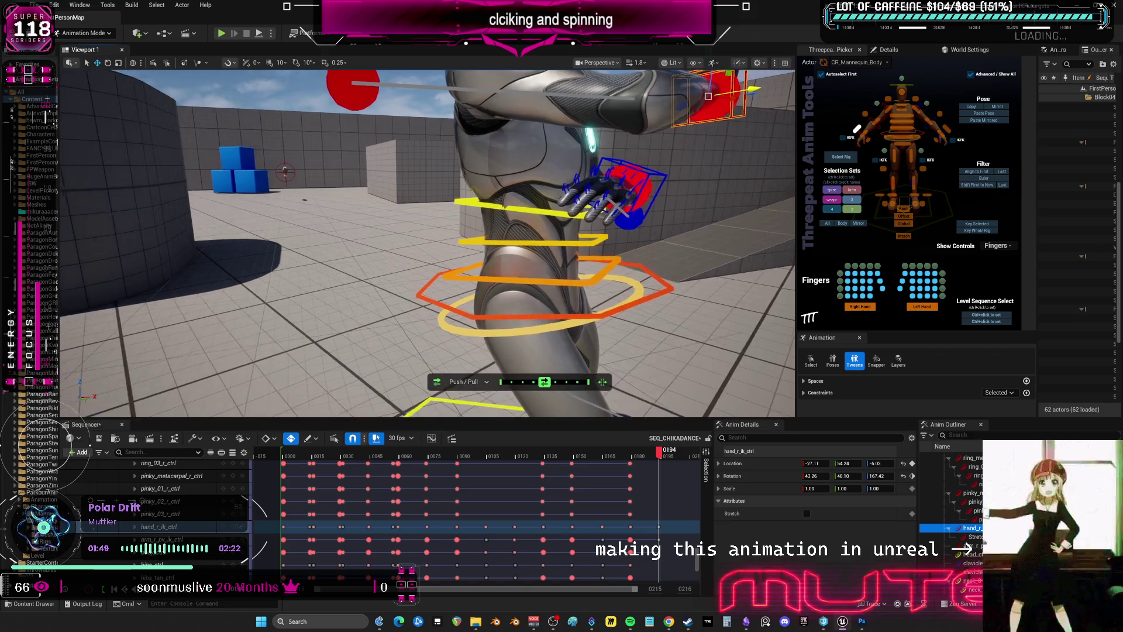
pyautogui.moveTo(699, 153)
pyautogui.mouseDown()
pyautogui.moveTo(439, 158)
pyautogui.moveTo(375, 146)
pyautogui.mouseUp()
pyautogui.moveTo(693, 283); pyautogui.dragTo(530, 282)
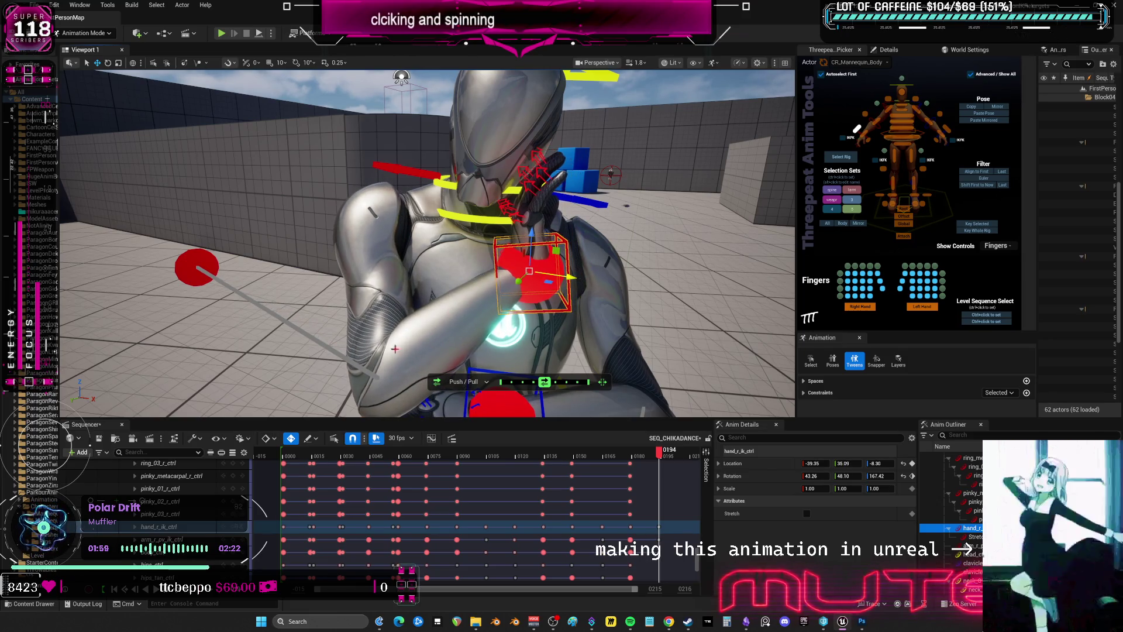
# Scrub the Sequencer between frames 190 and 194 to review the pose
pyautogui.doubleClick(966, 545)
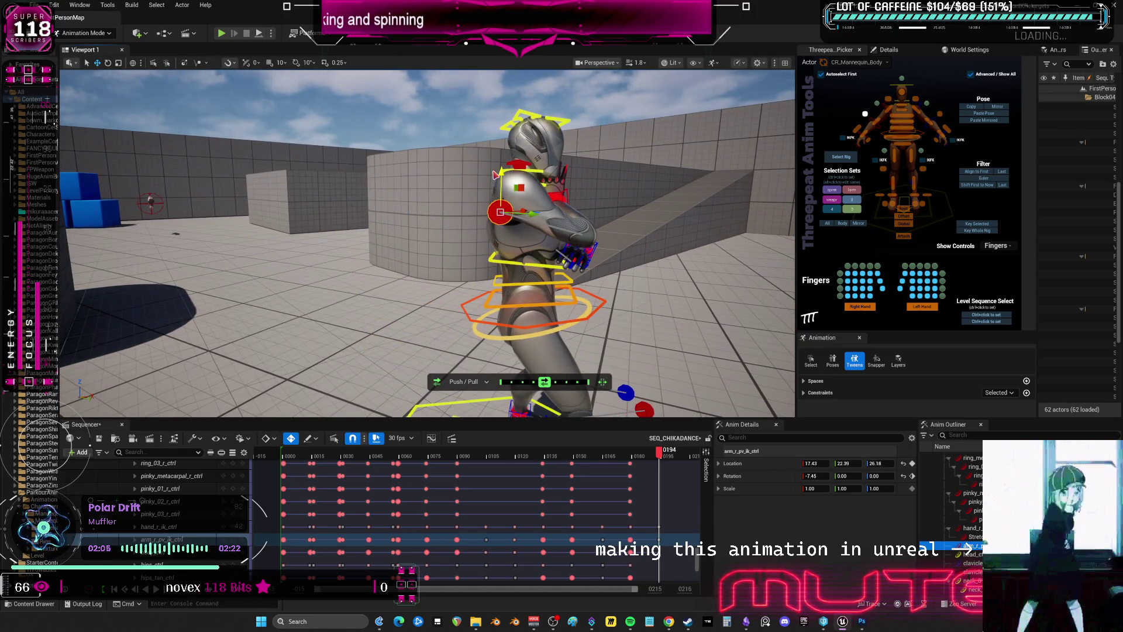
pyautogui.click(966, 547)
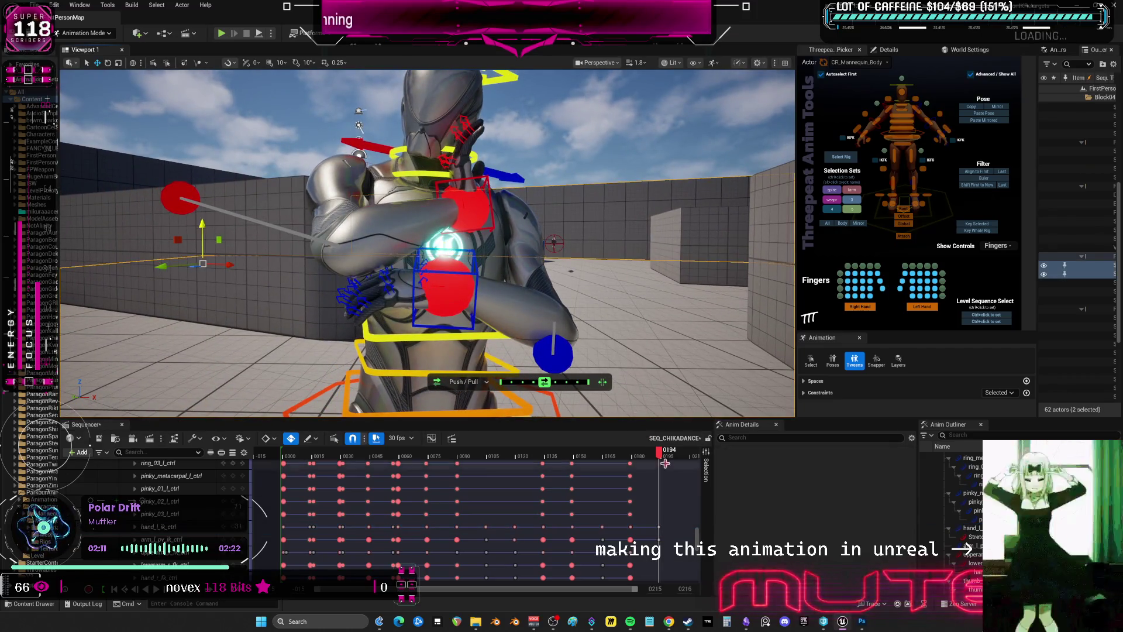
pyautogui.moveTo(654, 455)
pyautogui.mouseDown()
pyautogui.moveTo(644, 455)
pyautogui.moveTo(660, 455)
pyautogui.mouseUp()
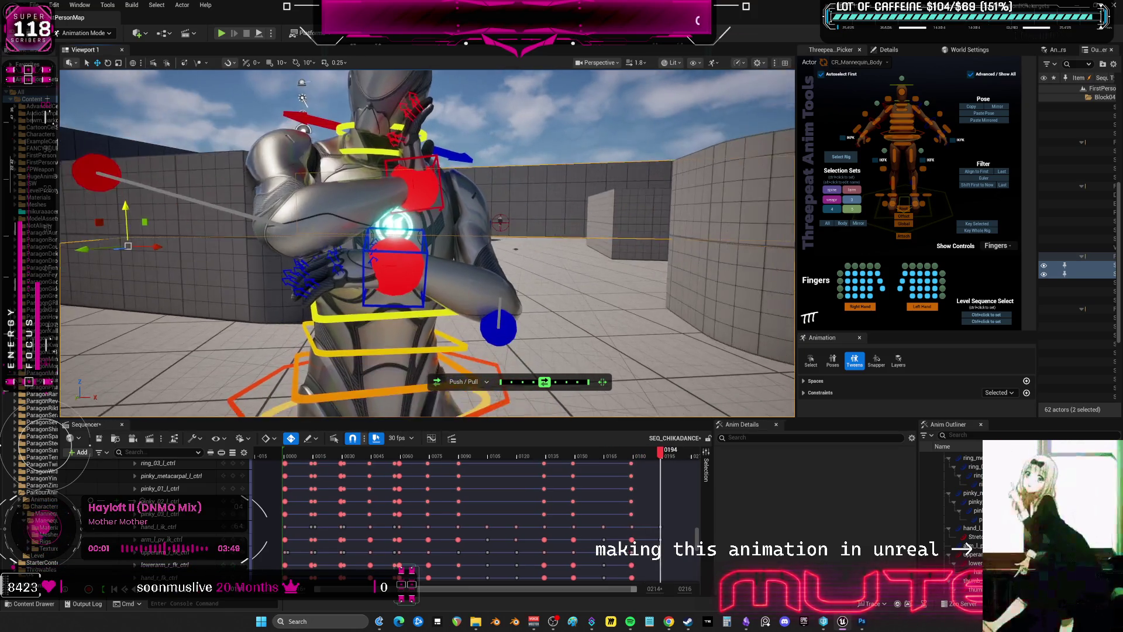
pyautogui.moveTo(659, 413); pyautogui.dragTo(679, 415, button='right')
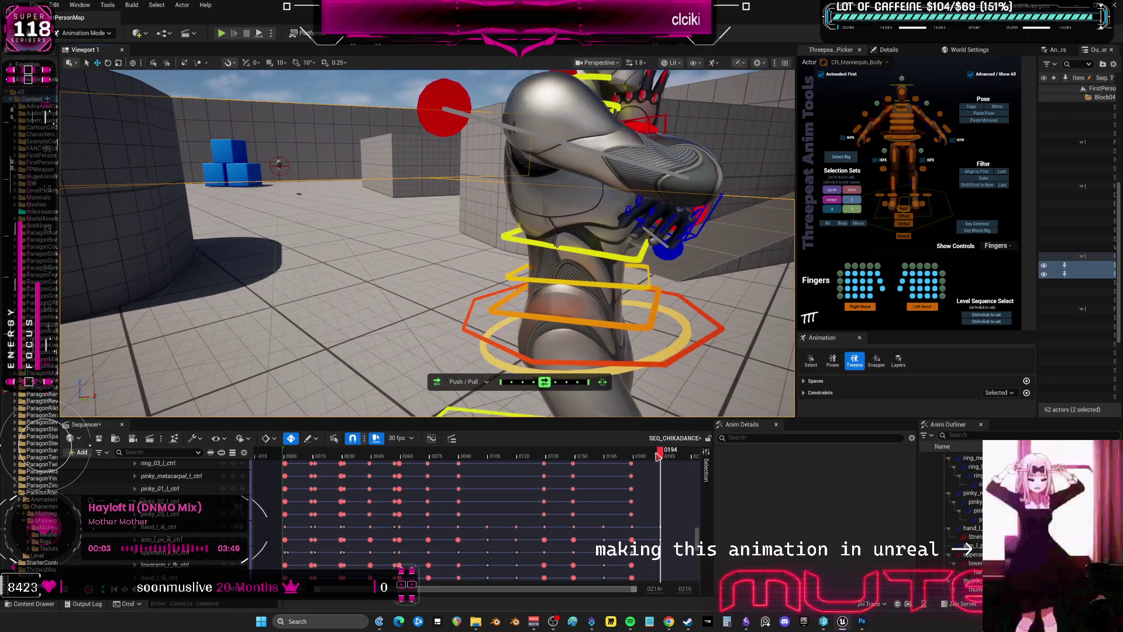
pyautogui.moveTo(659, 455); pyautogui.dragTo(654, 455)
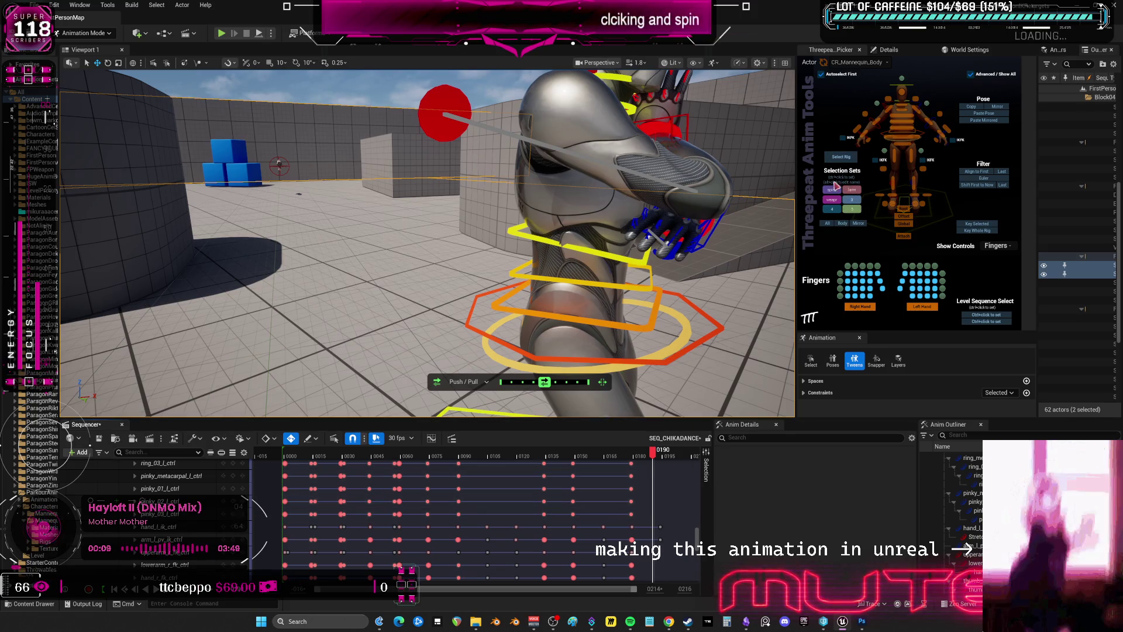
pyautogui.click(270, 438)
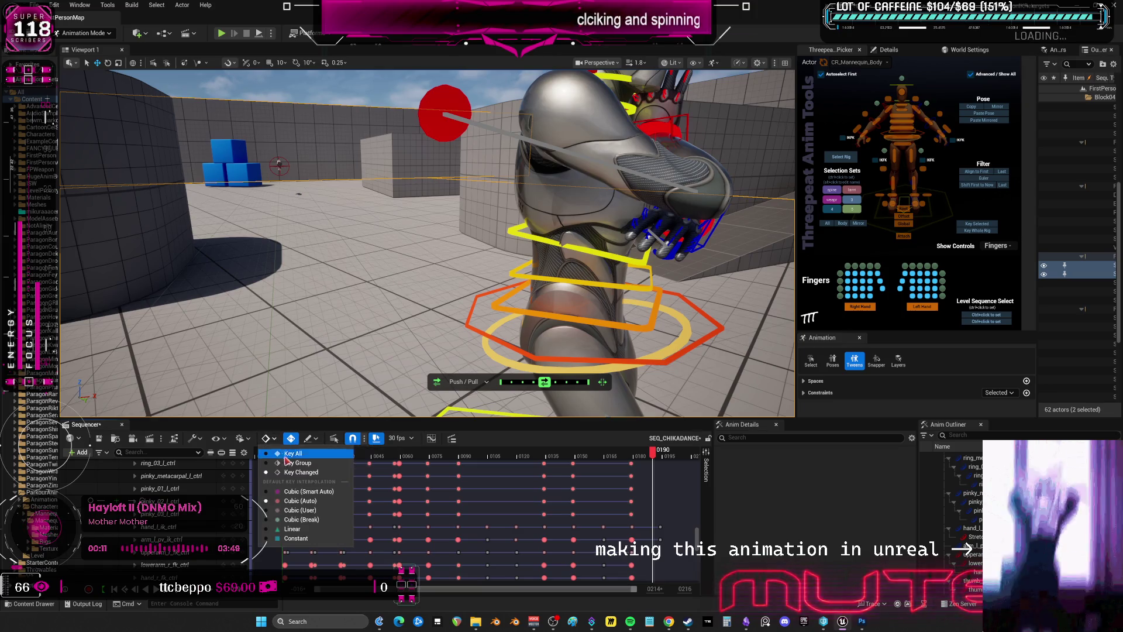
pyautogui.click(326, 472)
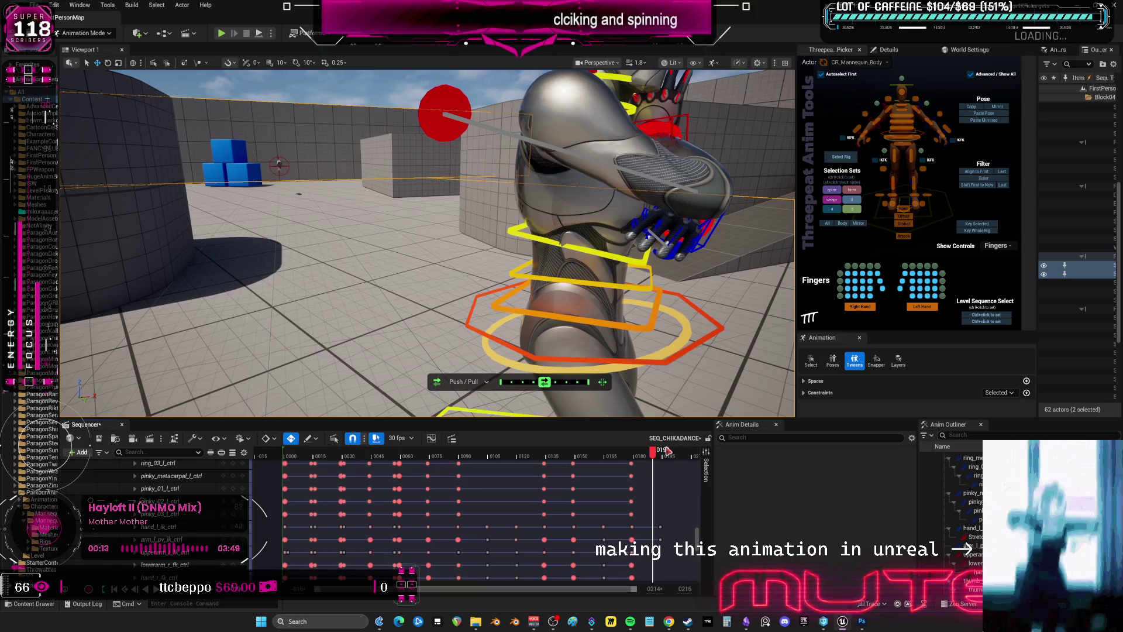
pyautogui.moveTo(658, 461); pyautogui.dragTo(665, 460)
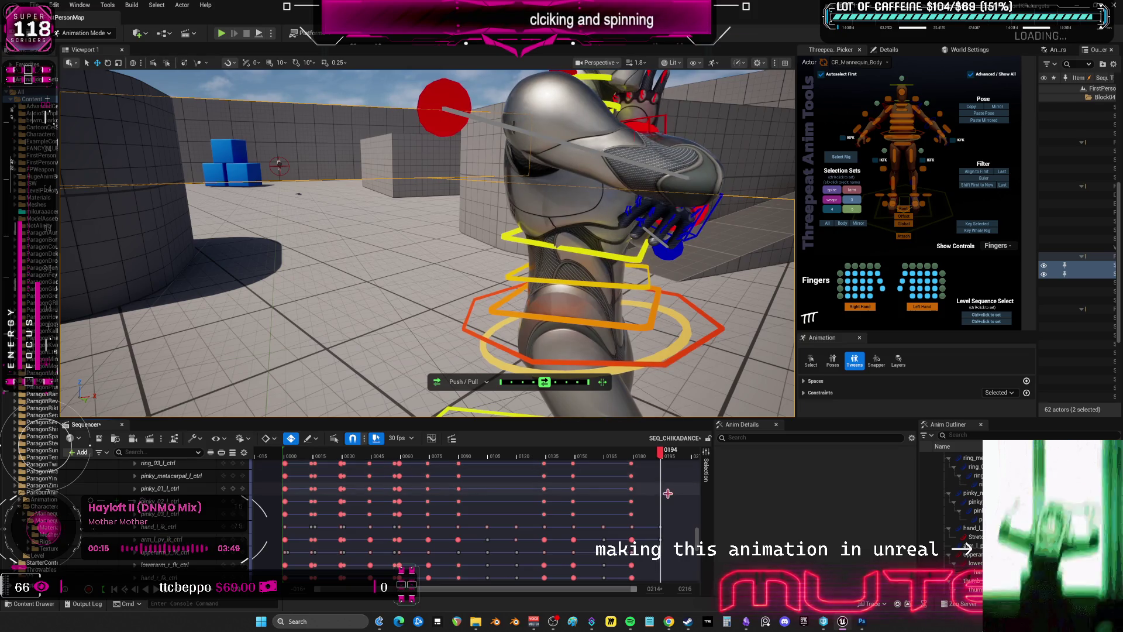
pyautogui.click(248, 439)
pyautogui.click(291, 440)
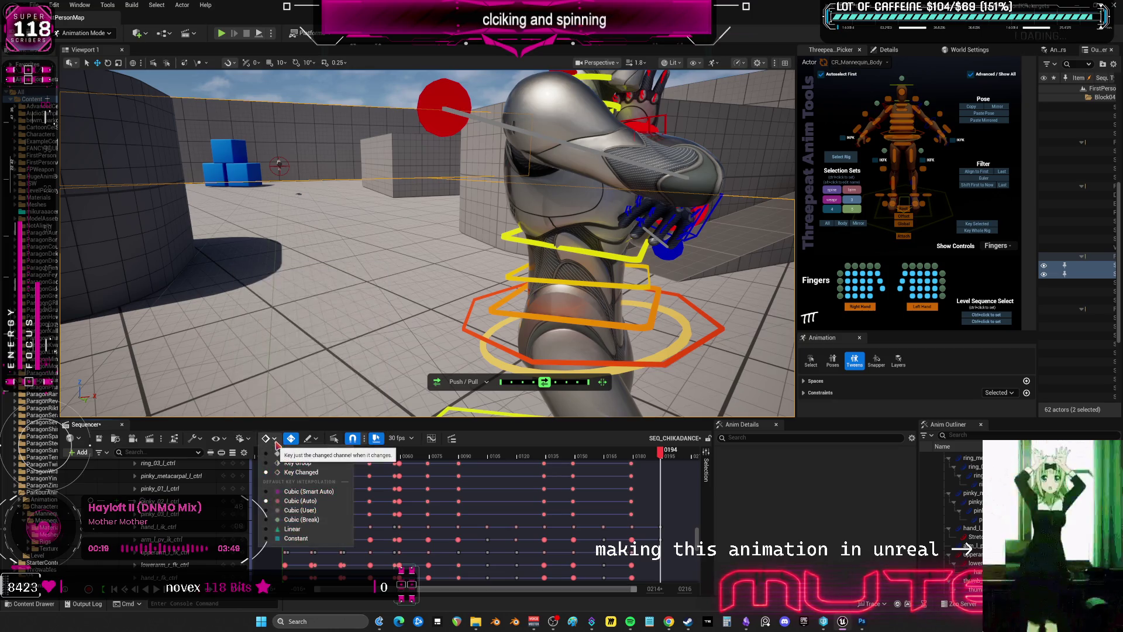
pyautogui.click(335, 439)
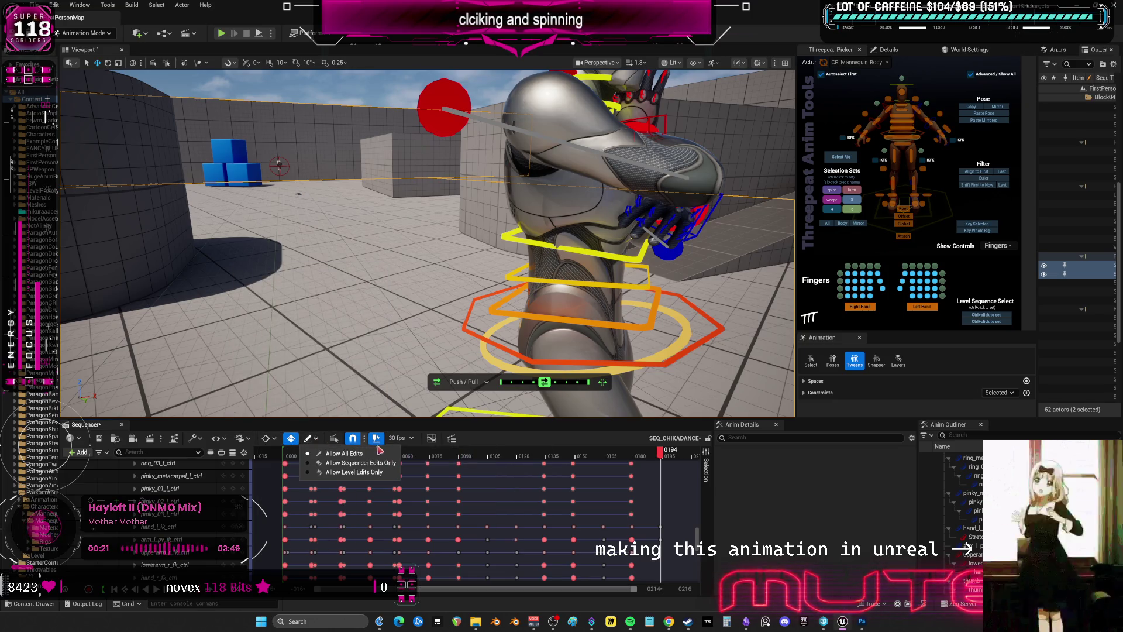
pyautogui.click(197, 439)
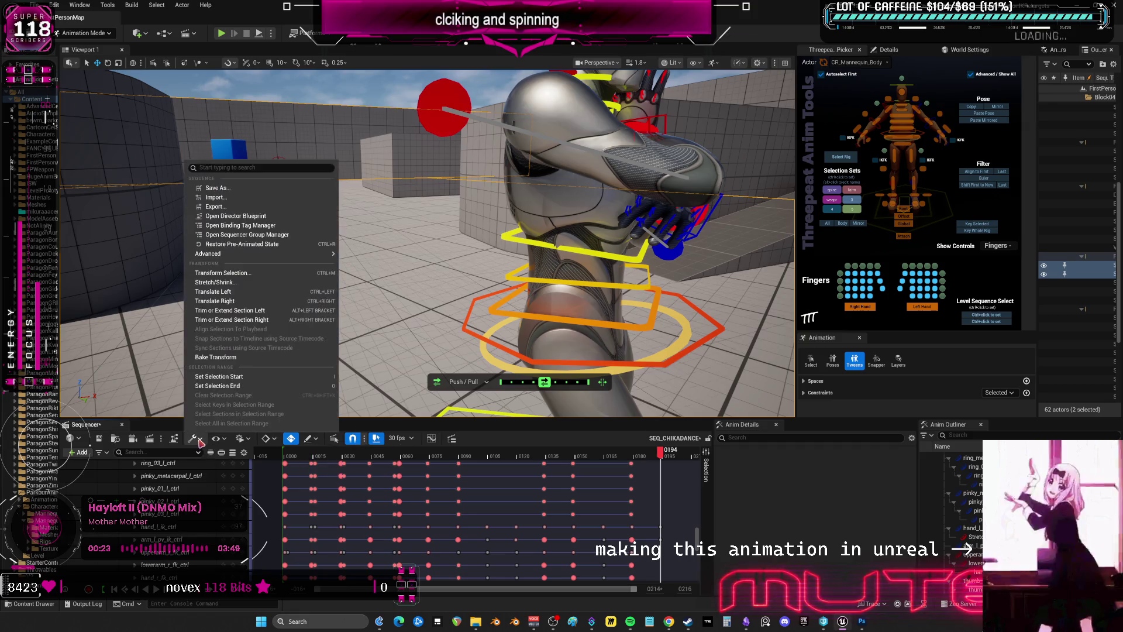
pyautogui.press('Escape')
pyautogui.moveTo(698, 535); pyautogui.dragTo(702, 496)
pyautogui.scroll(5, 701, 496)
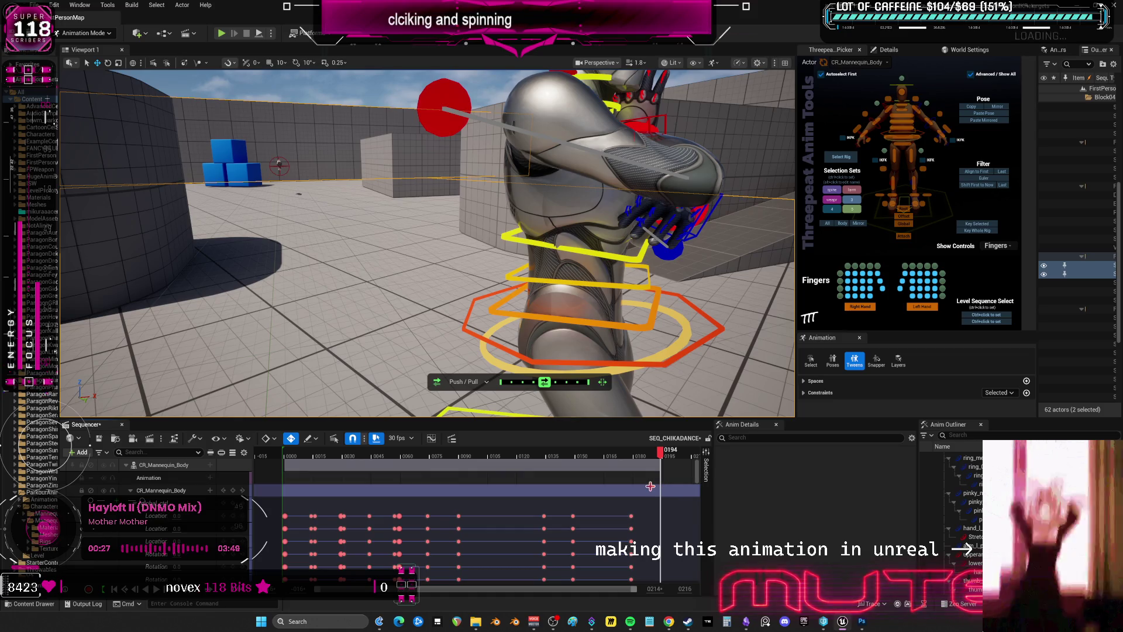
# Move the playhead back to frame 179 and make the Sequencer panel taller
pyautogui.moveTo(660, 455); pyautogui.dragTo(635, 461)
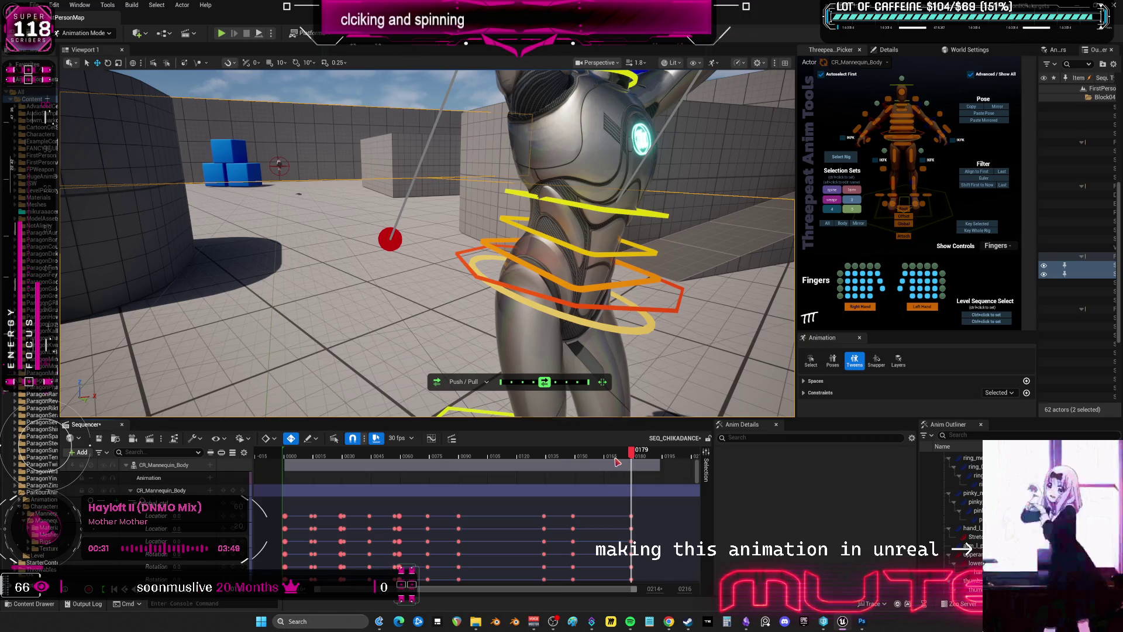
pyautogui.moveTo(637, 418); pyautogui.dragTo(641, 376)
pyautogui.scroll(-2, 659, 460)
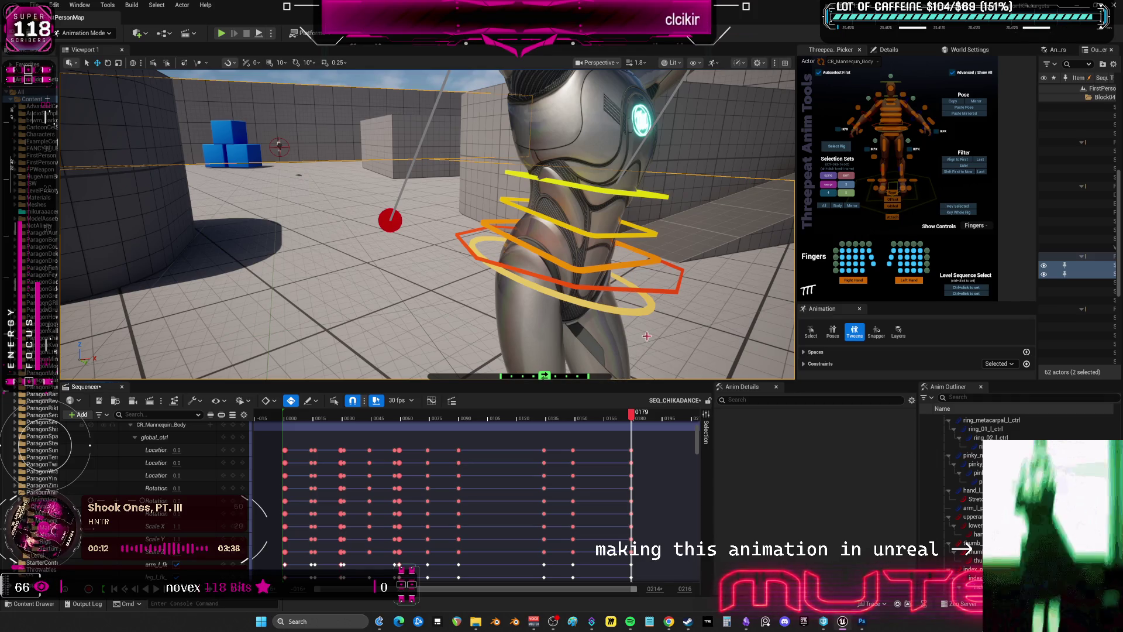
# Preview the motion around frame 179, frame the whole character, and advance to frame 184
pyautogui.moveTo(634, 420)
pyautogui.mouseDown()
pyautogui.moveTo(657, 420)
pyautogui.moveTo(635, 416)
pyautogui.mouseUp()
pyautogui.moveTo(426, 234); pyautogui.dragTo(366, 257, button='right')
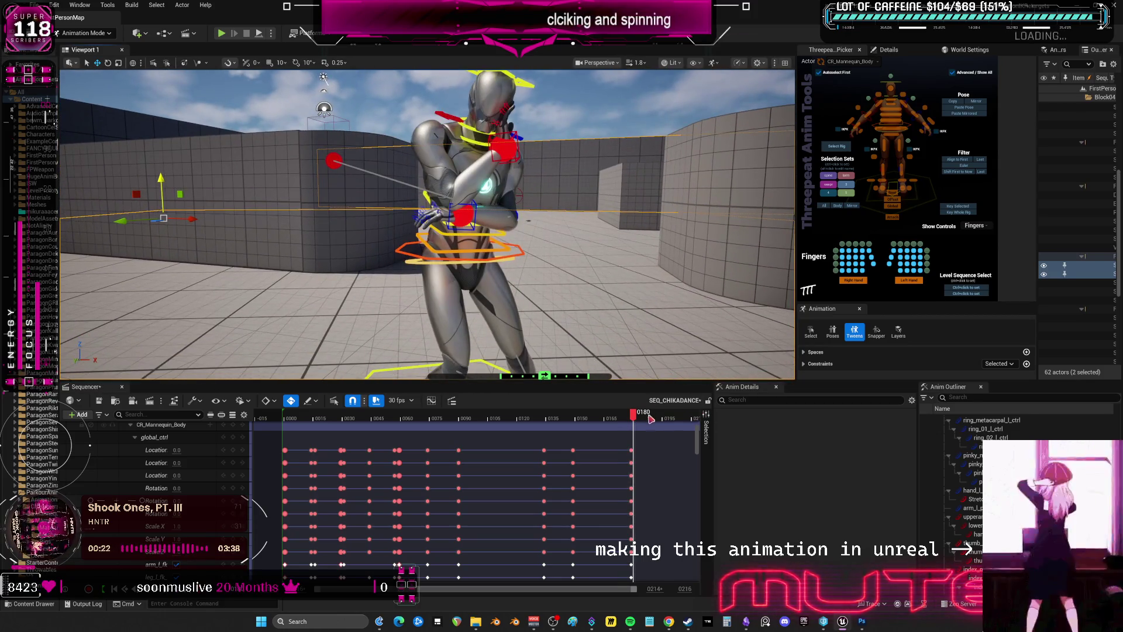
pyautogui.moveTo(633, 417); pyautogui.dragTo(647, 419)
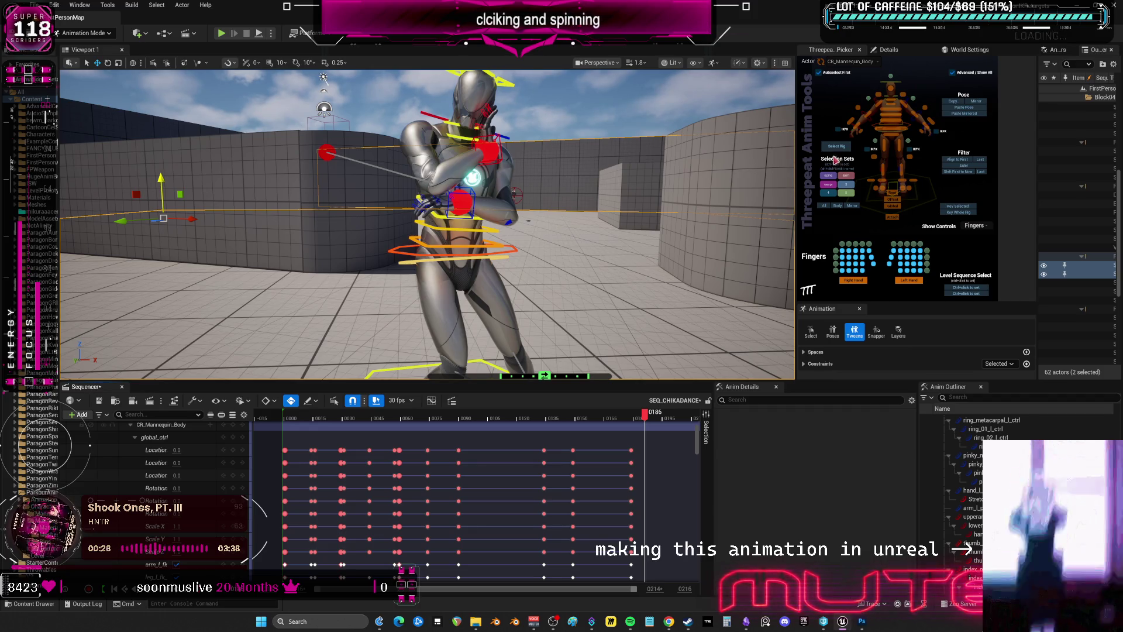
pyautogui.click(824, 206)
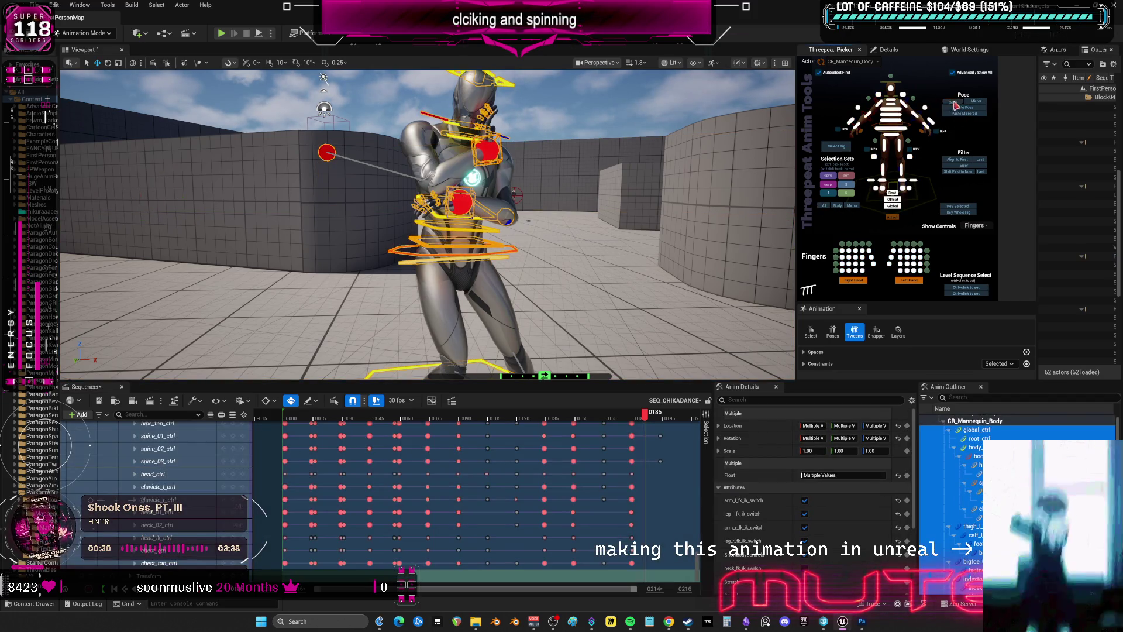
# At frame 194, rotate hips_ctrl and body_ctrl slightly to twist the pose
pyautogui.moveTo(644, 418); pyautogui.dragTo(663, 428)
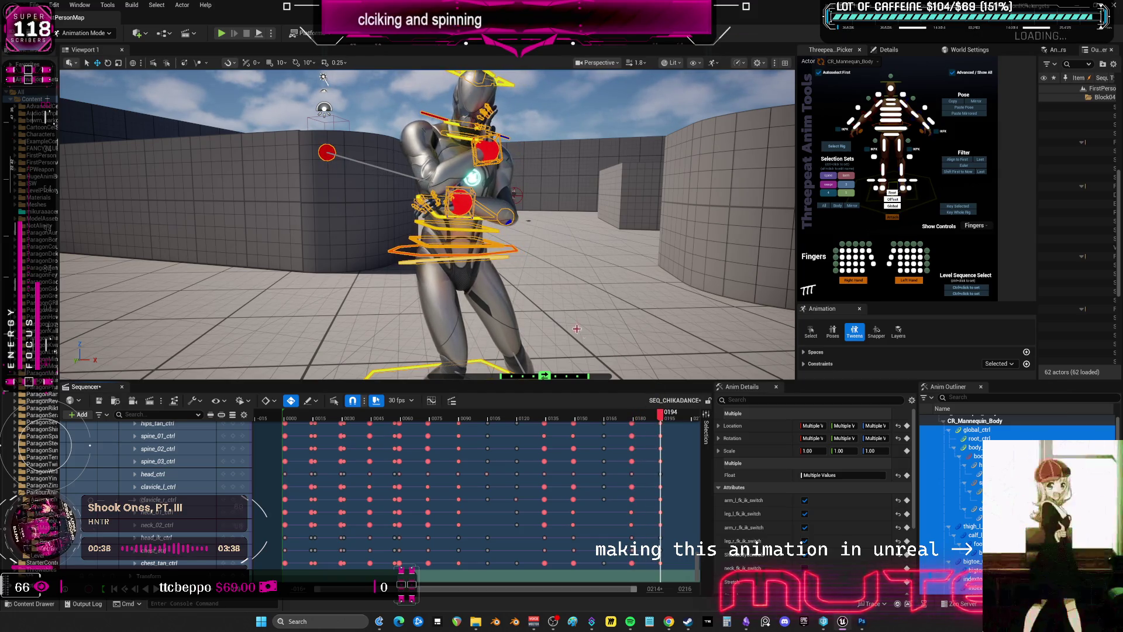
pyautogui.click(516, 256)
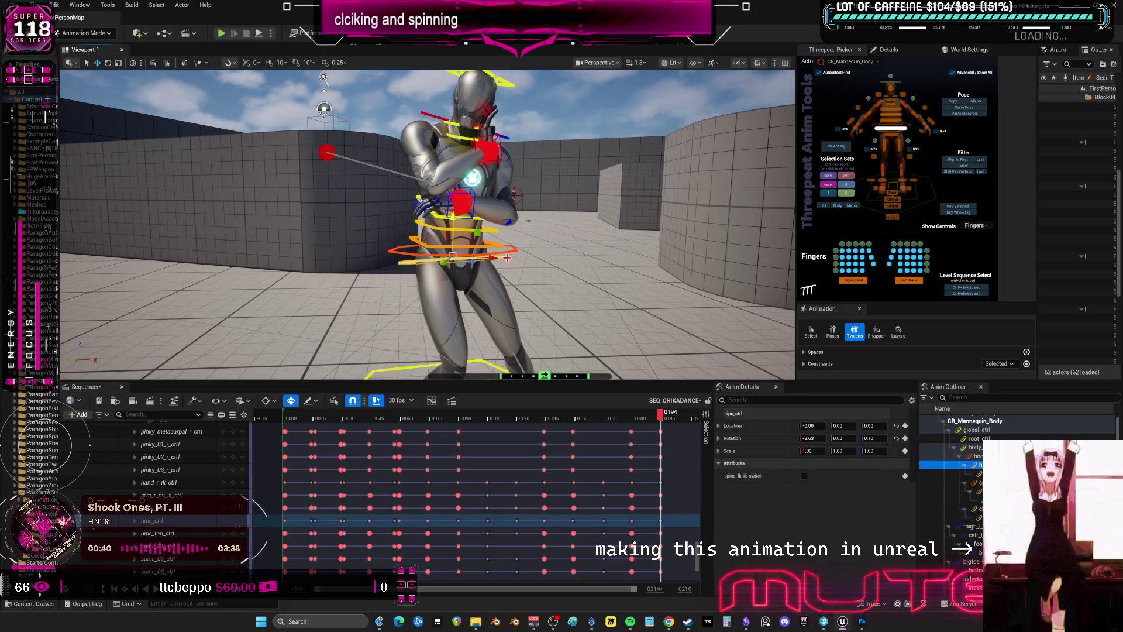
pyautogui.press('e')
pyautogui.moveTo(490, 264); pyautogui.dragTo(481, 262)
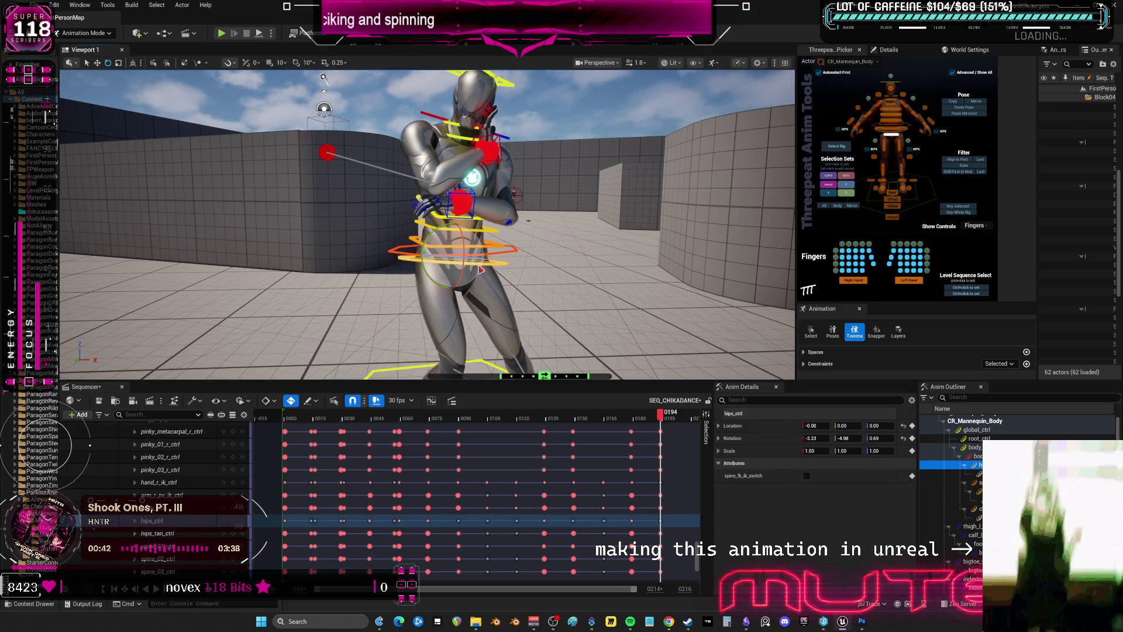
pyautogui.click(513, 249)
pyautogui.press('w')
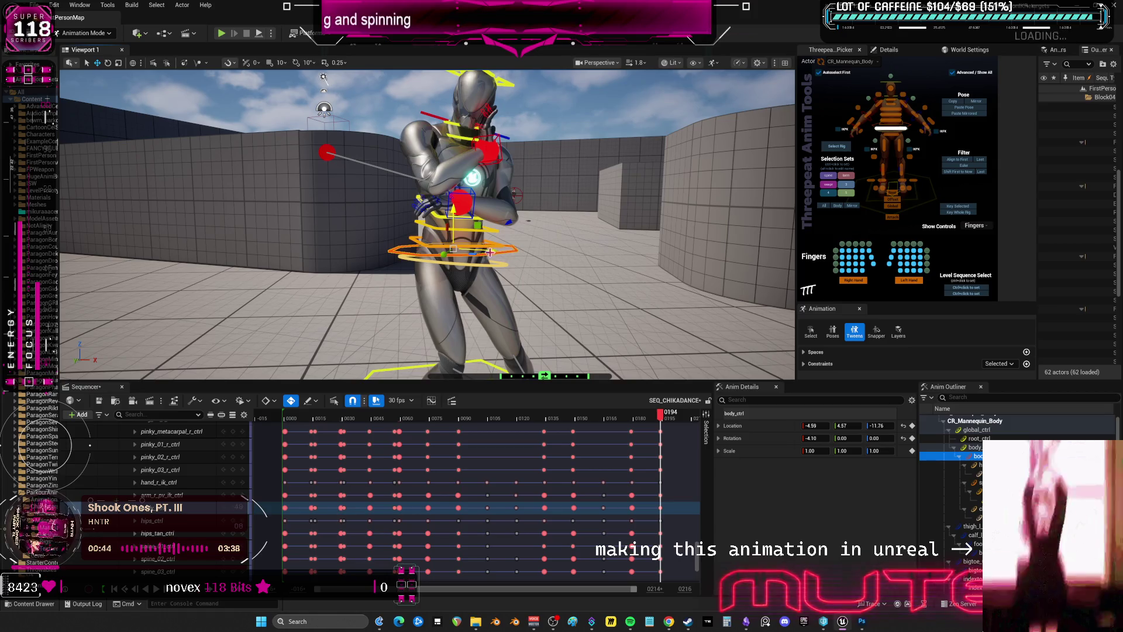
pyautogui.press('e')
pyautogui.moveTo(482, 247); pyautogui.dragTo(481, 242)
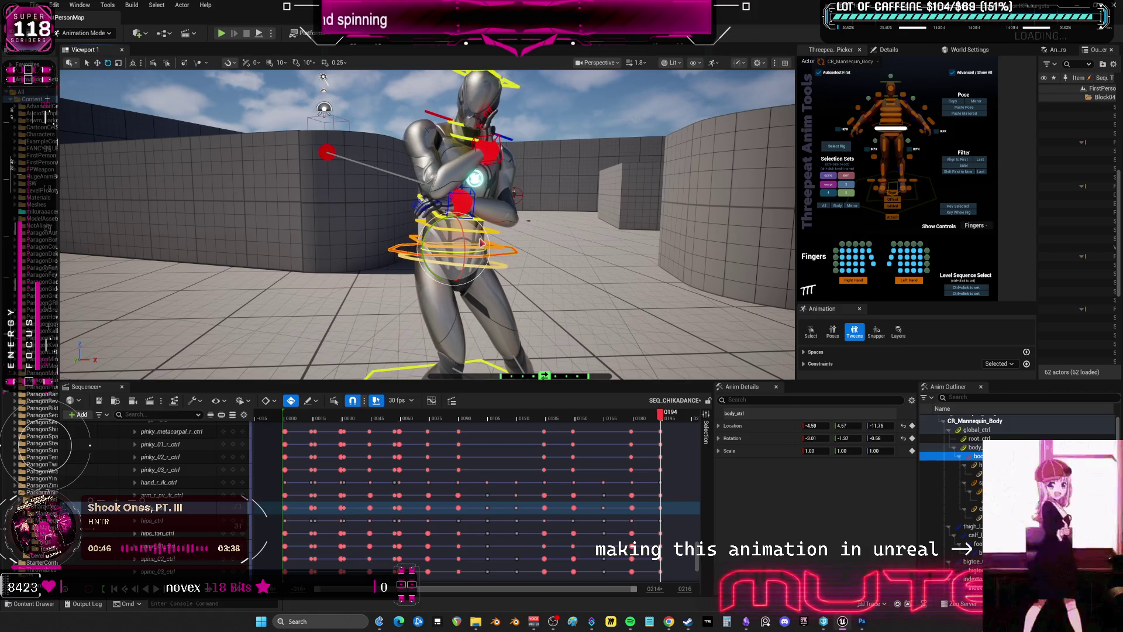
# Preview frames 177–194, step to frame 195, and select all rig controls
pyautogui.moveTo(657, 421)
pyautogui.mouseDown()
pyautogui.moveTo(638, 420)
pyautogui.moveTo(673, 419)
pyautogui.moveTo(630, 418)
pyautogui.moveTo(660, 420)
pyautogui.mouseUp()
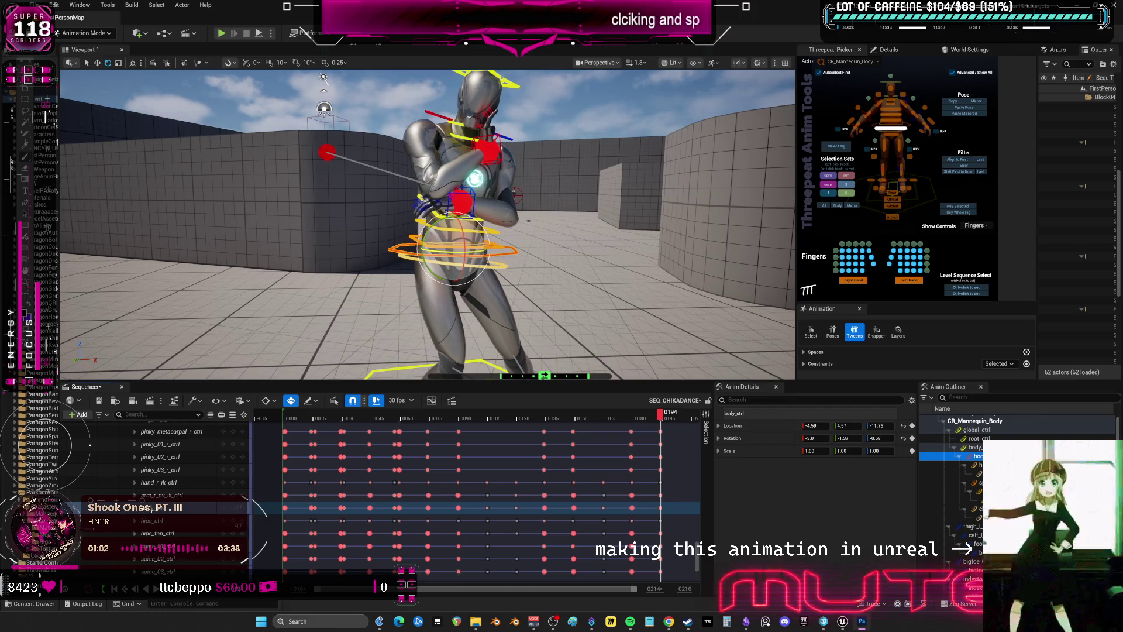
pyautogui.press('Right')
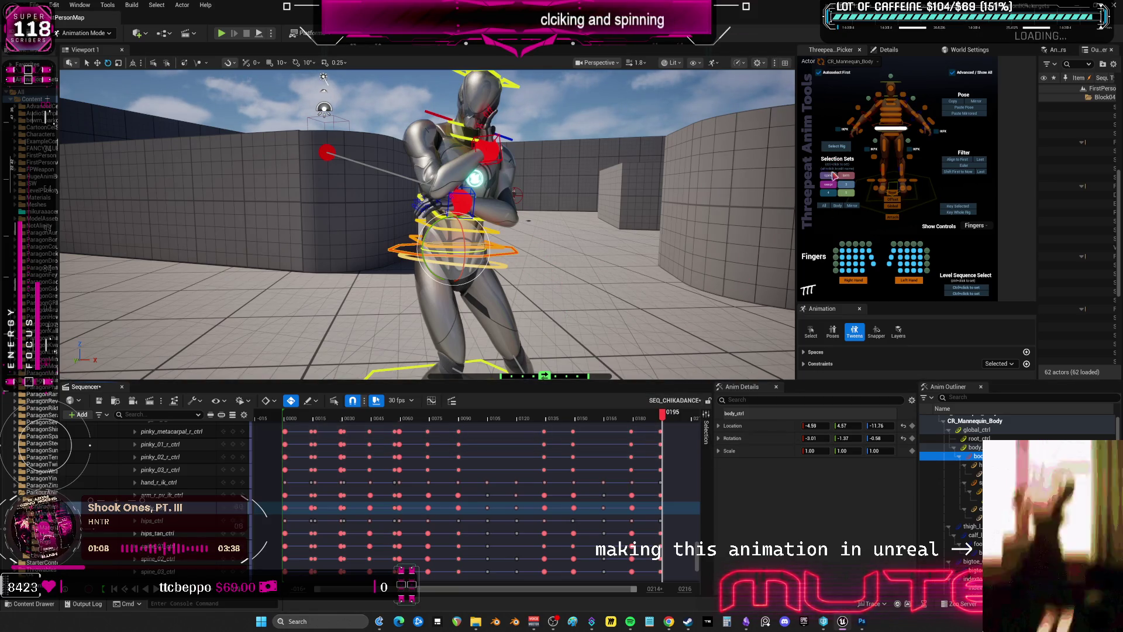
pyautogui.click(825, 205)
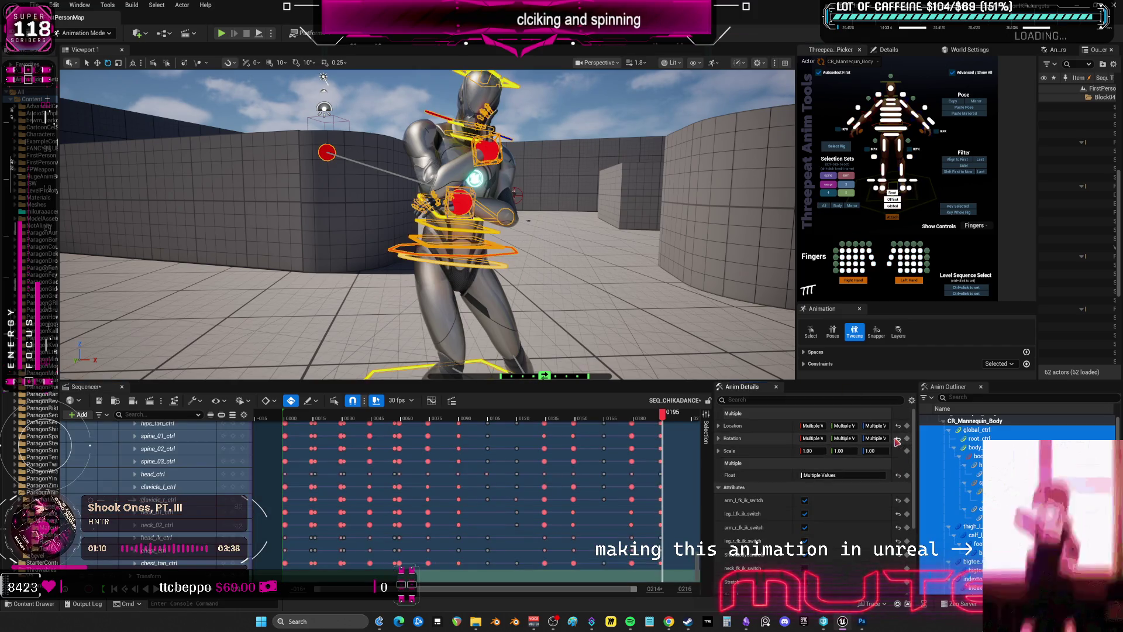
# Reset the rig to its default pose and spin the body offset to about -180 degrees
pyautogui.click(898, 427)
pyautogui.press('f')
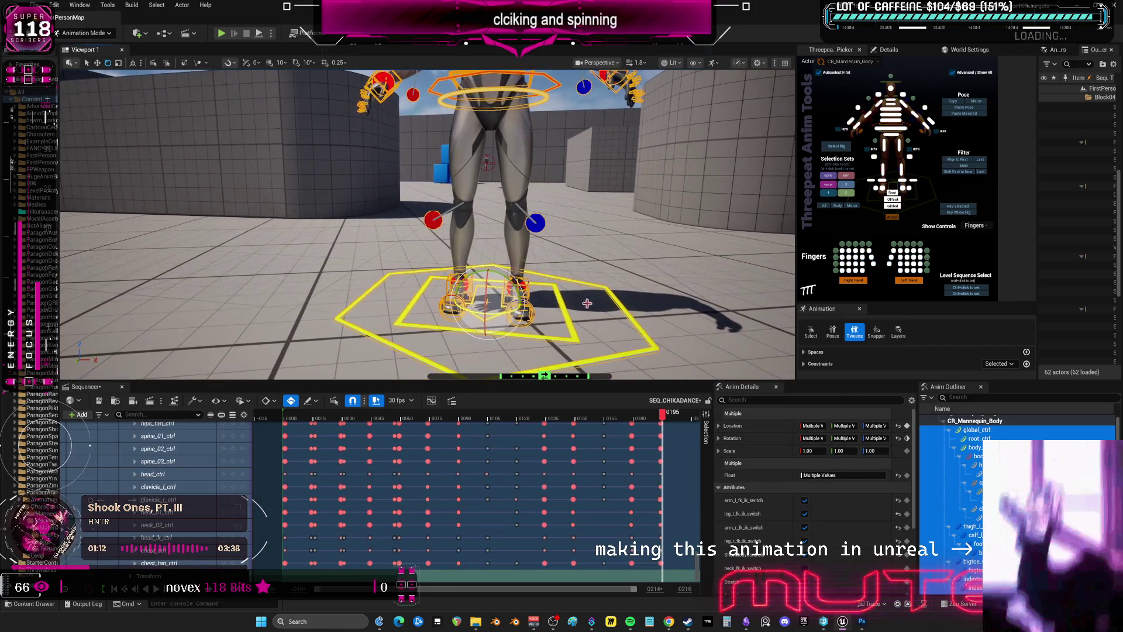
pyautogui.click(510, 329)
pyautogui.moveTo(499, 317); pyautogui.dragTo(660, 77)
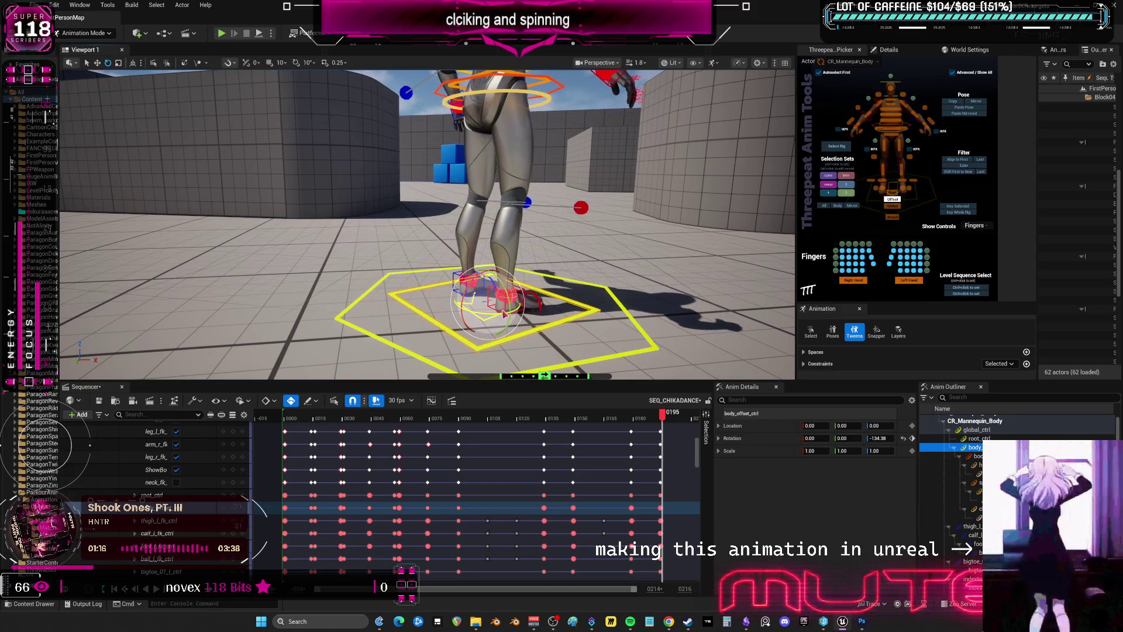
pyautogui.moveTo(497, 320); pyautogui.dragTo(516, 319)
pyautogui.moveTo(516, 319); pyautogui.dragTo(479, 316, button='right')
pyautogui.moveTo(585, 278); pyautogui.dragTo(607, 278, button='right')
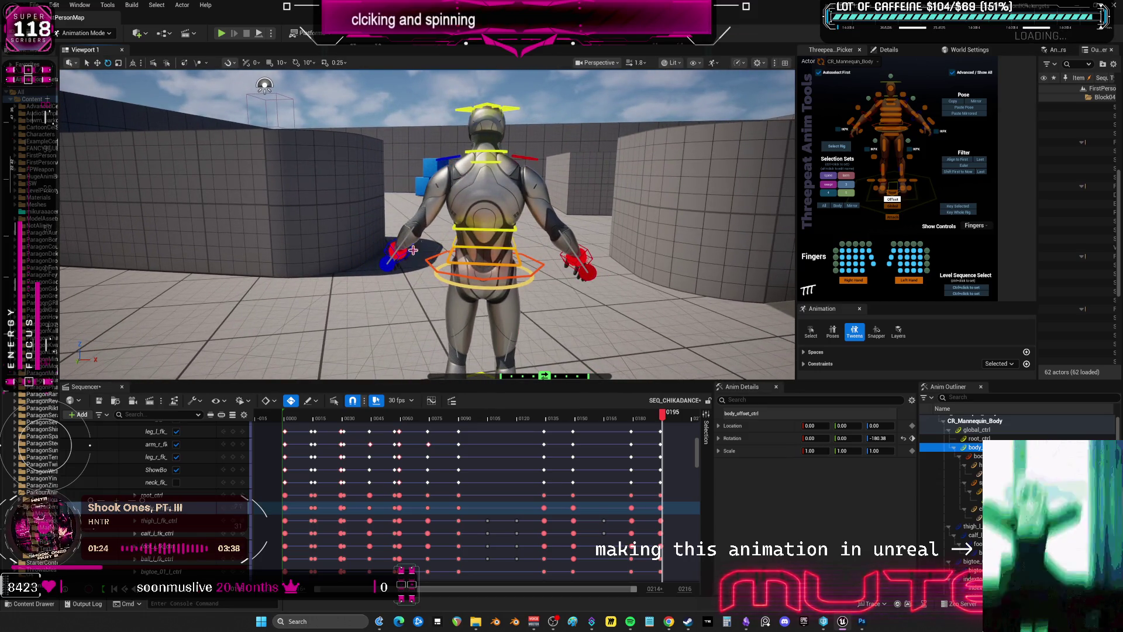
# Return the left thumb control's location to 0,0,0
pyautogui.click(409, 251)
pyautogui.press('w')
pyautogui.hotkey('ctrl', 'z')
pyautogui.click(390, 241)
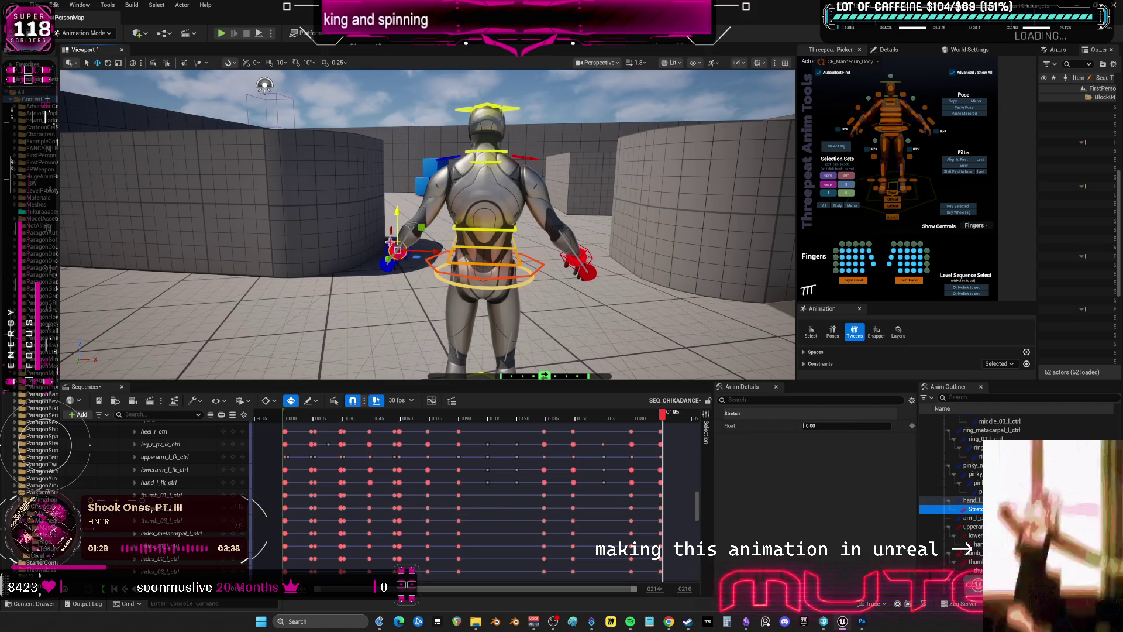
# Raise both hand IK controls, lifting the left hand to the head and swinging the right arm out
pyautogui.keyDown('alt'); pyautogui.moveTo(458, 259); pyautogui.dragTo(398, 270); pyautogui.keyUp('alt')
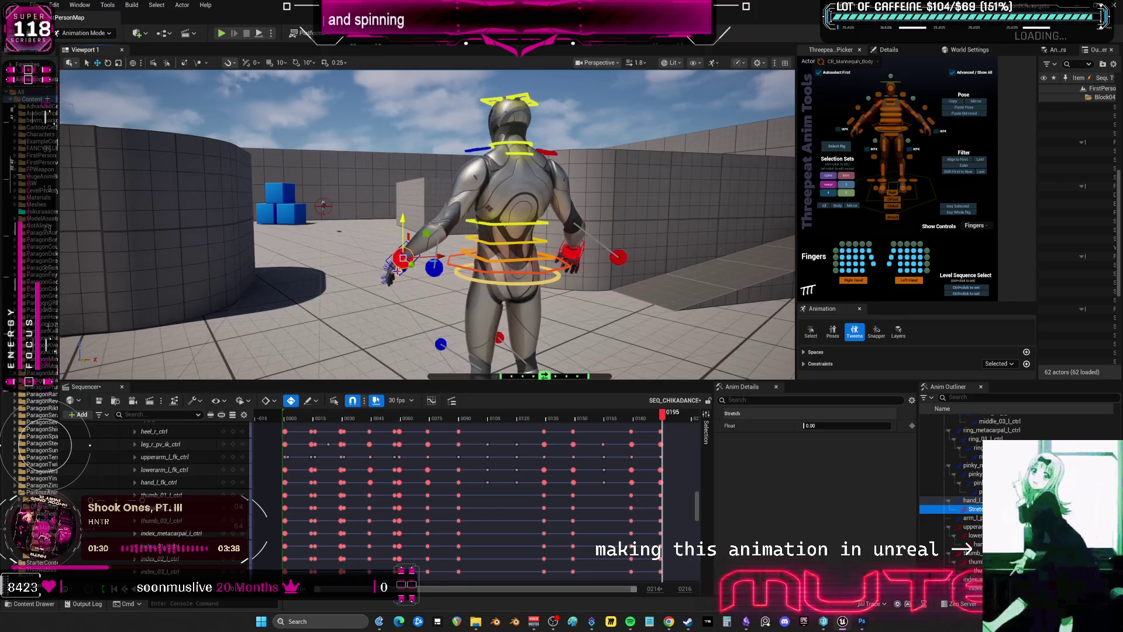
pyautogui.click(930, 121)
pyautogui.keyDown('ctrl'); pyautogui.click(559, 251); pyautogui.keyUp('ctrl')
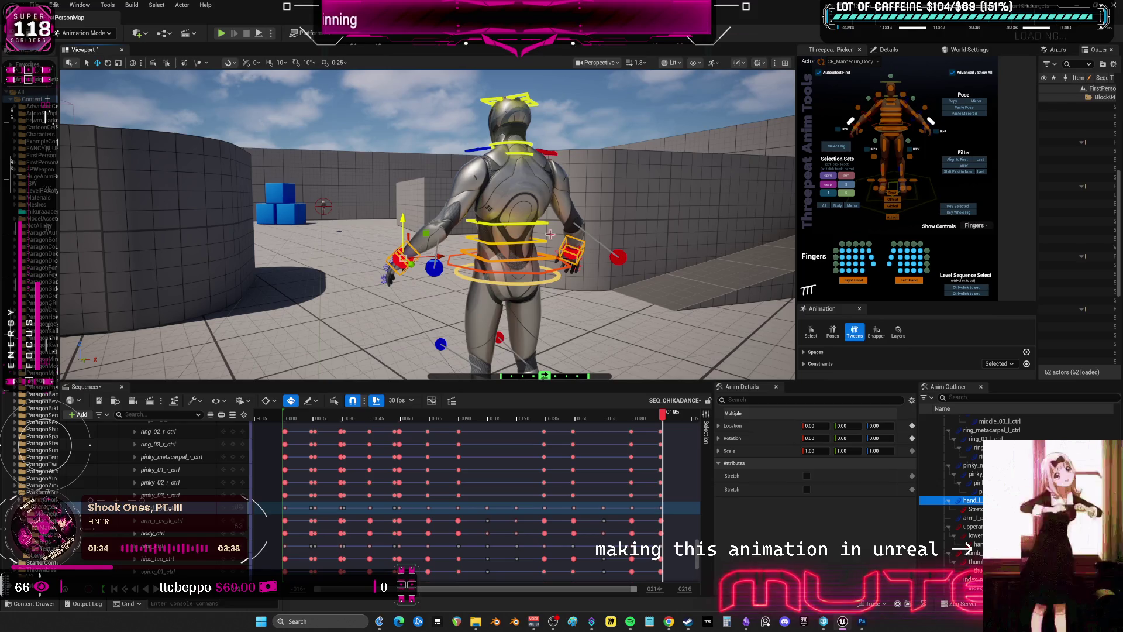
pyautogui.moveTo(403, 218)
pyautogui.mouseDown()
pyautogui.moveTo(403, 120)
pyautogui.moveTo(451, 248)
pyautogui.moveTo(561, 226)
pyautogui.mouseUp()
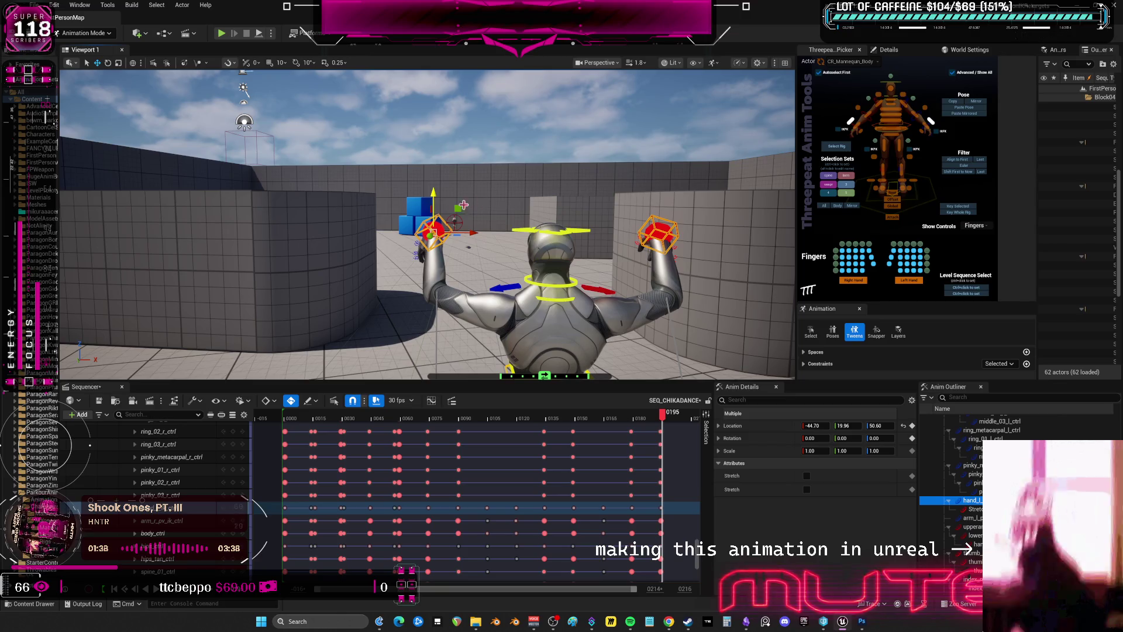
pyautogui.moveTo(437, 194); pyautogui.dragTo(591, 214)
pyautogui.moveTo(486, 212); pyautogui.dragTo(549, 187)
pyautogui.moveTo(518, 244)
pyautogui.keyDown('alt'); pyautogui.mouseDown()
pyautogui.moveTo(513, 171)
pyautogui.moveTo(569, 187)
pyautogui.moveTo(475, 314)
pyautogui.mouseUp(); pyautogui.keyUp('alt')
# Shift the left elbow pole vector to start bending the left arm toward the head
pyautogui.click(405, 316)
pyautogui.moveTo(404, 316)
pyautogui.mouseDown()
pyautogui.moveTo(403, 305)
pyautogui.moveTo(403, 316)
pyautogui.mouseUp()
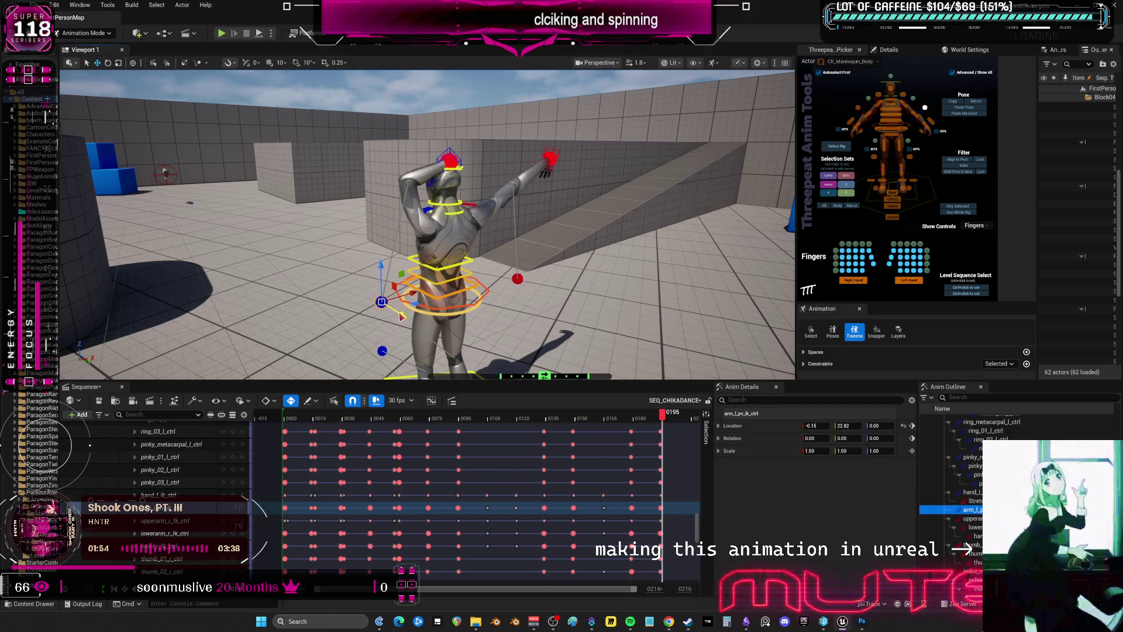
pyautogui.click(449, 157)
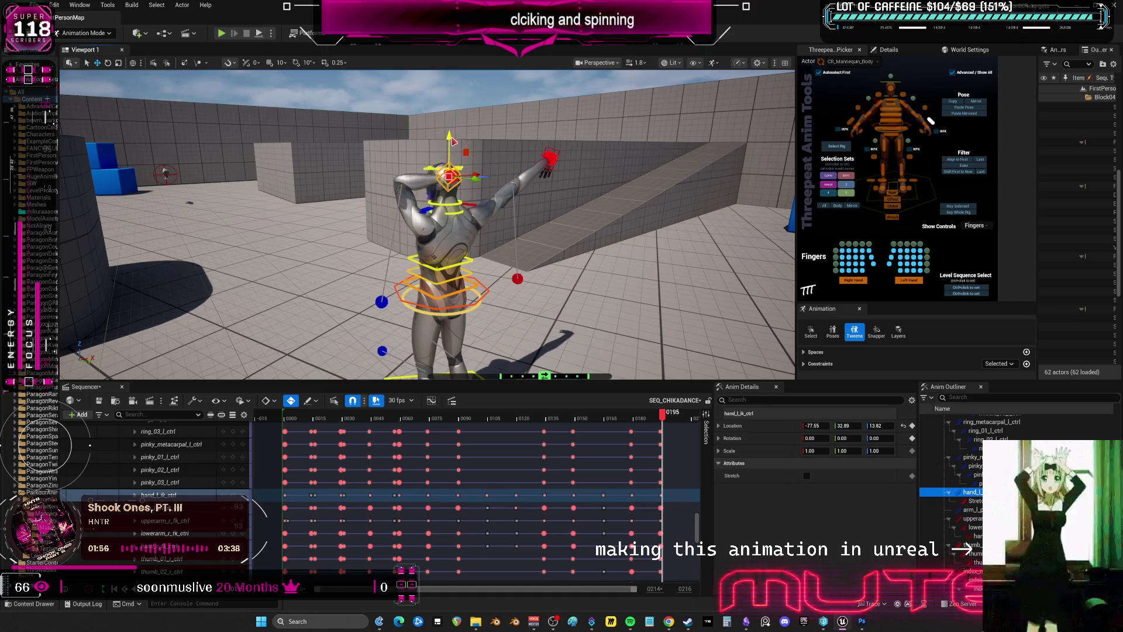
pyautogui.press('f')
pyautogui.click(365, 353)
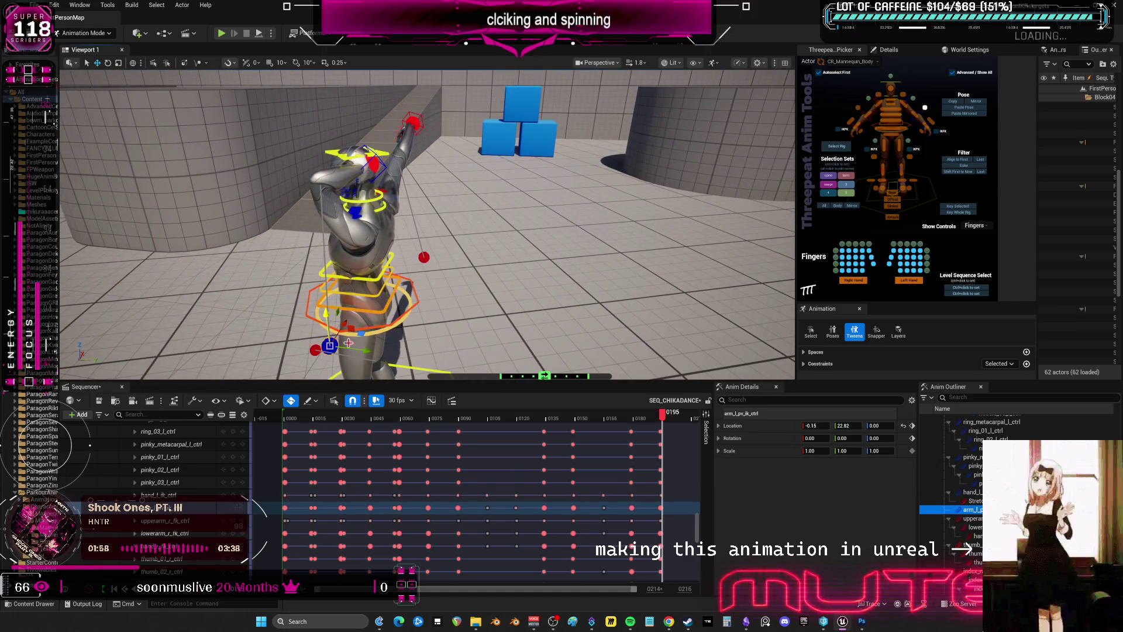
pyautogui.moveTo(366, 353); pyautogui.dragTo(364, 355)
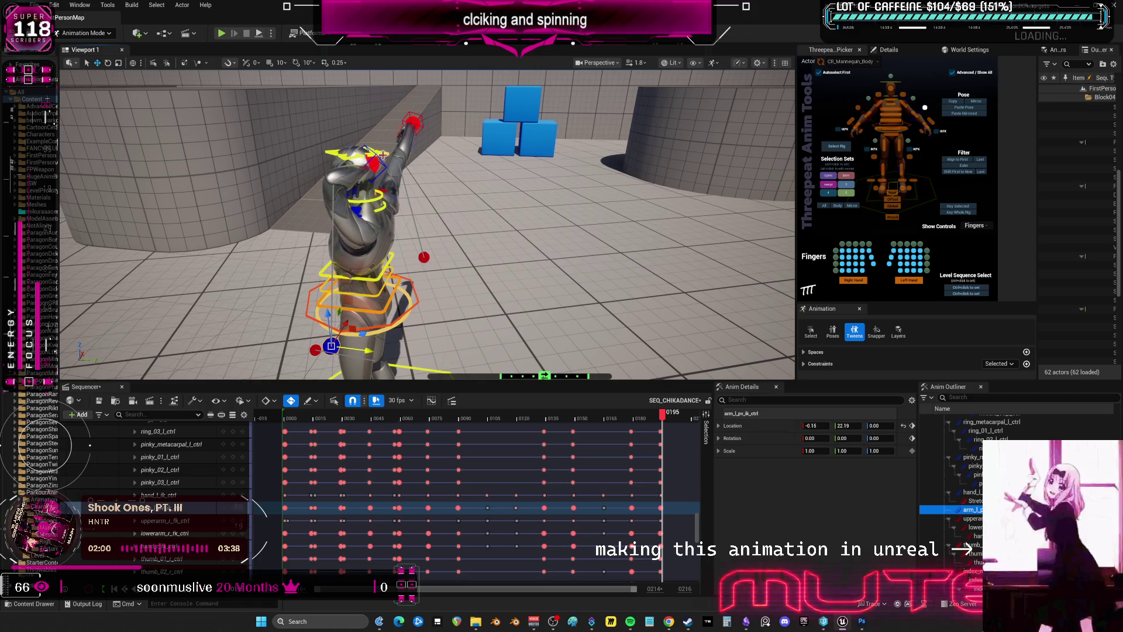
# Move the left elbow pole vector further to settle the left arm onto the head
pyautogui.click(925, 107)
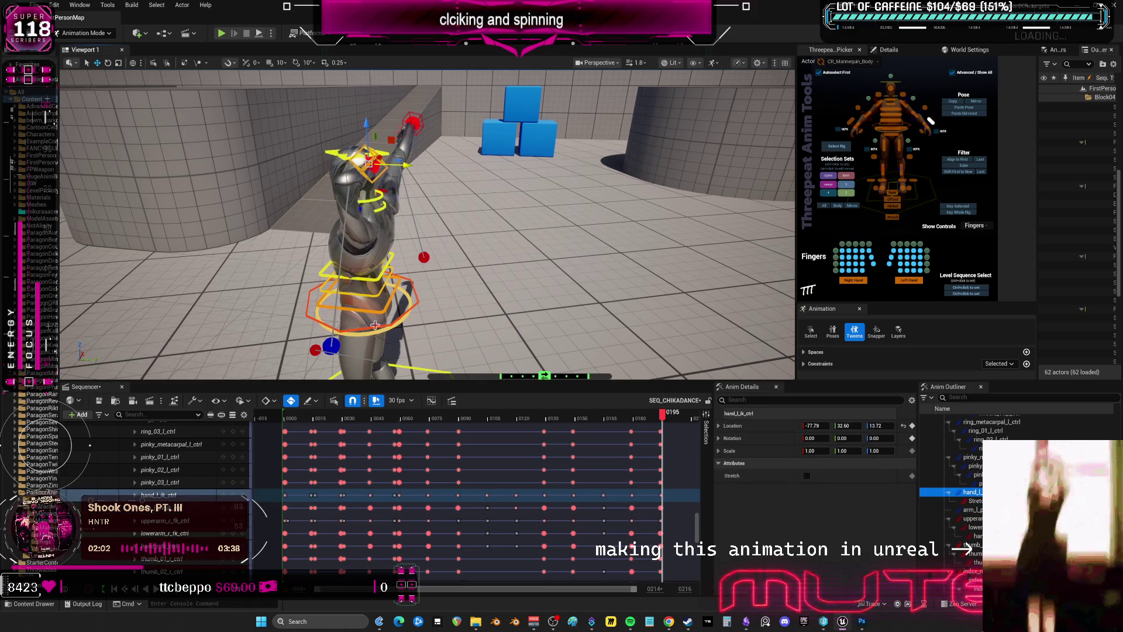
pyautogui.click(345, 349)
pyautogui.moveTo(367, 353)
pyautogui.mouseDown()
pyautogui.moveTo(336, 330)
pyautogui.moveTo(308, 188)
pyautogui.moveTo(319, 226)
pyautogui.moveTo(295, 233)
pyautogui.mouseUp()
pyautogui.moveTo(295, 233)
pyautogui.mouseDown(button='right')
pyautogui.moveTo(251, 155)
pyautogui.moveTo(475, 171)
pyautogui.mouseUp(button='right')
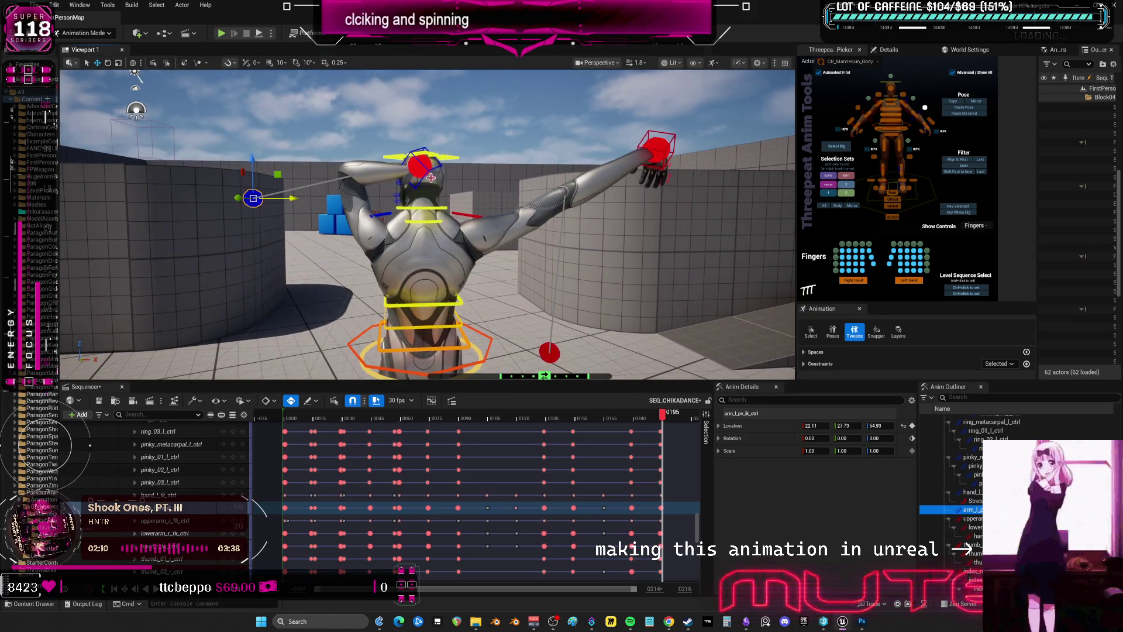
pyautogui.click(431, 177)
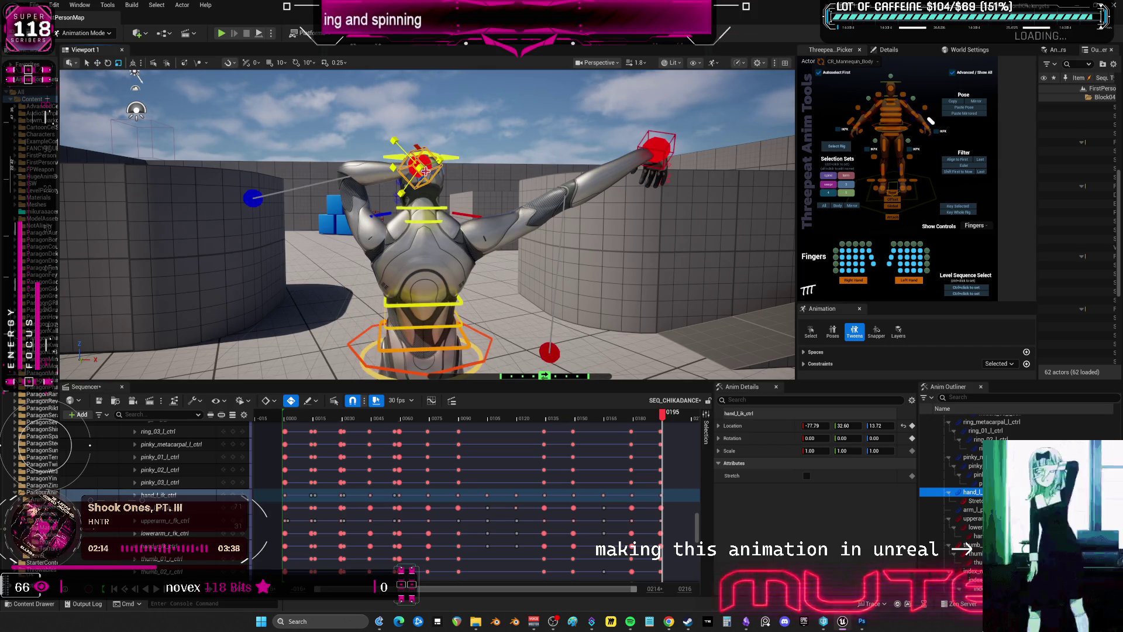
pyautogui.click(421, 167)
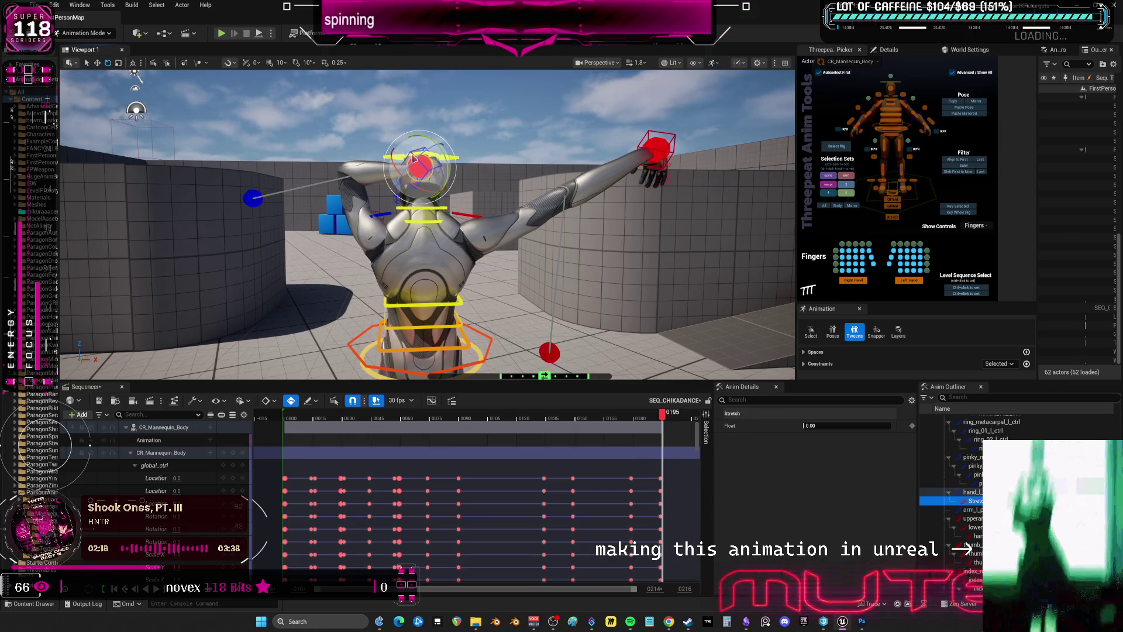
pyautogui.click(929, 119)
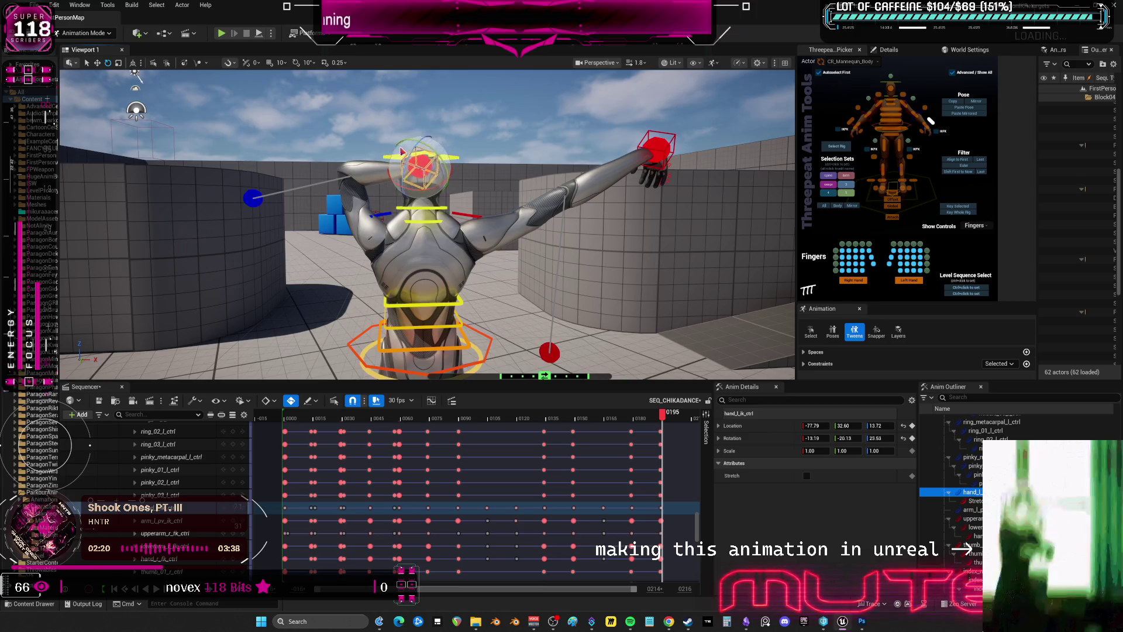
pyautogui.moveTo(392, 178); pyautogui.dragTo(498, 227, button='right')
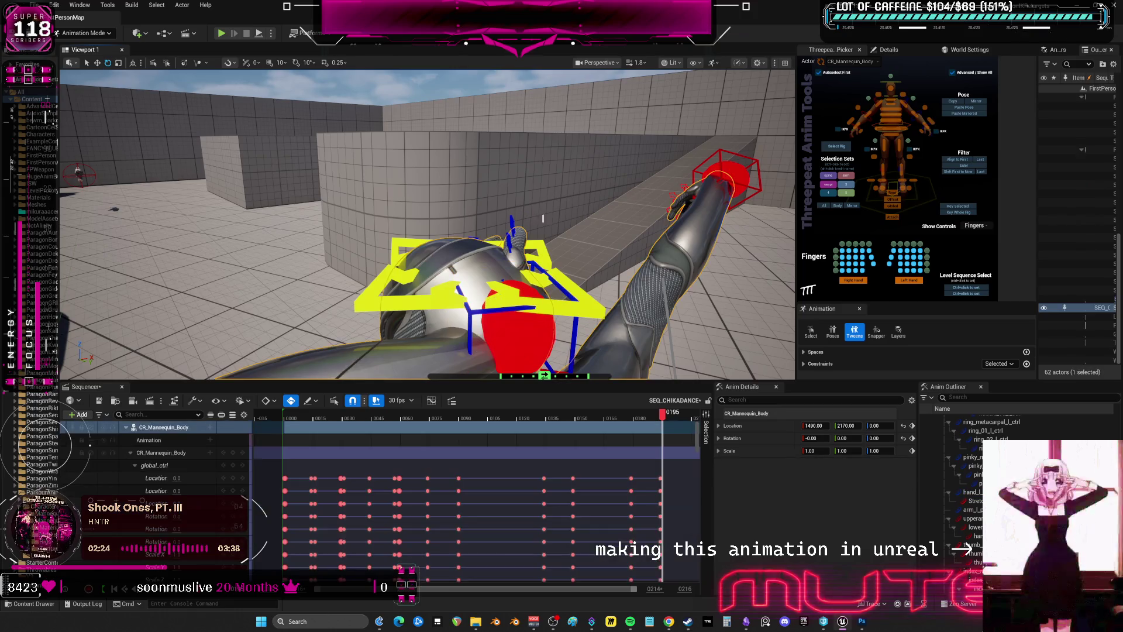
# Move the hand IK control down onto the mannequin's head
pyautogui.click(690, 200)
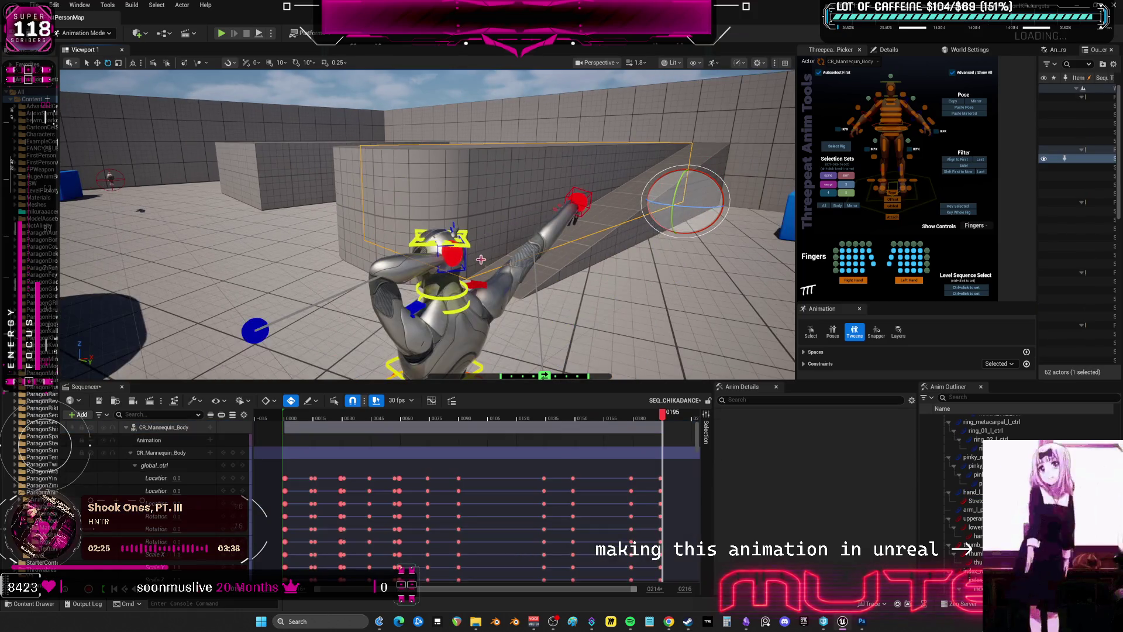
pyautogui.click(929, 119)
pyautogui.press('f')
pyautogui.moveTo(410, 316)
pyautogui.keyDown('alt'); pyautogui.mouseDown()
pyautogui.moveTo(437, 329)
pyautogui.moveTo(402, 255)
pyautogui.moveTo(441, 322)
pyautogui.mouseUp(); pyautogui.keyUp('alt')
pyautogui.moveTo(509, 252)
pyautogui.keyDown('alt'); pyautogui.mouseDown()
pyautogui.moveTo(539, 205)
pyautogui.moveTo(515, 196)
pyautogui.moveTo(626, 178)
pyautogui.moveTo(532, 193)
pyautogui.moveTo(382, 194)
pyautogui.mouseUp(); pyautogui.keyUp('alt')
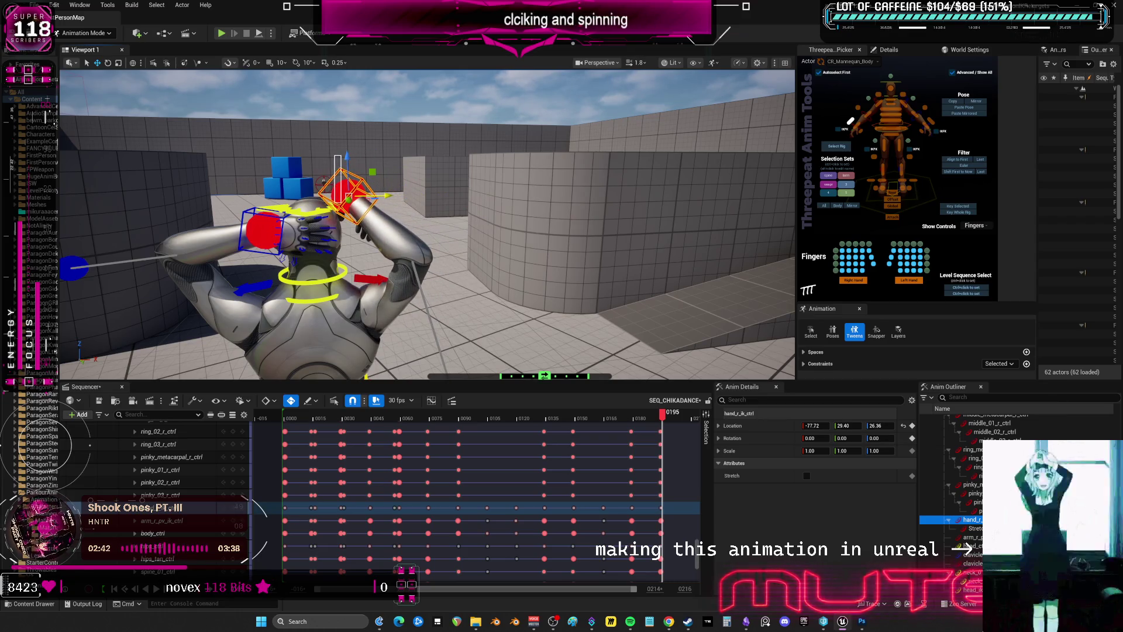
pyautogui.moveTo(350, 157)
pyautogui.mouseDown()
pyautogui.moveTo(351, 222)
pyautogui.moveTo(503, 217)
pyautogui.moveTo(409, 239)
pyautogui.mouseUp()
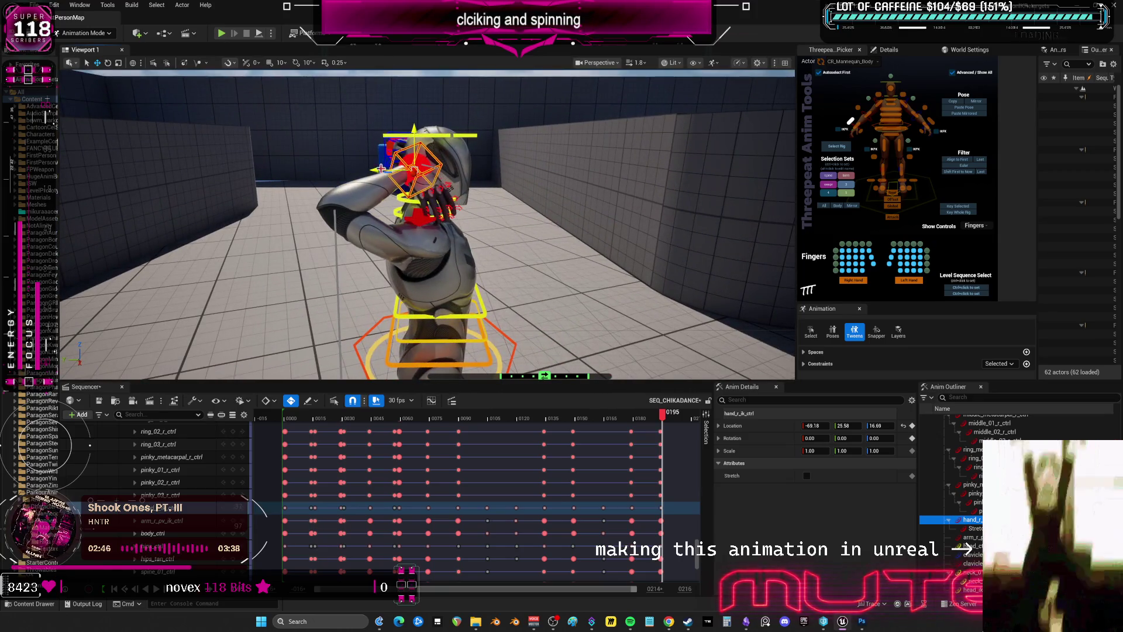
pyautogui.moveTo(380, 169); pyautogui.dragTo(410, 175)
pyautogui.moveTo(409, 362)
pyautogui.keyDown('alt'); pyautogui.mouseDown()
pyautogui.moveTo(327, 351)
pyautogui.moveTo(458, 150)
pyautogui.moveTo(418, 152)
pyautogui.mouseUp(); pyautogui.keyUp('alt')
# Rotate the hand so it rests on top of the head
pyautogui.press('r')
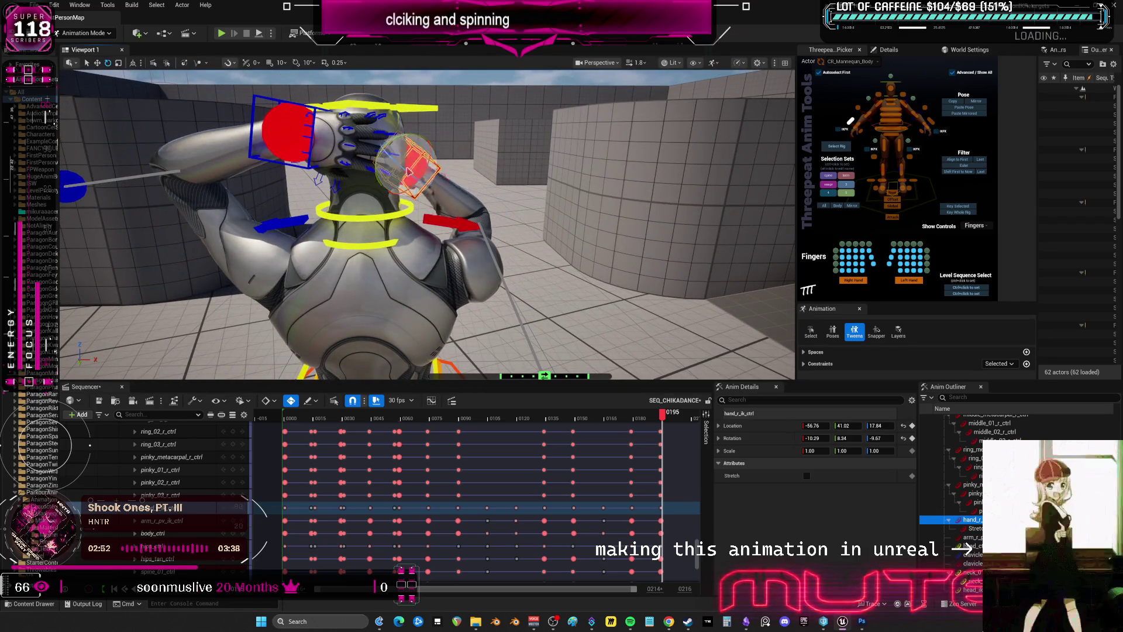
pyautogui.keyDown('alt'); pyautogui.moveTo(497, 194); pyautogui.dragTo(292, 205); pyautogui.keyUp('alt')
pyautogui.moveTo(444, 201); pyautogui.dragTo(468, 186)
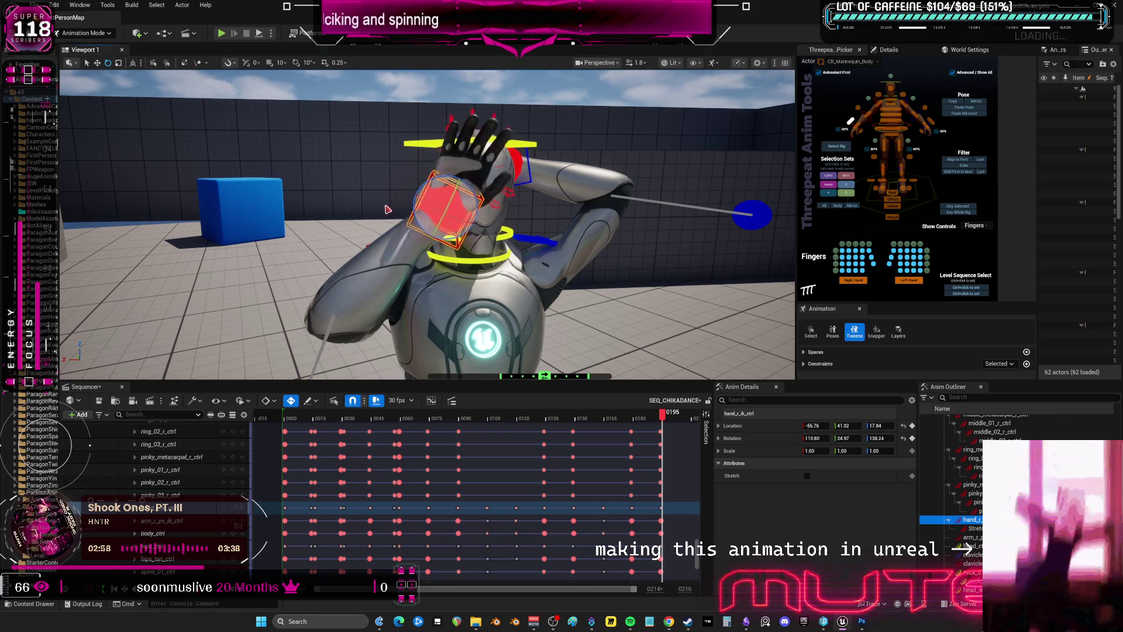
pyautogui.moveTo(444, 198); pyautogui.dragTo(508, 279)
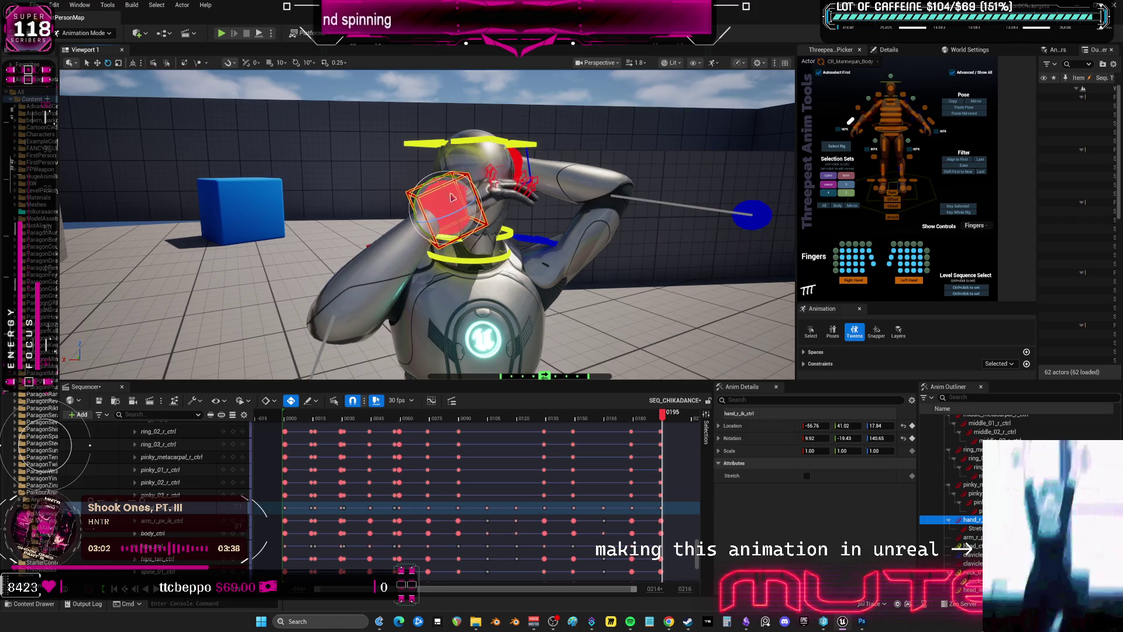
pyautogui.moveTo(452, 197); pyautogui.dragTo(453, 209)
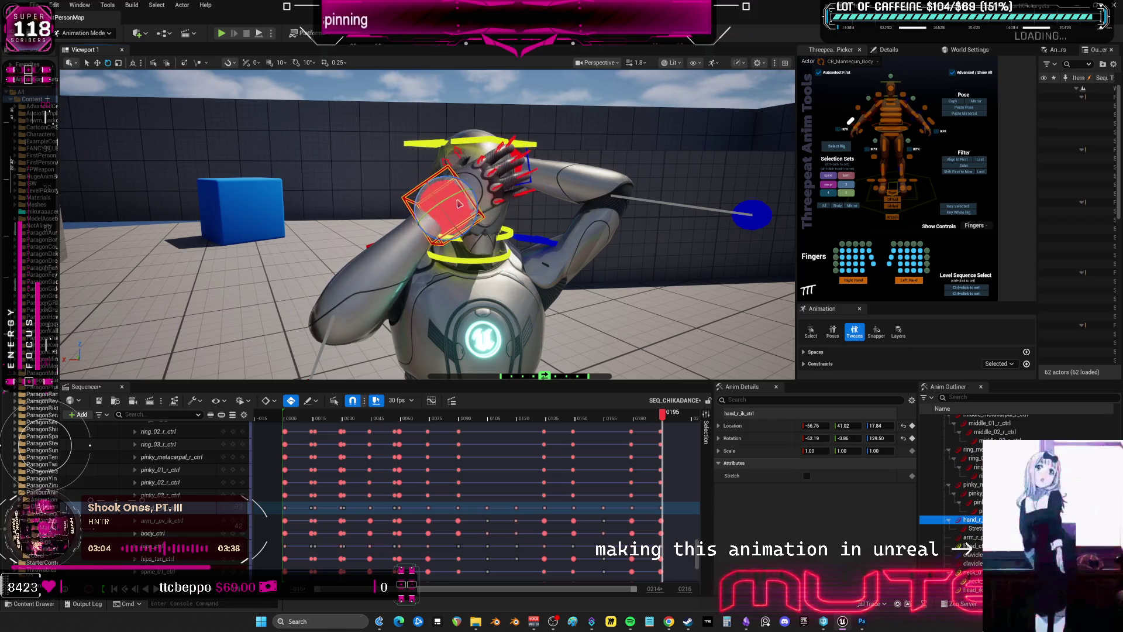
pyautogui.scroll(-4, 381, 327)
# Rotate the left and right clavicle controls to tilt both shoulders under the raised arms
pyautogui.click(363, 312)
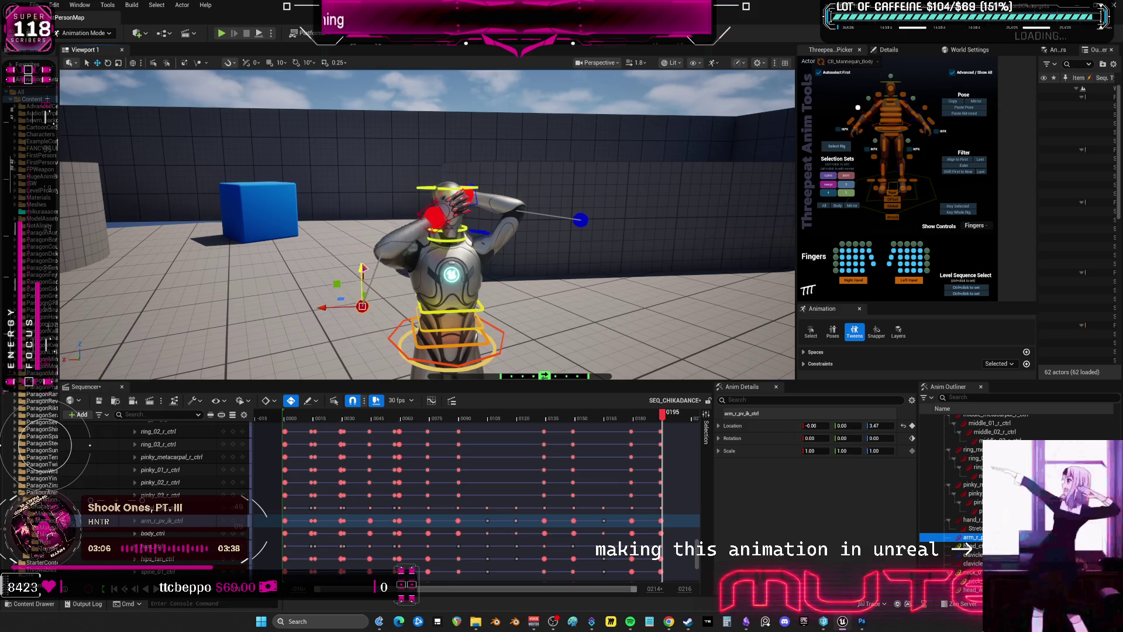
pyautogui.moveTo(363, 313)
pyautogui.mouseDown(button='right')
pyautogui.moveTo(514, 304)
pyautogui.moveTo(503, 275)
pyautogui.mouseUp(button='right')
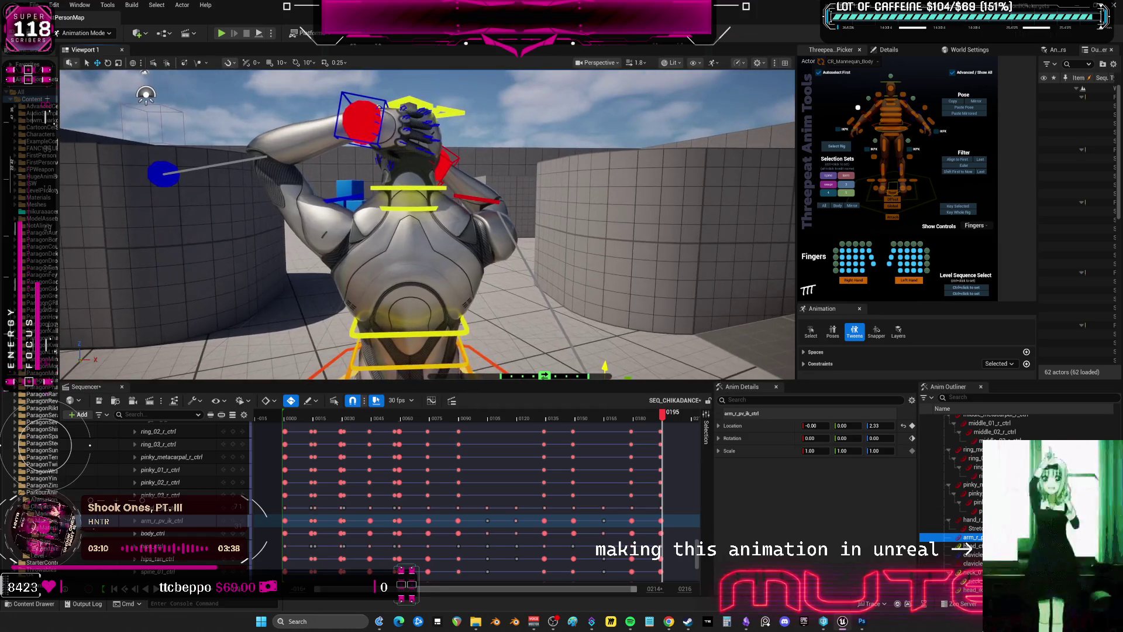
pyautogui.click(455, 200)
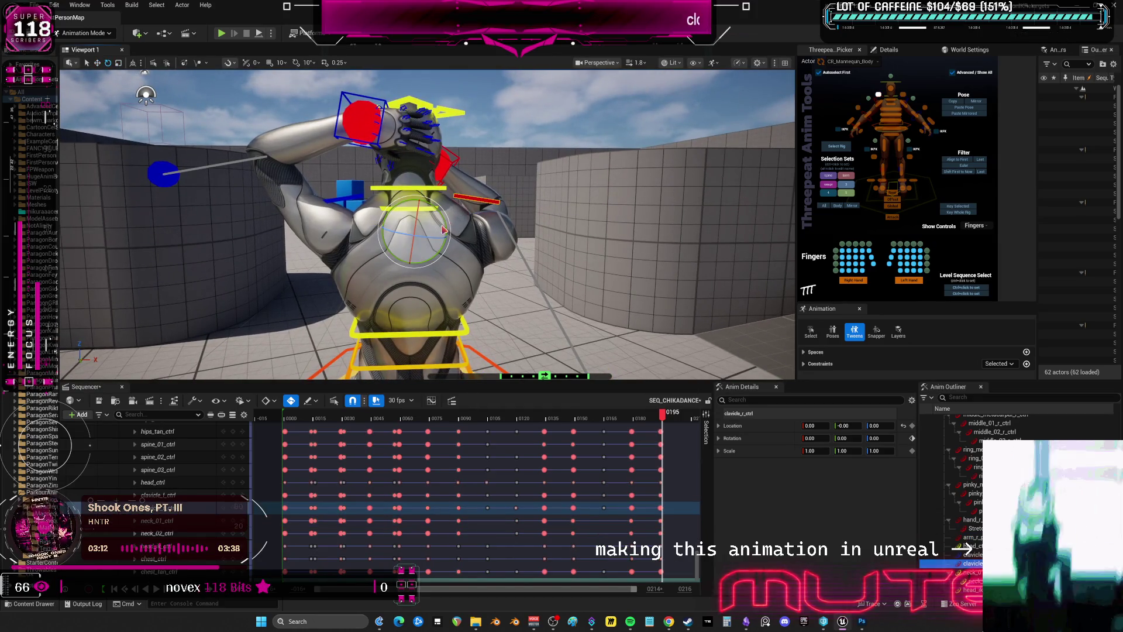
pyautogui.click(363, 201)
pyautogui.moveTo(407, 215); pyautogui.dragTo(396, 209)
pyautogui.click(454, 193)
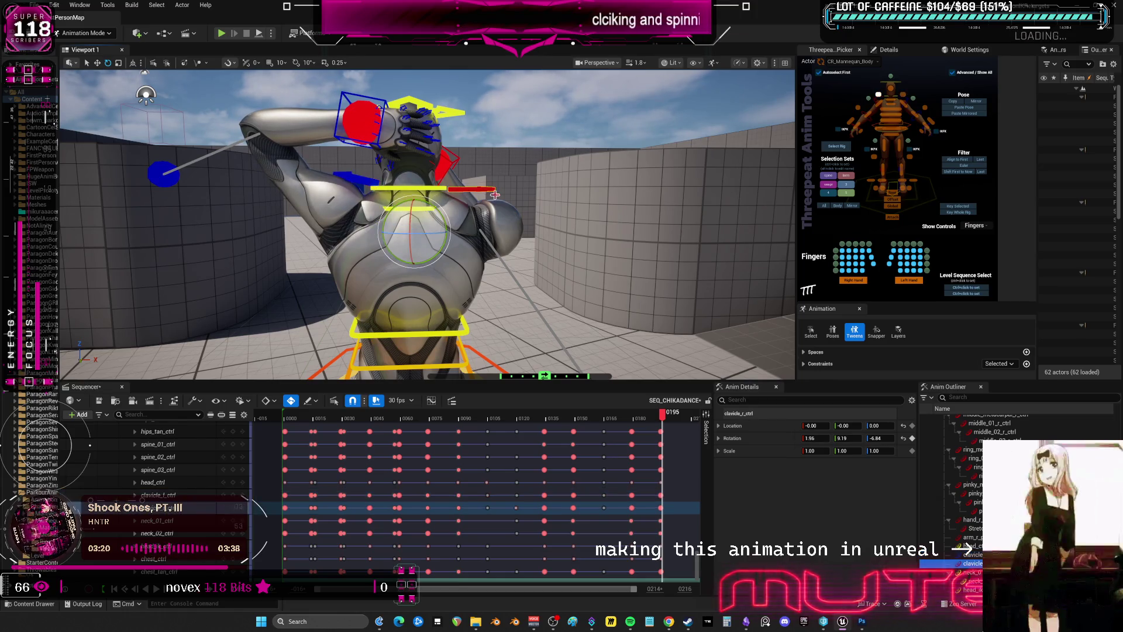
pyautogui.moveTo(443, 228); pyautogui.dragTo(430, 222)
pyautogui.moveTo(430, 223)
pyautogui.mouseDown(button='right')
pyautogui.moveTo(462, 220)
pyautogui.moveTo(439, 222)
pyautogui.moveTo(439, 246)
pyautogui.mouseUp(button='right')
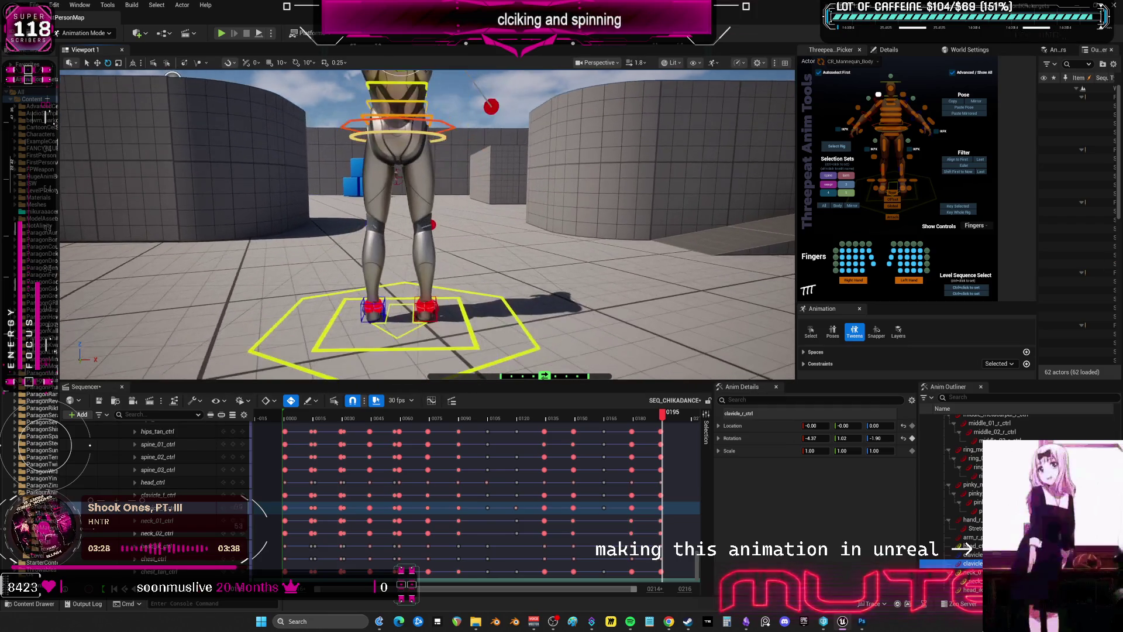
pyautogui.click(439, 317)
# Shift the right and left foot controls outward
pyautogui.press('w')
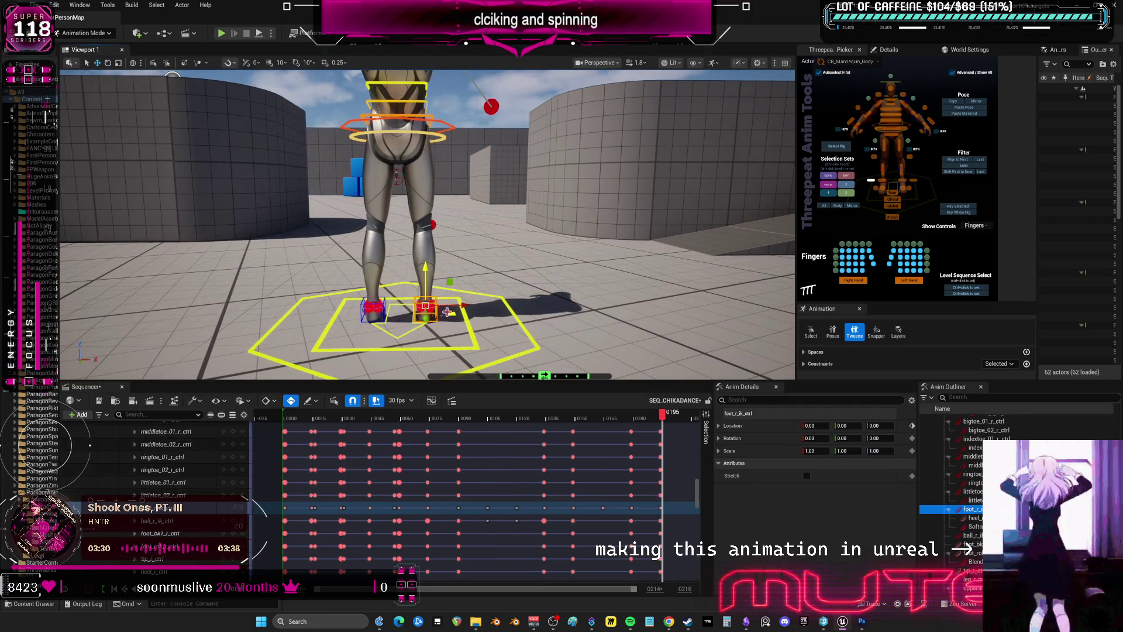
pyautogui.moveTo(485, 305); pyautogui.dragTo(504, 308)
pyautogui.click(373, 306)
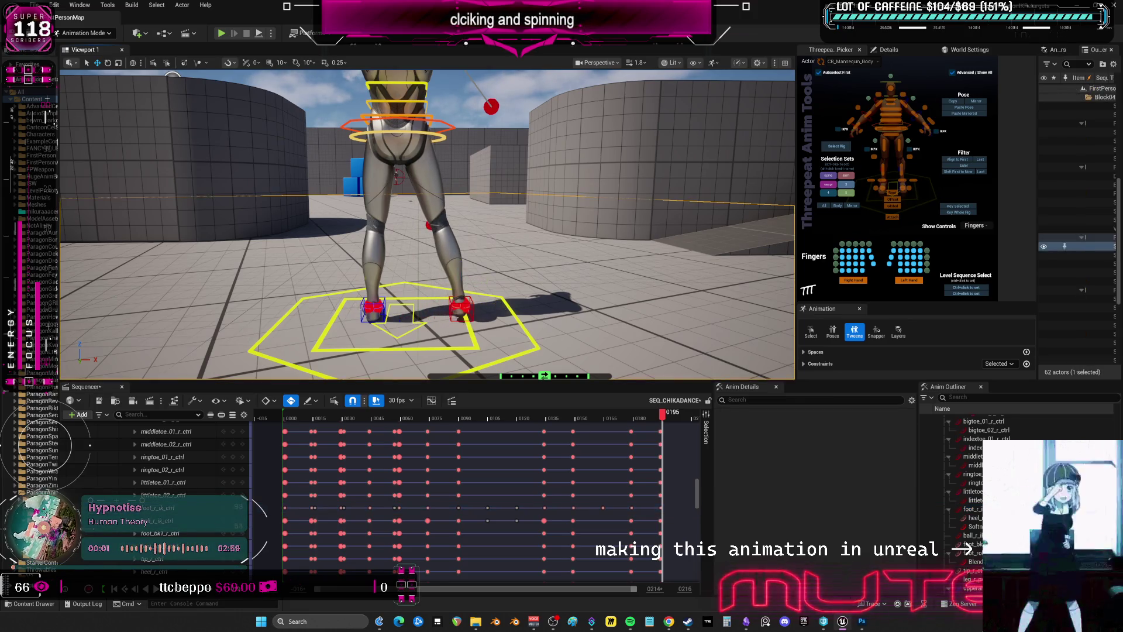
pyautogui.moveTo(403, 304)
pyautogui.mouseDown()
pyautogui.moveTo(369, 312)
pyautogui.moveTo(390, 136)
pyautogui.mouseUp()
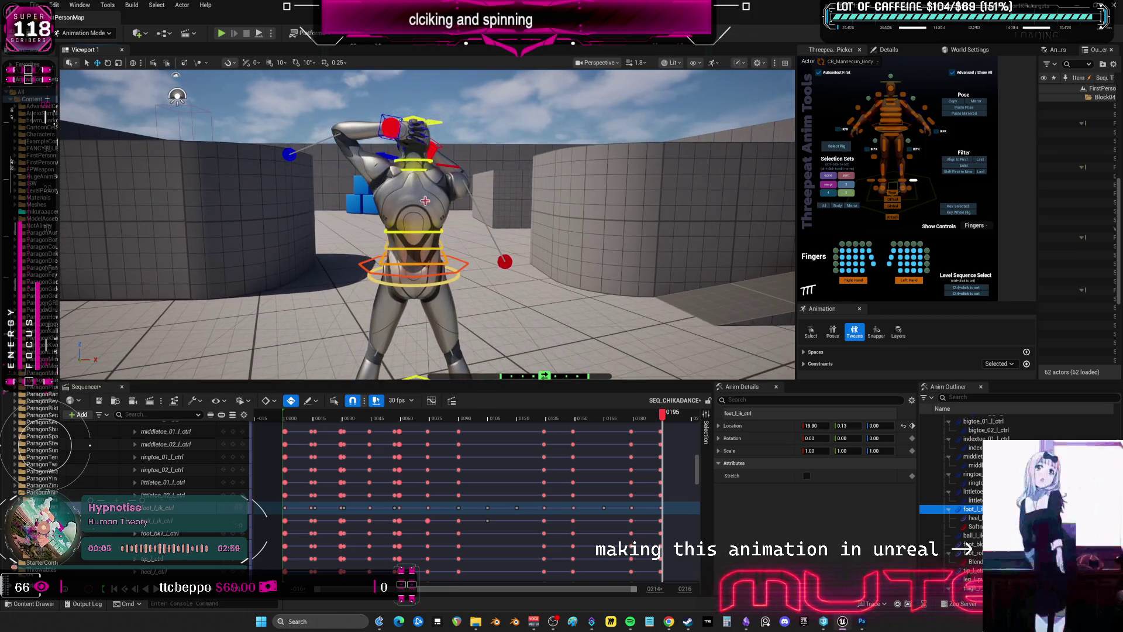
# Select the left elbow, hand, and body controls and turn the upper body
pyautogui.click(289, 154)
pyautogui.keyDown('ctrl'); pyautogui.click(396, 122); pyautogui.keyUp('ctrl')
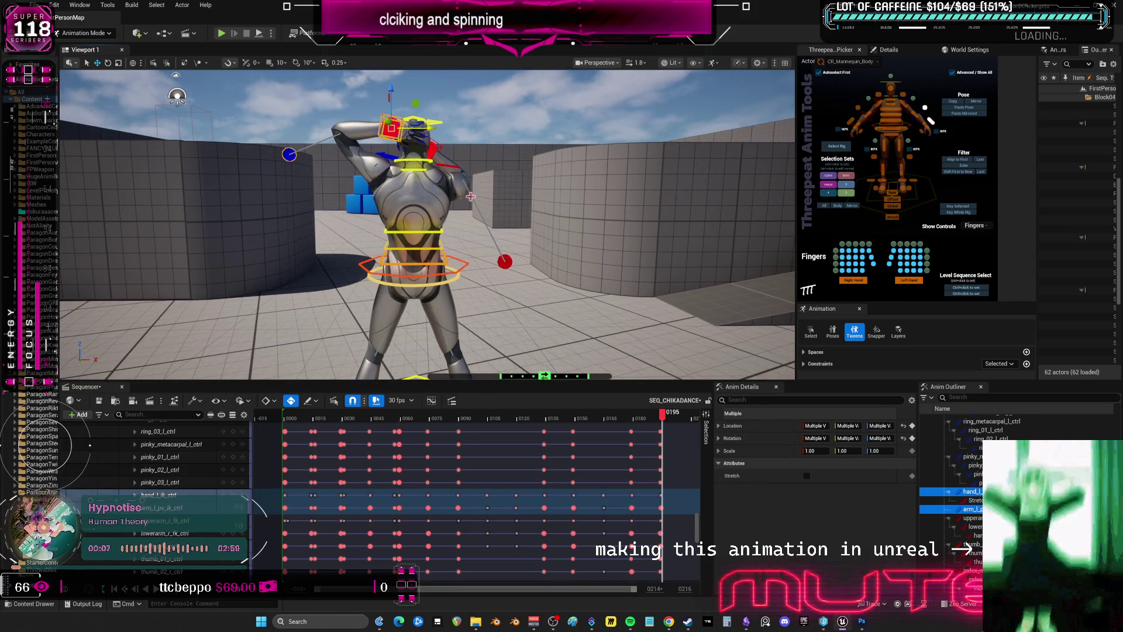
pyautogui.keyDown('ctrl'); pyautogui.click(430, 149); pyautogui.keyUp('ctrl')
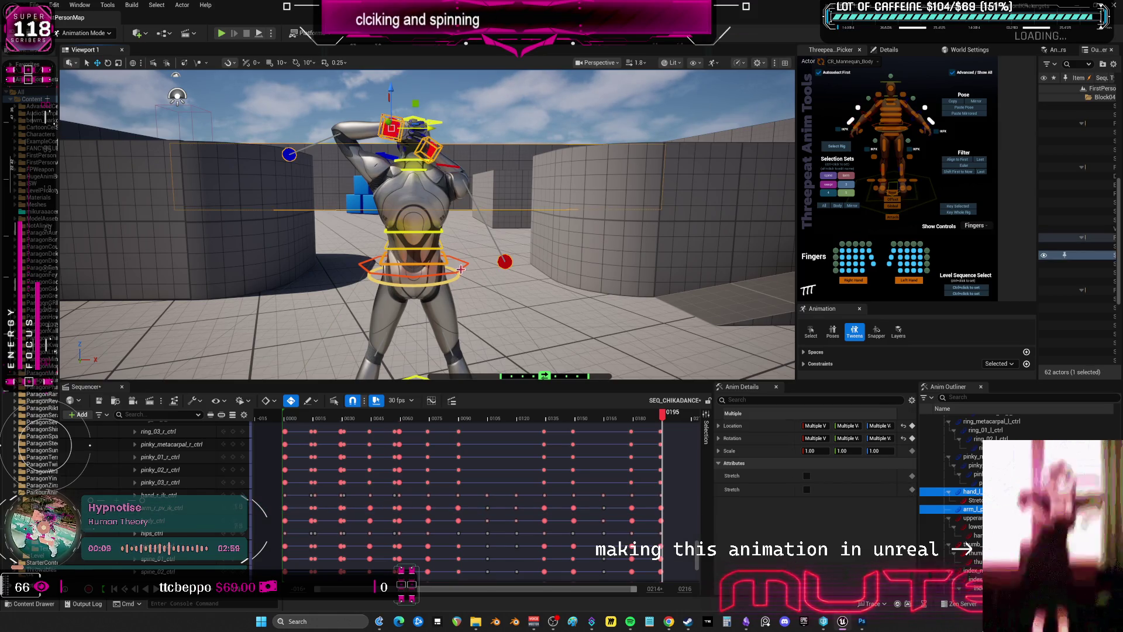
pyautogui.keyDown('ctrl'); pyautogui.click(421, 250); pyautogui.keyUp('ctrl')
pyautogui.moveTo(421, 250); pyautogui.dragTo(438, 178)
pyautogui.moveTo(465, 254); pyautogui.dragTo(465, 254)
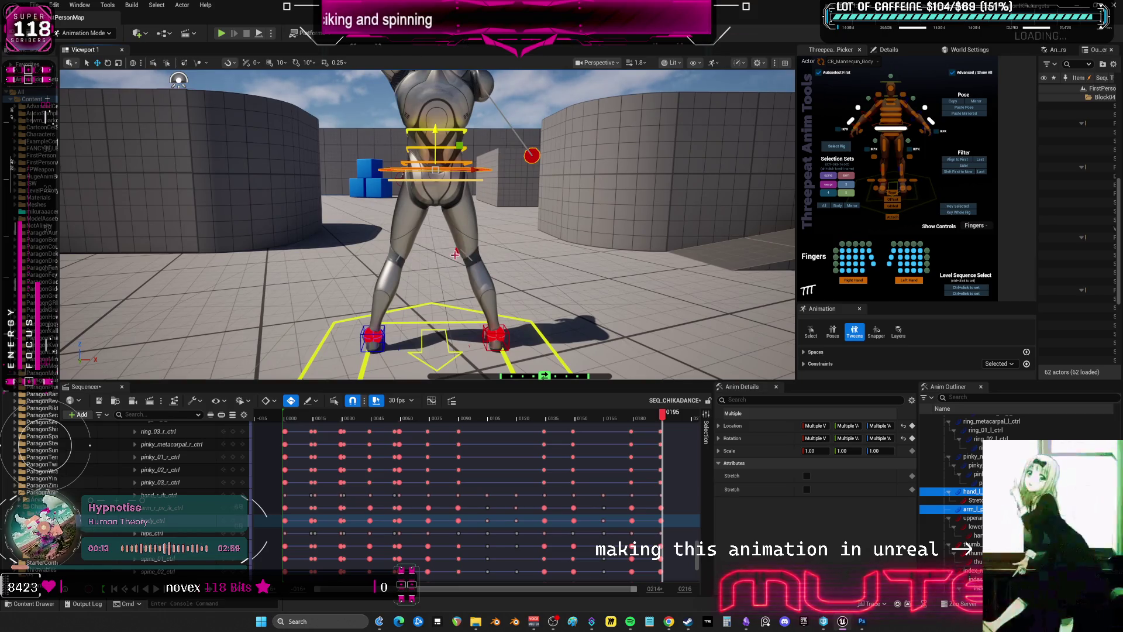
# Push both knee pole vectors out, the left one to -21.51, -0.14, 0.00
pyautogui.click(467, 248)
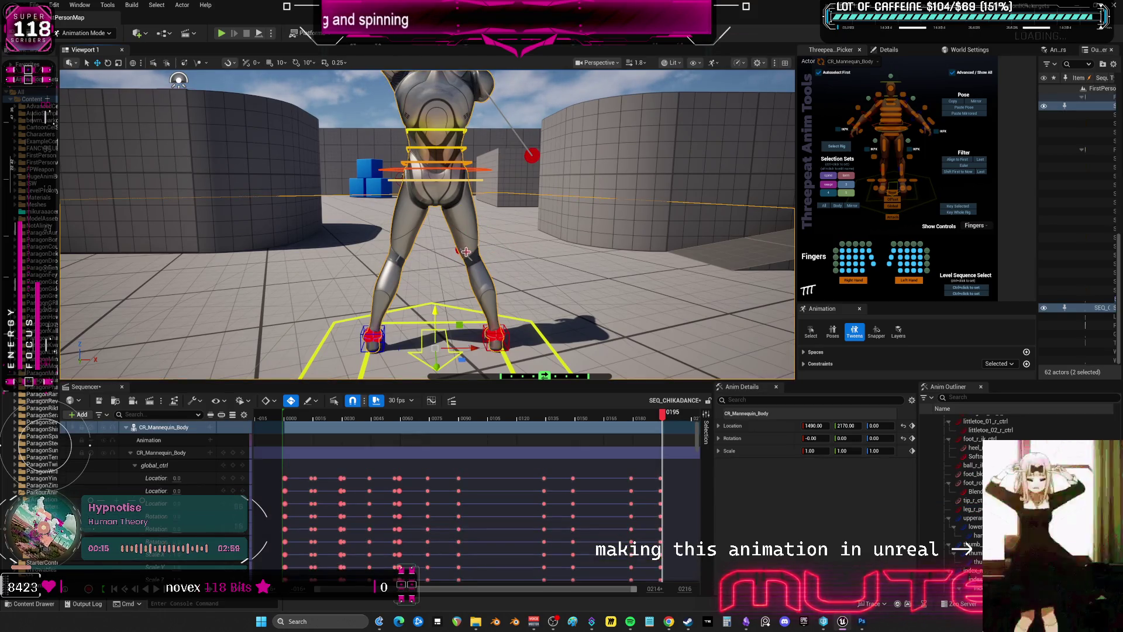
pyautogui.moveTo(497, 253); pyautogui.dragTo(379, 262)
pyautogui.click(371, 263)
pyautogui.moveTo(378, 262)
pyautogui.keyDown('alt'); pyautogui.mouseDown()
pyautogui.moveTo(409, 306)
pyautogui.moveTo(627, 368)
pyautogui.mouseUp(); pyautogui.keyUp('alt')
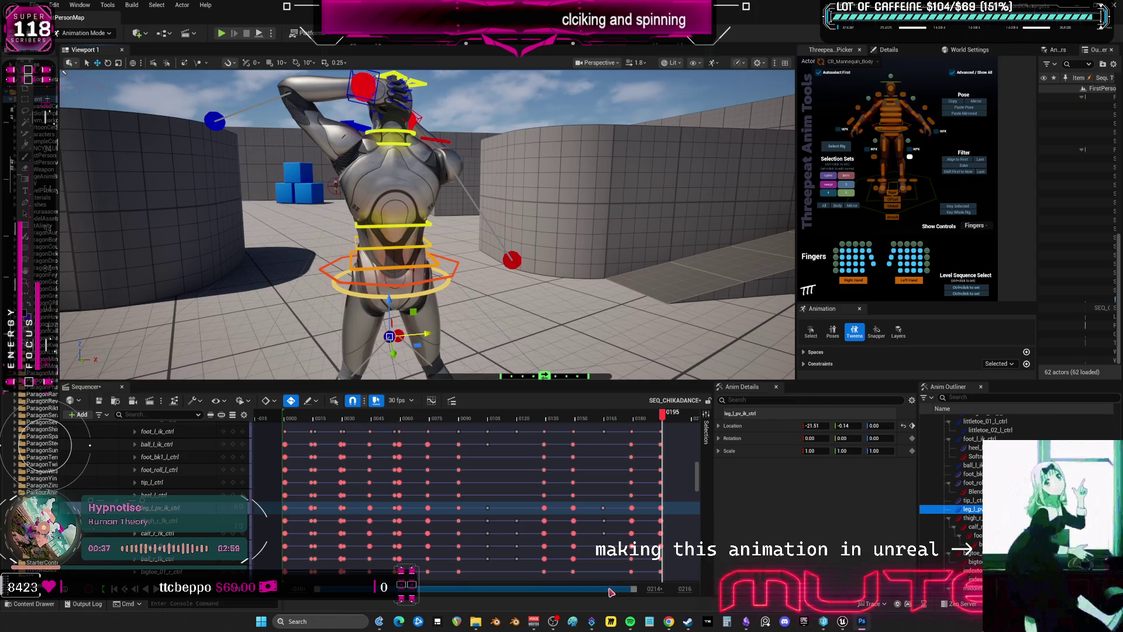
pyautogui.keyDown('ctrl'); pyautogui.scroll(-4, 585, 444); pyautogui.keyUp('ctrl')
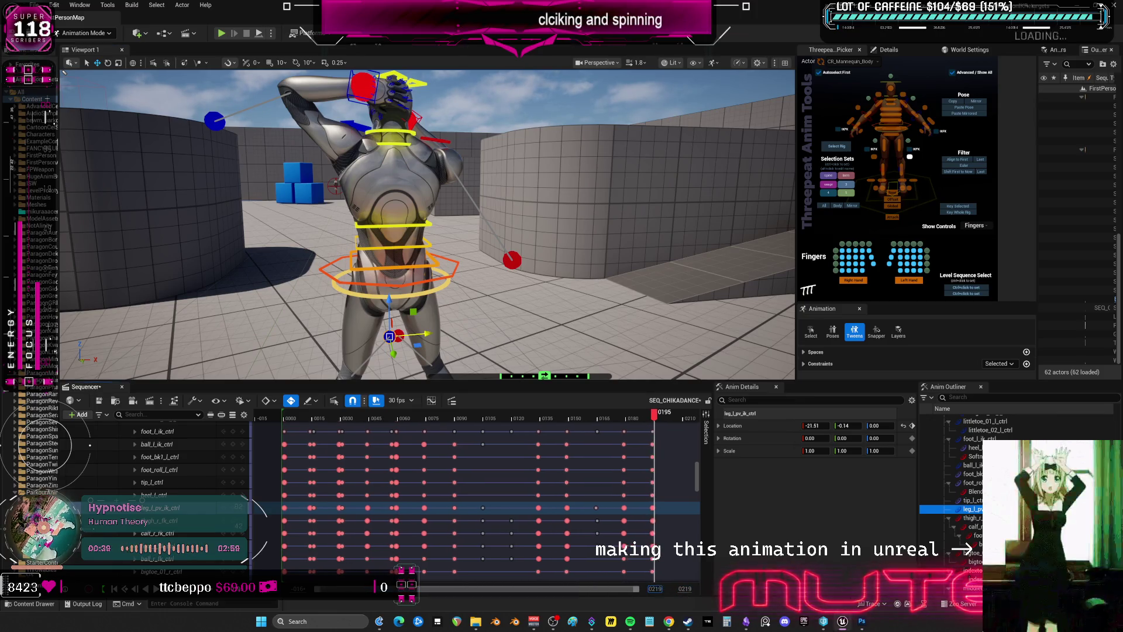
# Preview around frame 194 and rotate body_ctrl to twist the hips slightly
pyautogui.moveTo(584, 417)
pyautogui.mouseDown()
pyautogui.moveTo(611, 421)
pyautogui.moveTo(582, 426)
pyautogui.moveTo(607, 433)
pyautogui.mouseUp()
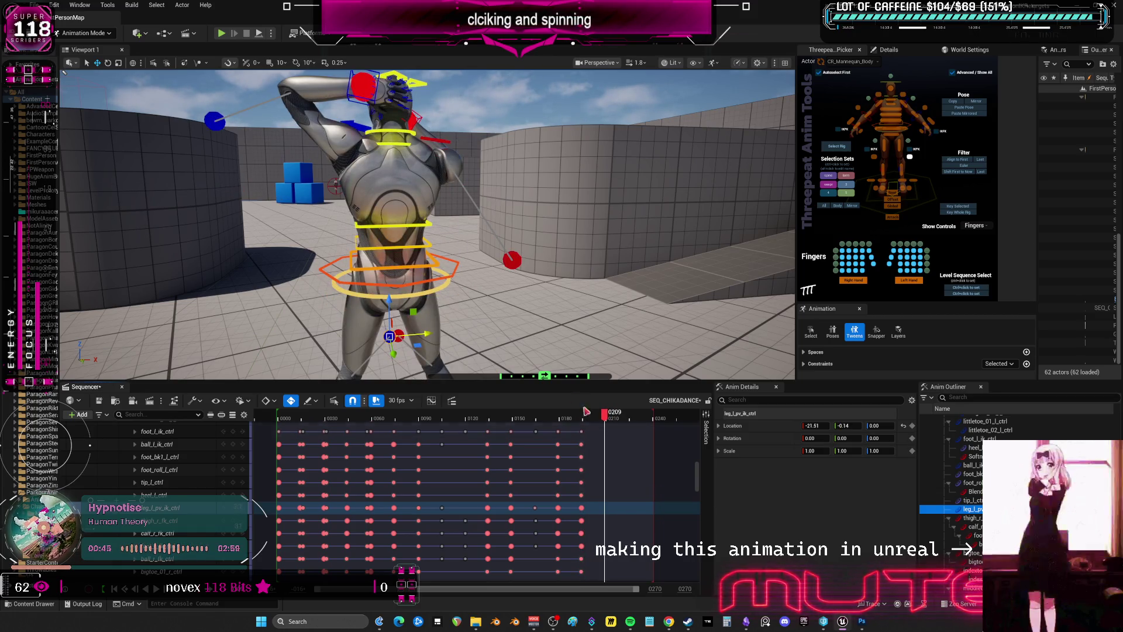
pyautogui.moveTo(436, 209); pyautogui.dragTo(496, 207, button='right')
pyautogui.click(511, 286)
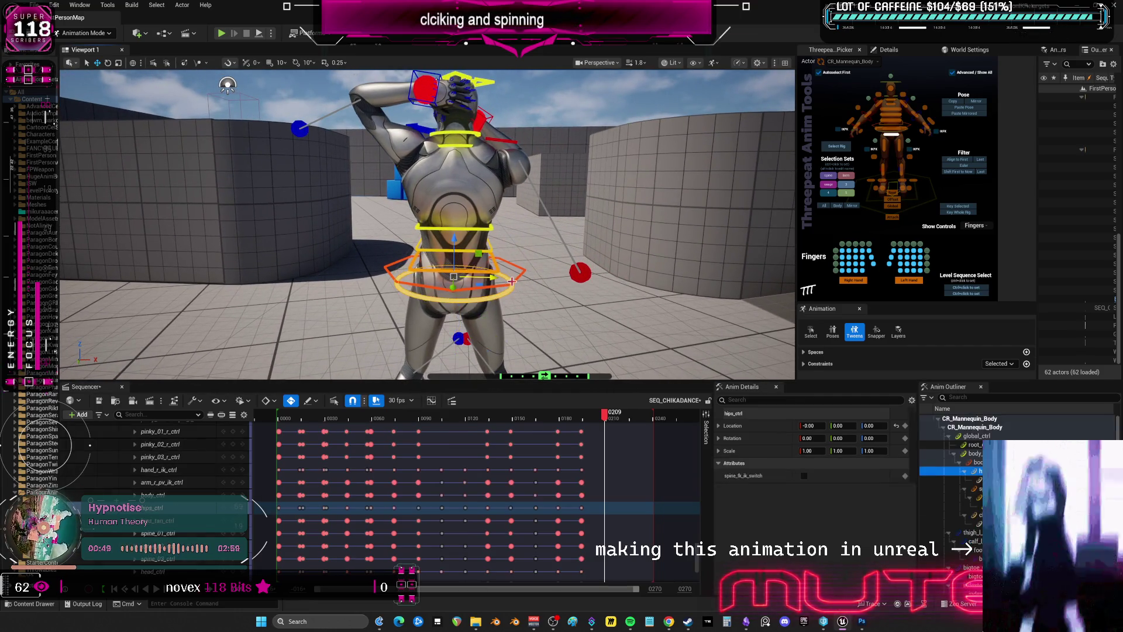
pyautogui.press('e')
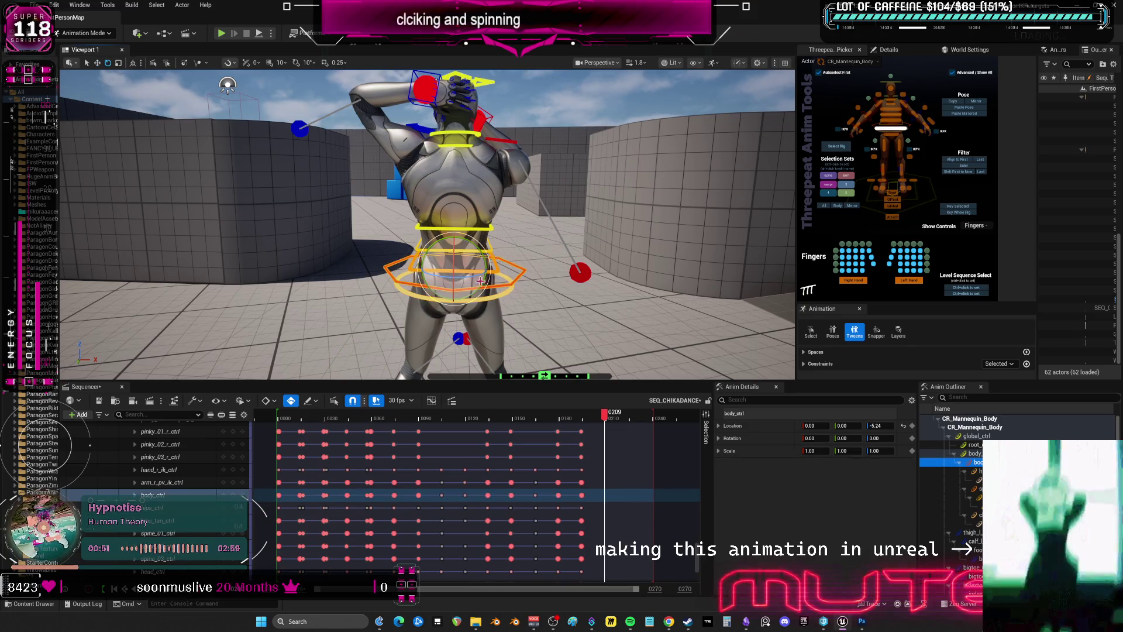
pyautogui.moveTo(484, 281); pyautogui.dragTo(457, 193)
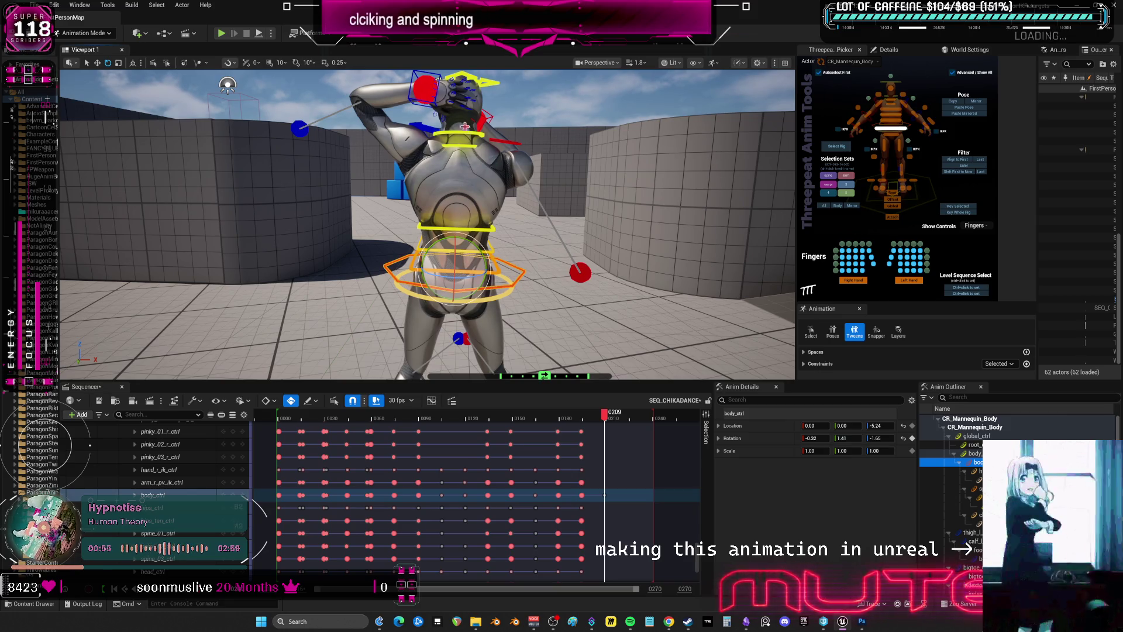
# Nudge the left and right hand IK controls so both hands sit against the head
pyautogui.click(430, 94)
pyautogui.press('w')
pyautogui.click(455, 109)
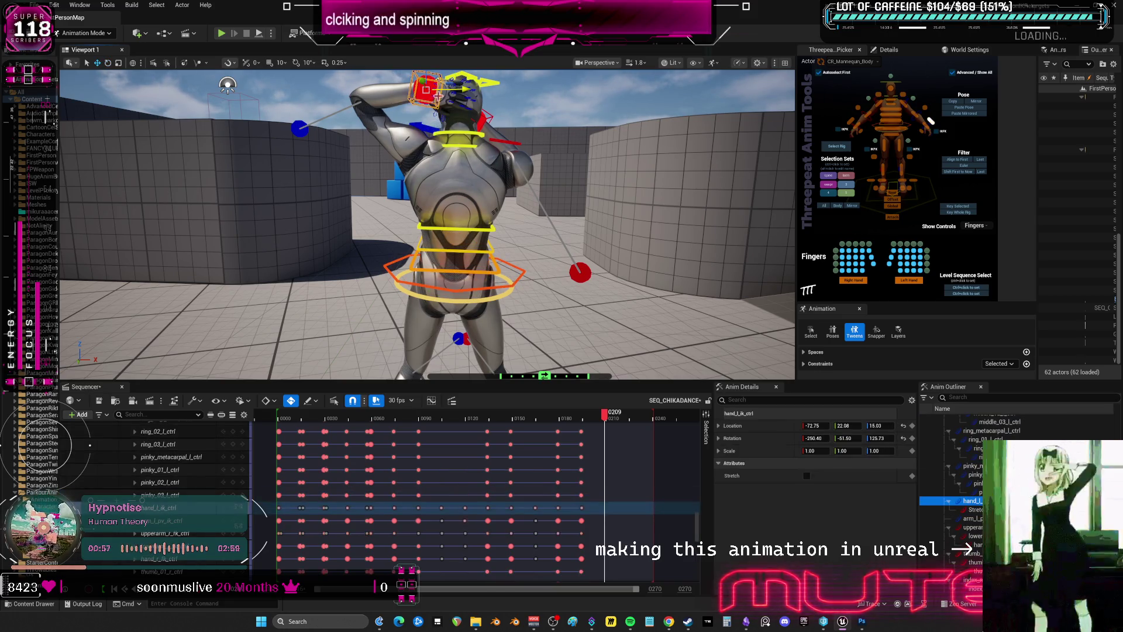
pyautogui.moveTo(454, 108); pyautogui.dragTo(441, 112, button='right')
pyautogui.click(929, 120)
pyautogui.moveTo(491, 162); pyautogui.dragTo(506, 175)
pyautogui.moveTo(534, 207); pyautogui.dragTo(544, 109, button='right')
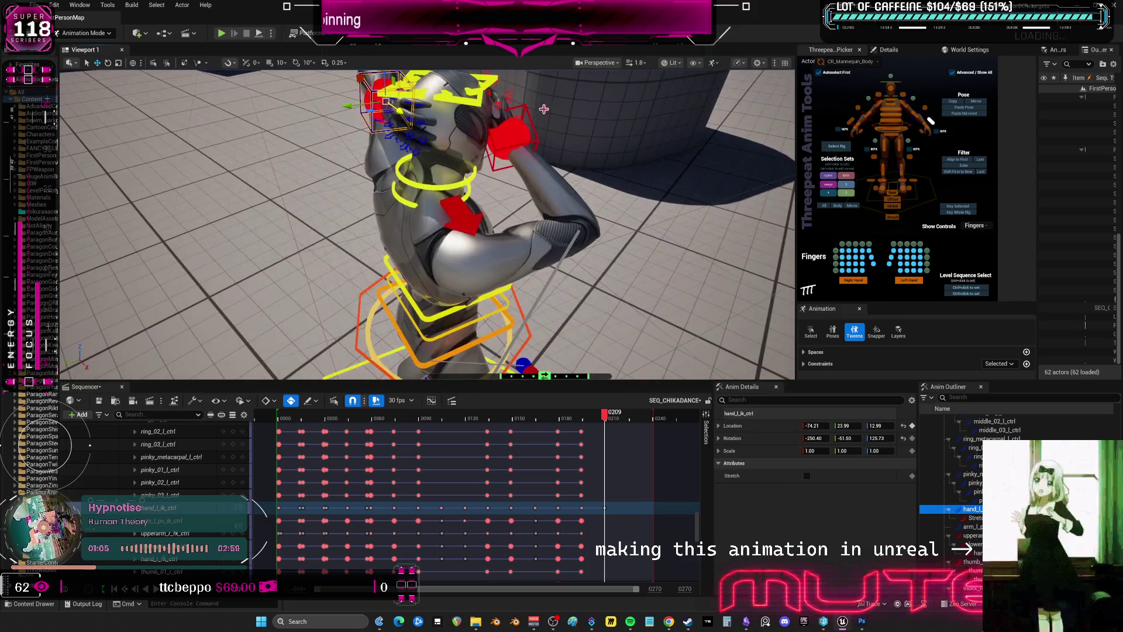
pyautogui.click(538, 141)
pyautogui.moveTo(512, 106); pyautogui.dragTo(516, 111)
pyautogui.moveTo(694, 169); pyautogui.dragTo(632, 171, button='right')
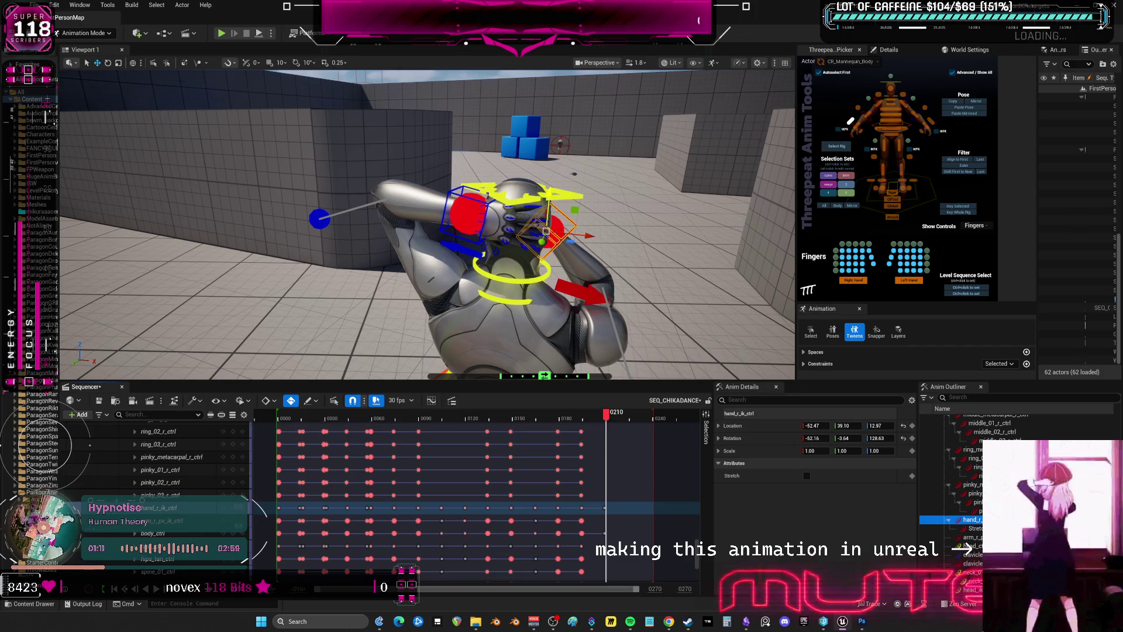
pyautogui.moveTo(601, 202); pyautogui.dragTo(638, 203, button='right')
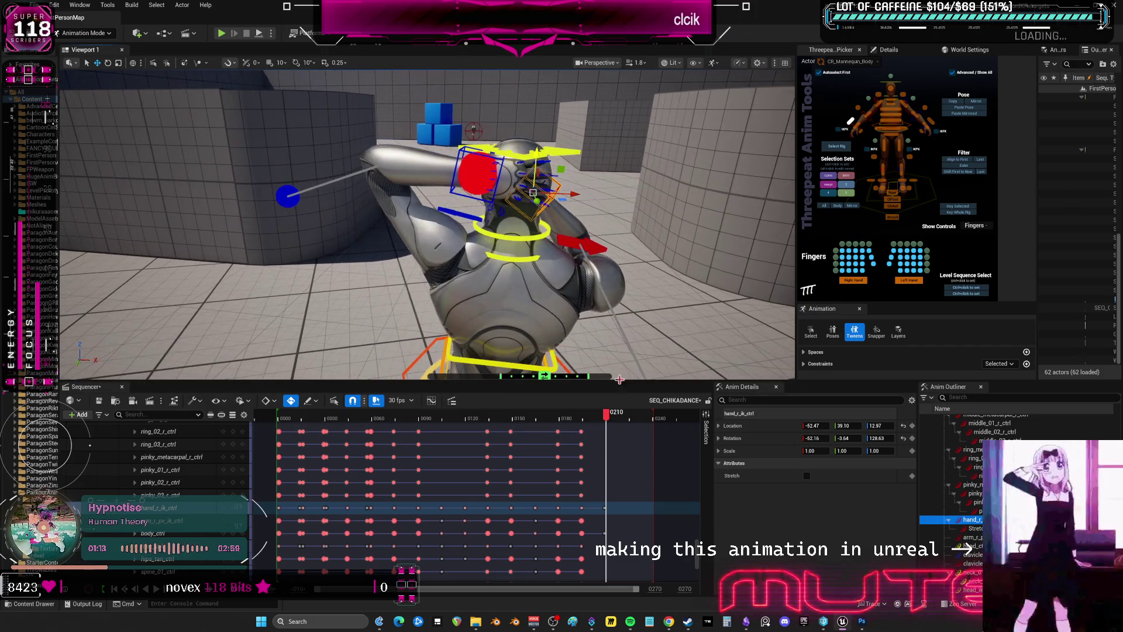
# At frame 208, raise the left hand slightly and scrub back to frame 200 to check
pyautogui.moveTo(610, 422); pyautogui.dragTo(605, 422)
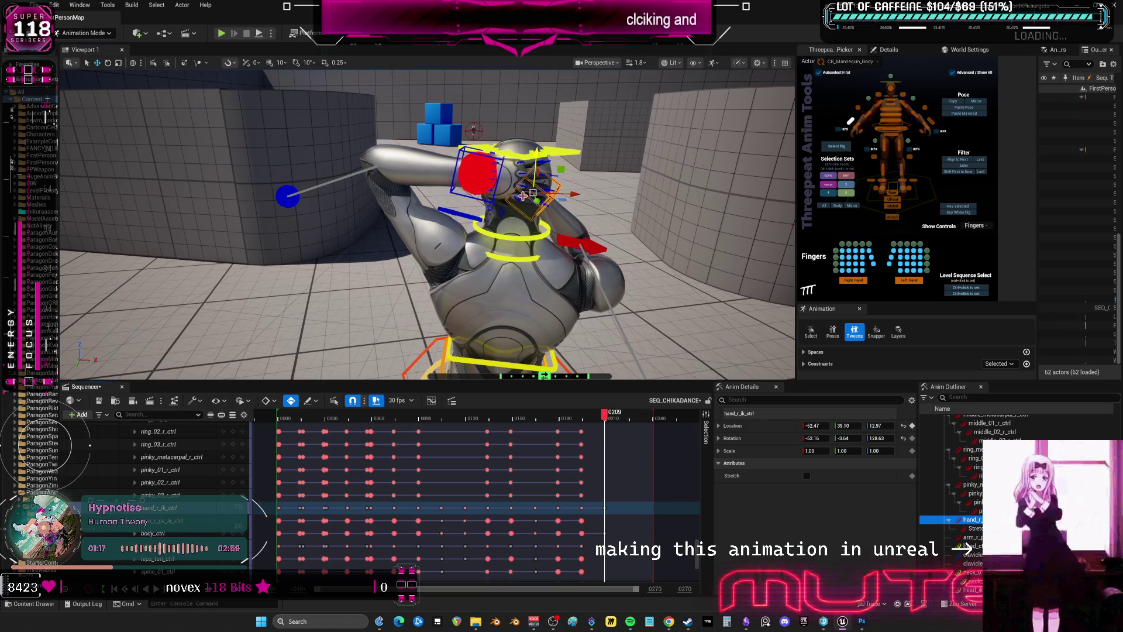
pyautogui.click(490, 200)
pyautogui.moveTo(479, 133); pyautogui.dragTo(478, 128)
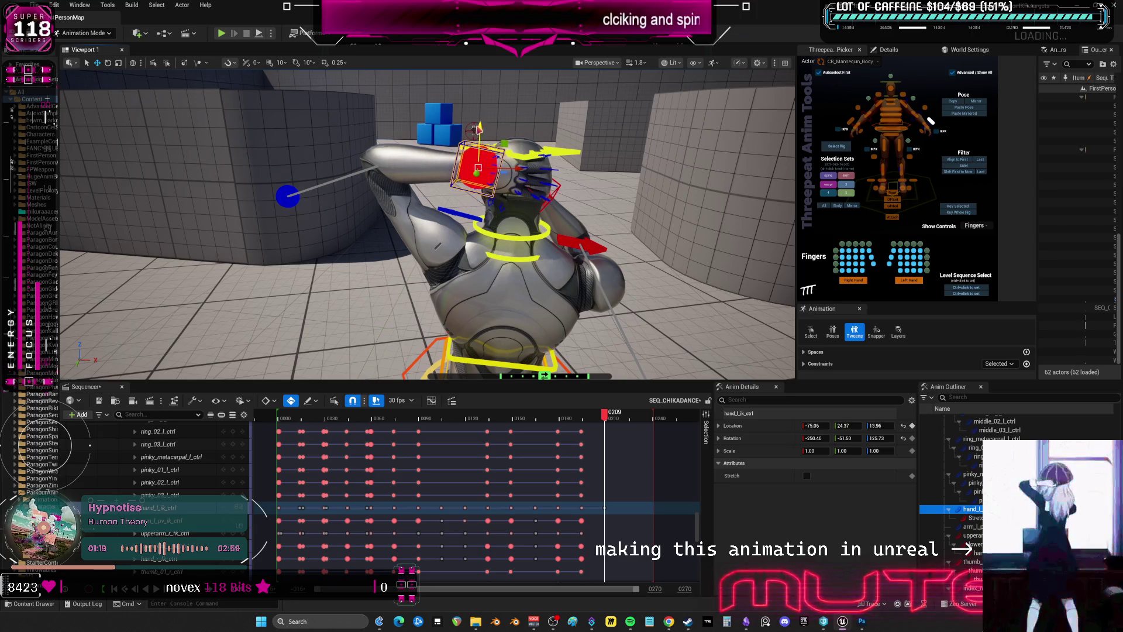
pyautogui.moveTo(604, 416)
pyautogui.mouseDown()
pyautogui.moveTo(584, 416)
pyautogui.moveTo(605, 425)
pyautogui.mouseUp()
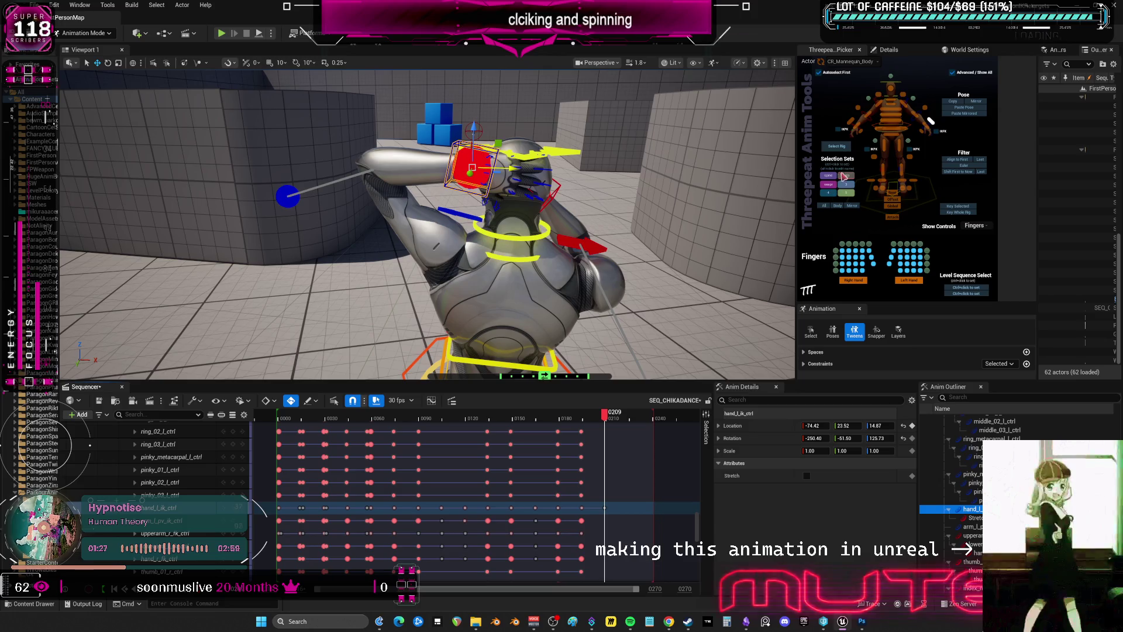
pyautogui.click(825, 206)
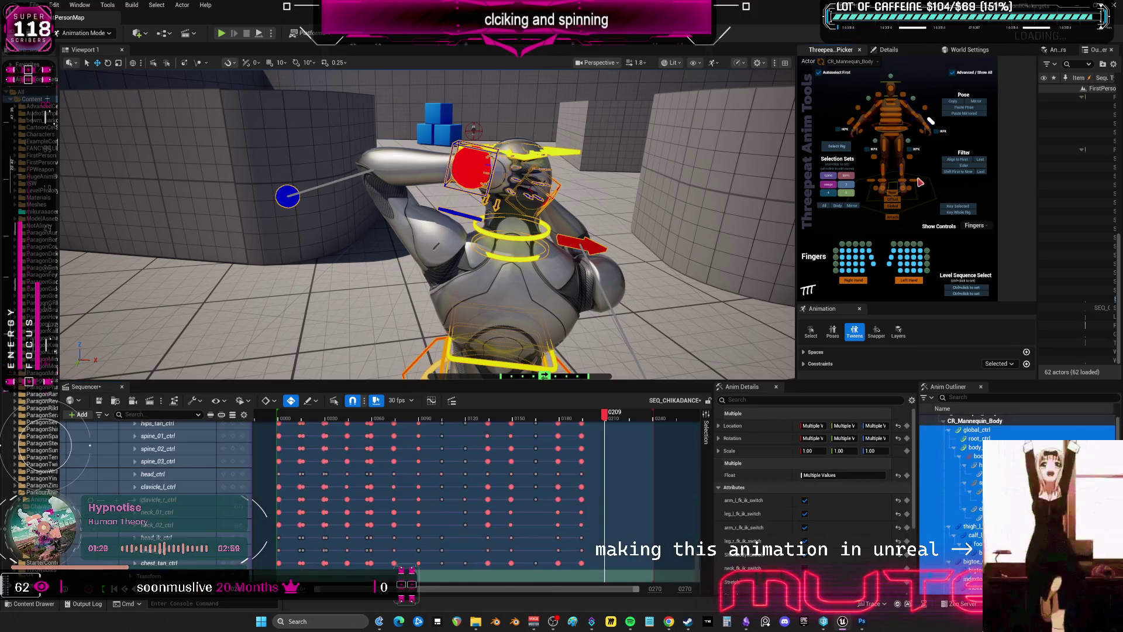
# Reset the rig to its rest pose and orbit to the character's front
pyautogui.moveTo(874, 437); pyautogui.dragTo(881, 446)
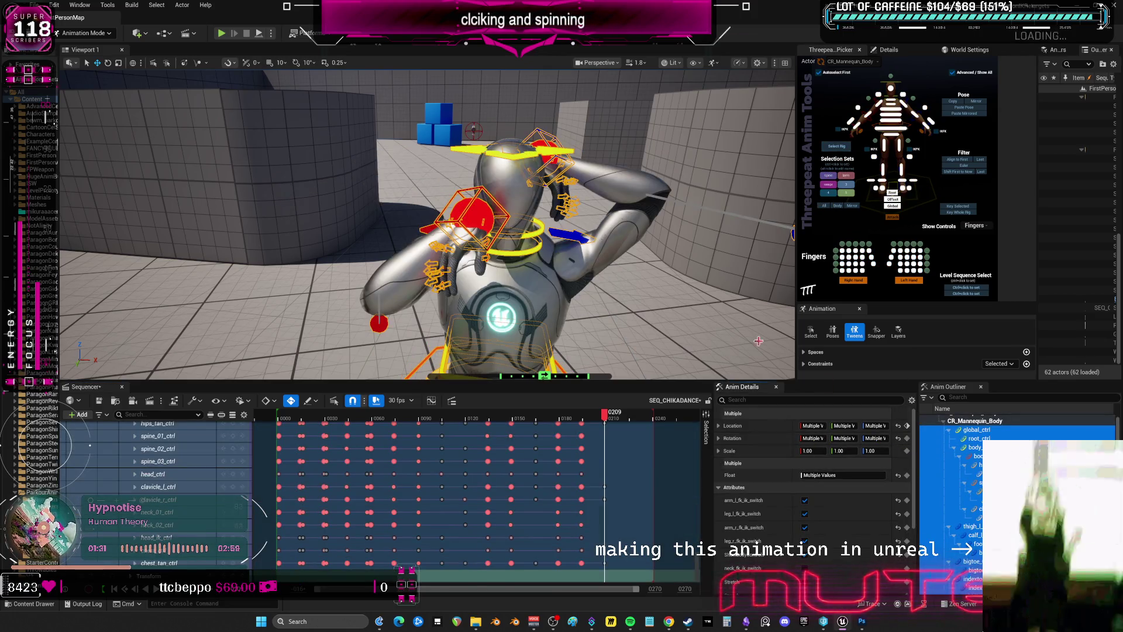
pyautogui.click(897, 438)
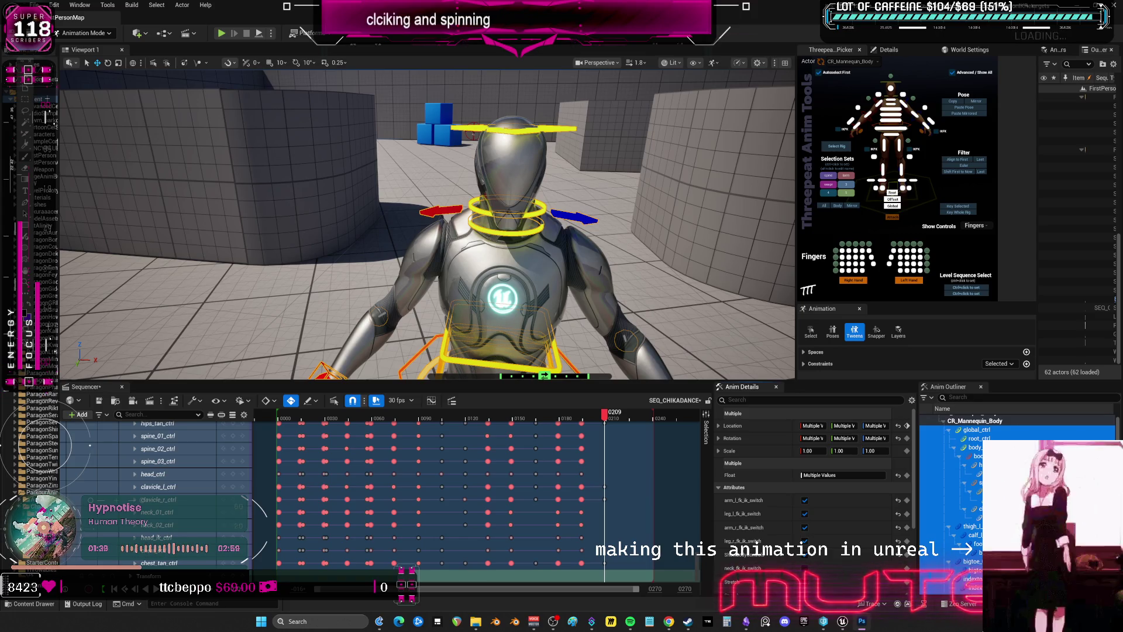
pyautogui.scroll(-5, 696, 268)
pyautogui.keyDown('alt'); pyautogui.moveTo(695, 269); pyautogui.dragTo(430, 275); pyautogui.keyUp('alt')
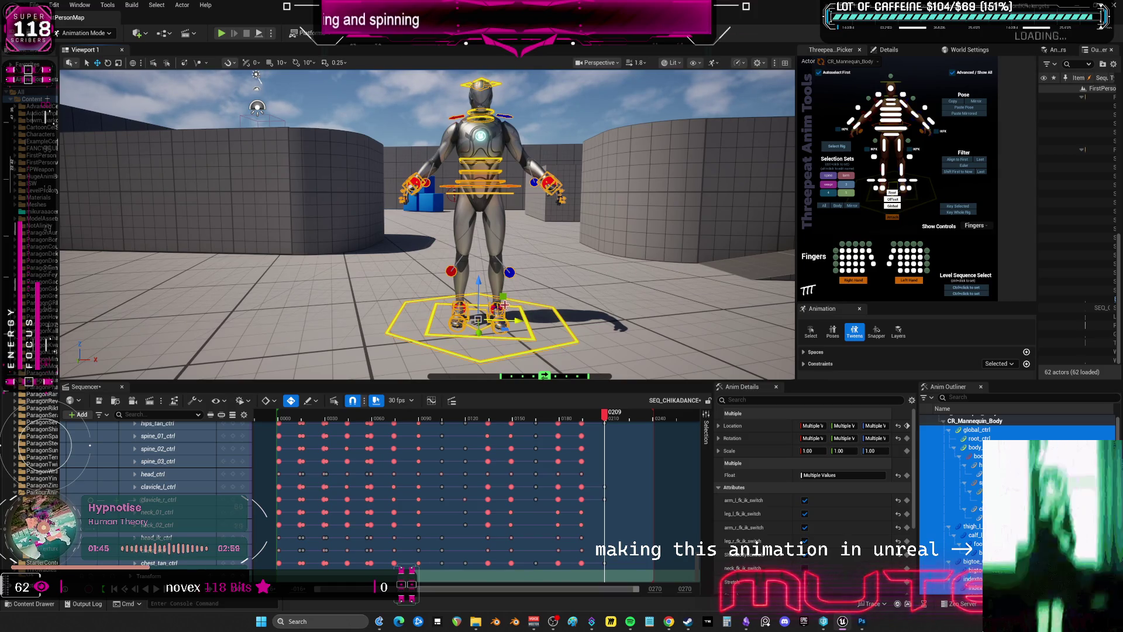
# Paste the frame-195 hands-on-head pose onto all controls at frame 210
pyautogui.moveTo(604, 416); pyautogui.dragTo(584, 419)
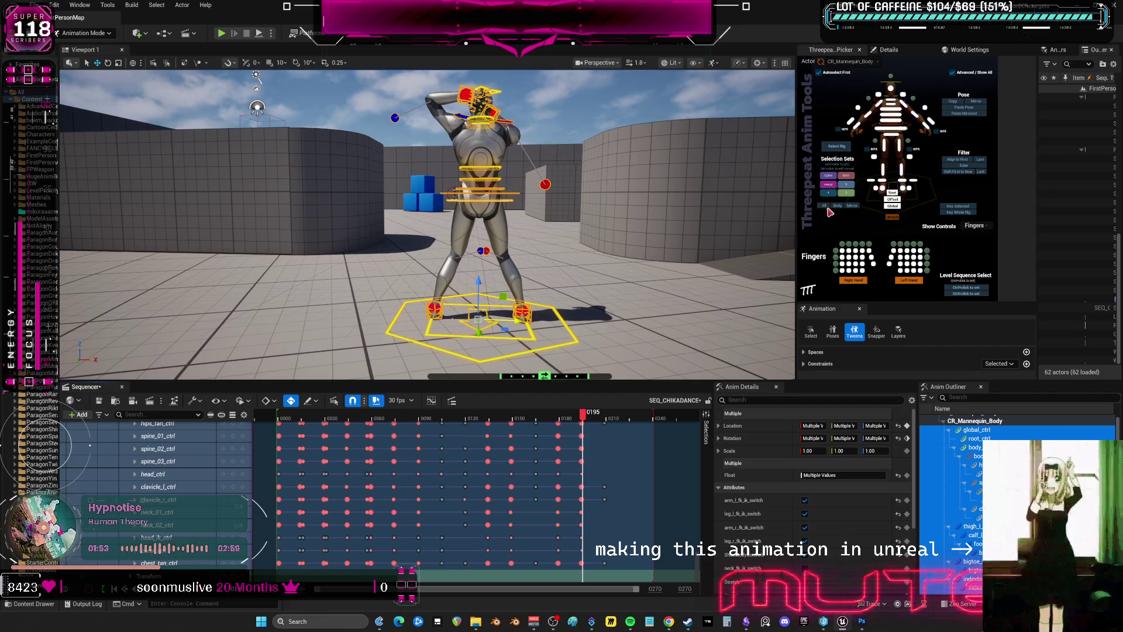
pyautogui.click(606, 418)
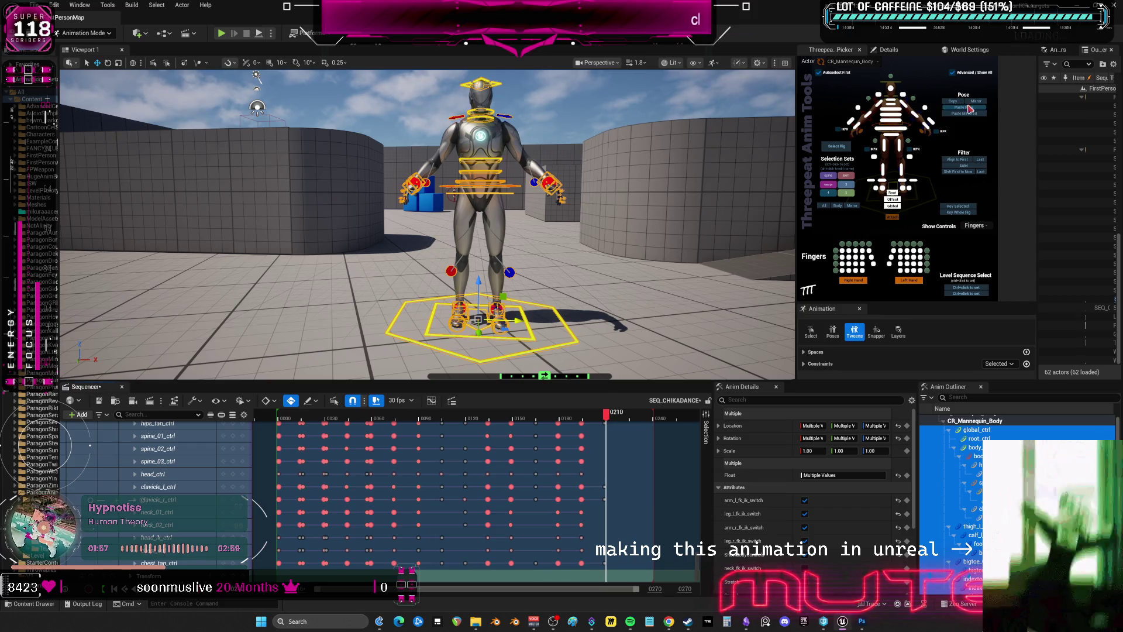
pyautogui.hotkey('ctrl', 'v')
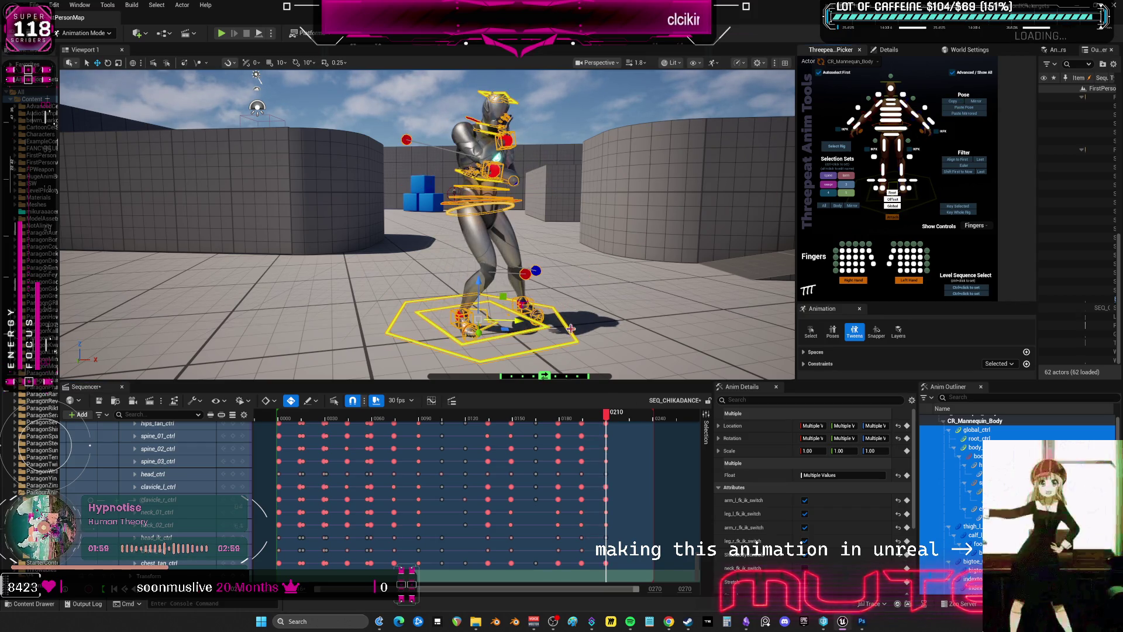
pyautogui.moveTo(588, 420); pyautogui.dragTo(583, 423)
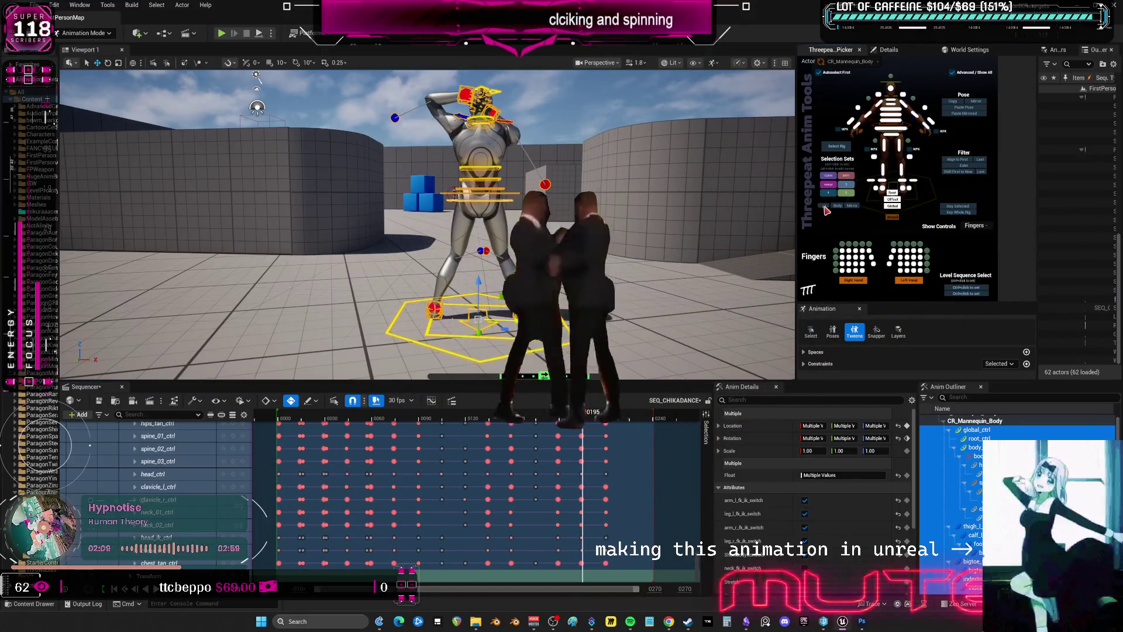
pyautogui.click(608, 418)
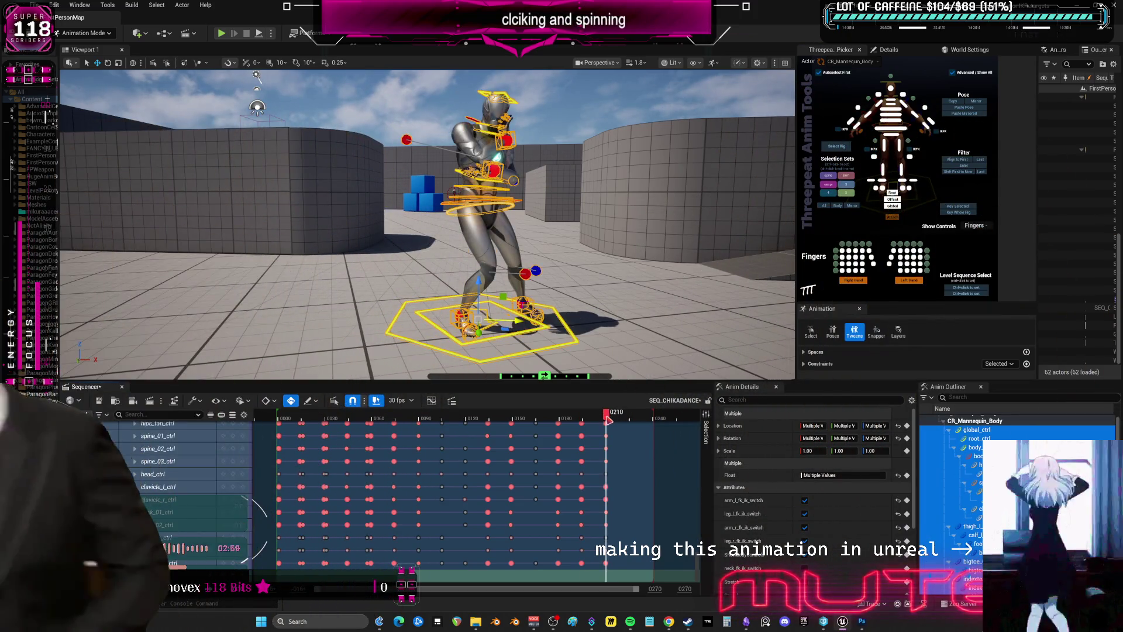
pyautogui.click(961, 109)
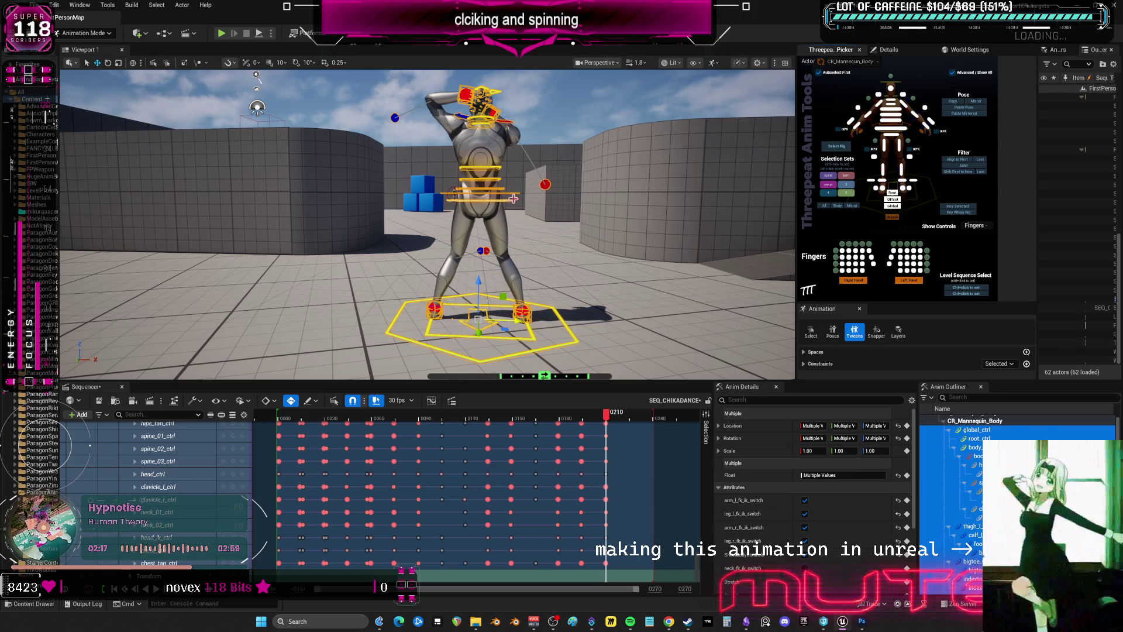
# Rotate body_ctrl to spin the mannequin around about 112 degrees
pyautogui.click(513, 198)
pyautogui.press('e')
pyautogui.moveTo(511, 196)
pyautogui.mouseDown()
pyautogui.moveTo(468, 207)
pyautogui.moveTo(482, 200)
pyautogui.mouseUp()
pyautogui.press('w')
pyautogui.click(466, 278)
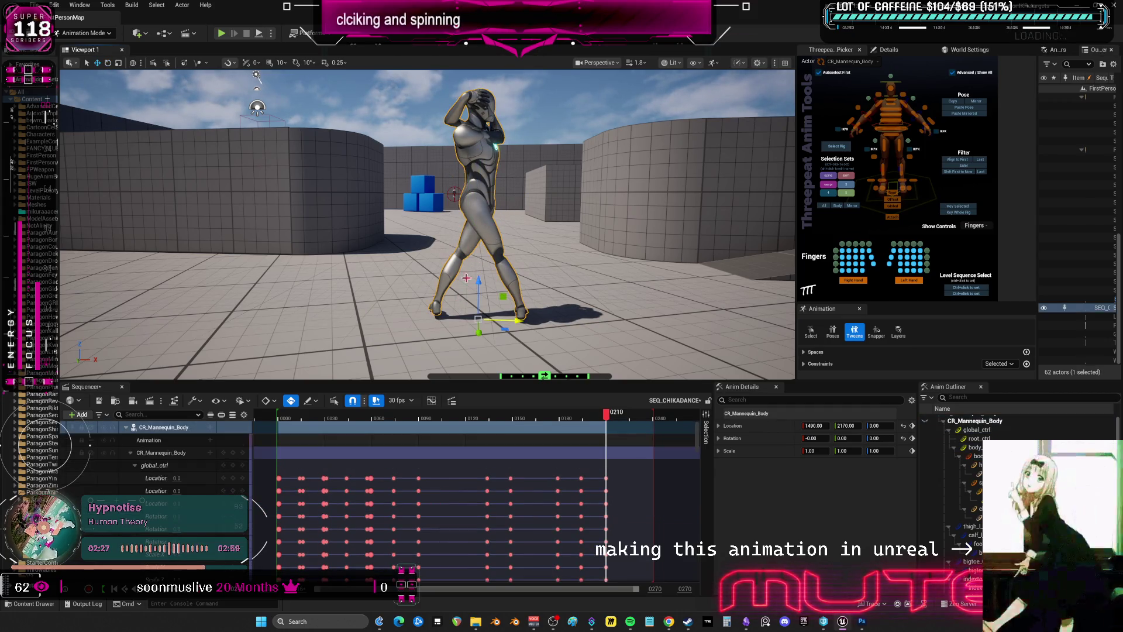
# Frame the mannequin, end the playback range at frame 210, and play the dance from the start
pyautogui.click(616, 268)
pyautogui.click(608, 416)
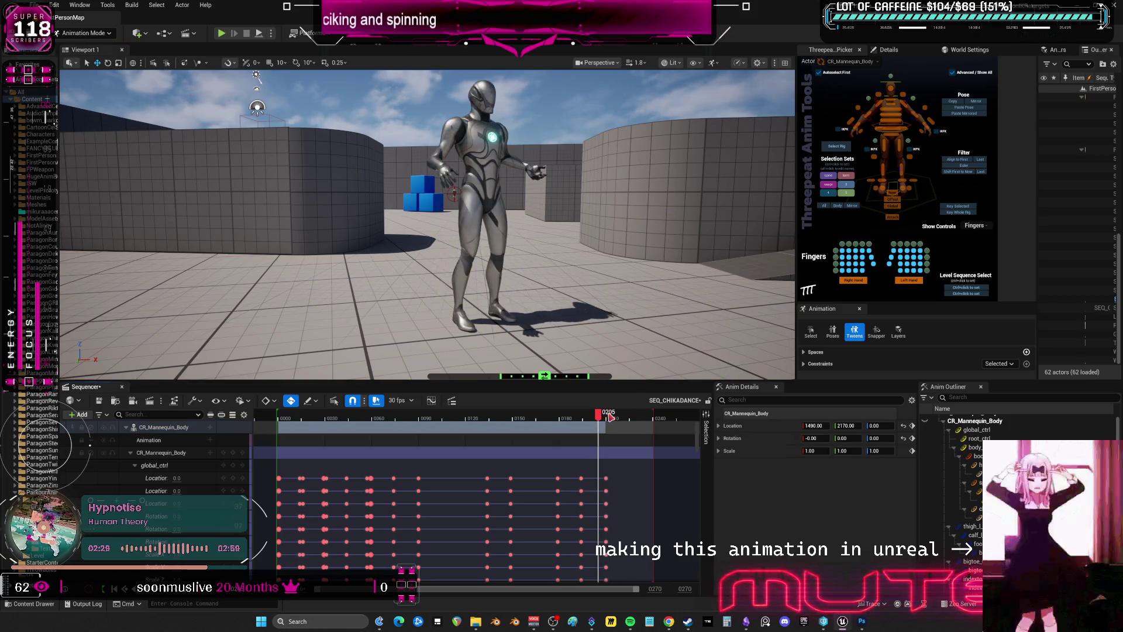
pyautogui.click(605, 416)
pyautogui.click(518, 268)
pyautogui.moveTo(518, 268); pyautogui.dragTo(518, 269, button='right')
pyautogui.click(164, 427)
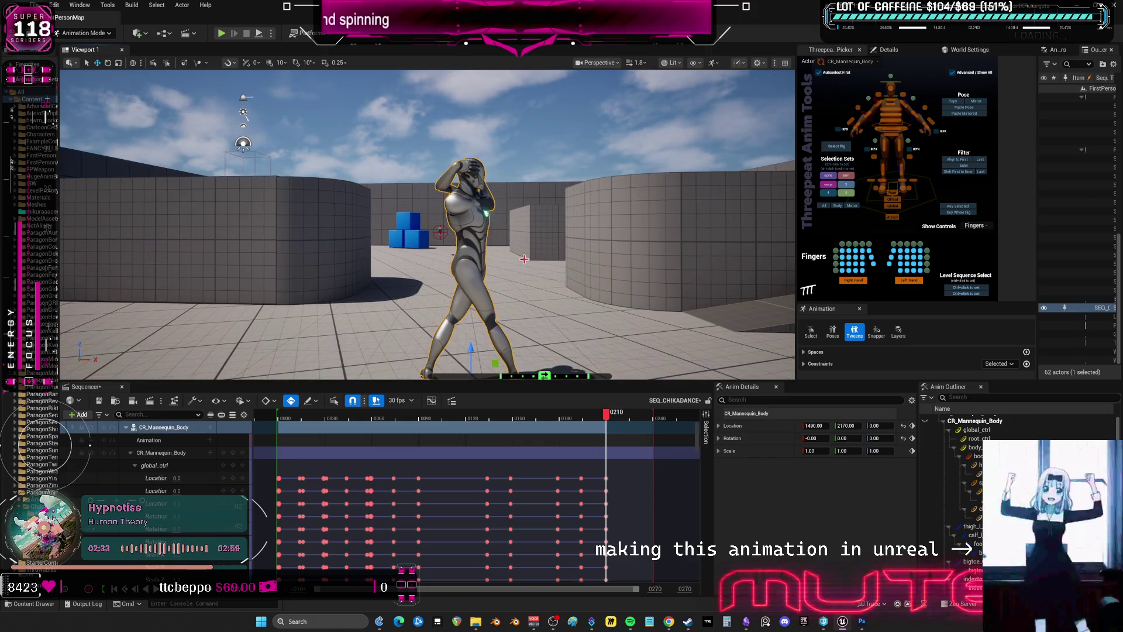
pyautogui.press('f')
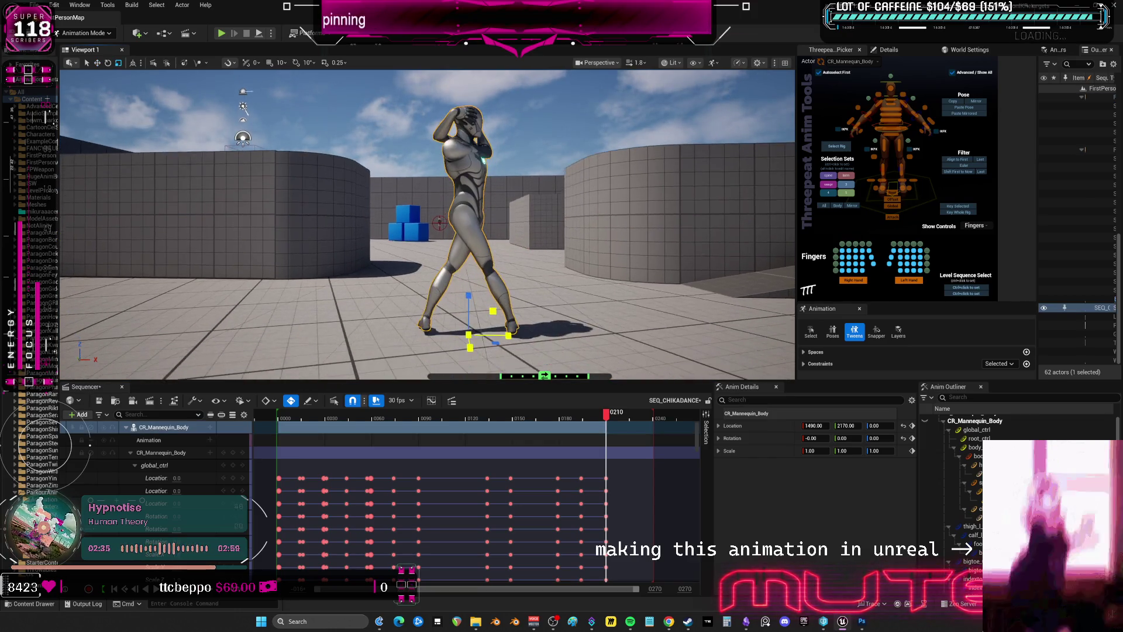
pyautogui.click(824, 206)
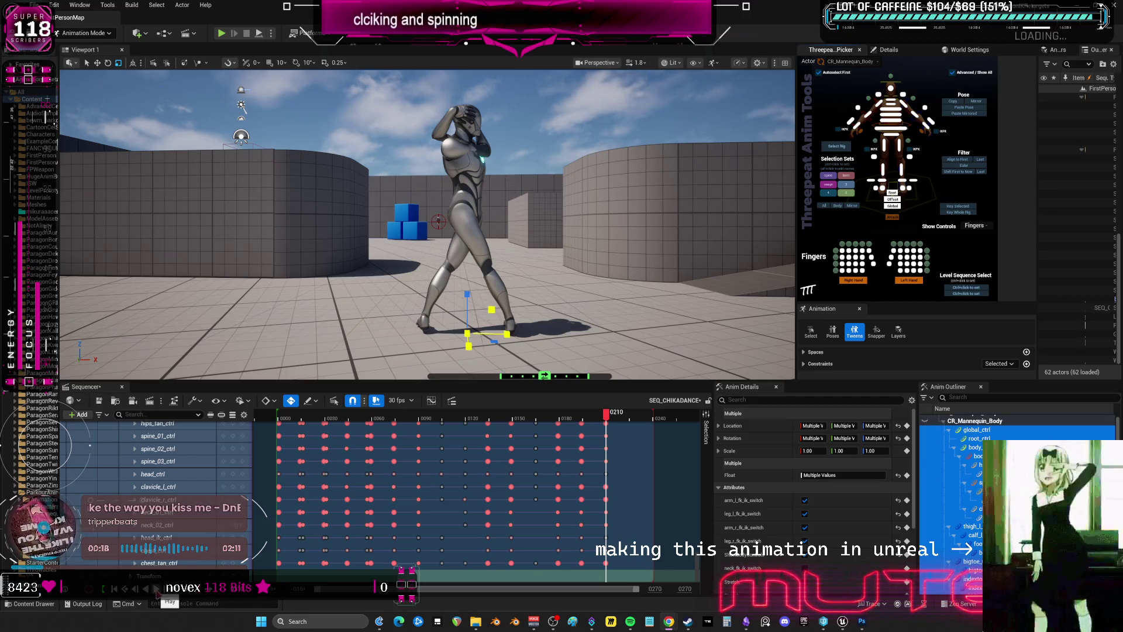
pyautogui.moveTo(654, 418); pyautogui.dragTo(607, 428)
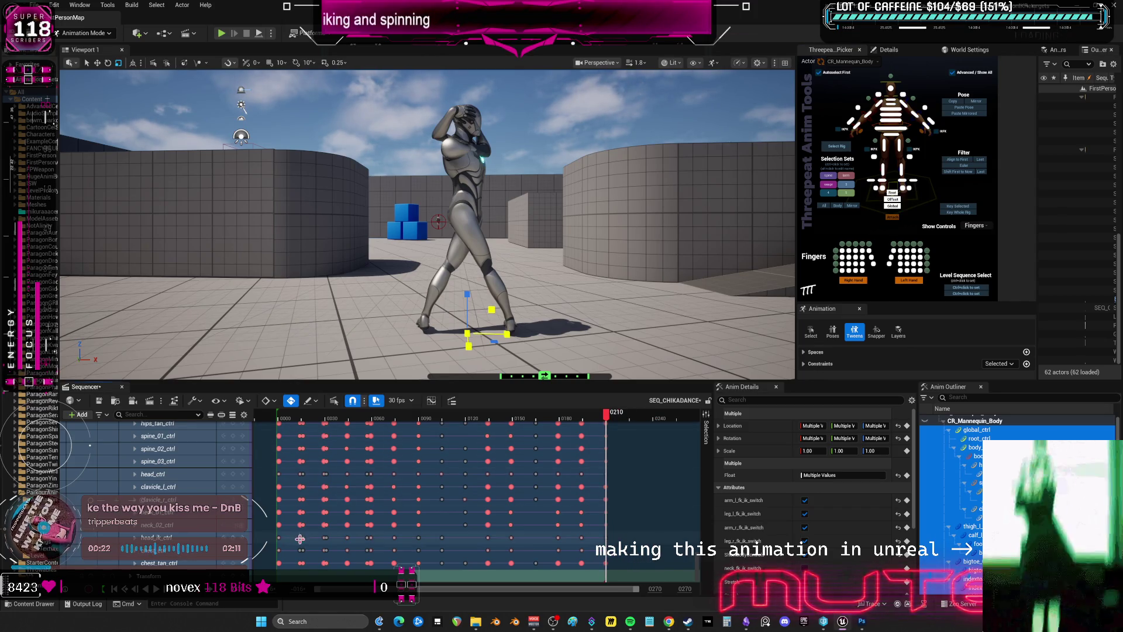
pyautogui.click(157, 590)
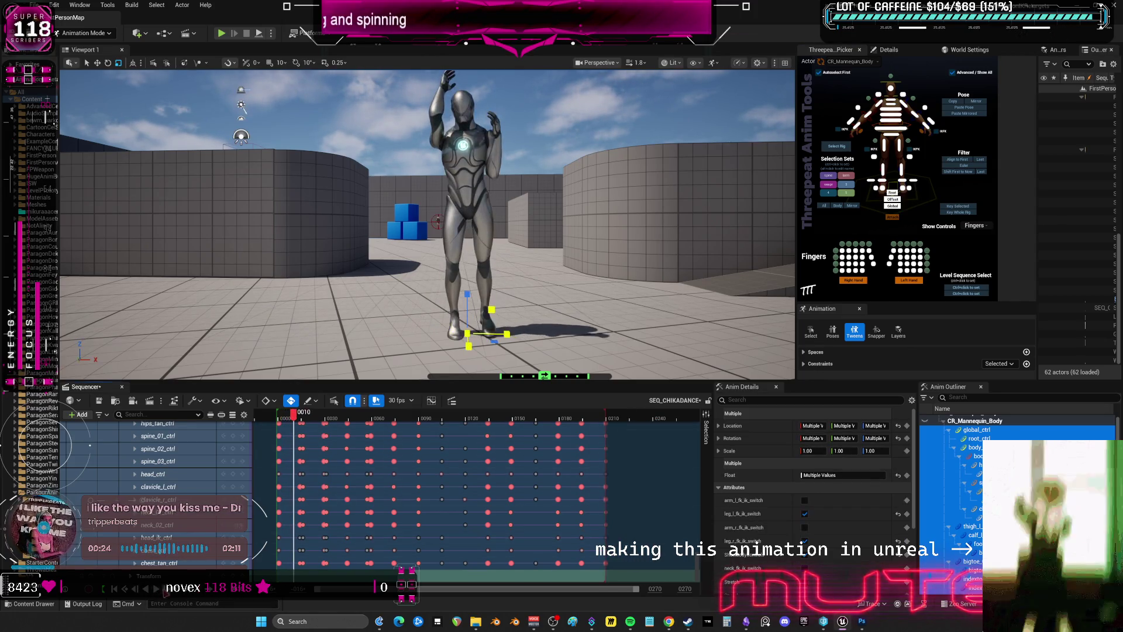